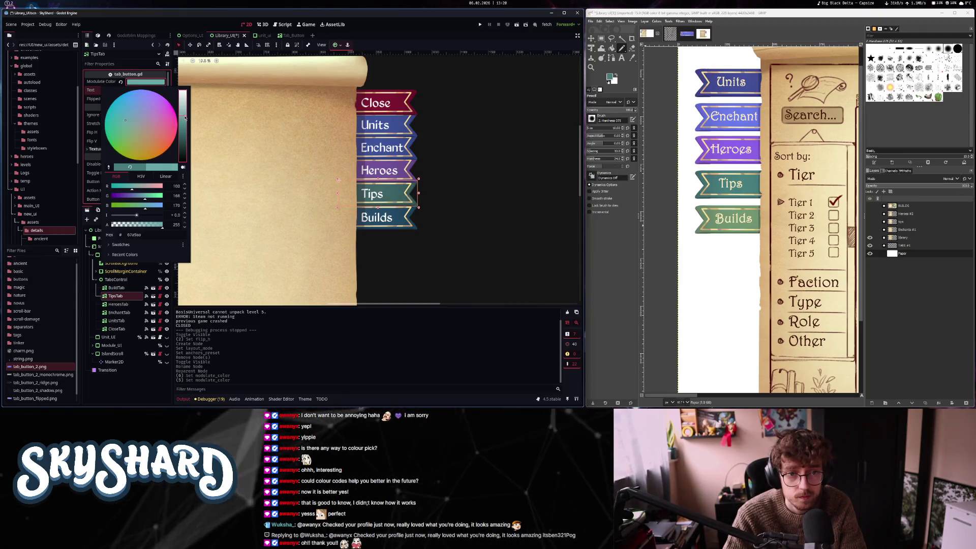
Brighten the Tips tab tint slightly and sample the Units tab blue from the GIMP mockup
left_click_drag(185, 118, 185, 116)
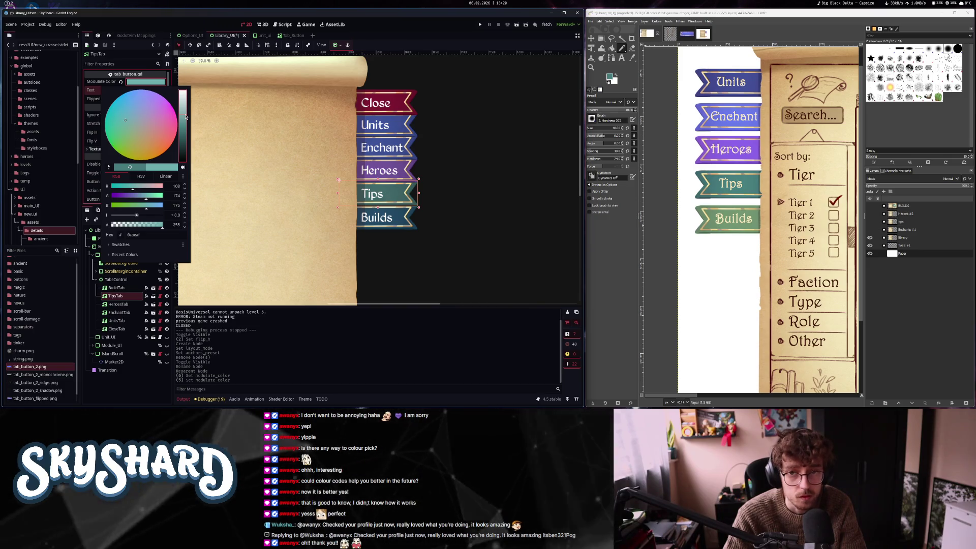
left_click(450, 123)
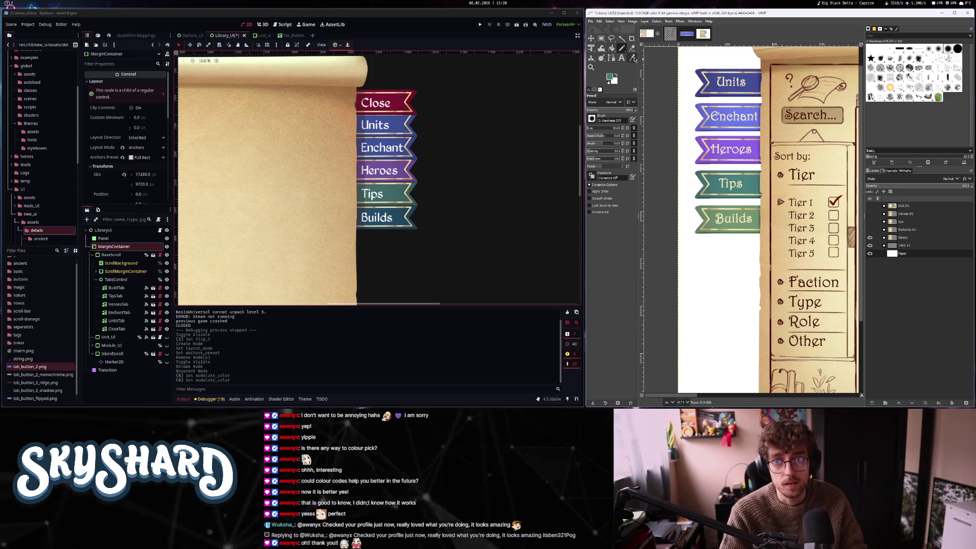
key("super+shift+c")
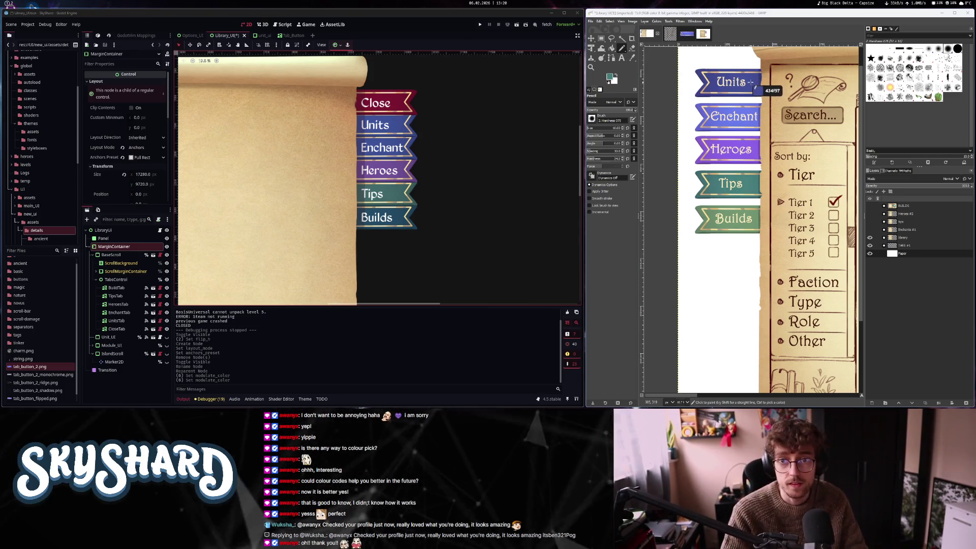
left_click(750, 81)
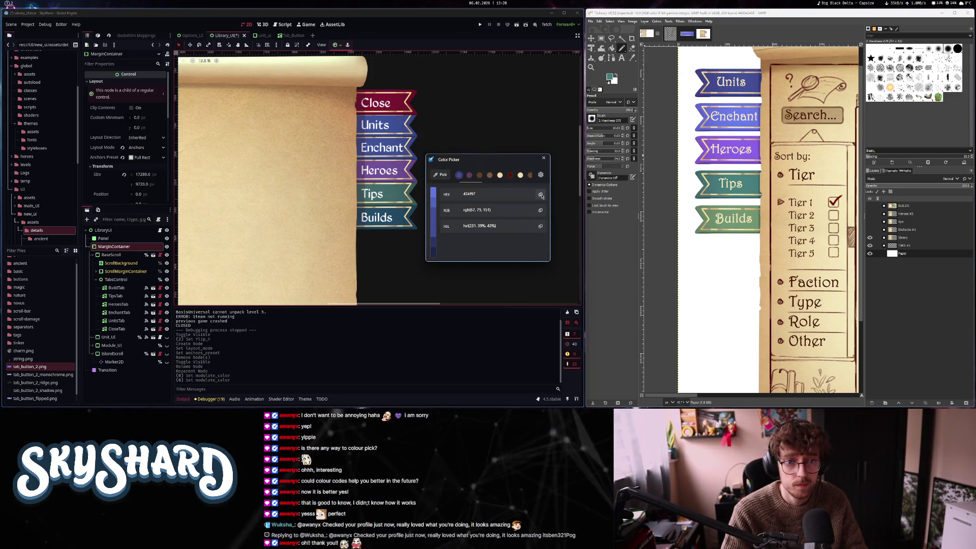
left_click(543, 159)
Tint the Units tab with hex 434f97 and lighten it a little
left_click(117, 320)
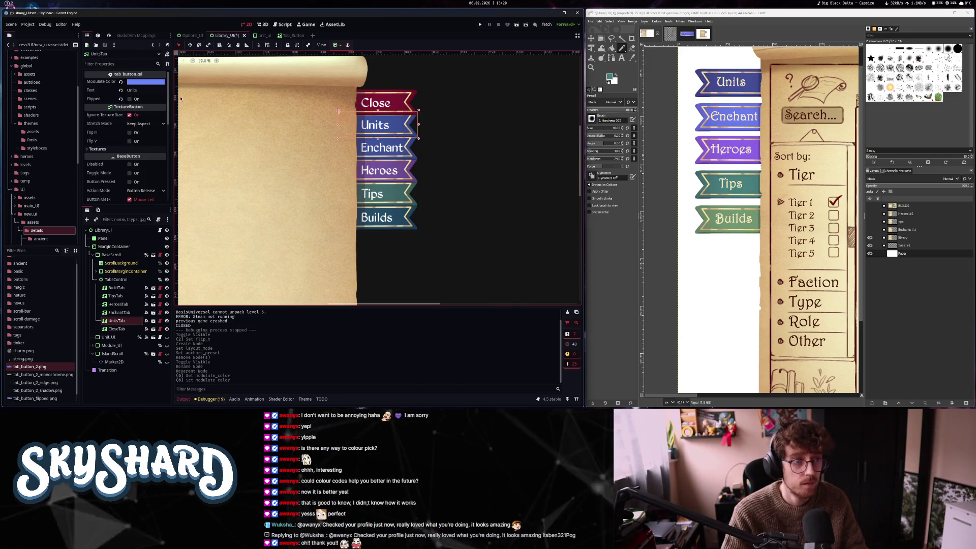
left_click(160, 87)
key("ctrl+v")
key("Return")
left_click(146, 82)
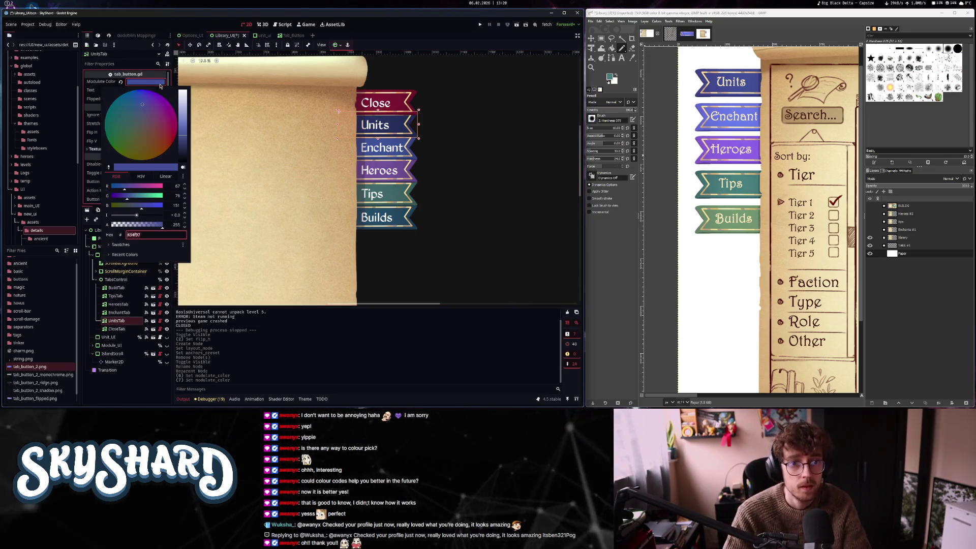
left_click_drag(184, 138, 185, 131)
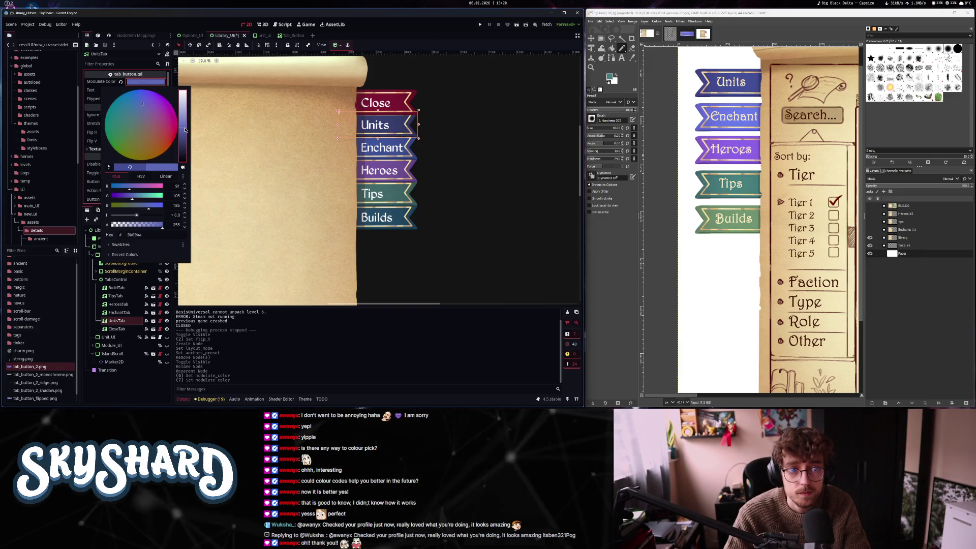
left_click(744, 201)
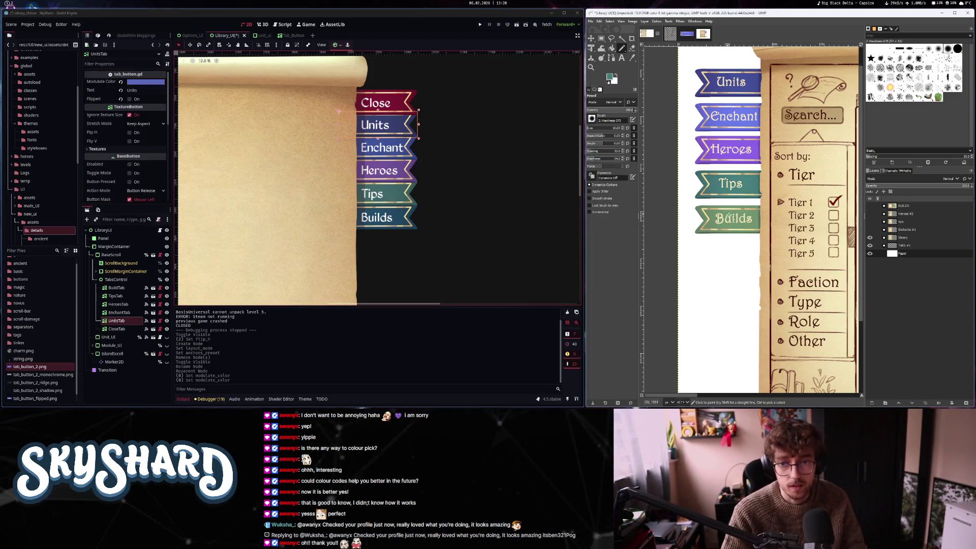
Sample the mockup's Builds tab green and select the Builds tab node
key("ctrl")
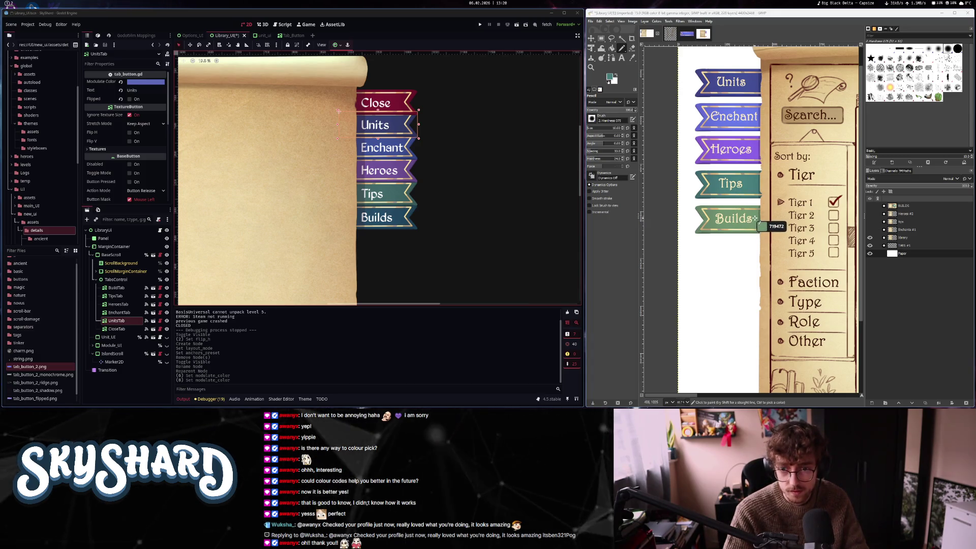
left_click(755, 219)
left_click(540, 195)
left_click(117, 288)
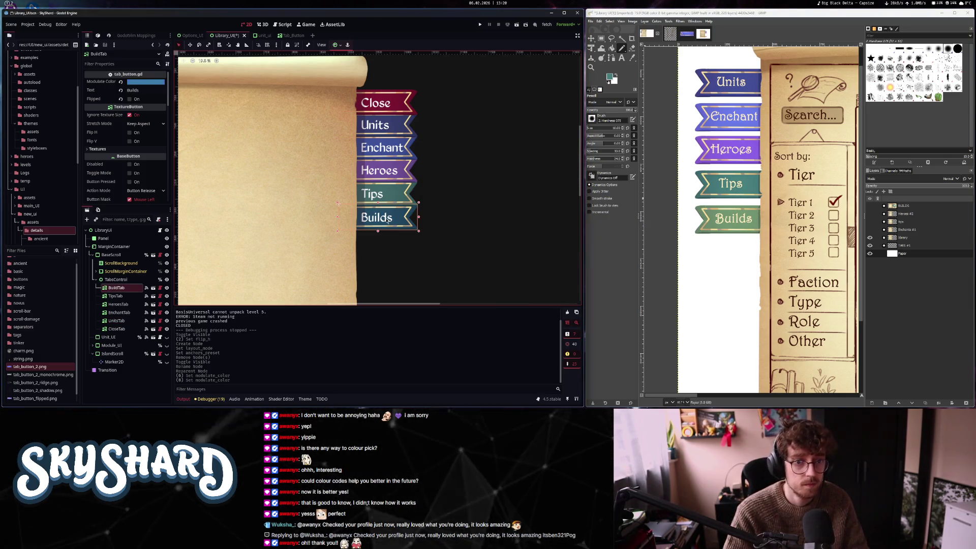
Tint the Builds tab with hex 719472, then lighten it to about 9ec19e
left_click(136, 83)
key("ctrl+v")
key("Return")
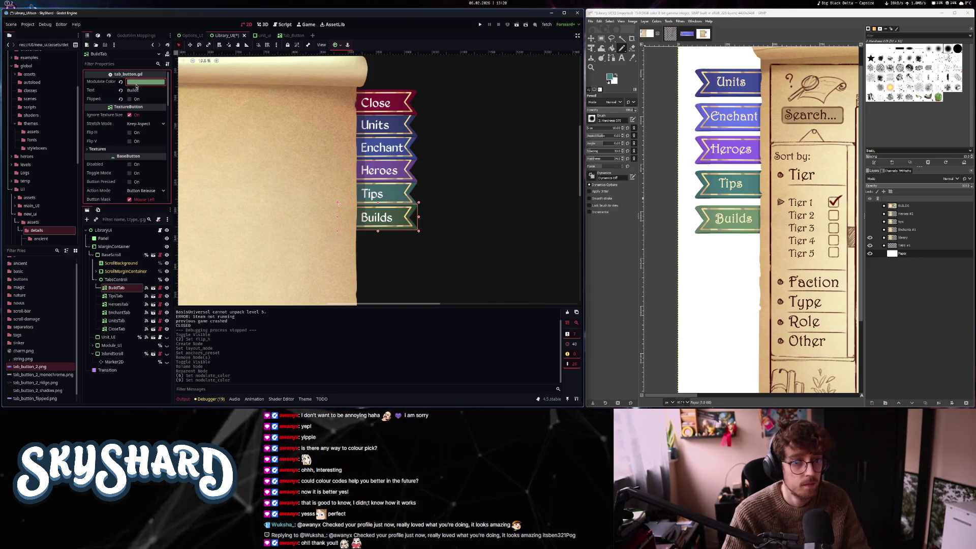
left_click(136, 83)
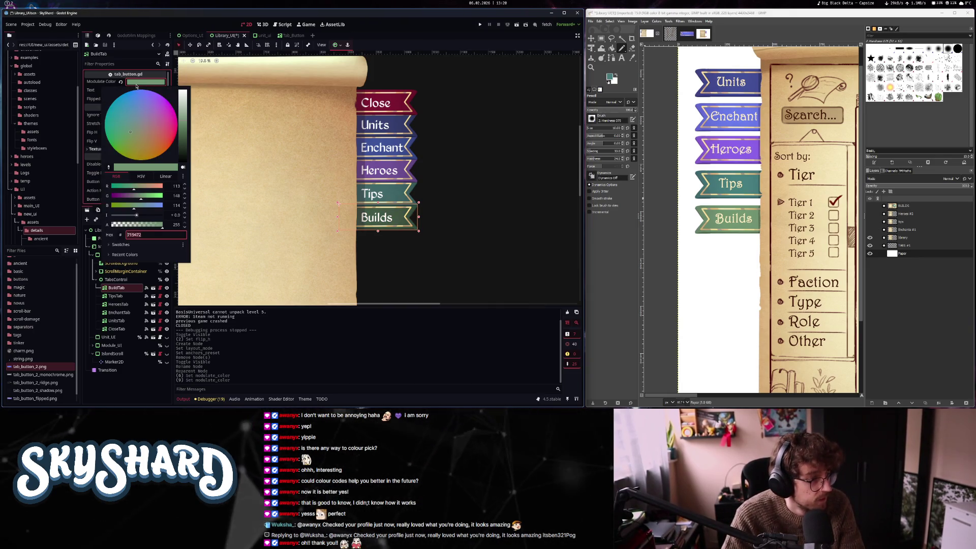
left_click(183, 121)
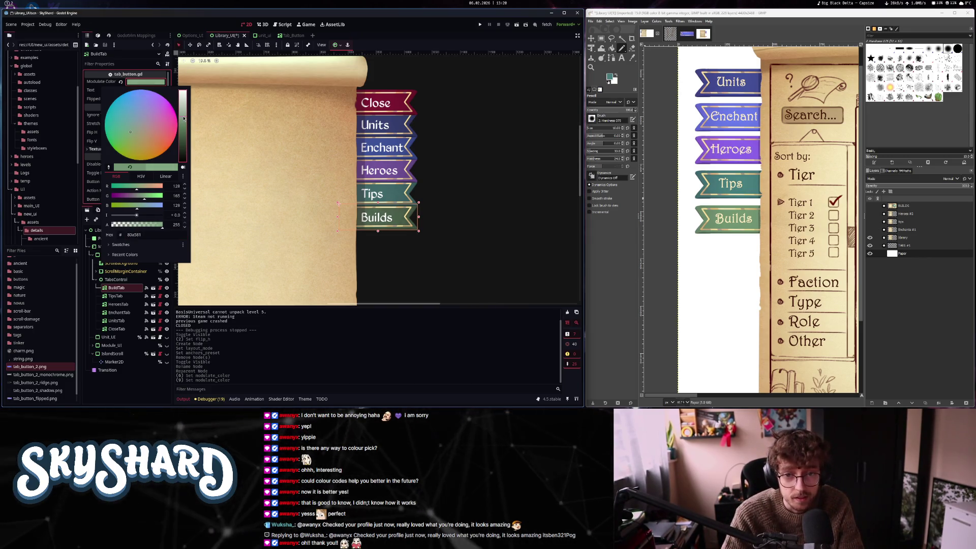
left_click(185, 114)
left_click(186, 111)
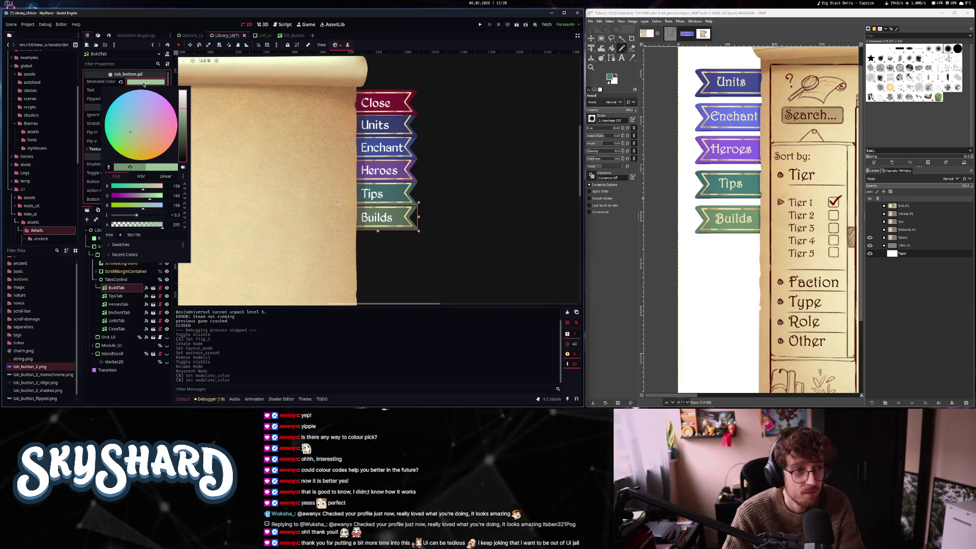
left_click(445, 171)
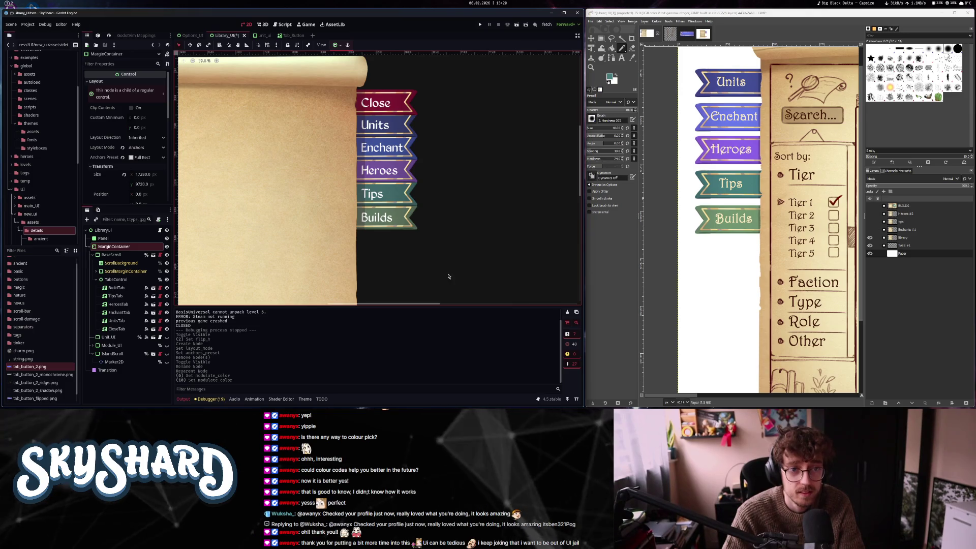
Save the library scene
scroll(446, 270, "down", 2)
scroll(467, 223, "down", 4)
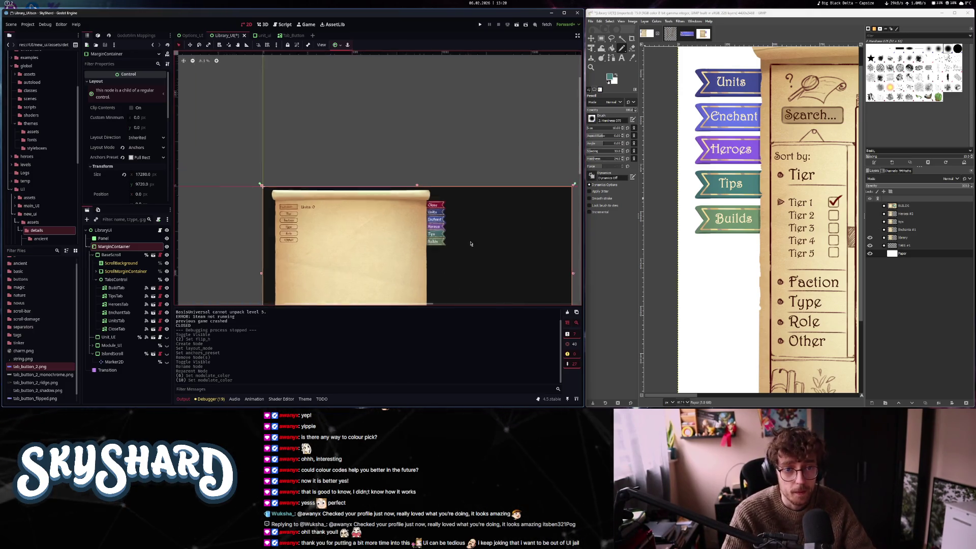
key("ctrl+s")
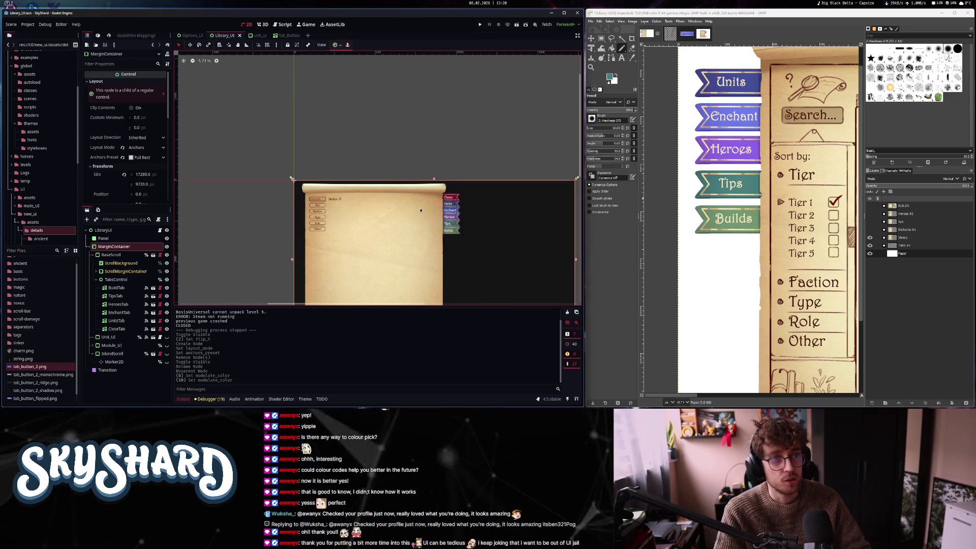
Switch to the Tab_Button scene, review tab_button.gd, and save the scene
left_click(288, 36)
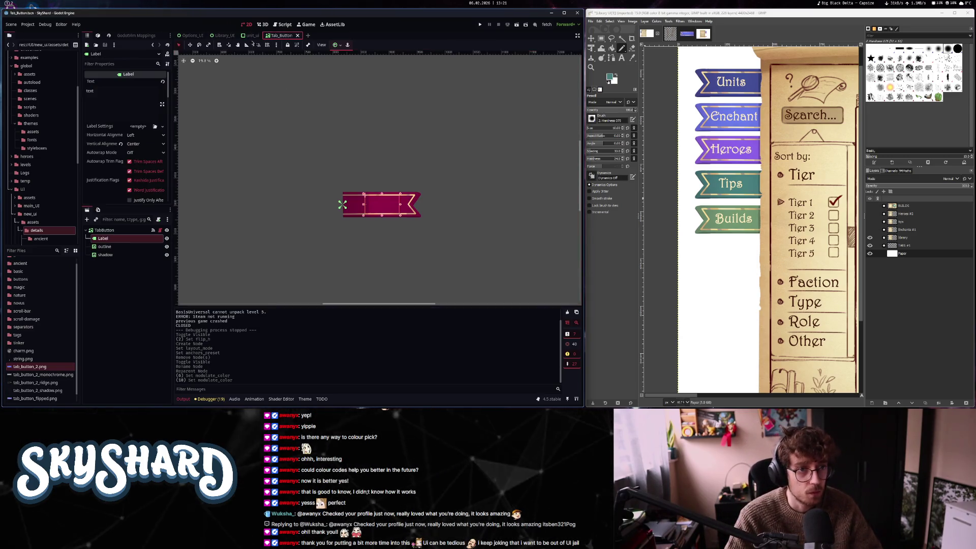
left_click(284, 24)
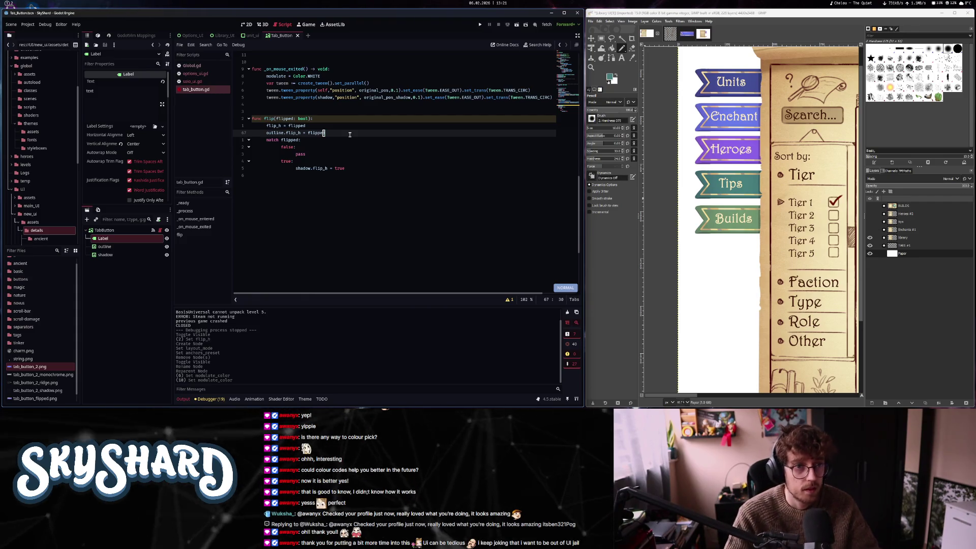
key("ctrl+F1")
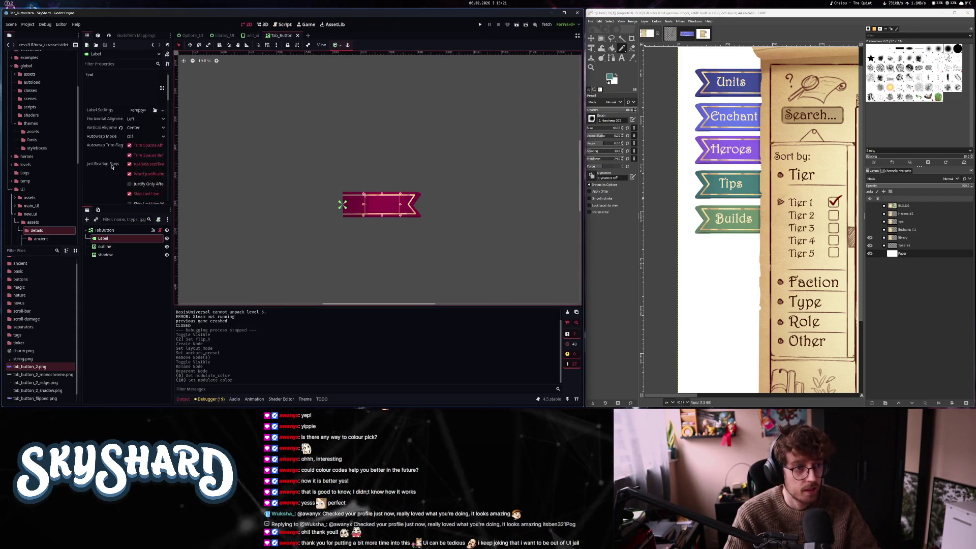
key("ctrl+s")
Turn on Flipped for the root TabButton node
left_click(127, 230)
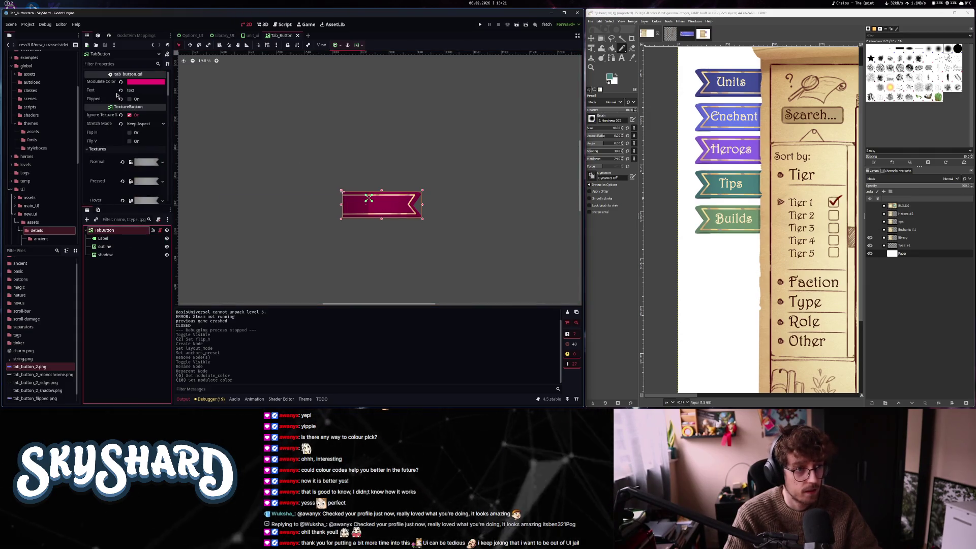
left_click(129, 99)
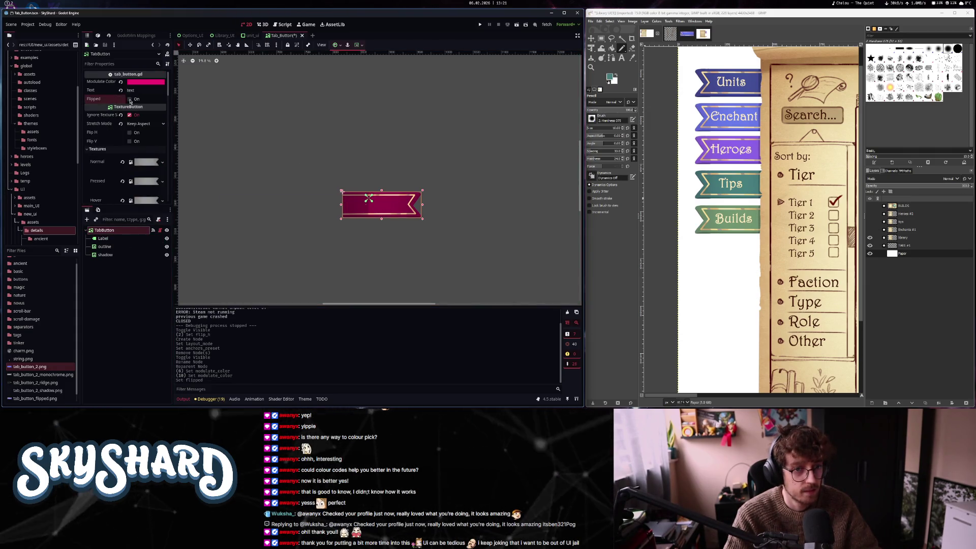
left_click(130, 99)
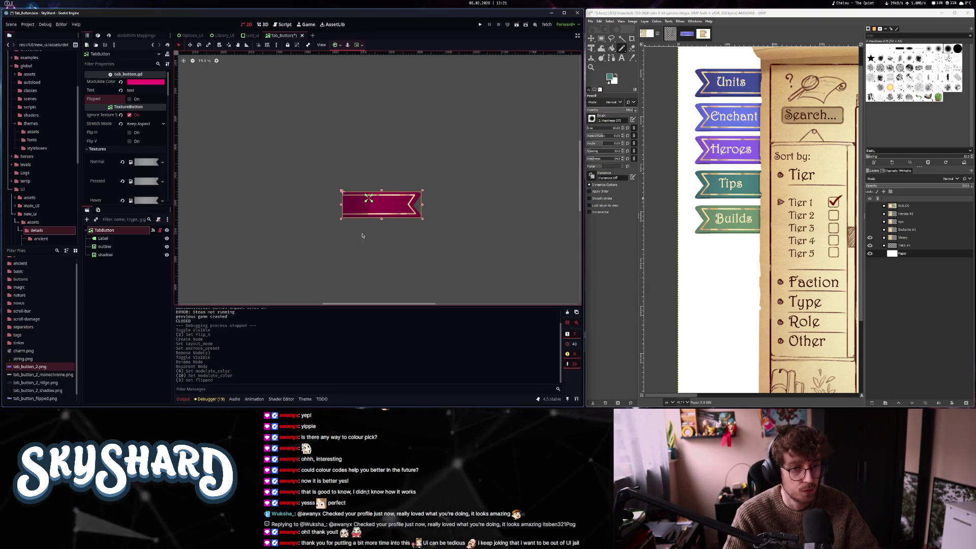
Select the shadow node and set its width, first to 500, then to 700
left_click(107, 247)
left_click(115, 256)
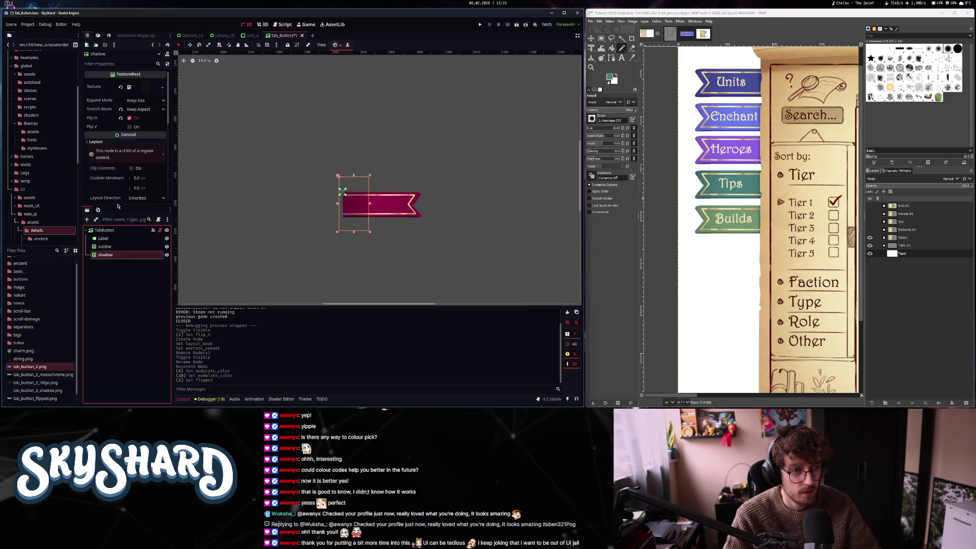
scroll(117, 153, "down", 5)
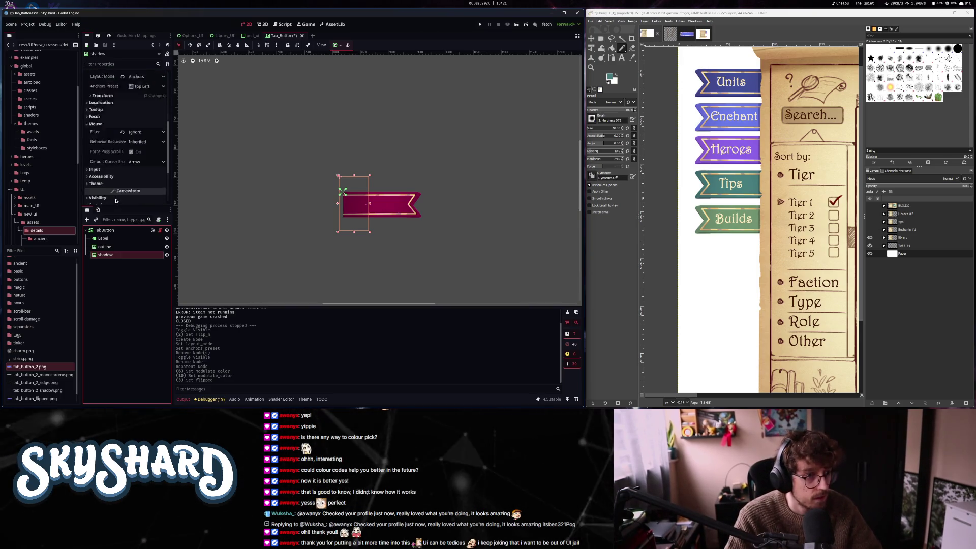
scroll(116, 200, "up", 1)
left_click(113, 146)
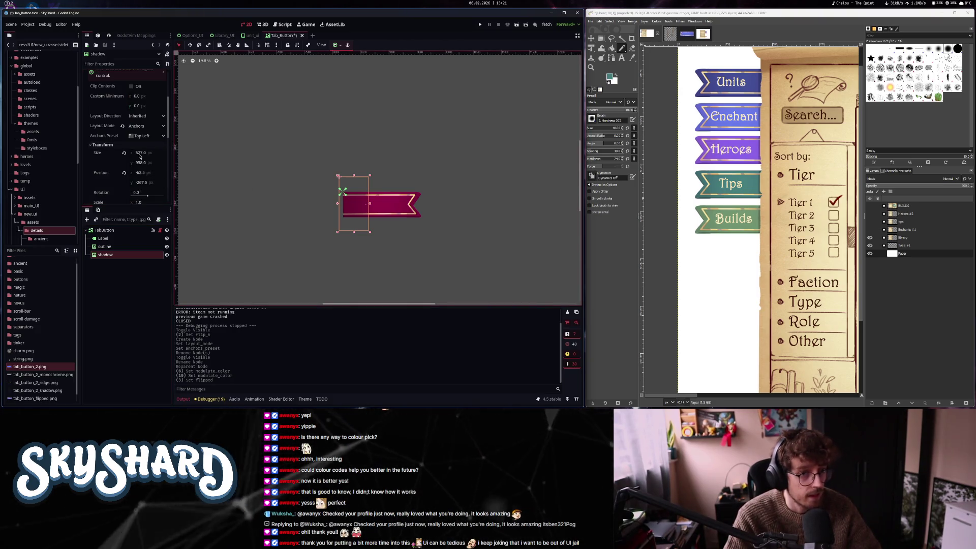
left_click(139, 153)
type("500")
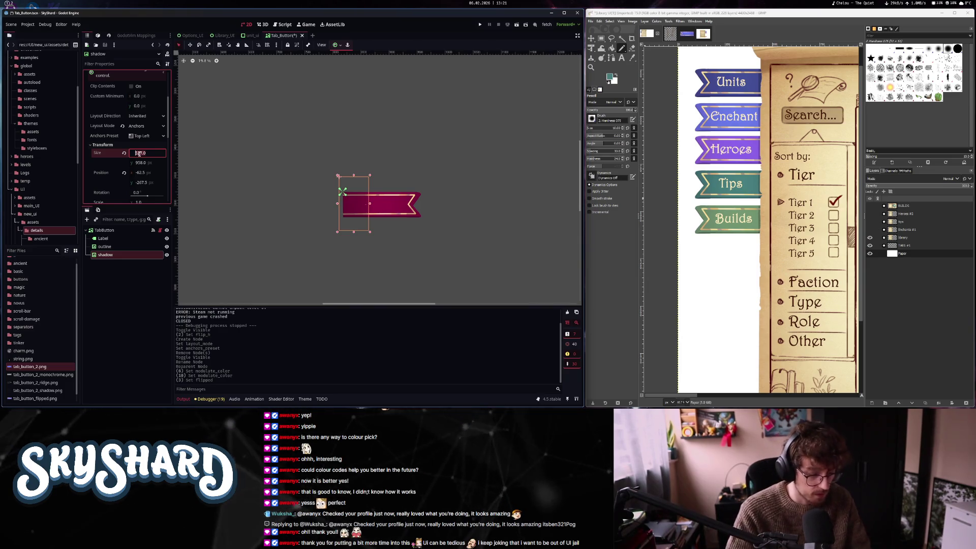
key("Return")
left_click(138, 153)
type("700")
key("Return")
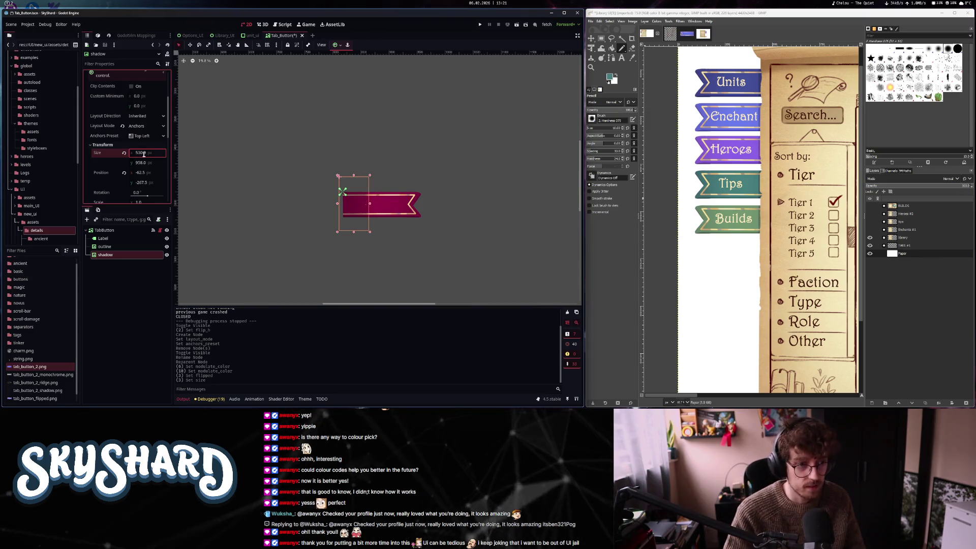
Set the shadow's x position to -60 and open tab_button.gd in the Script editor
left_click(146, 173)
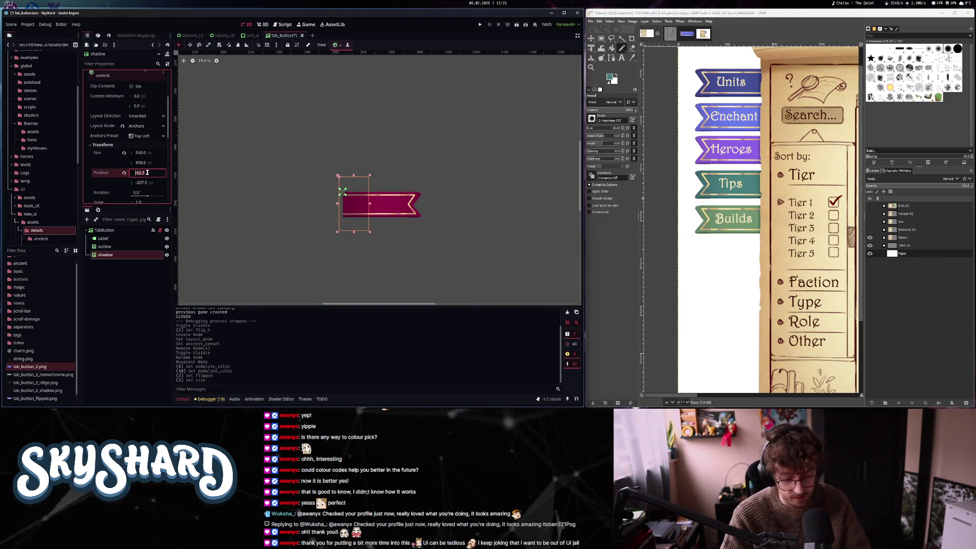
type("60")
key("Return")
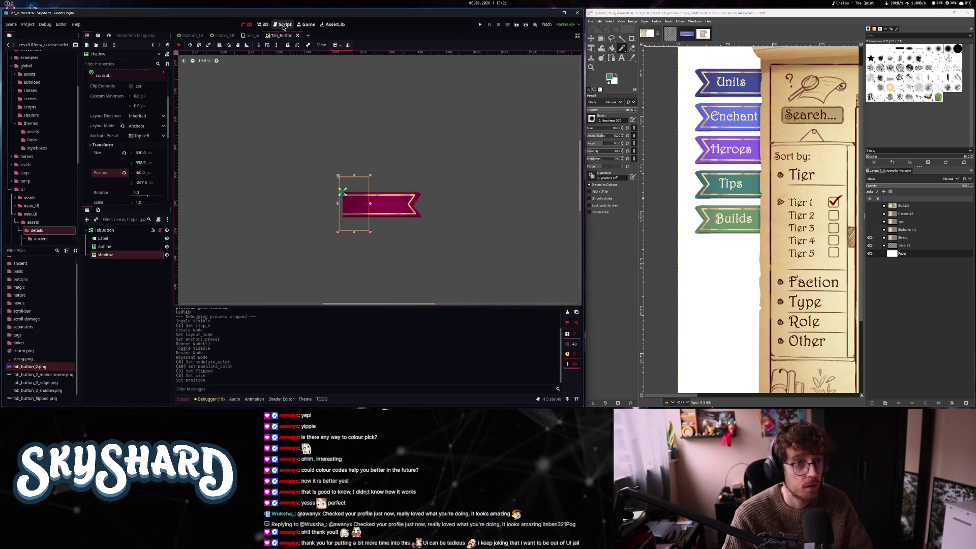
key("ctrl+F3")
In flip(), replace the pass under false with shadow.position.x = -60
left_click(338, 152)
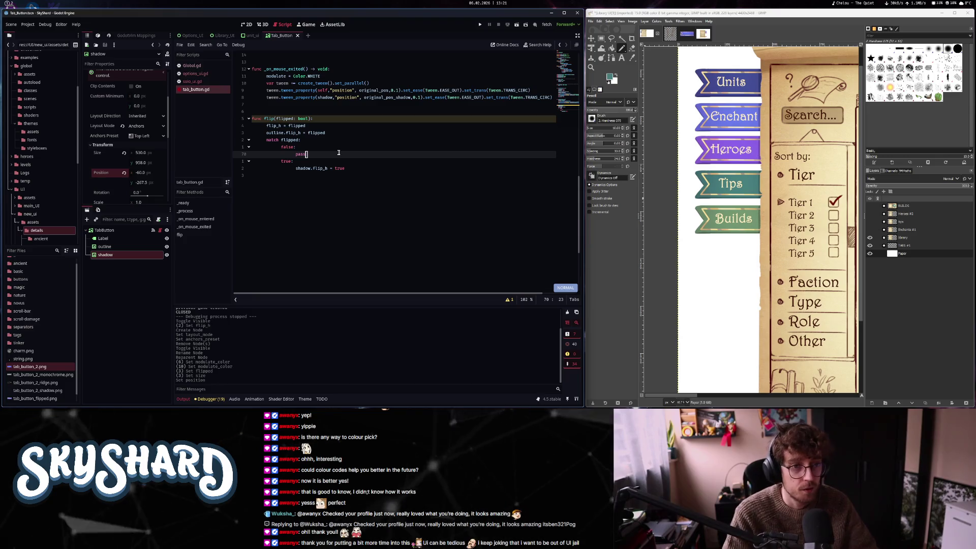
key("Escape")
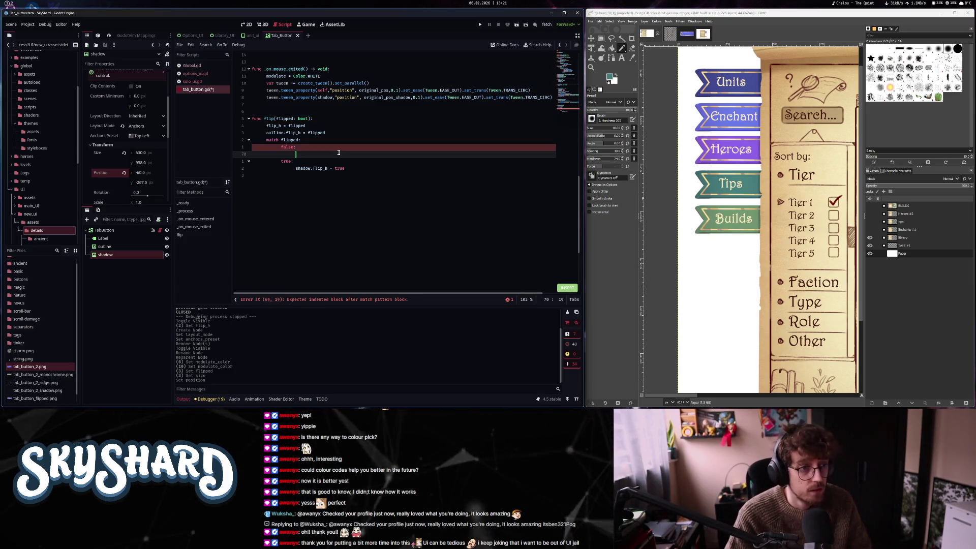
type("sho")
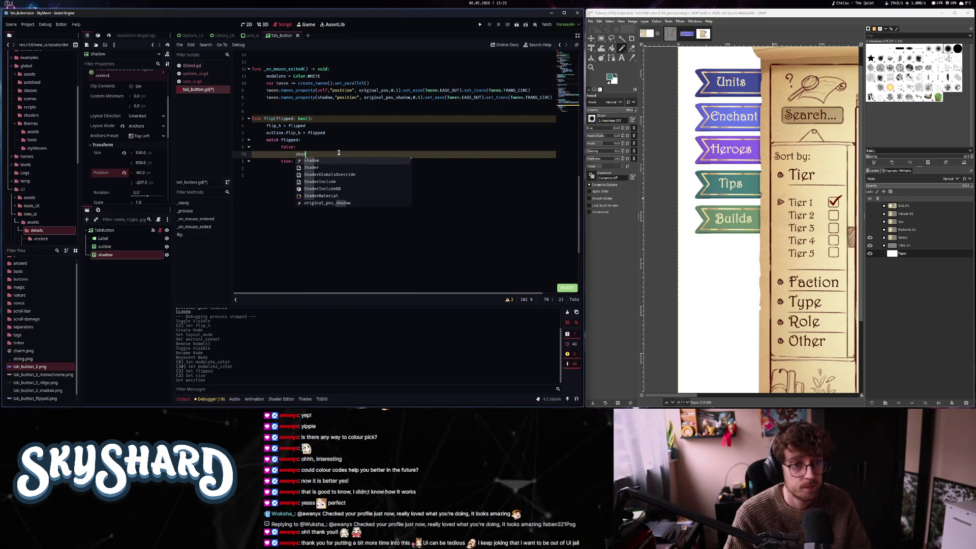
type("ow.po")
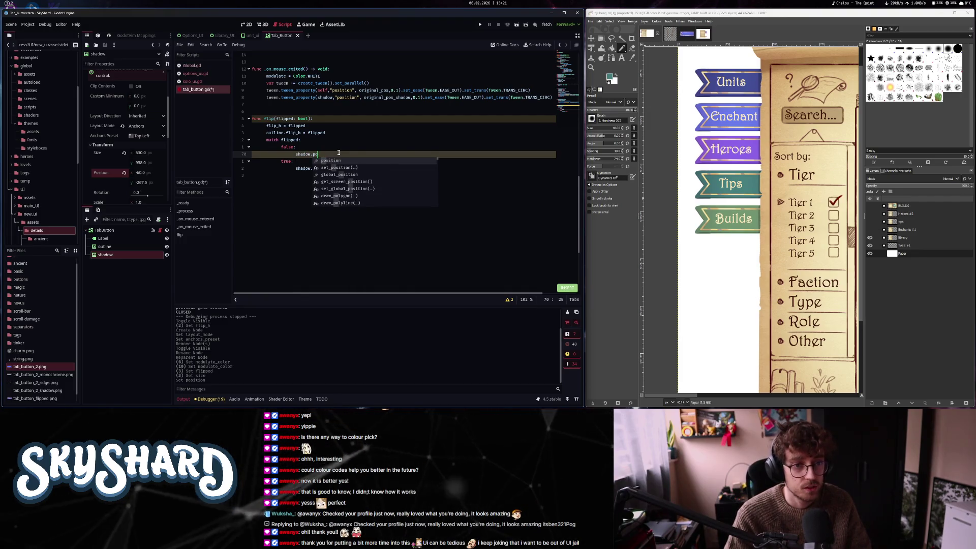
type("sition.x = ")
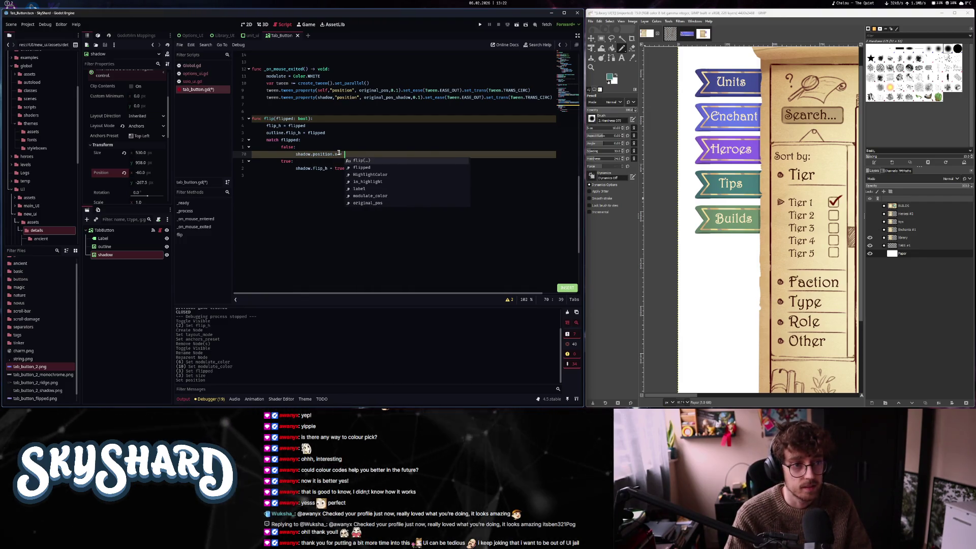
type("-60")
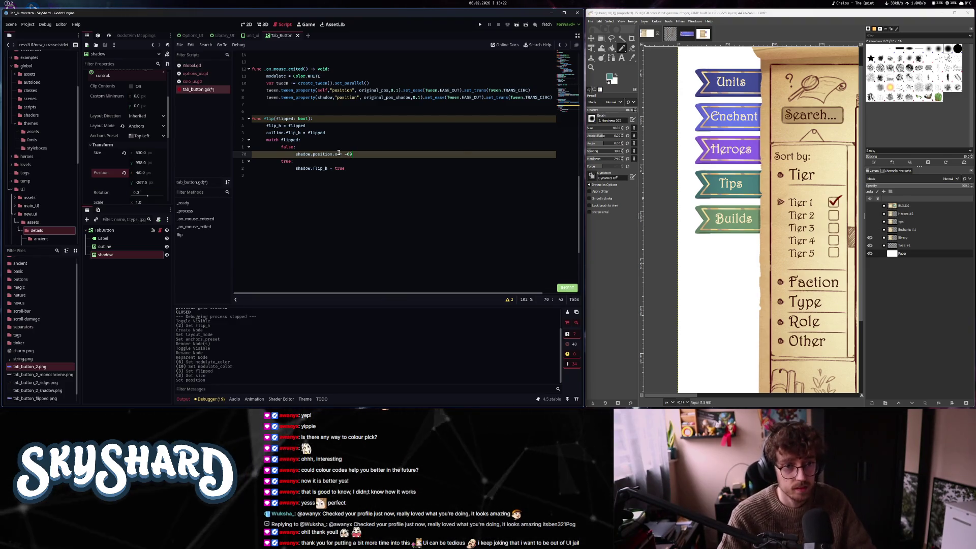
key("Escape")
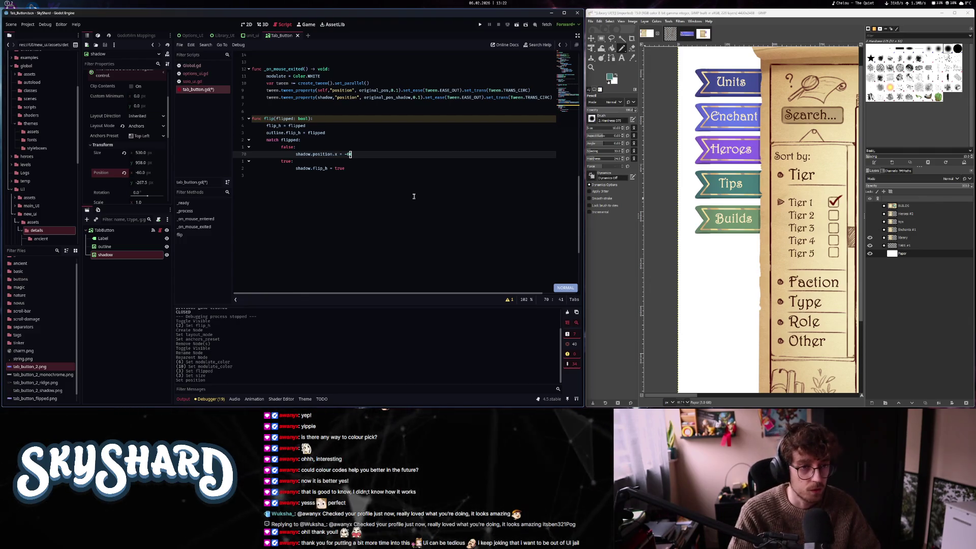
Browse the script between the mouse-entered tween code and the flip function
key("ctrl+o")
key("ctrl+i")
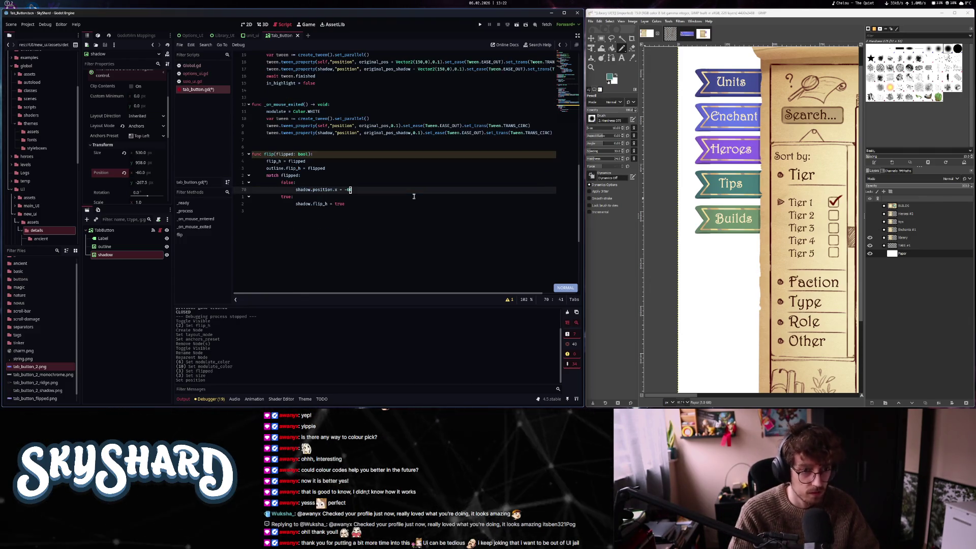
scroll(413, 196, "up", 4)
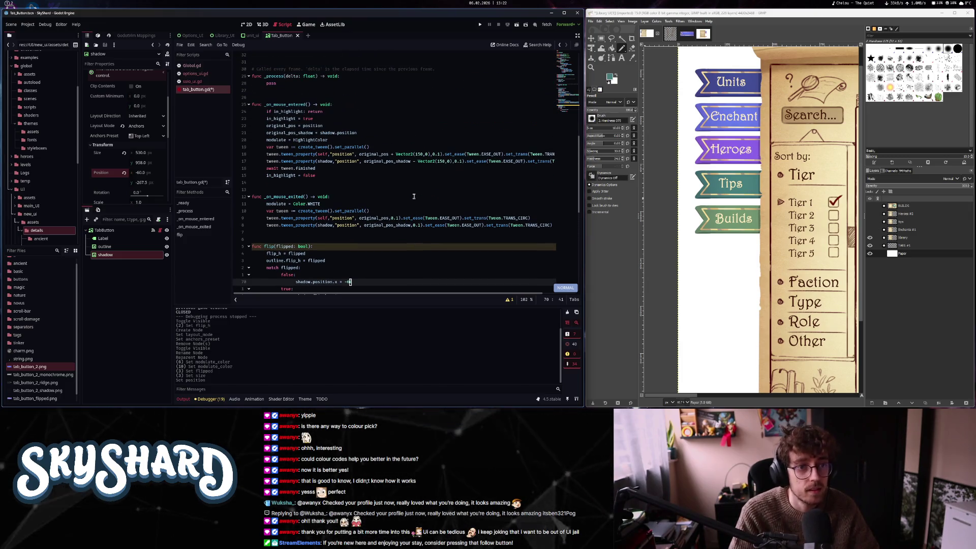
key("ctrl+o")
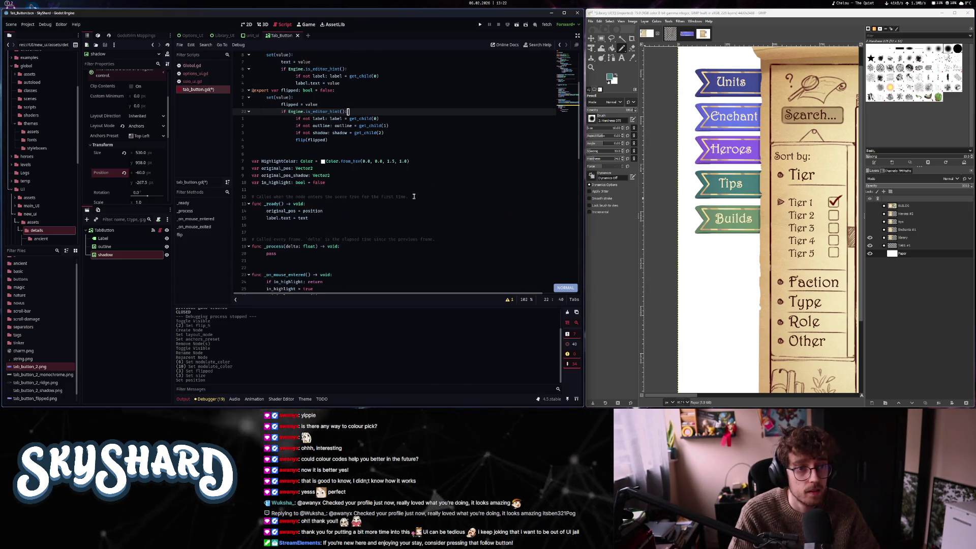
key("k")
key("k")
key("k")
key("ctrl+o")
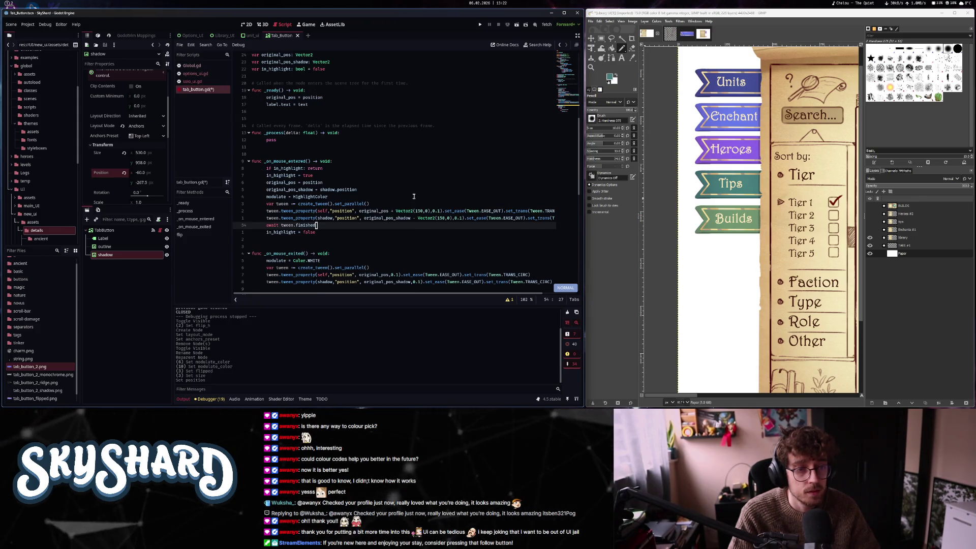
key("ctrl+o")
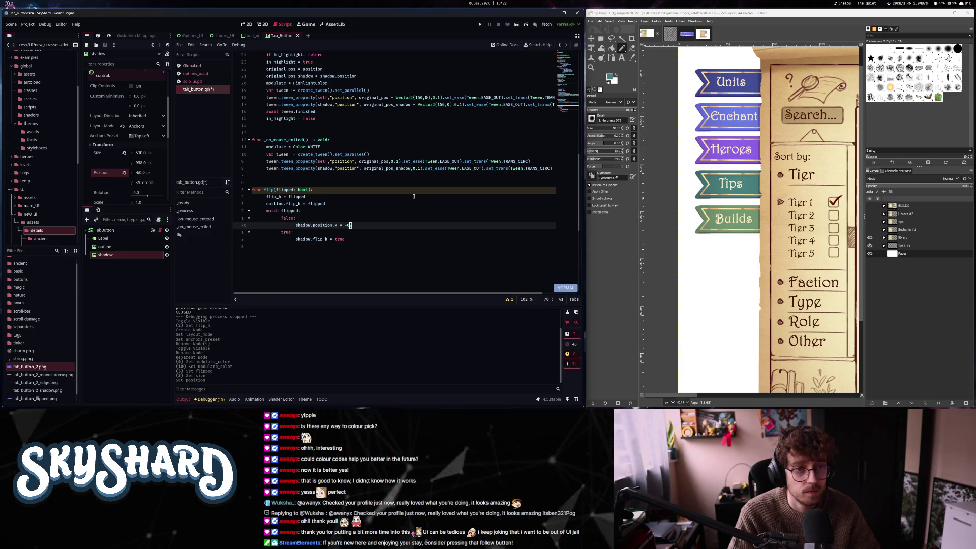
Replace the true branch's shadow.flip_h line with shadow.position.x =
scroll(414, 196, "down", 4)
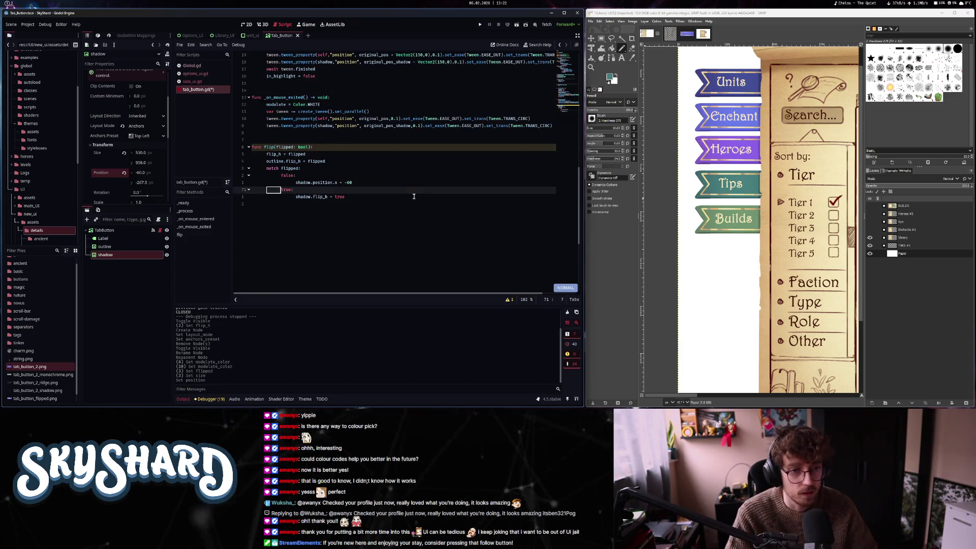
key("j")
key("j")
key("shift+d")
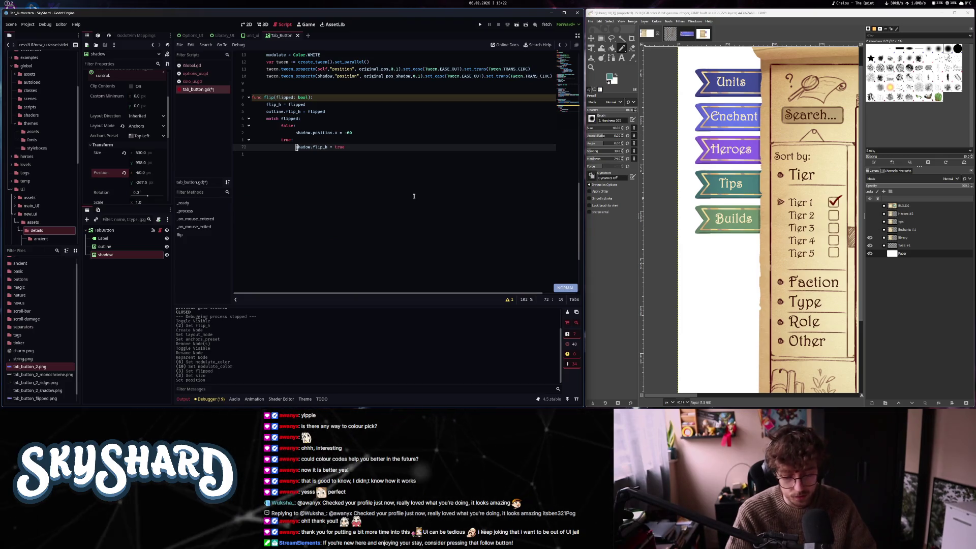
type("sha")
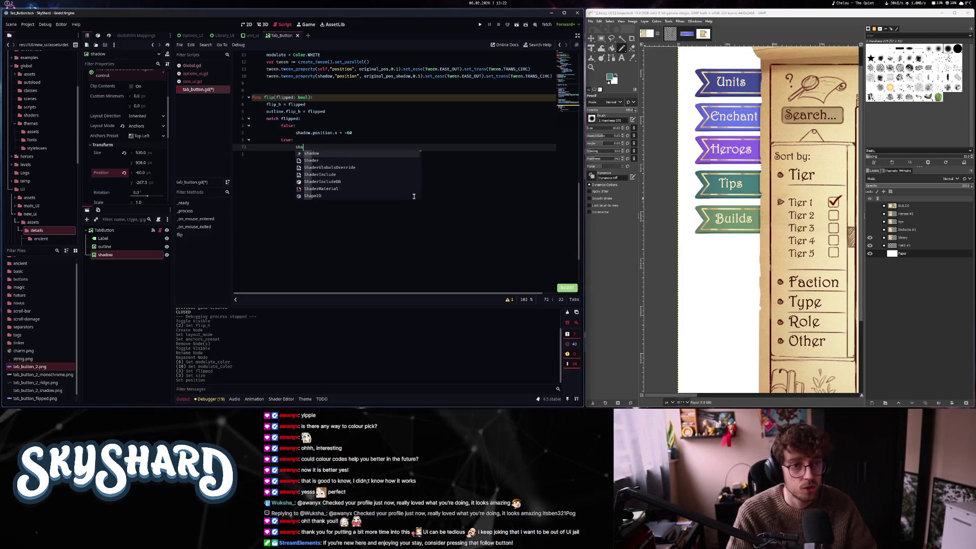
type("dow.position.x =")
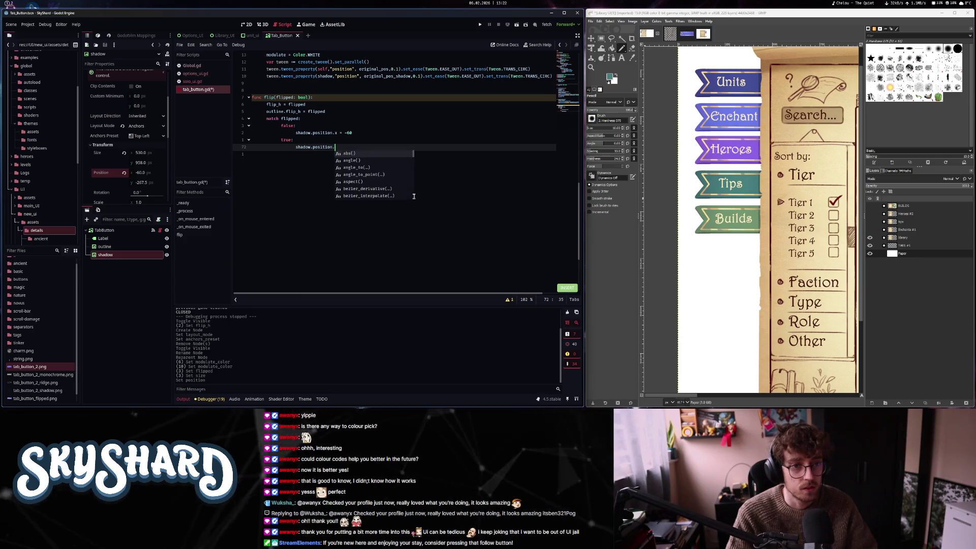
Measure the flipped shadow offset with trial drags in 2D, then finish the line with 950
key("ctrl+F1")
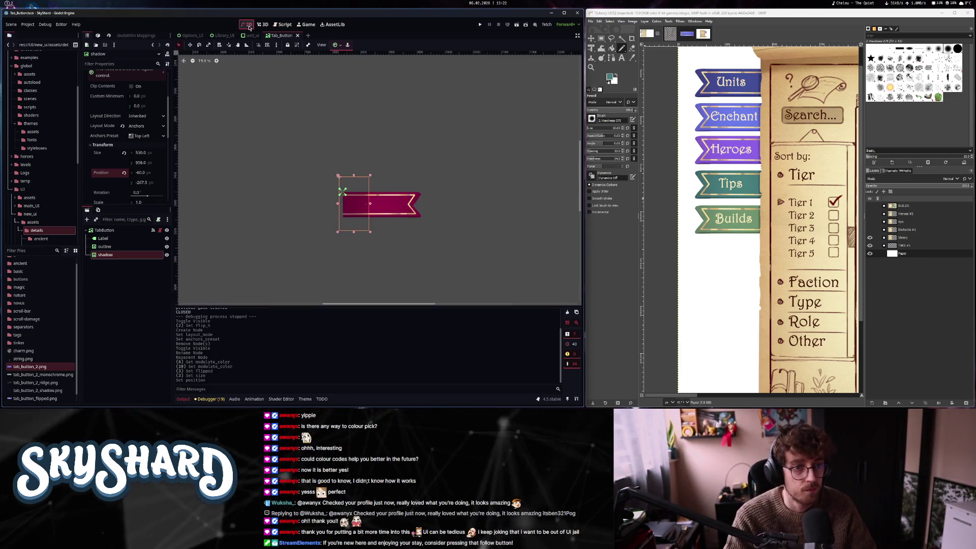
left_click_drag(384, 210, 420, 210)
key("ctrl+z")
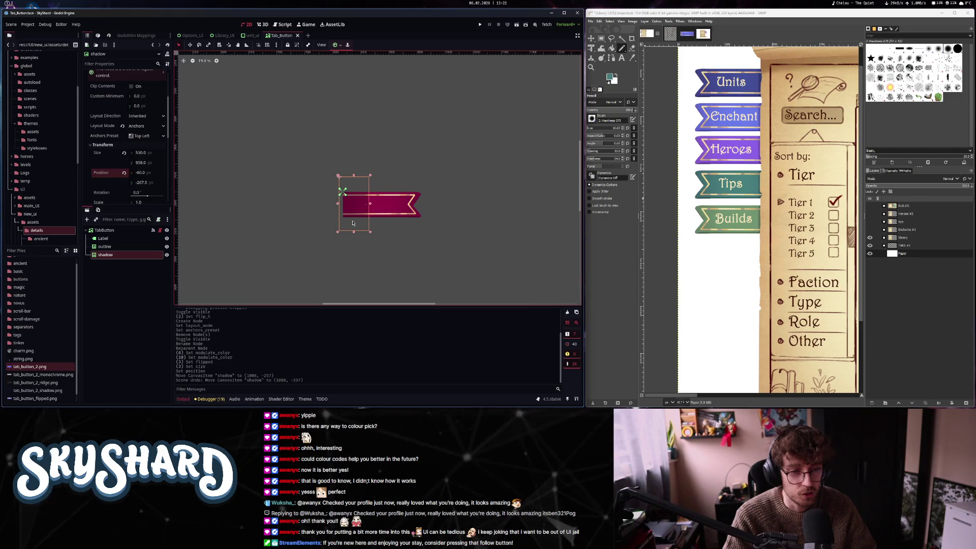
left_click_drag(408, 221, 409, 221)
key("ctrl+z")
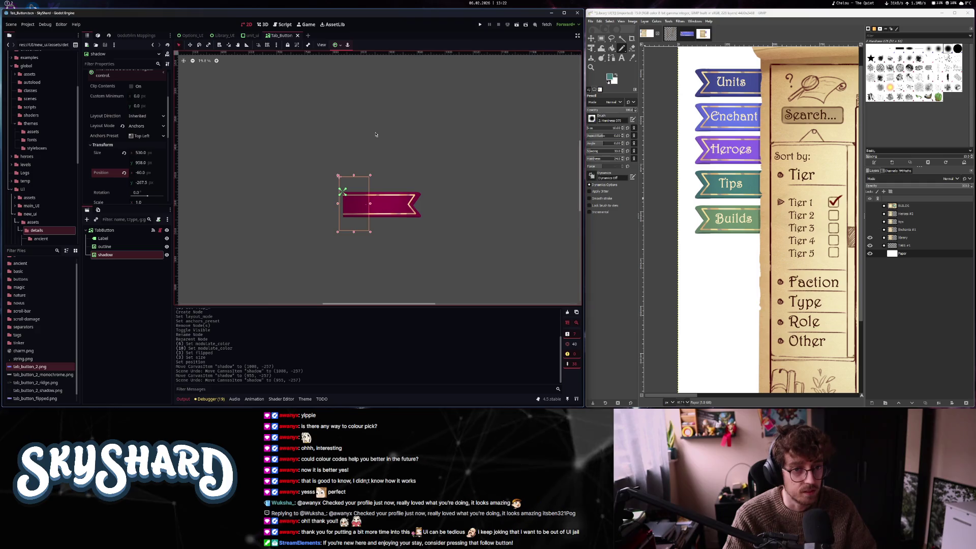
left_click(286, 24)
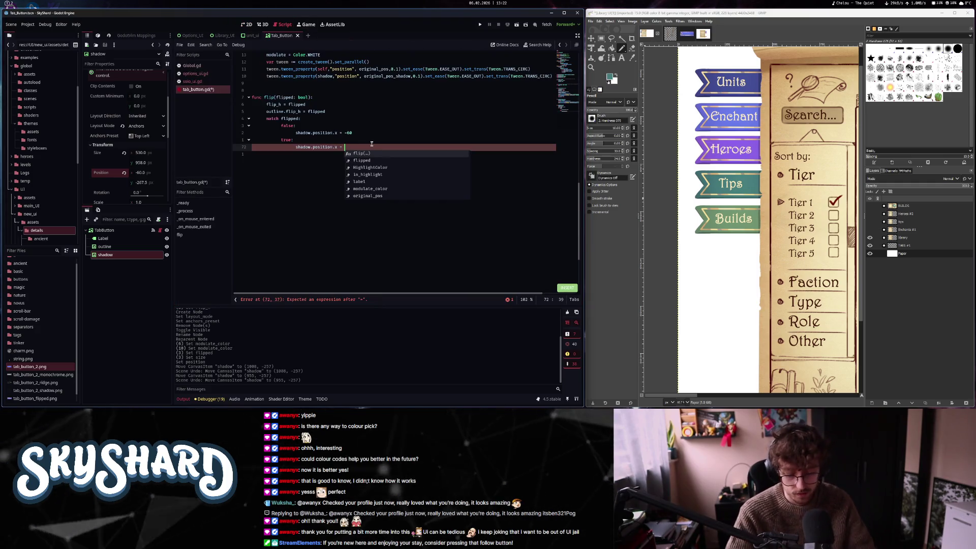
type("950")
key("Escape")
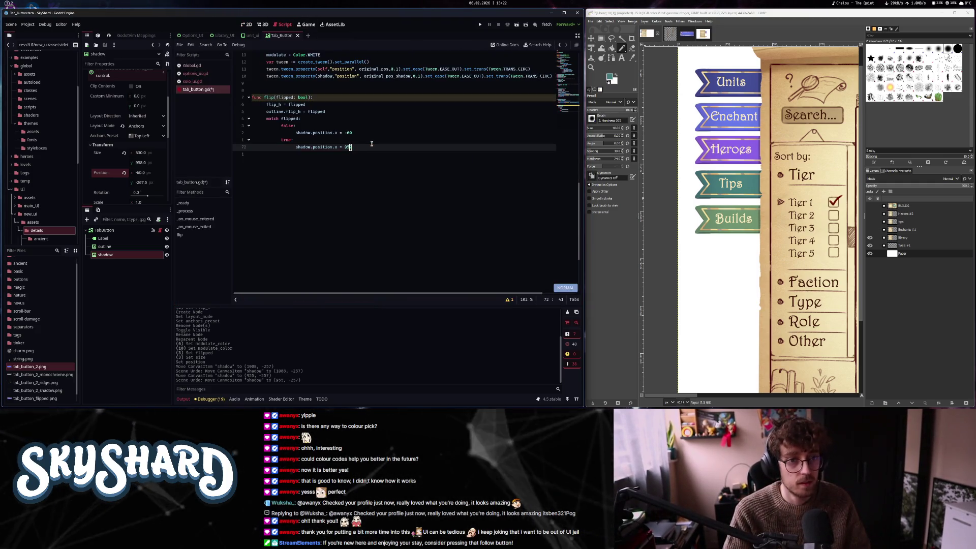
left_click(246, 25)
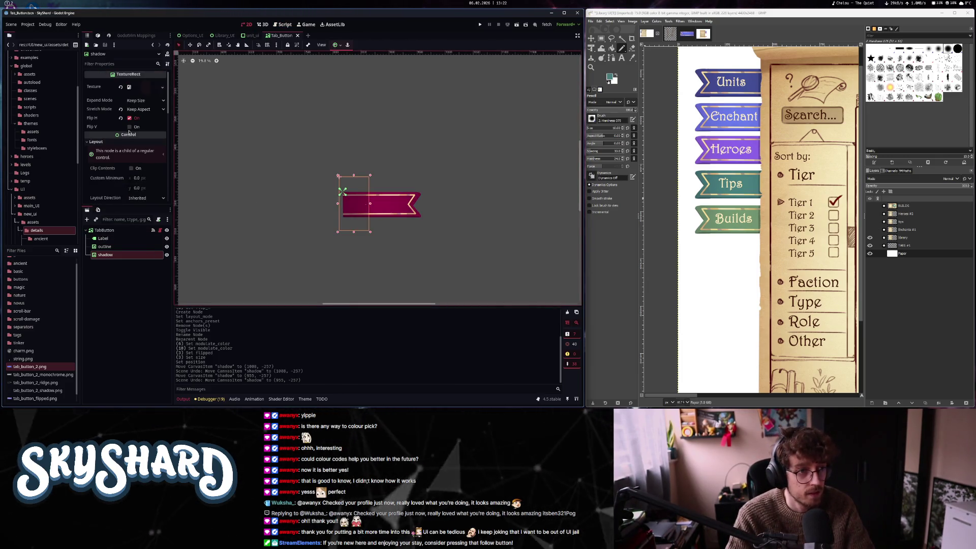
Test the shadow's Flip V and TabButton's Flipped toggle, leaving the tab unflipped
left_click(130, 127)
left_click(130, 127)
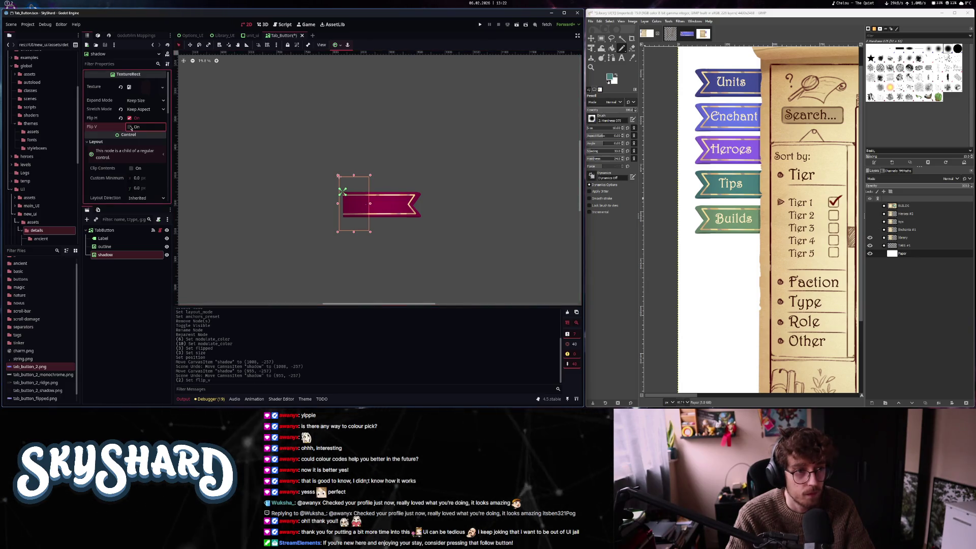
left_click(105, 230)
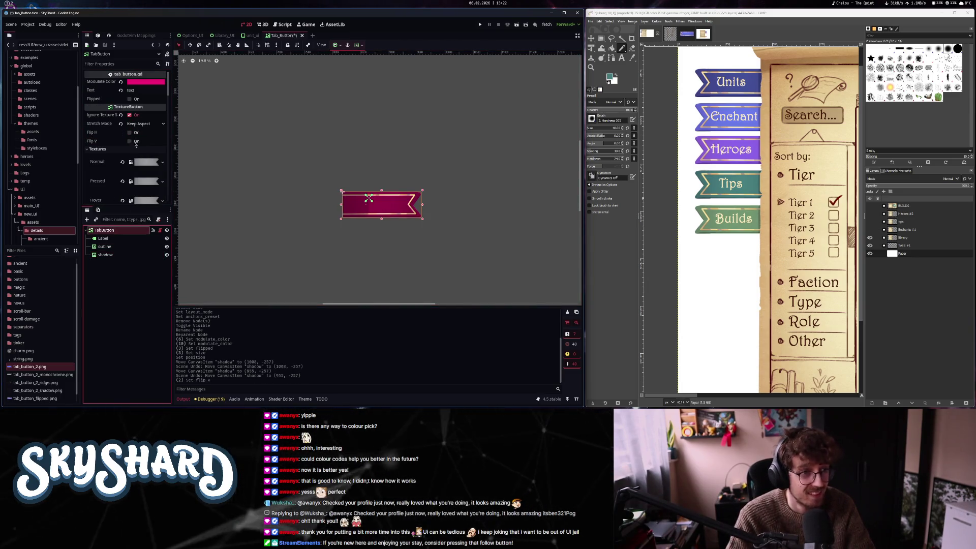
left_click(130, 99)
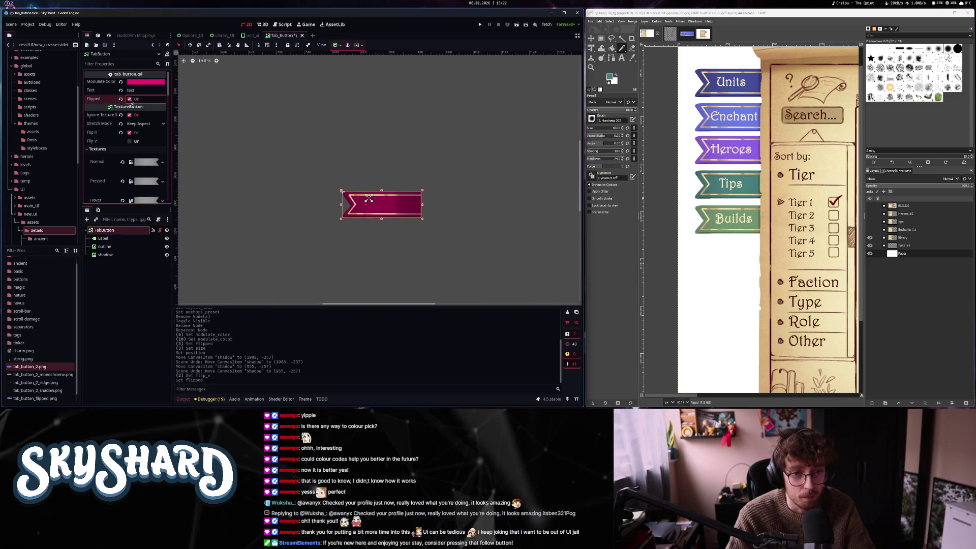
left_click(130, 100)
left_click(130, 100)
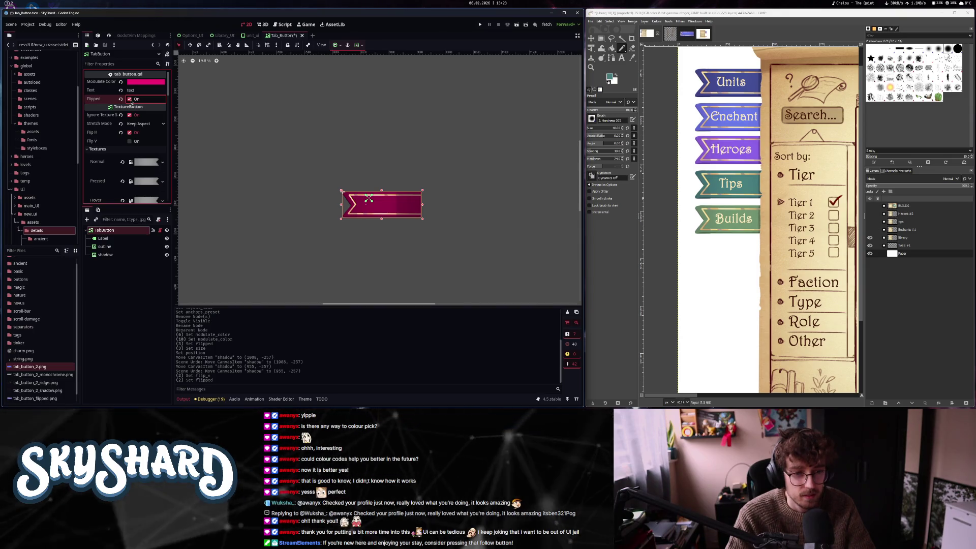
left_click(131, 101)
left_click(131, 101)
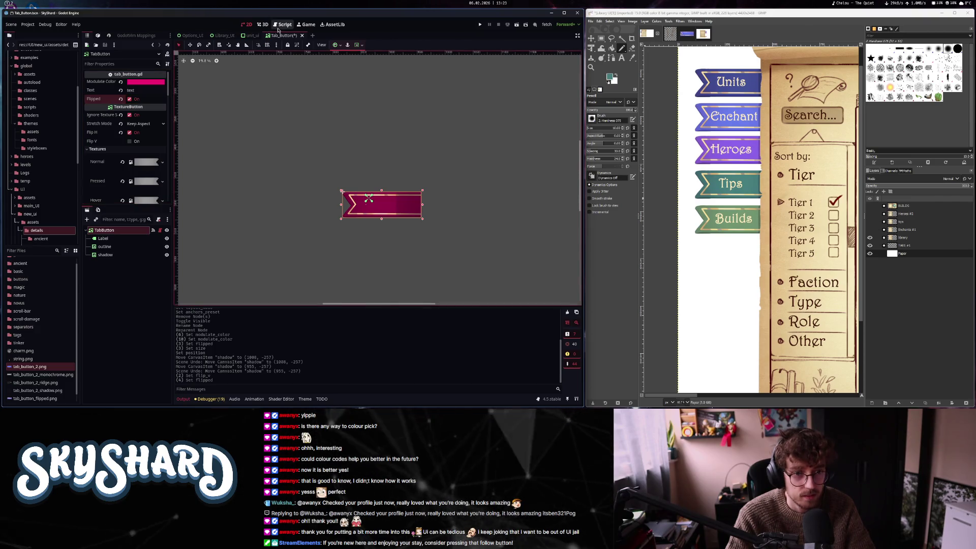
left_click(140, 100)
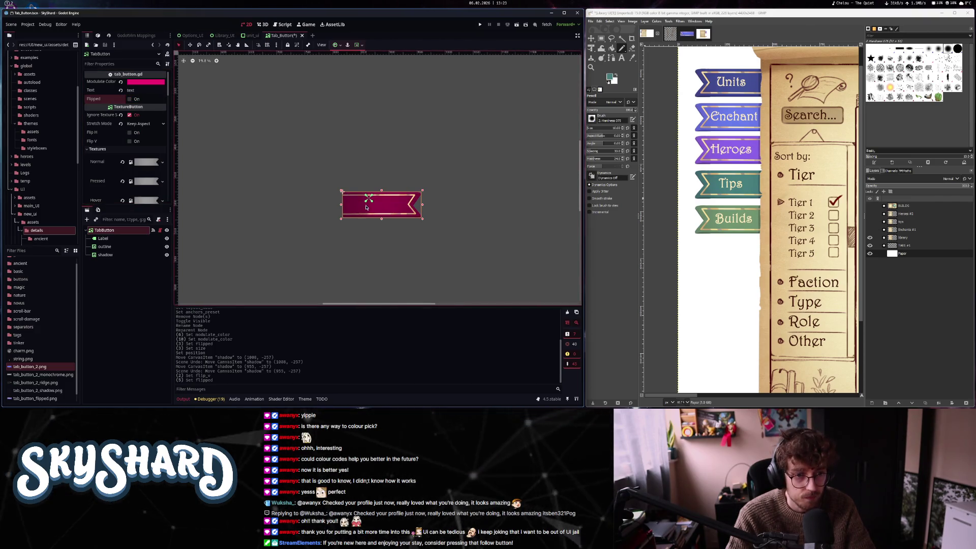
left_click(103, 238)
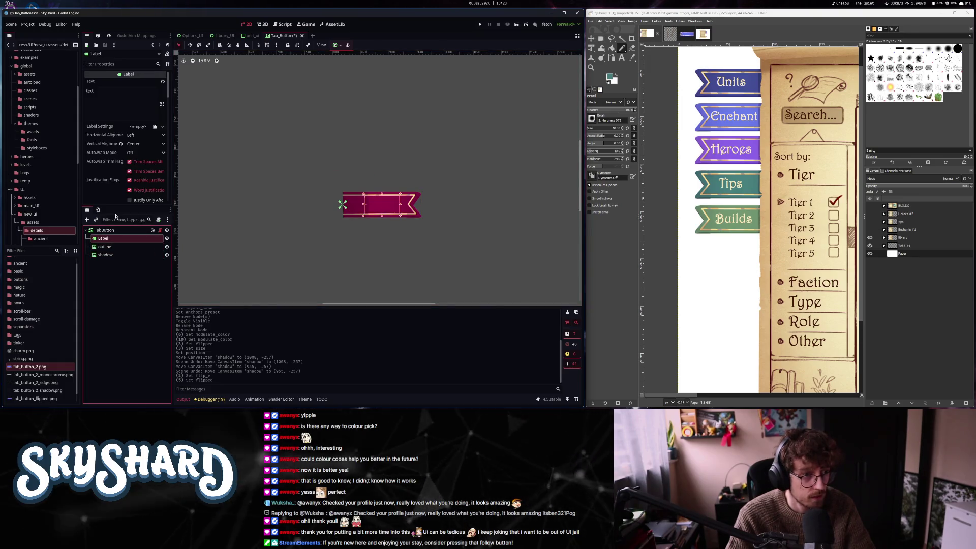
Set Label x to 400, add label.position.x = 400 and = 200 to flip()'s branches, then save
scroll(108, 187, "down", 10)
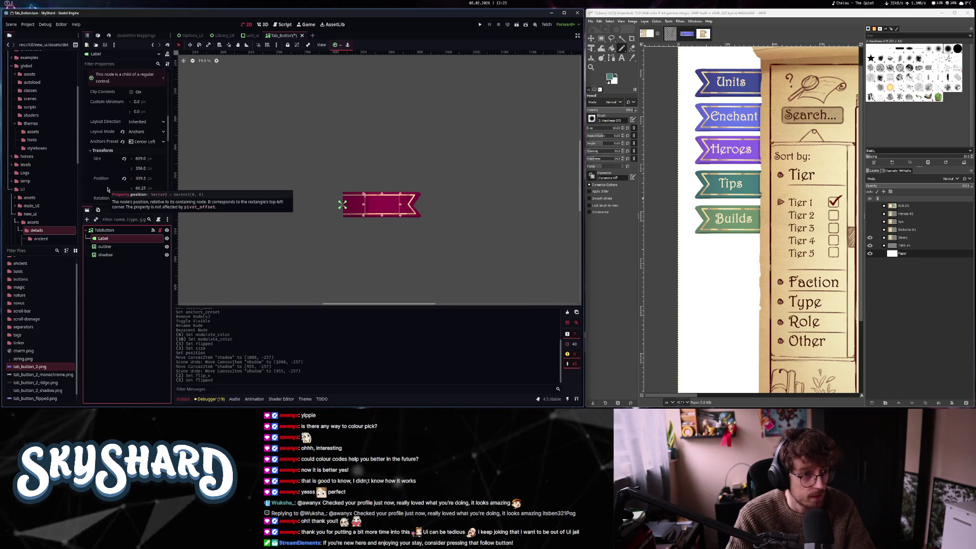
left_click(147, 178)
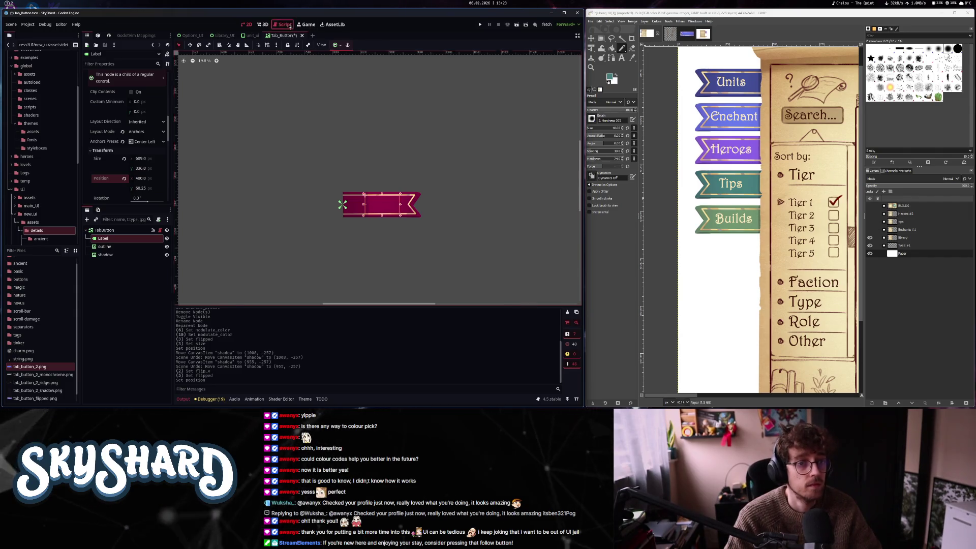
key("ctrl+F3")
type("o")
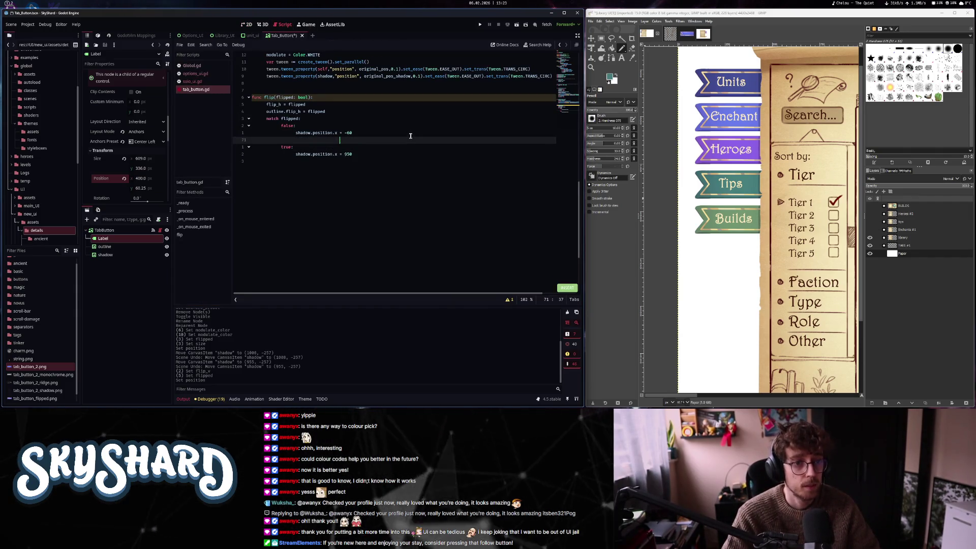
type("abel.")
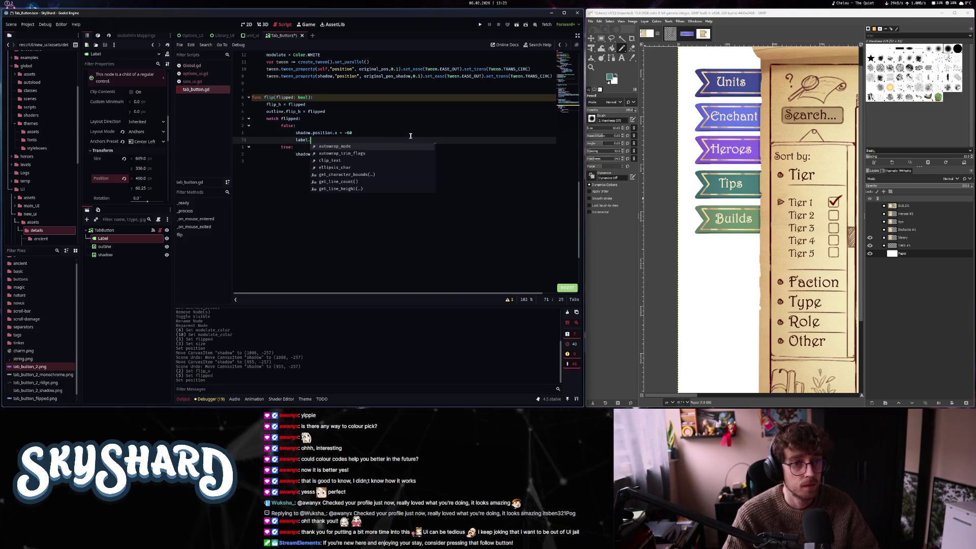
type("position.x = 6")
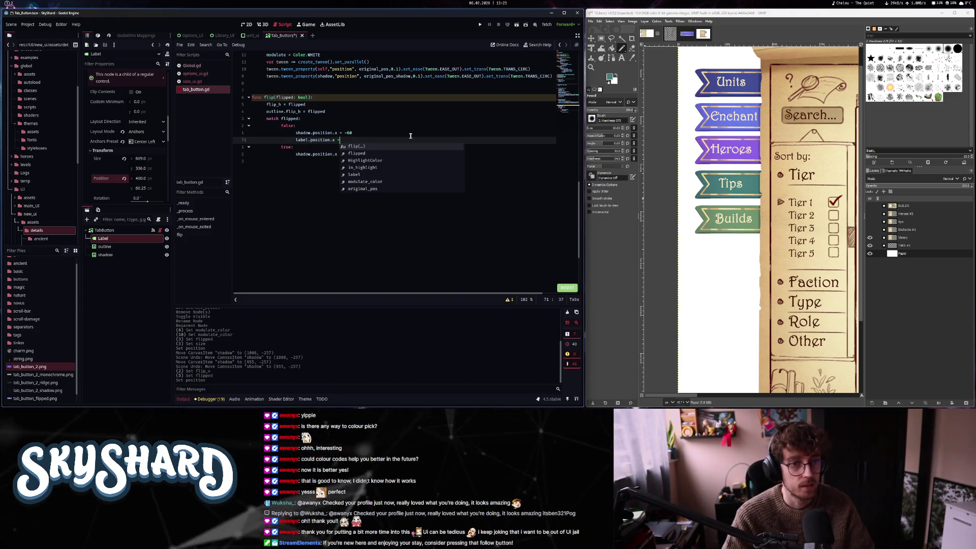
key("j")
key("j")
type("o")
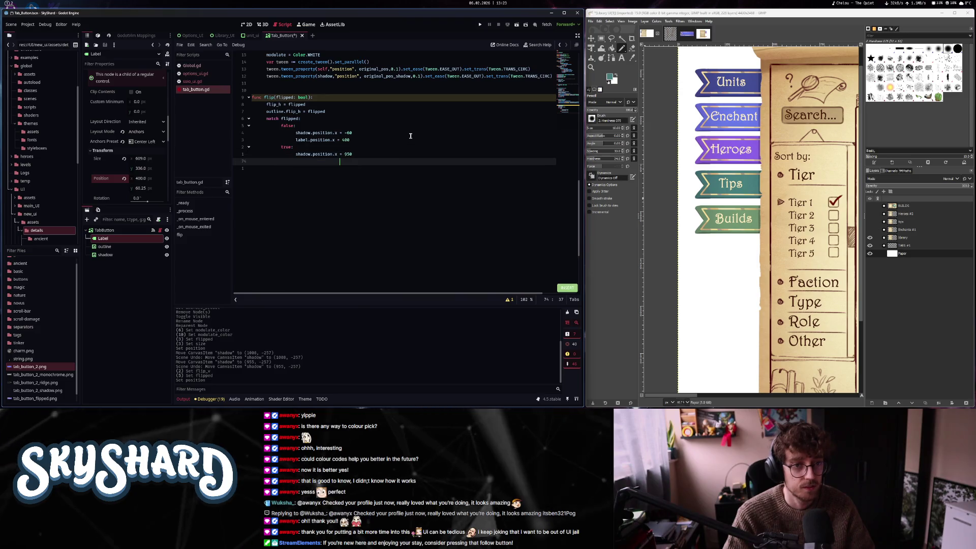
type("label.po")
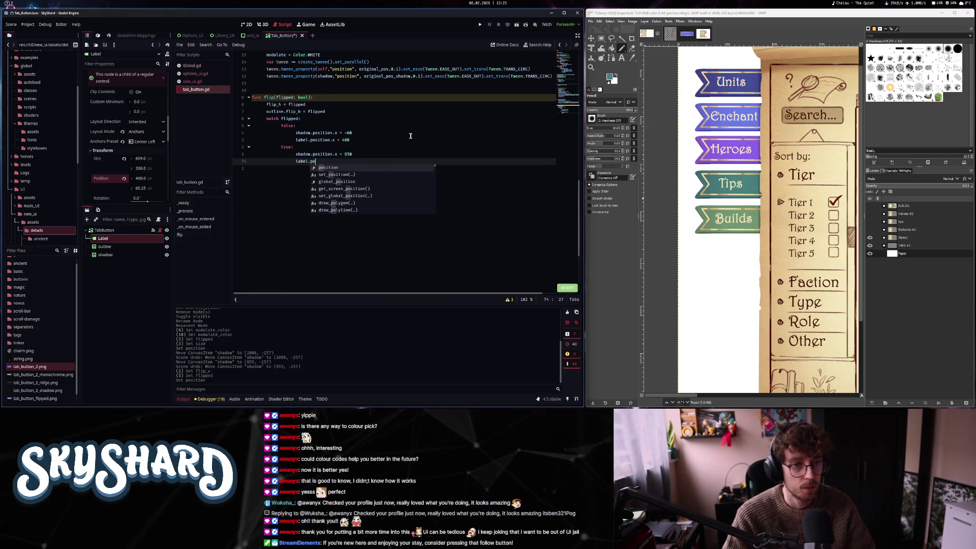
type("sition.x = 200")
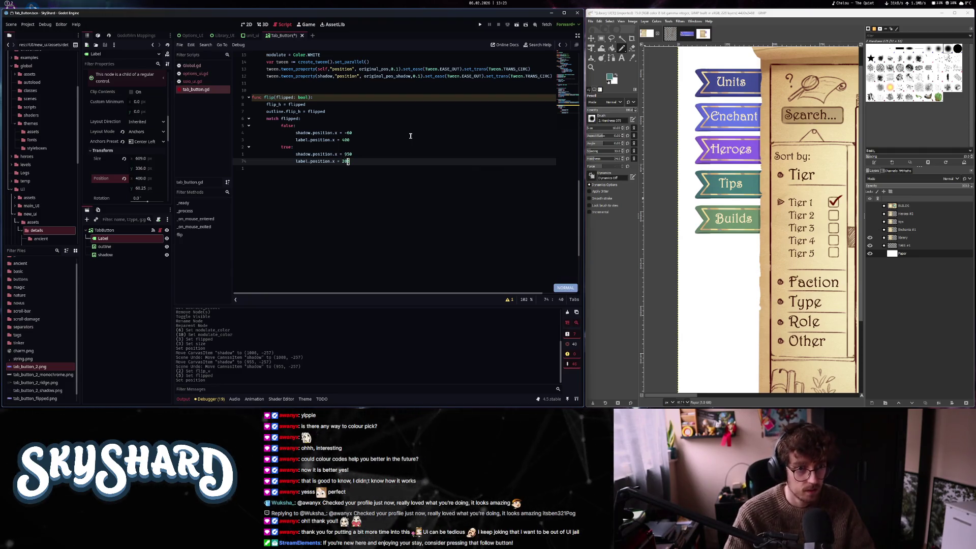
key("ctrl+s")
Test the flip, then change the flipped label offset to 350 and save
left_click(246, 25)
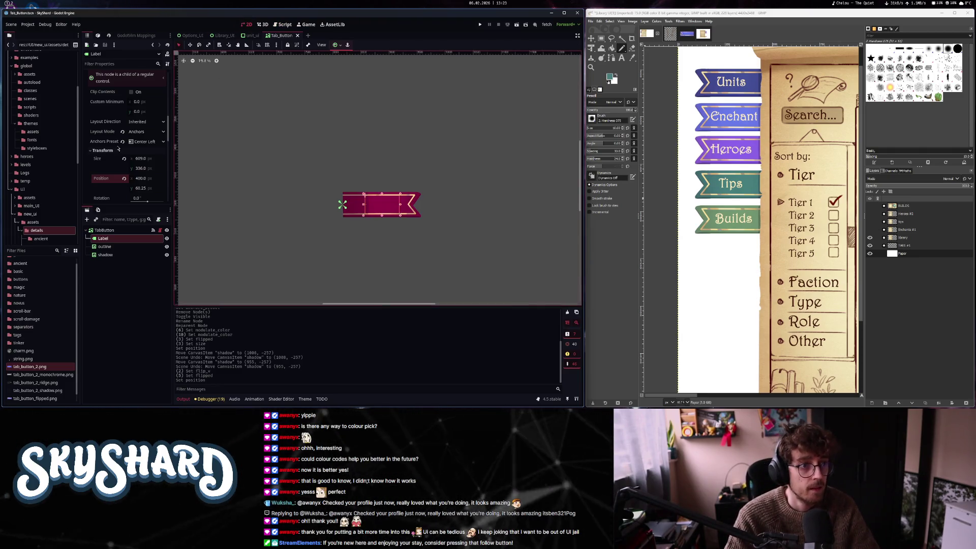
left_click(112, 230)
left_click(130, 99)
left_click(130, 100)
left_click(282, 24)
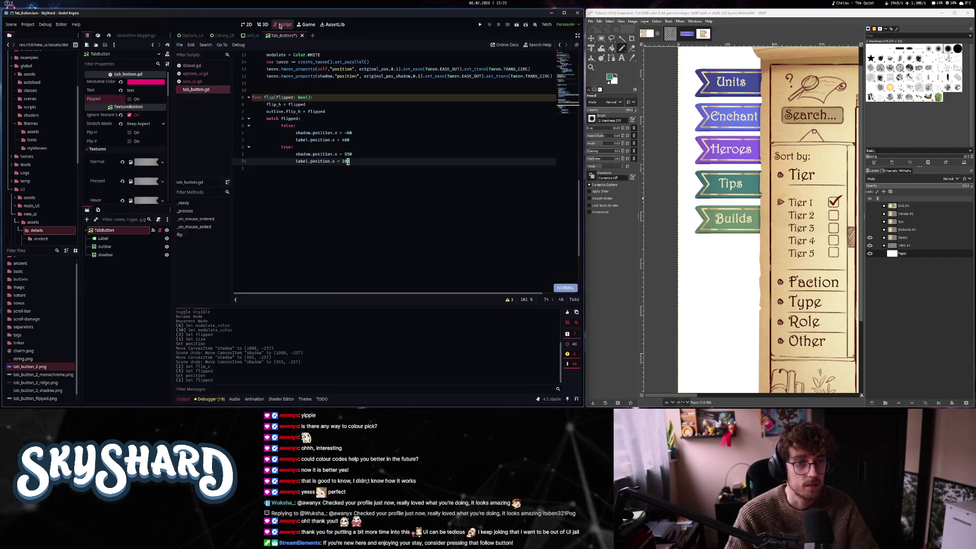
left_click(362, 168)
key("k")
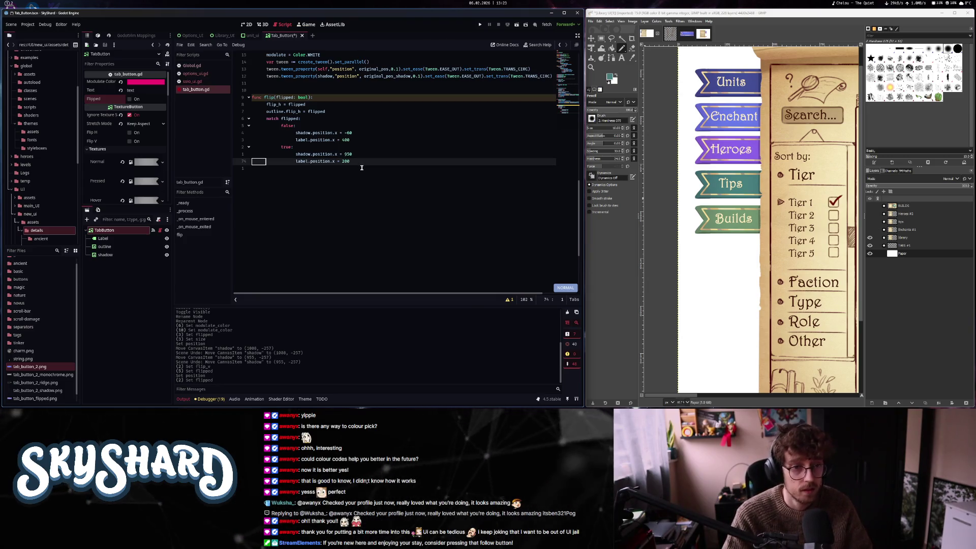
key("BackSpace")
key("BackSpace")
type("35")
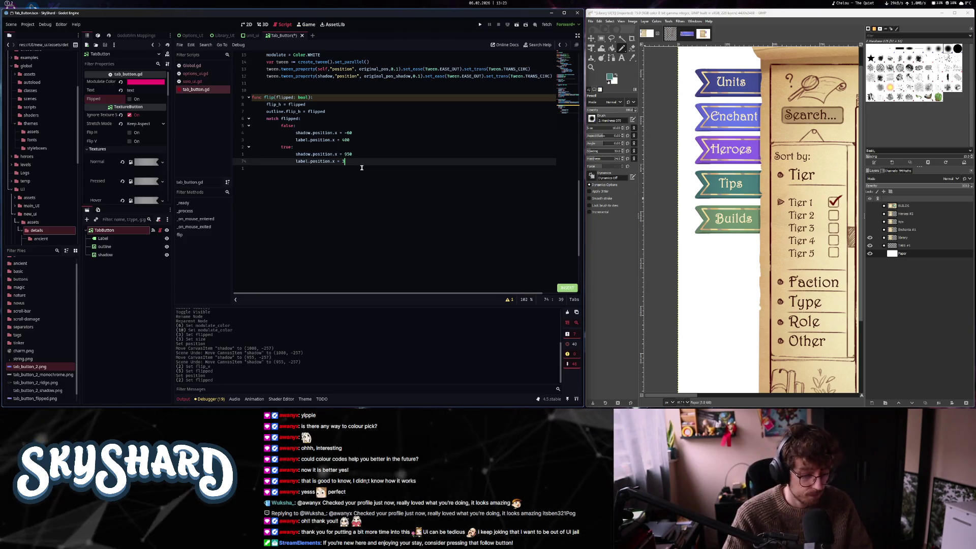
key("Escape")
key("ctrl+s")
Retest the flip, then lower the flipped label offset to 300 and save
left_click(247, 25)
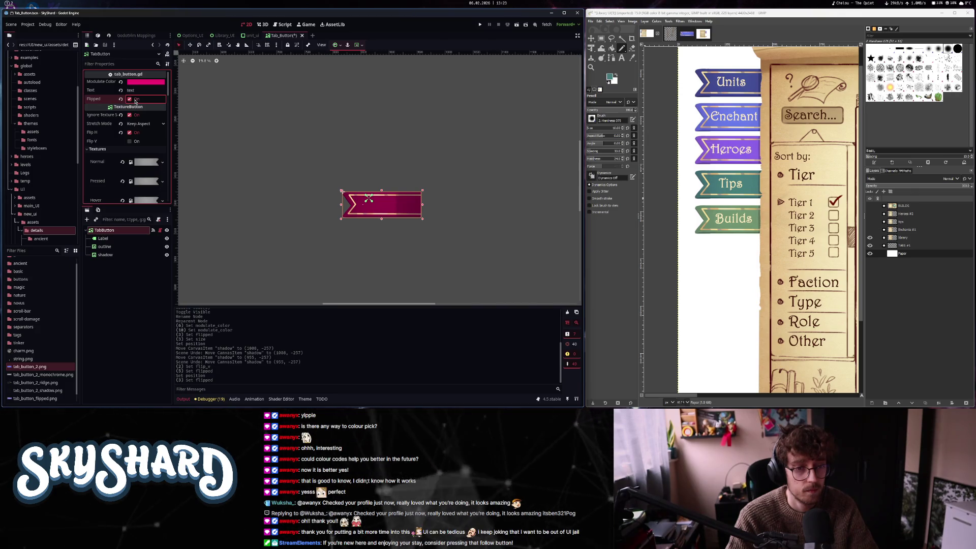
left_click(136, 101)
left_click(282, 24)
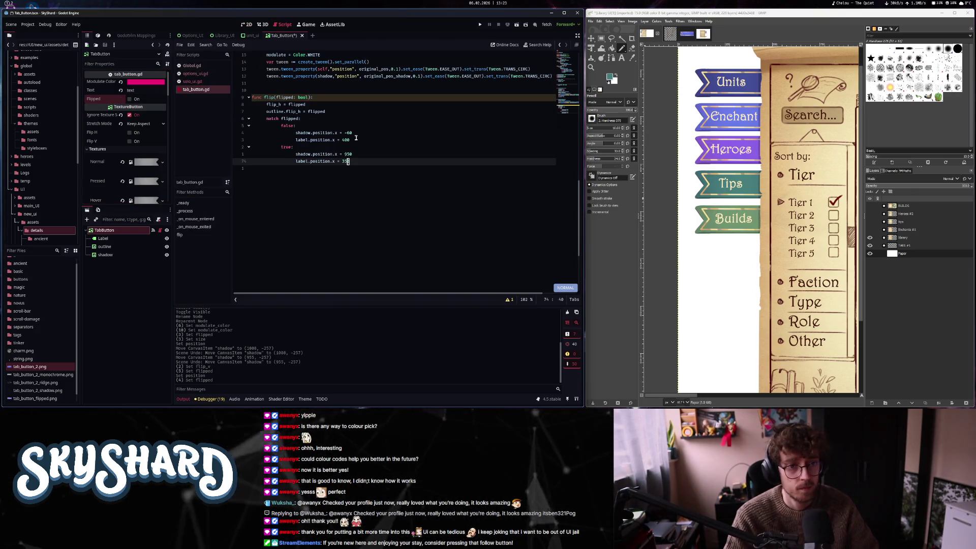
key("k")
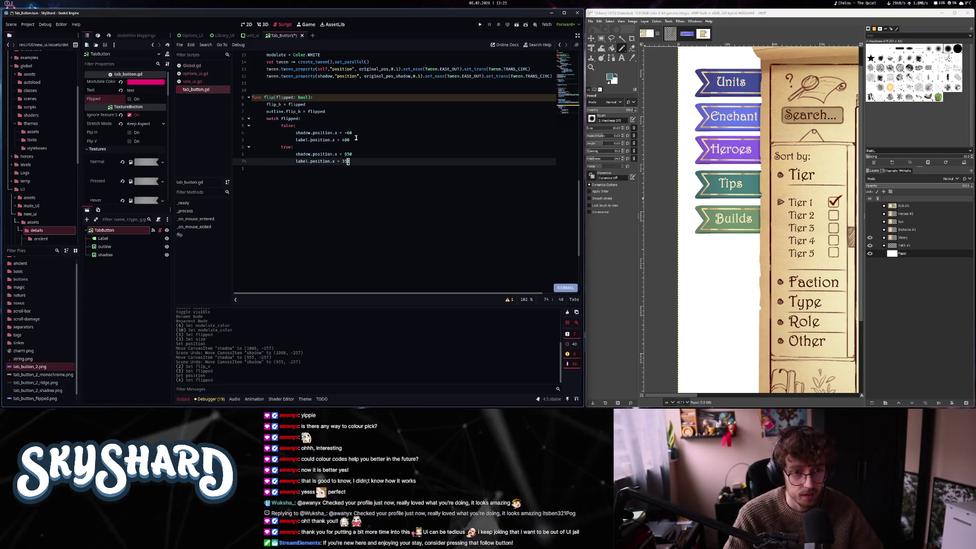
key("r")
key("0")
key("ctrl+s")
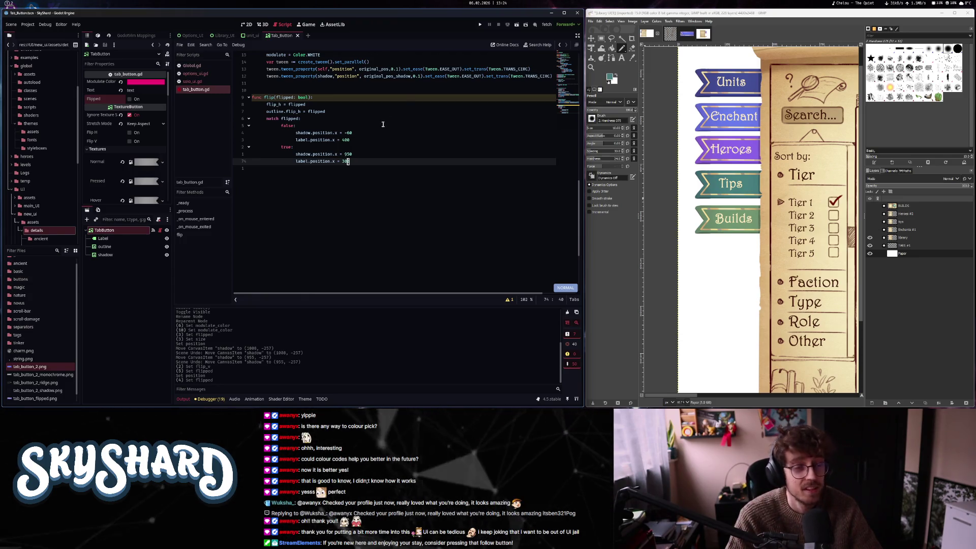
scroll(422, 182, "up", 4)
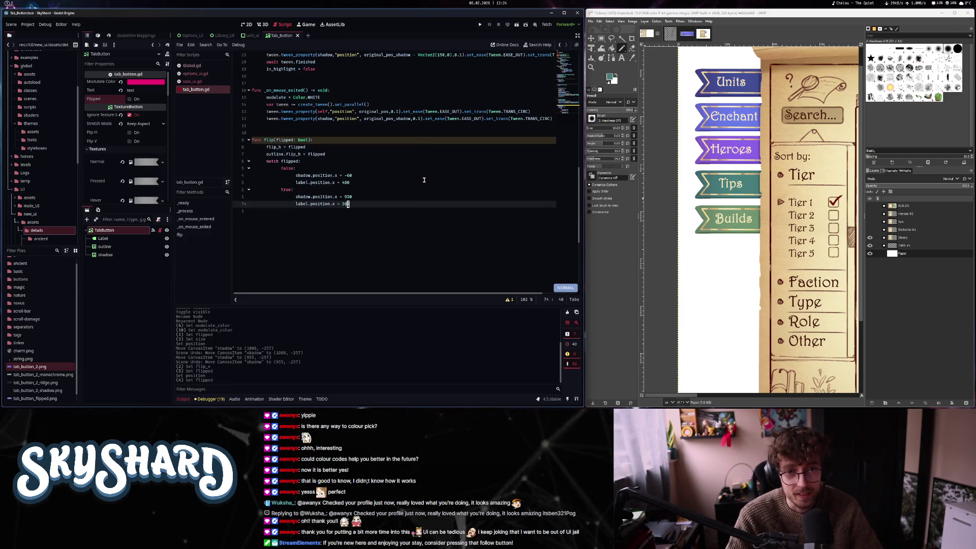
scroll(422, 182, "down", 1)
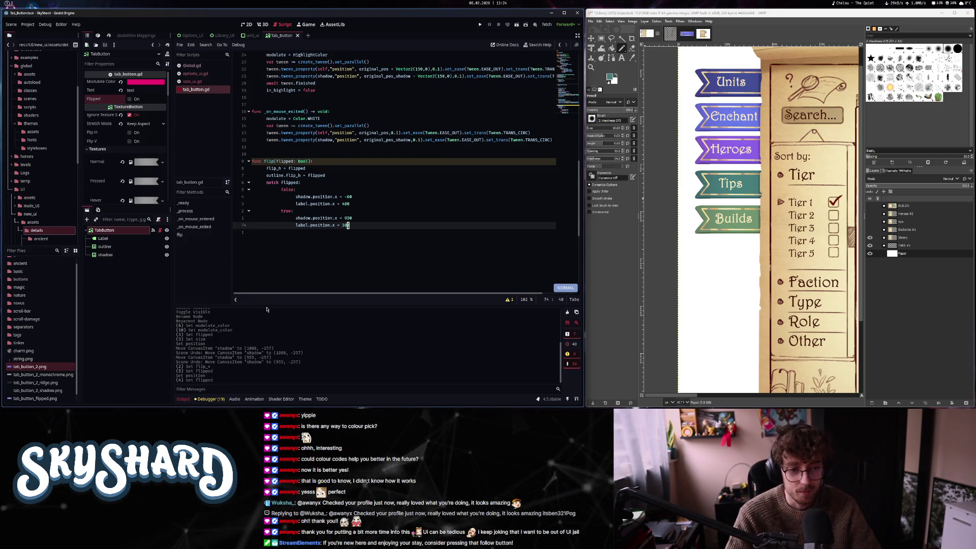
left_click_drag(266, 306, 265, 363)
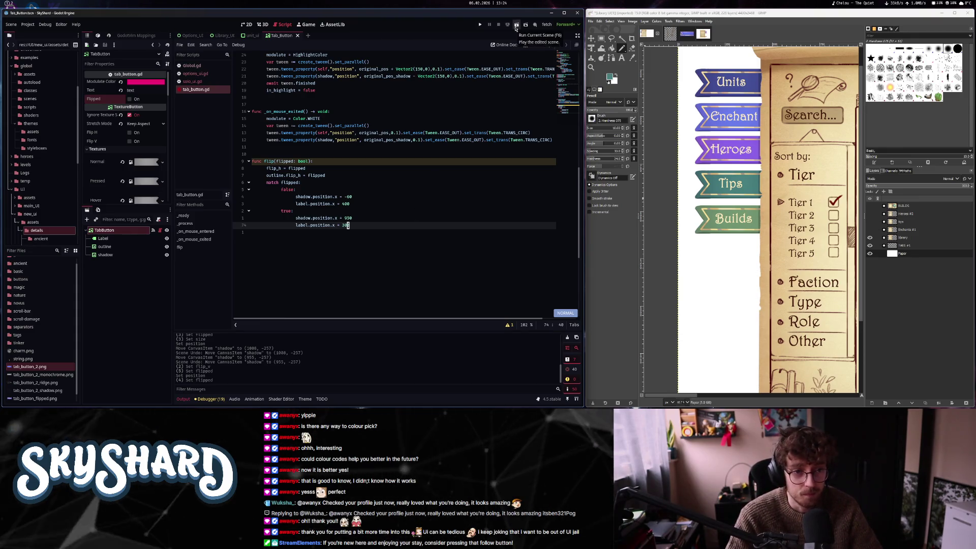
Check TabButton's Flipped in the 2D view to show the mirrored banner
left_click(246, 24)
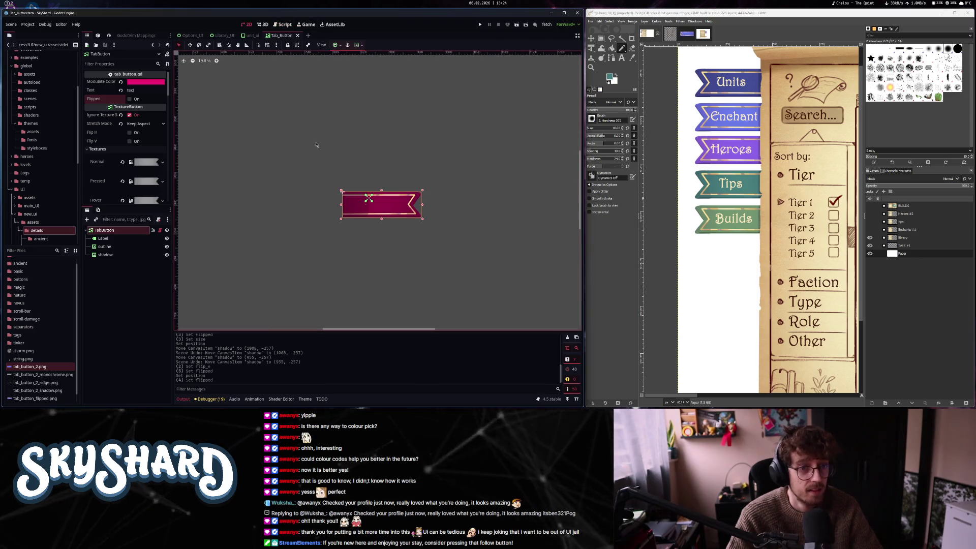
left_click(130, 100)
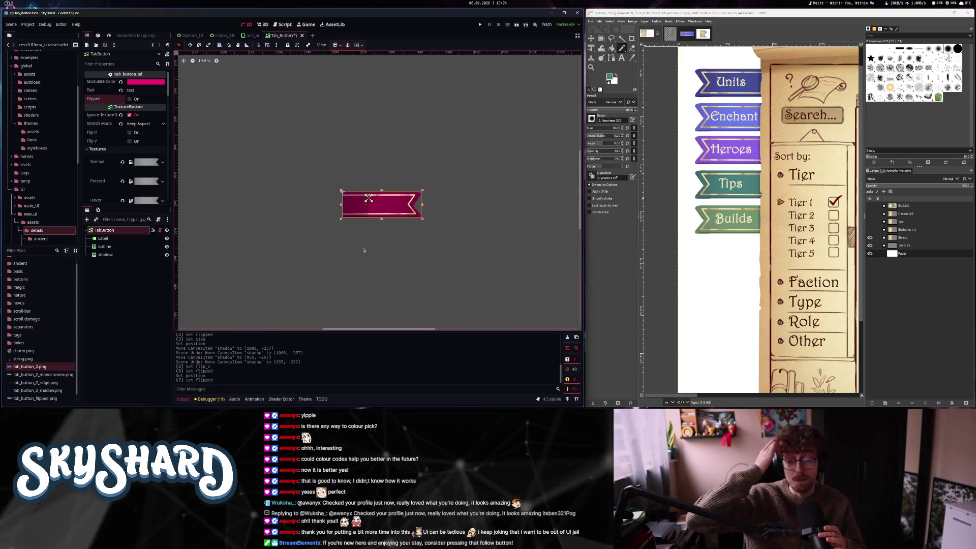
Save the tab button scene, inspect the Options_UI tabs, and return to Tab_Button
scroll(356, 203, "up", 8)
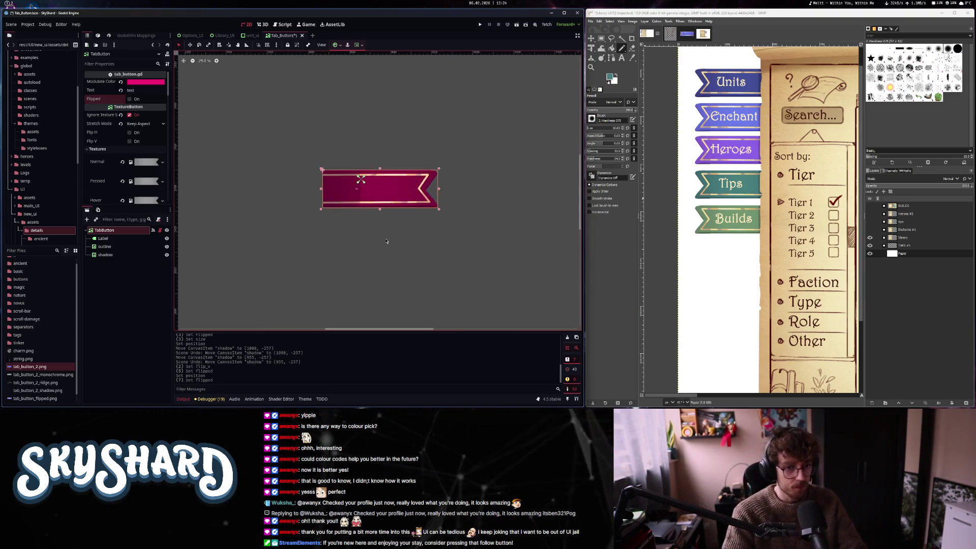
scroll(356, 203, "down", 6)
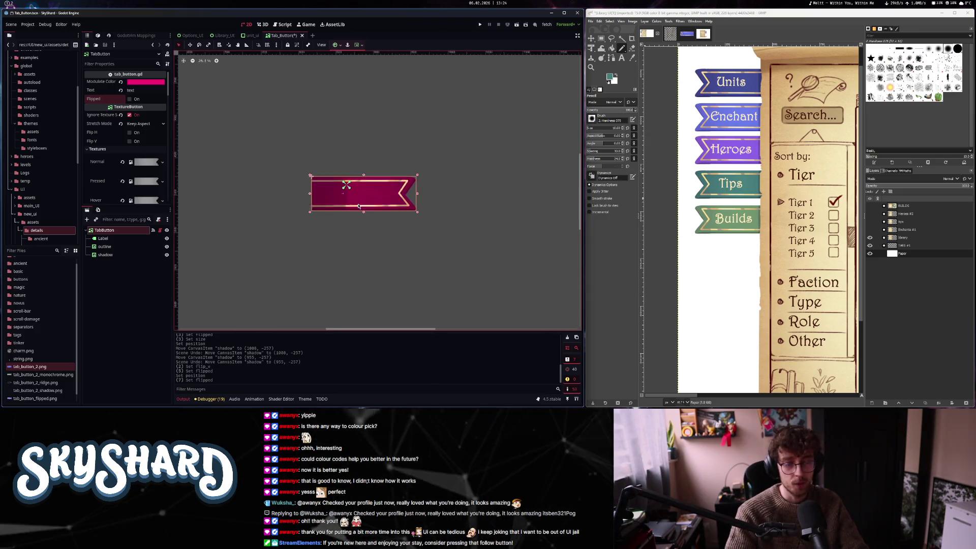
key("ctrl+s")
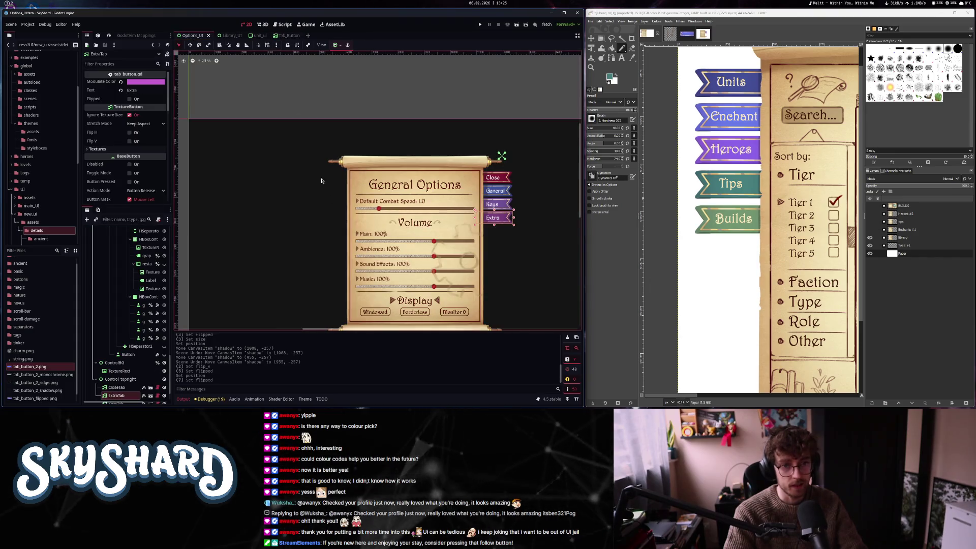
scroll(313, 158, "down", 2)
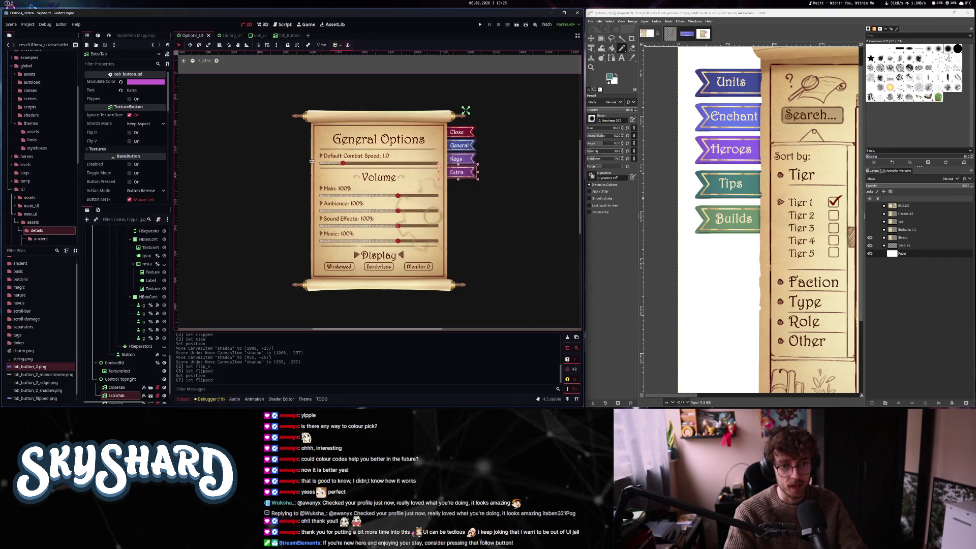
left_click(288, 37)
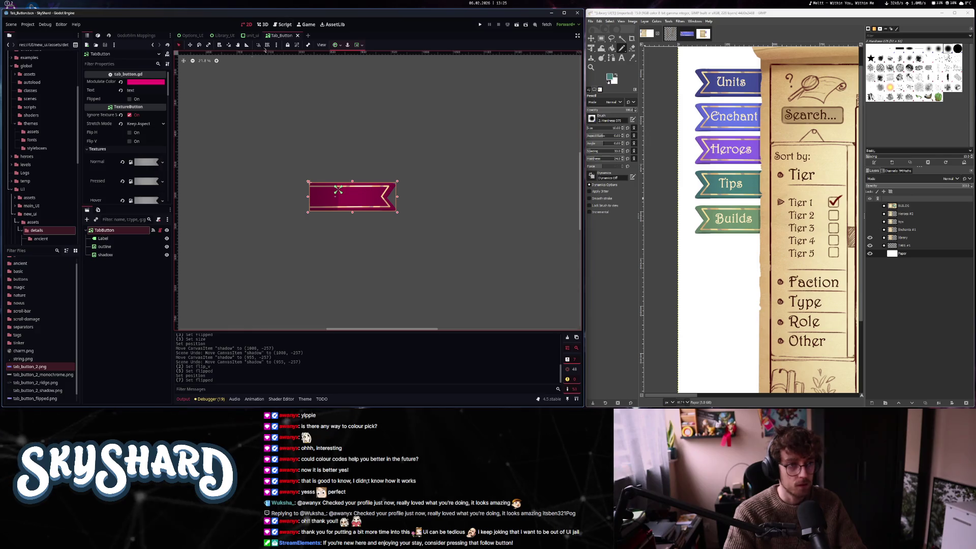
left_click(134, 100)
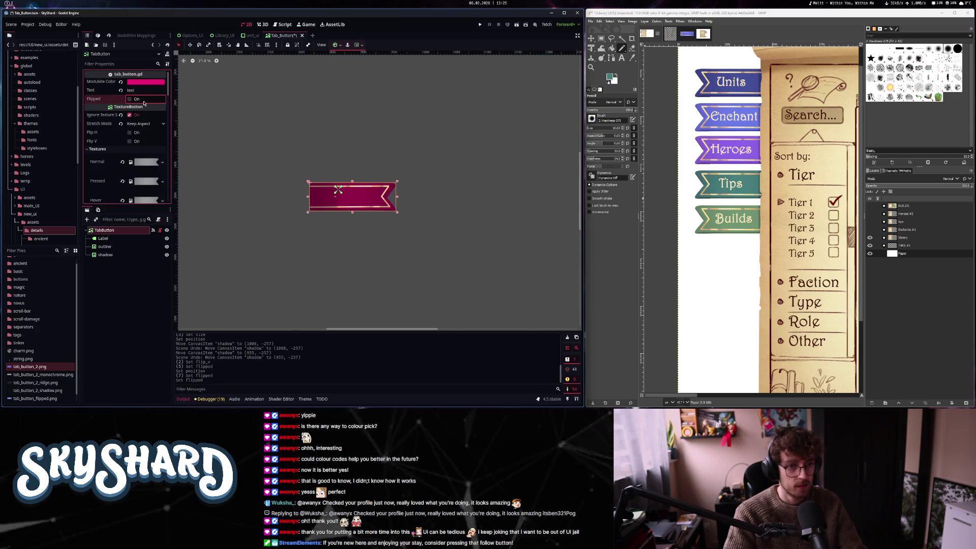
left_click(284, 25)
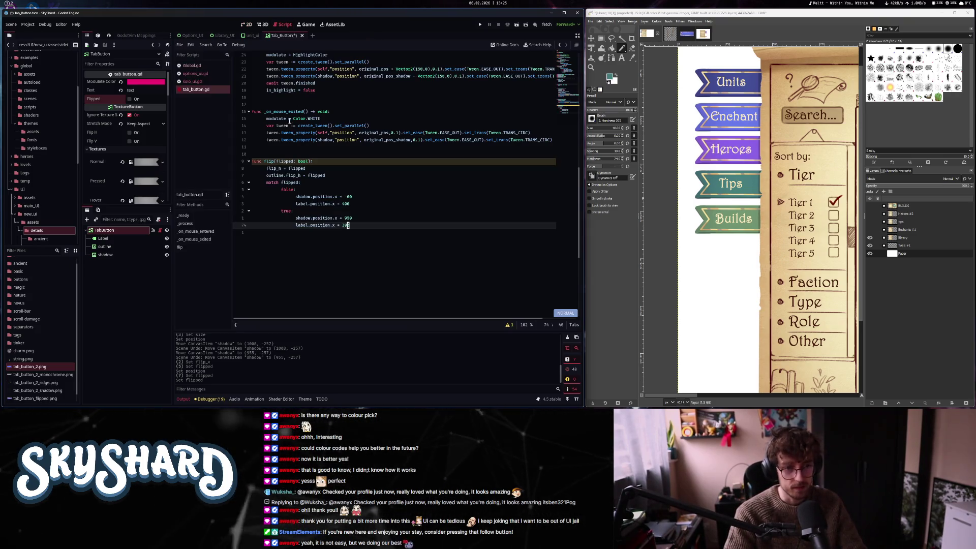
left_click(358, 227)
type("0")
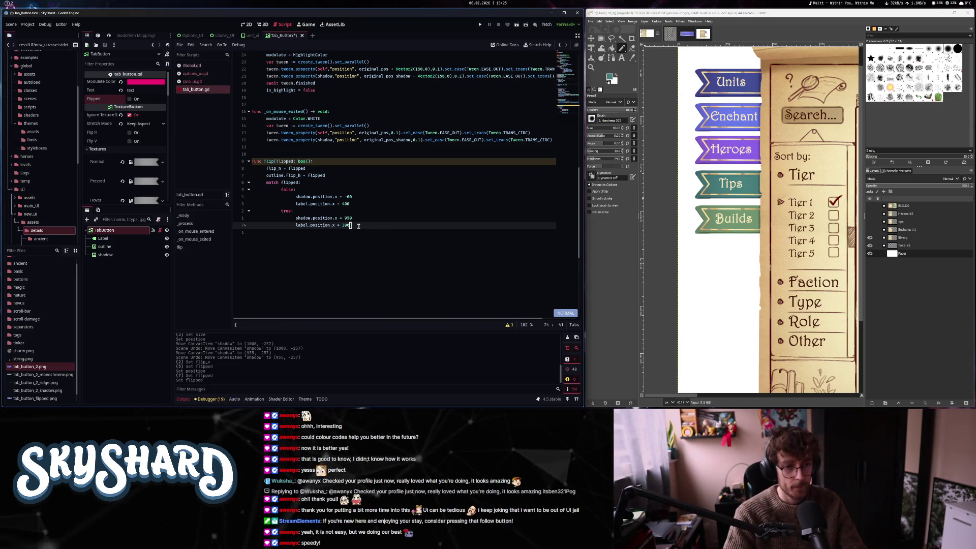
scroll(358, 227, "down", 4)
key("k")
key("k")
key("k")
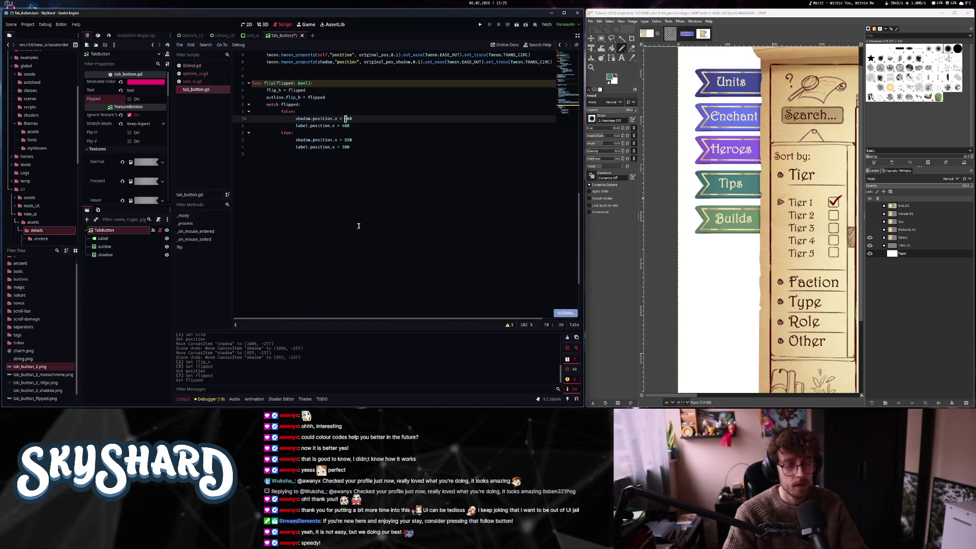
key("k")
key("k")
key("k")
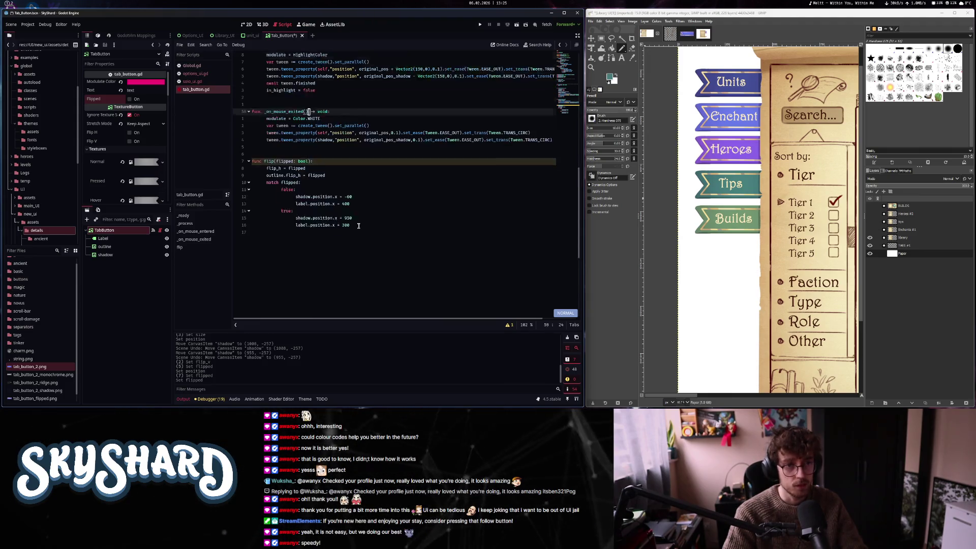
key("k")
key("k")
key("k")
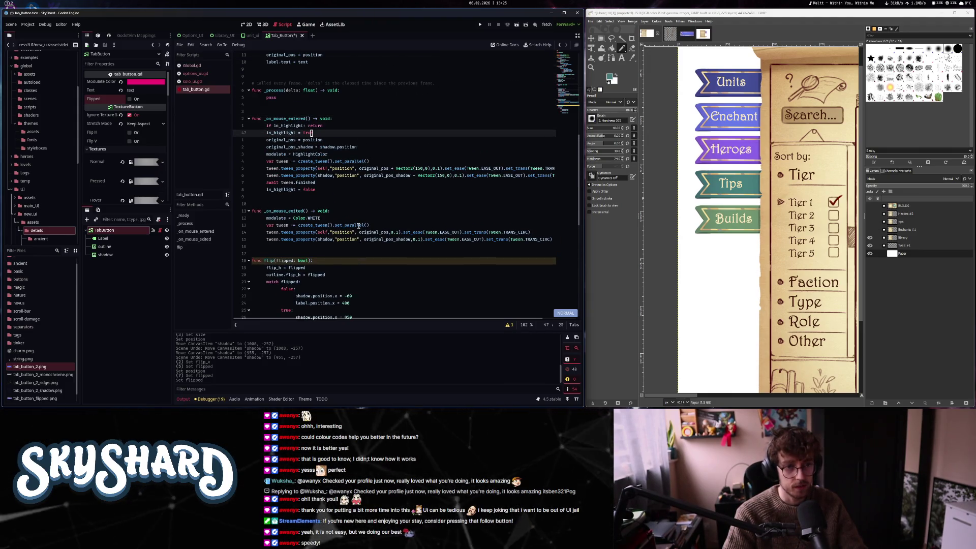
key("k")
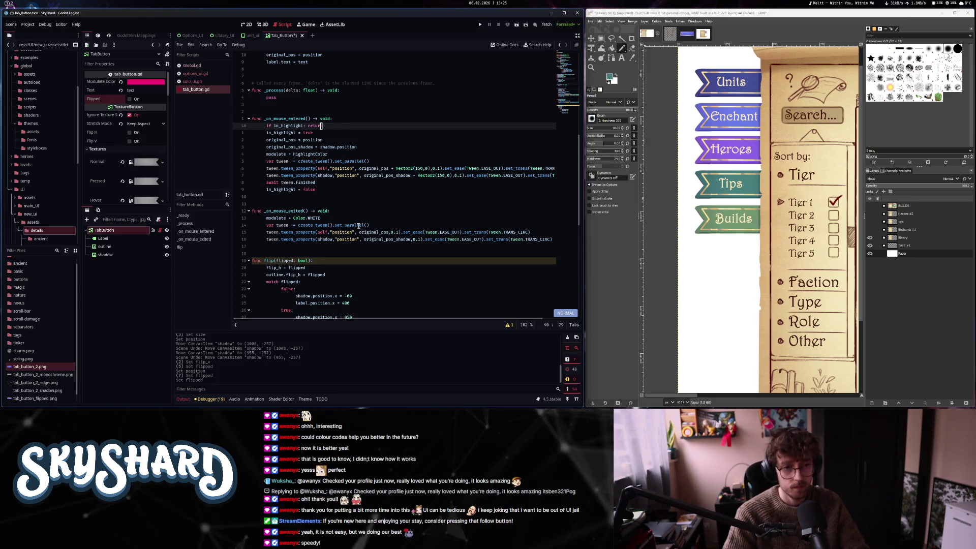
key("k")
key("k")
key("k")
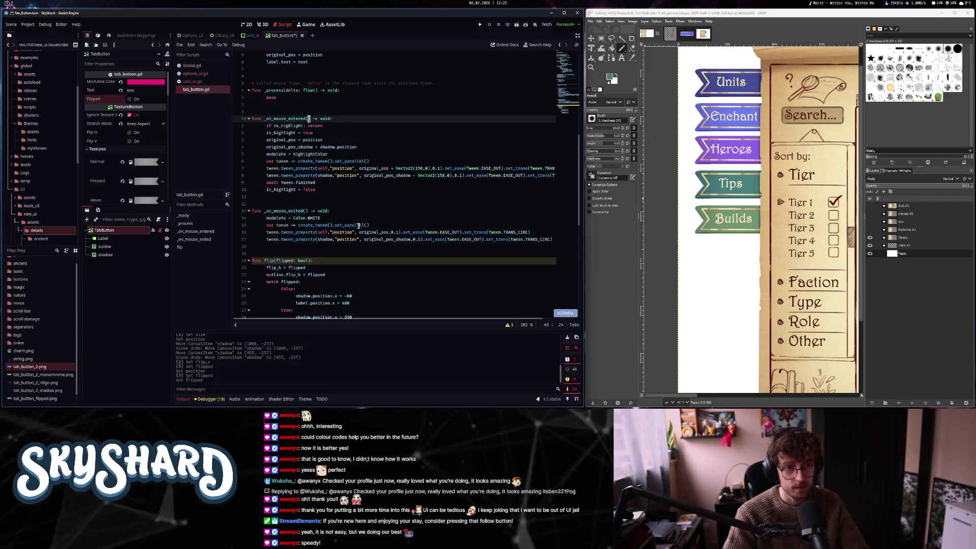
key("k")
key("k")
key("k")
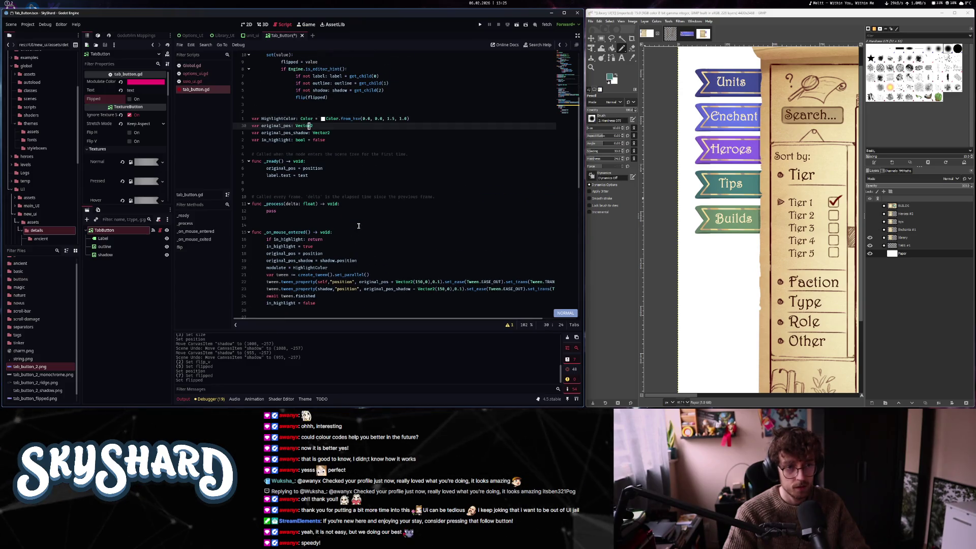
Declare 'var animation_mult: int = 1' below in_highlight and save the script
key("j")
key("j")
key("o")
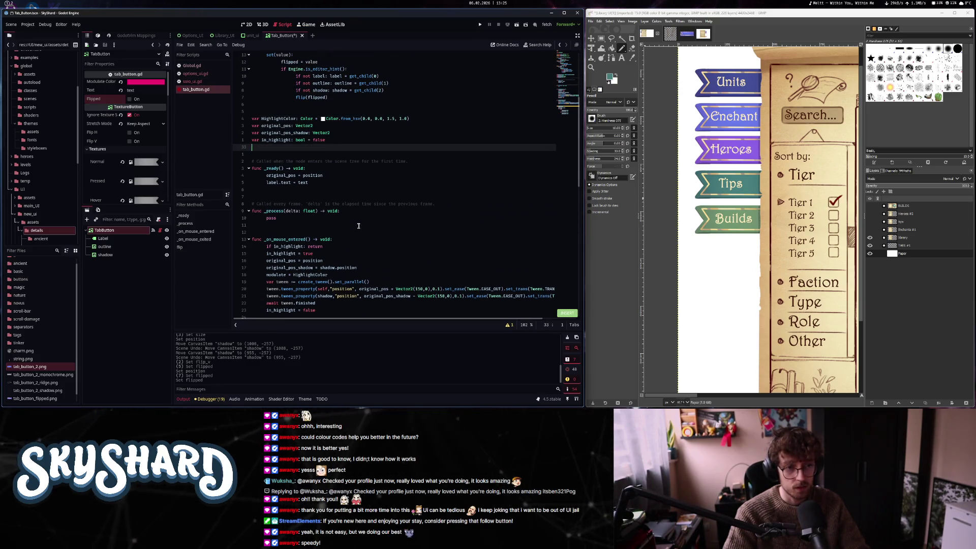
type("var animation_mu")
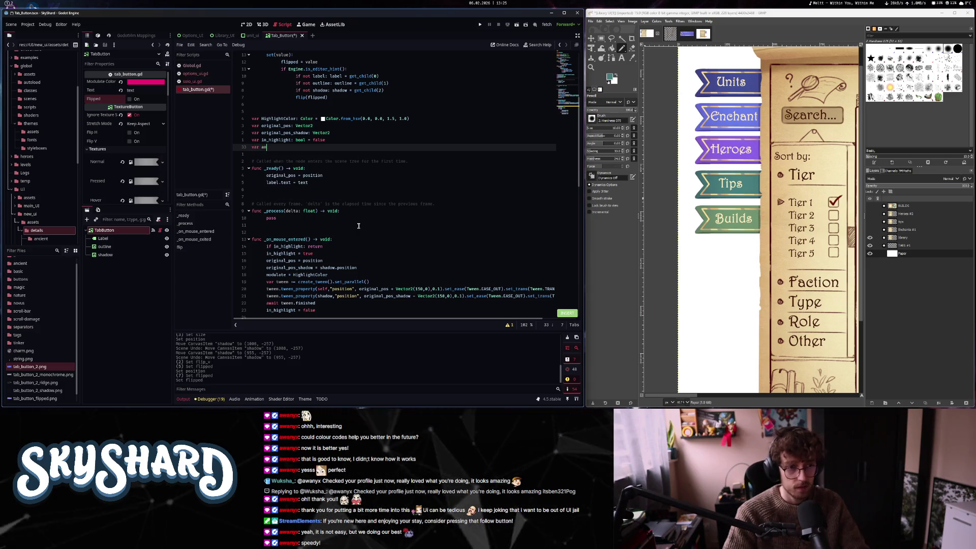
type("lt: int =")
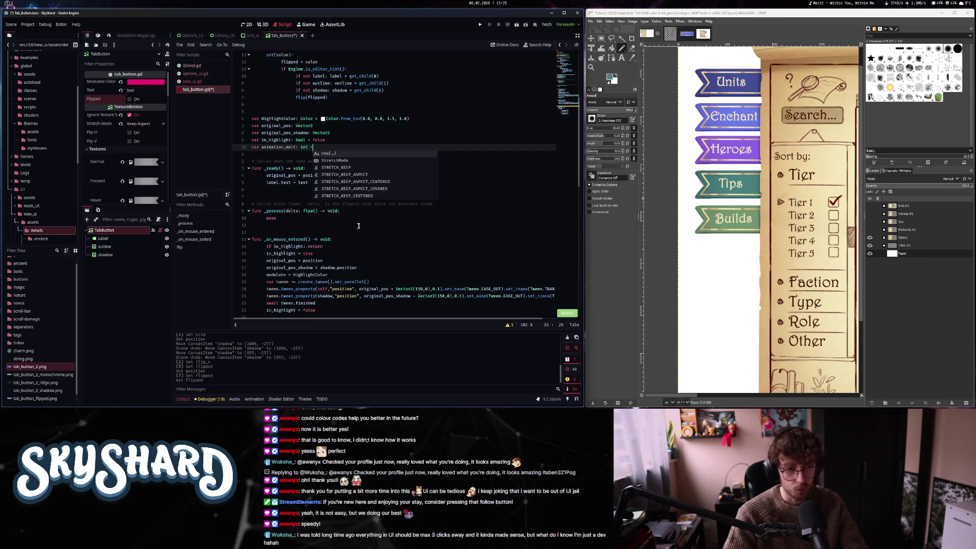
type(" 1")
key("Escape")
key("k")
key("k")
key("k")
key("k")
key("k")
key("ctrl+s")
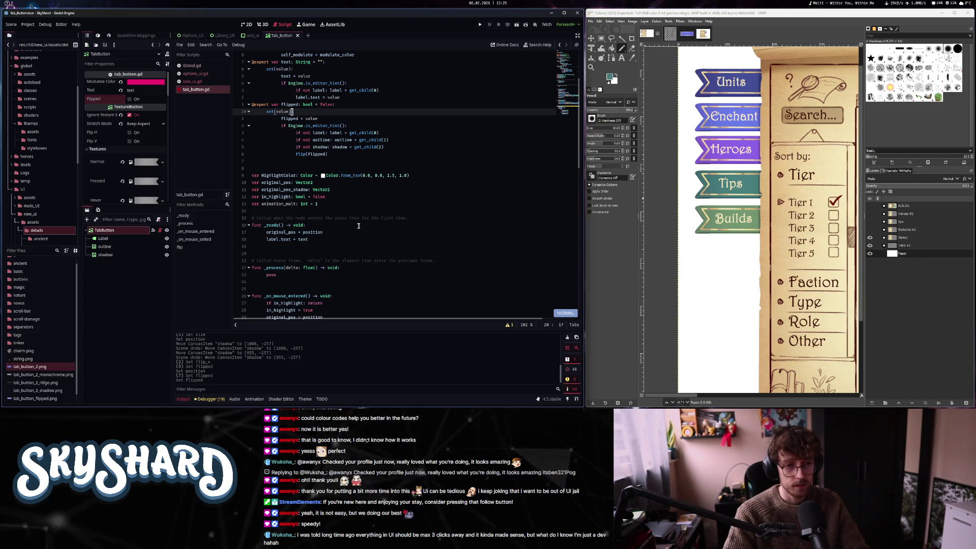
In flip(), set animation_mult = 1 in the unflipped branch and -1 in the flipped branch
key("ctrl+d")
key("ctrl+d")
key("ctrl+d")
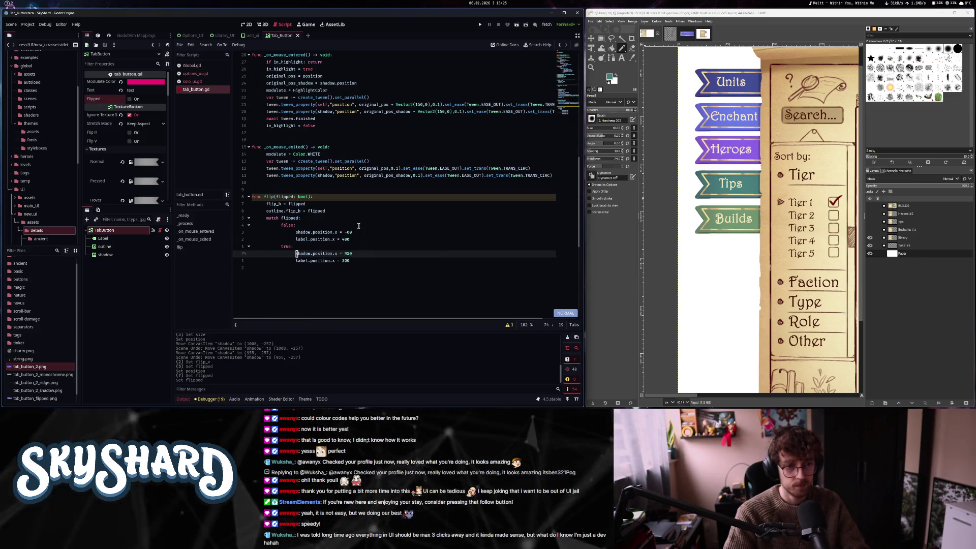
scroll(358, 226, "down", 5)
key("k")
key("k")
type("o")
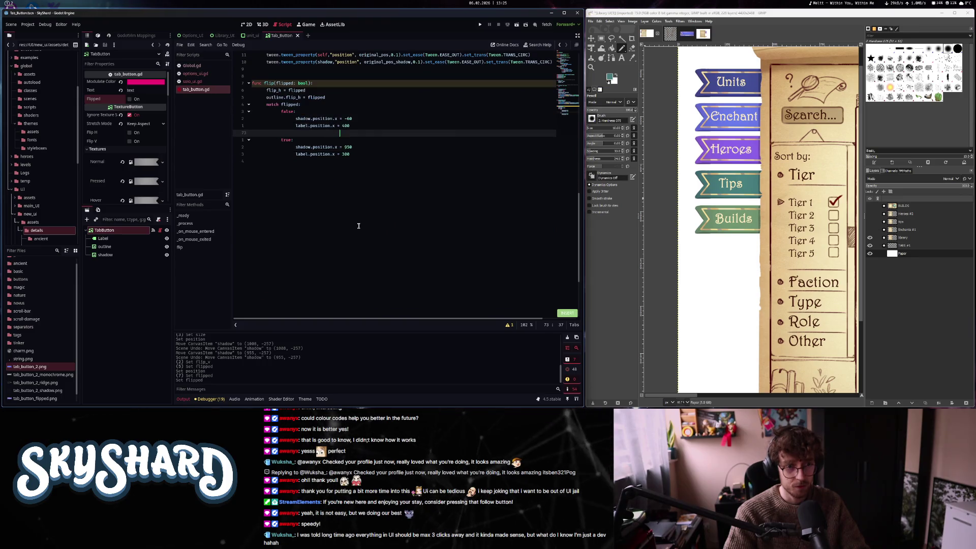
type("nimation_mult = 1")
key("Escape")
key("j")
key("j")
type("wjo")
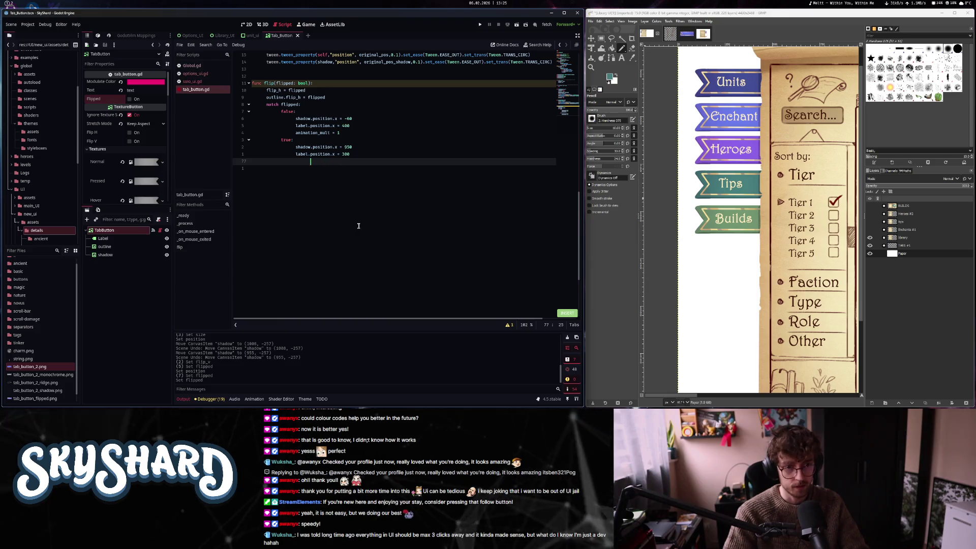
type("animation_mult = -")
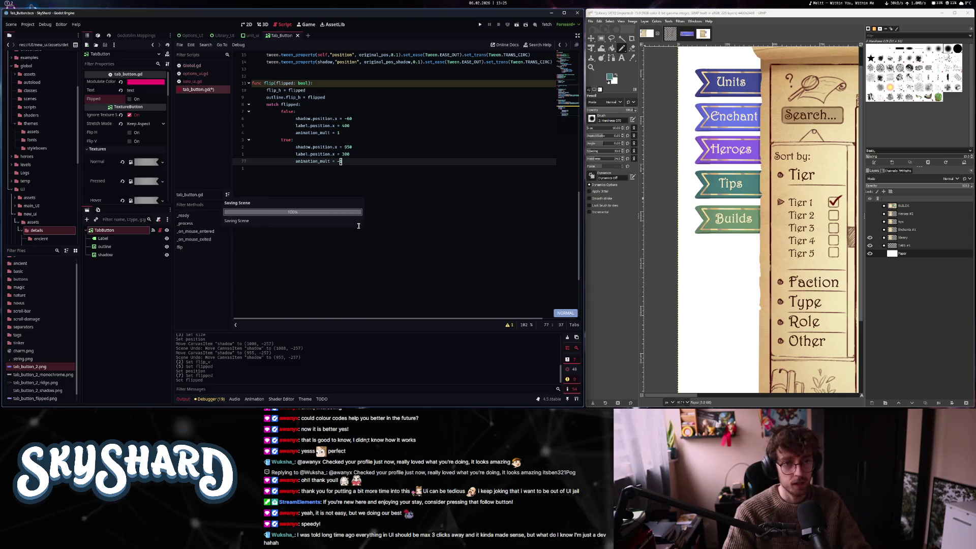
type("1")
key("Escape")
key("ctrl+o")
scroll(358, 226, "up", 5)
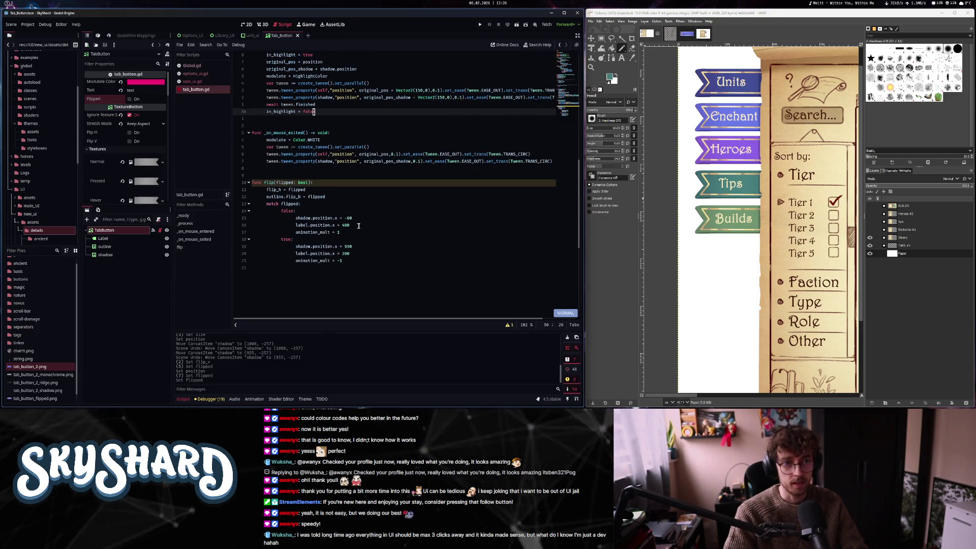
key("{")
Change the button's position tween offset to (animation_mult*Vector2(150,0)) in _on_mouse_entered
key("k")
key("k")
key("k")
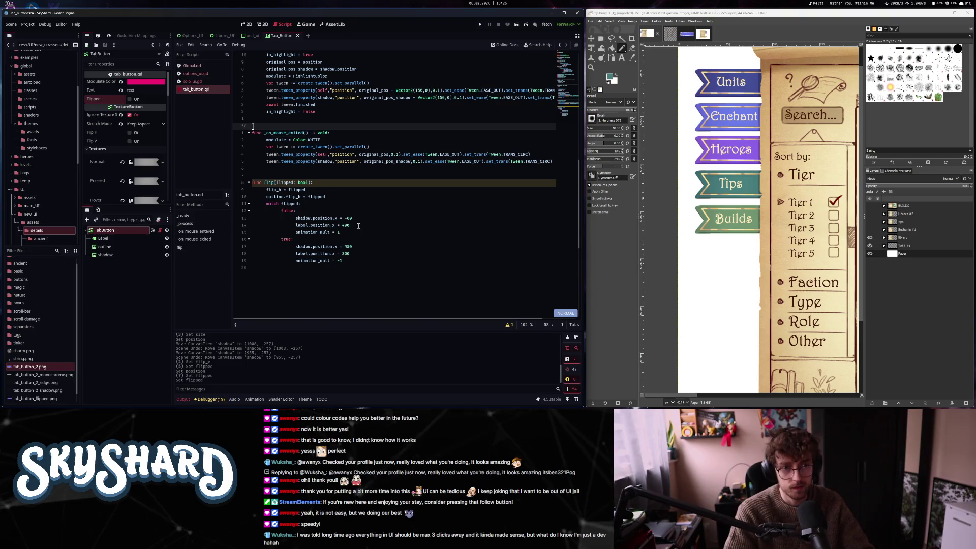
key("j")
key("j")
key("j")
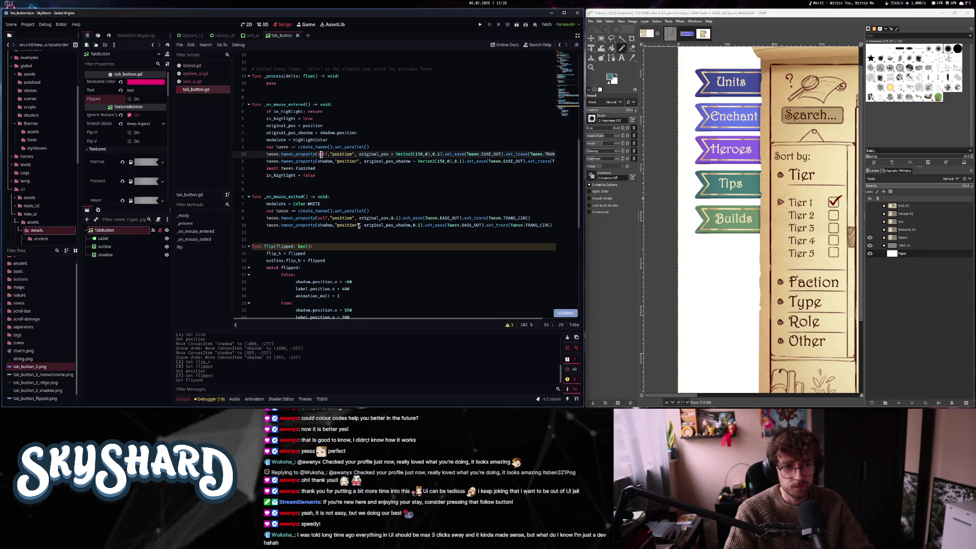
key("l")
key("w")
key("w")
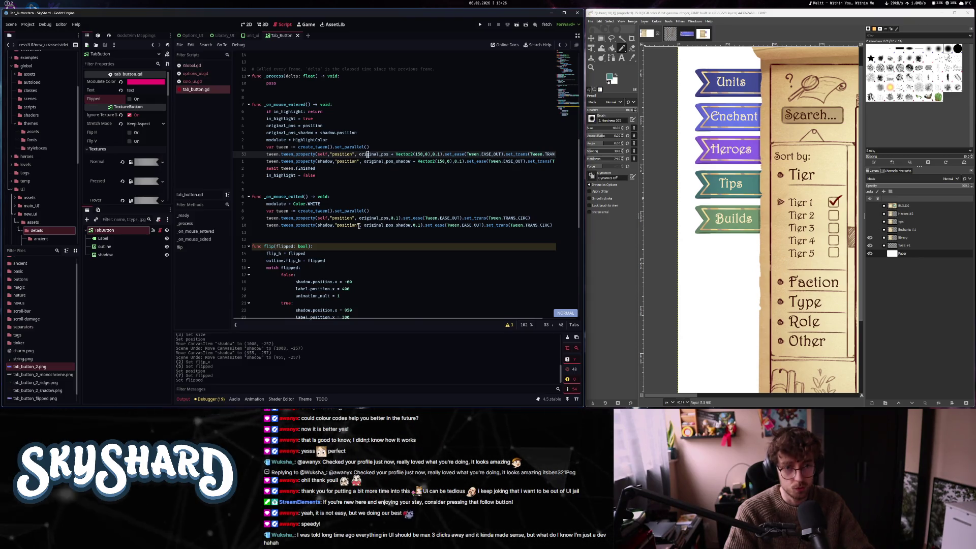
key("w")
key("w")
key("w")
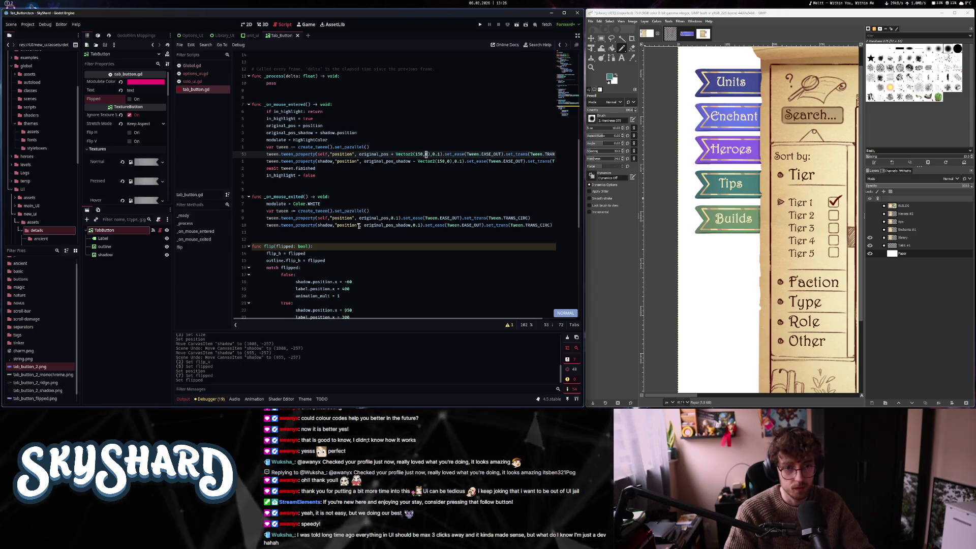
key("w")
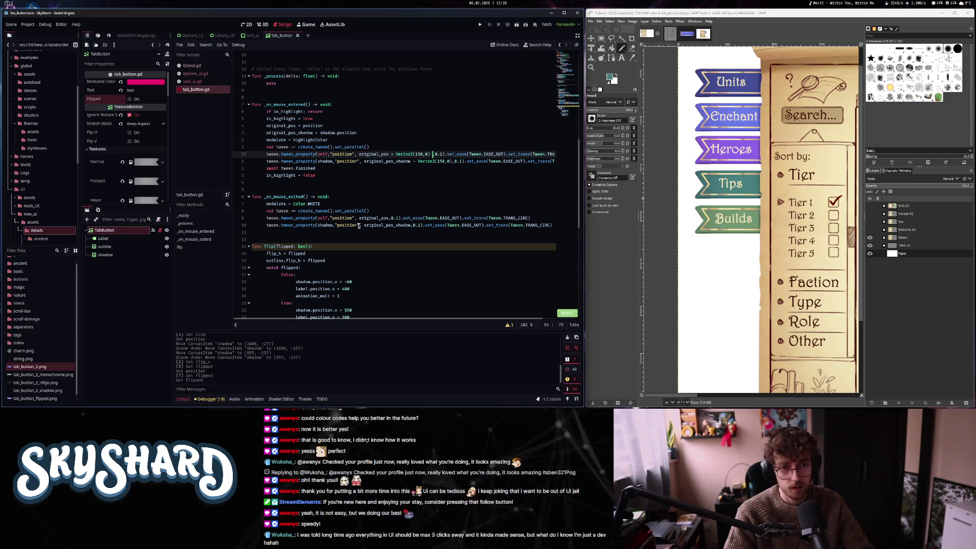
key("BackSpace")
key("Escape")
key("b")
key("b")
key("b")
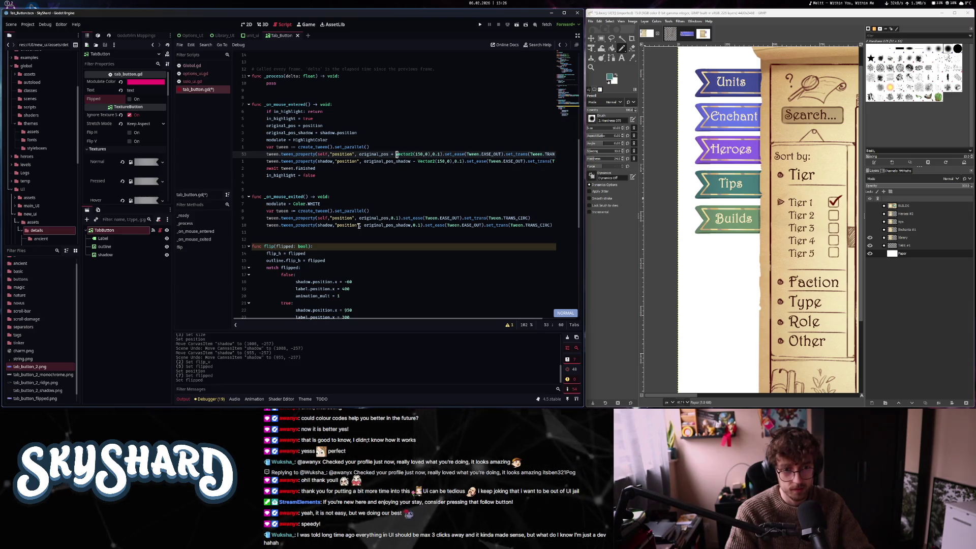
type("animation_mult")
key("BackSpace")
key("BackSpace")
key("BackSpace")
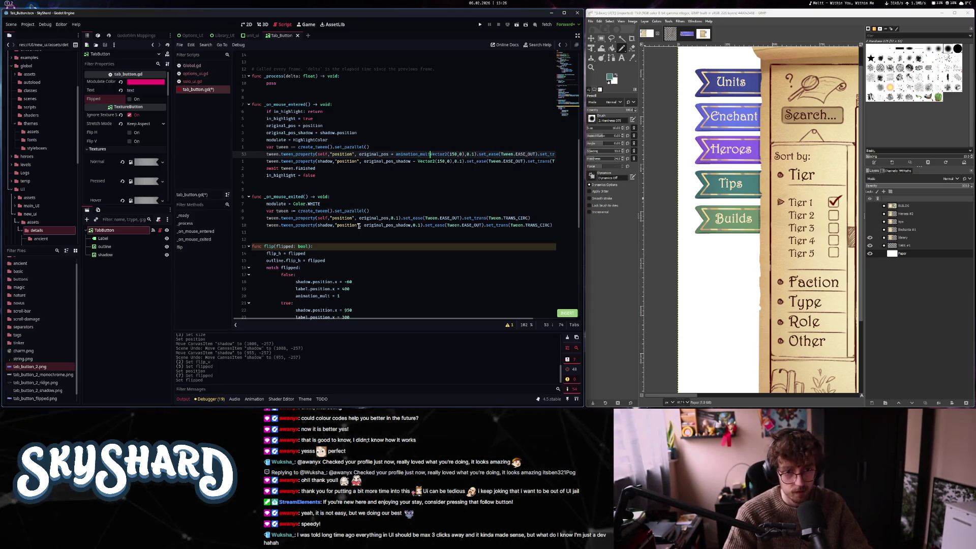
key("Escape")
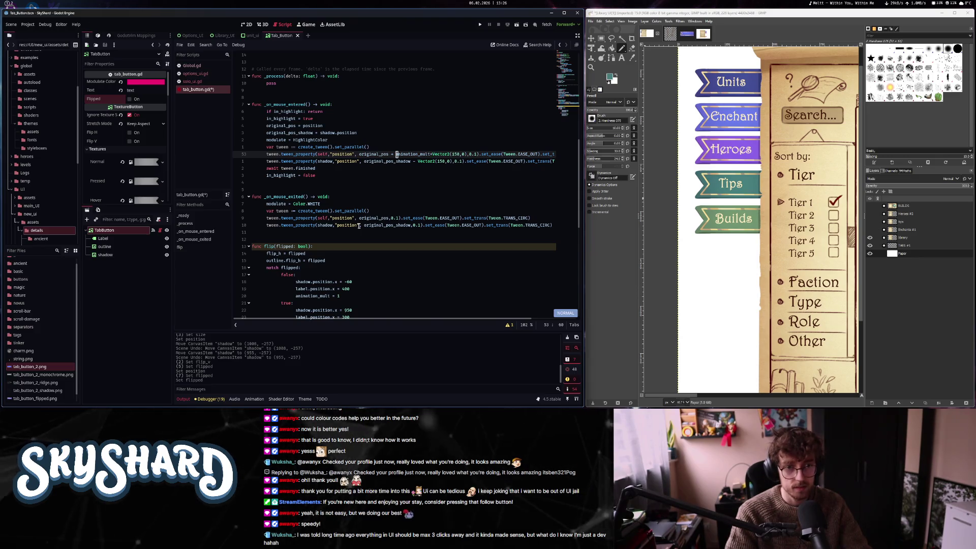
type("(")
key("Escape")
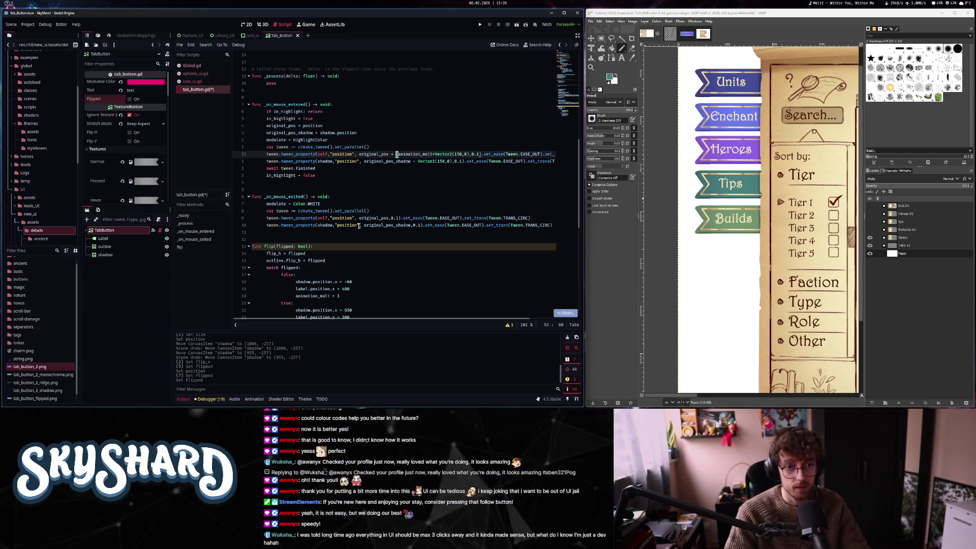
key("f")
key("parenright")
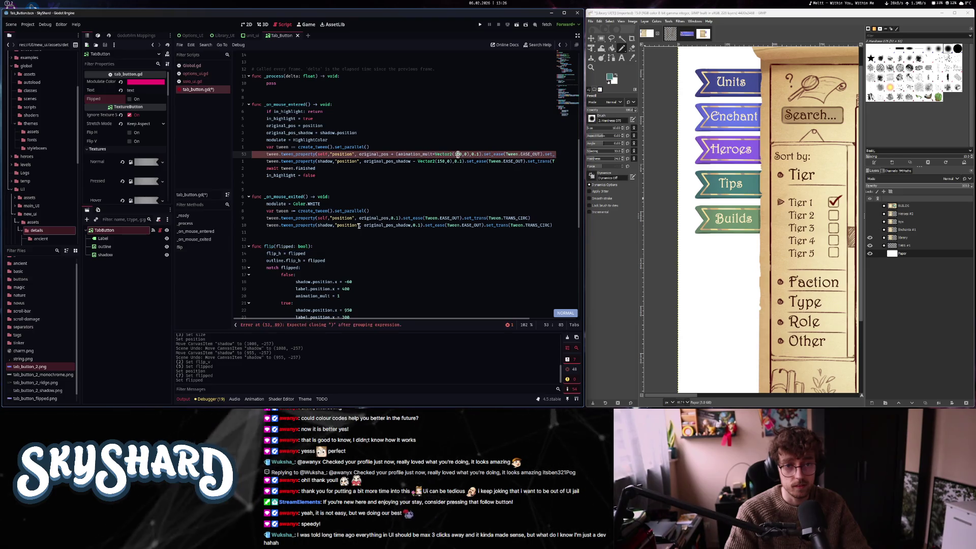
key("Escape")
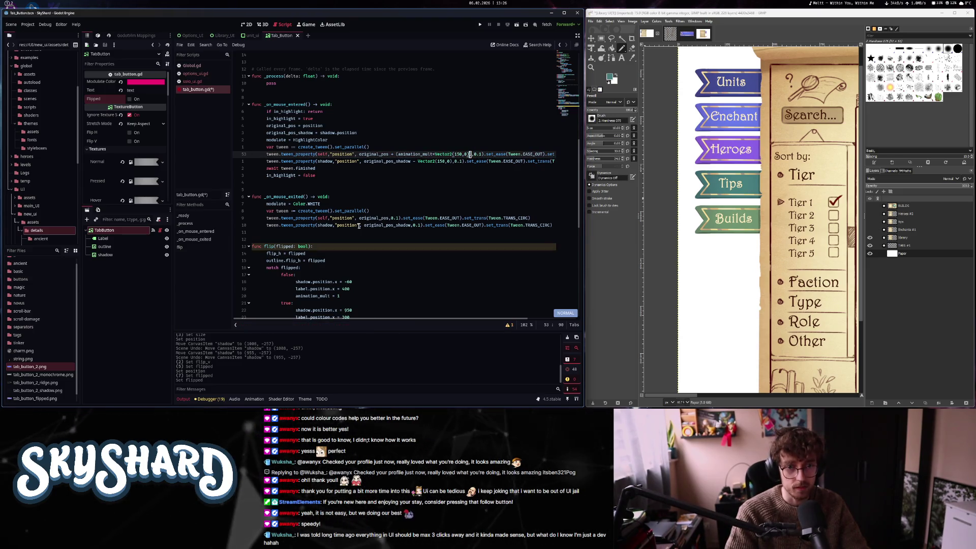
Wrap the shadow tween's offset the same way as (animation_mult*Vector2(150,0))
key("j")
key("shift+b")
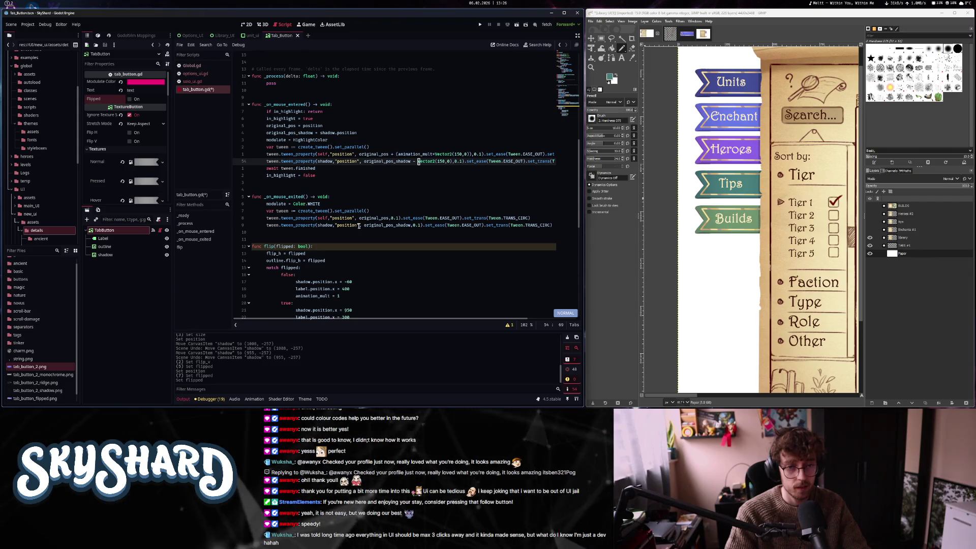
type("iani")
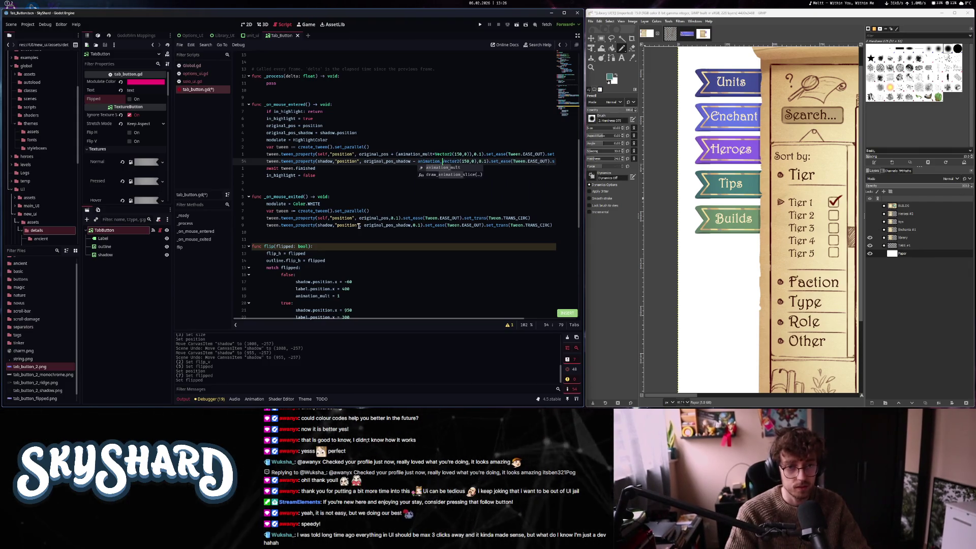
key("BackSpace")
key("BackSpace")
key("BackSpace")
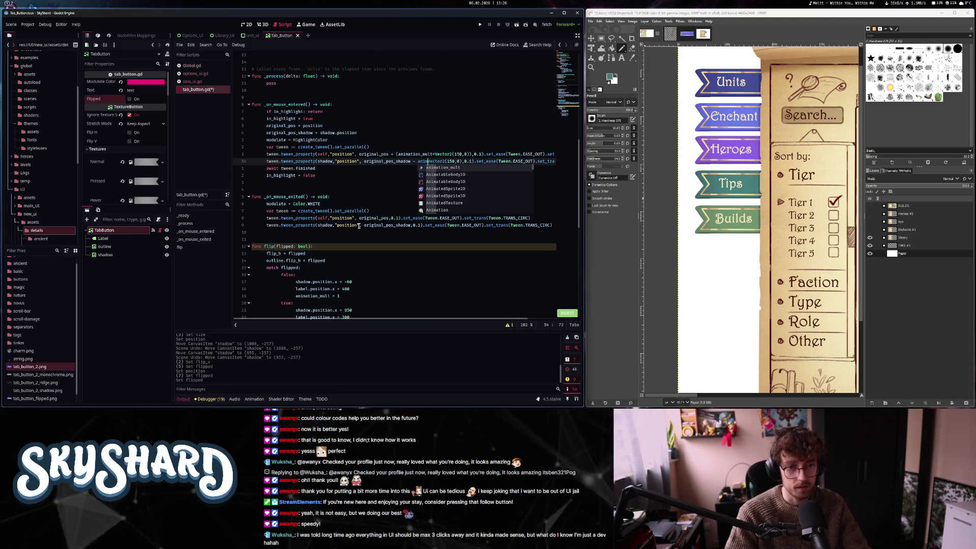
type("(animation_mult")
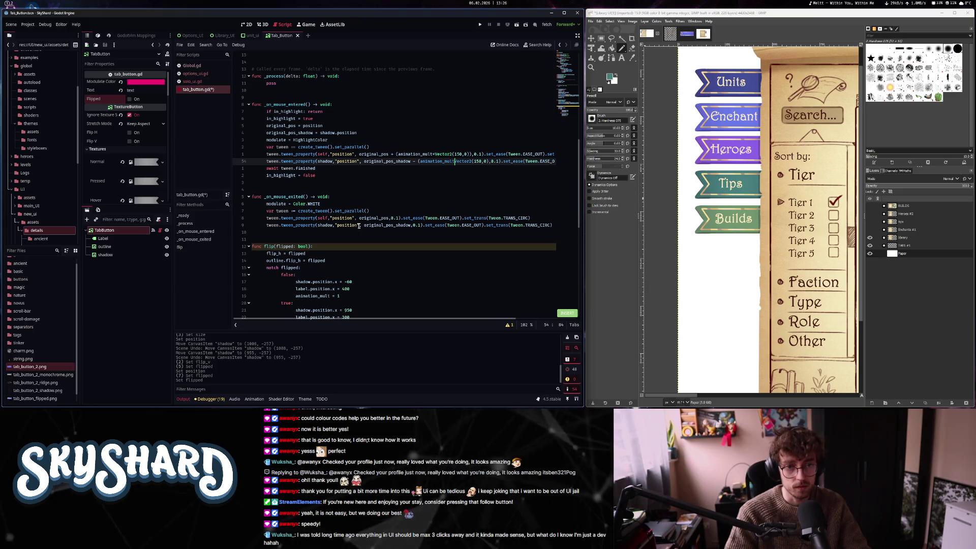
type("f)a)")
key("Escape")
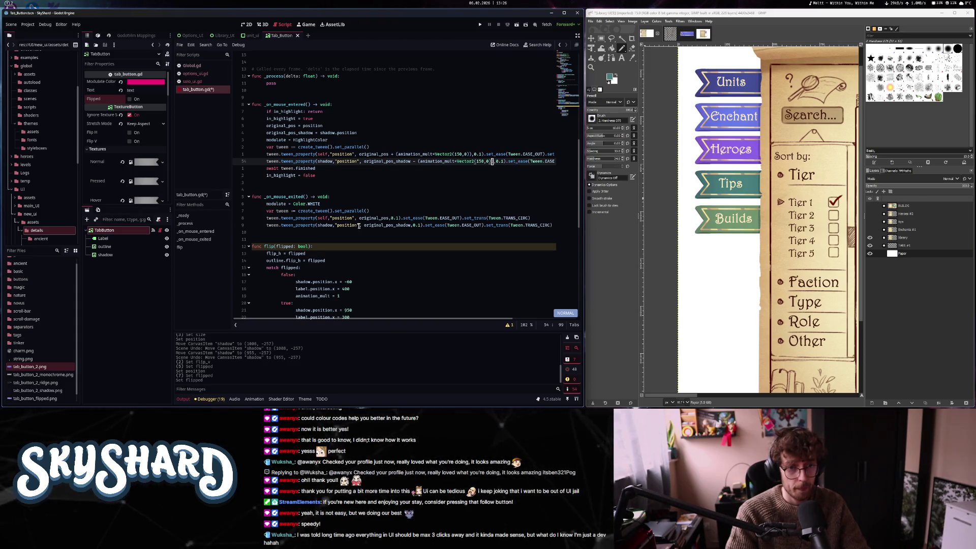
key("v")
key("percent")
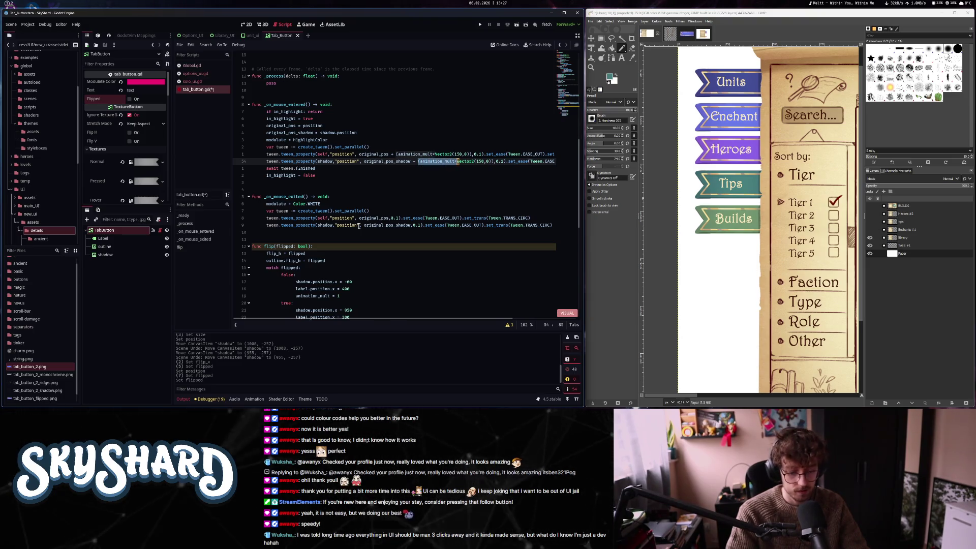
key("y")
Save tab_button.gd with both hover offsets updated
key("8")
key("j")
key("w")
key("w")
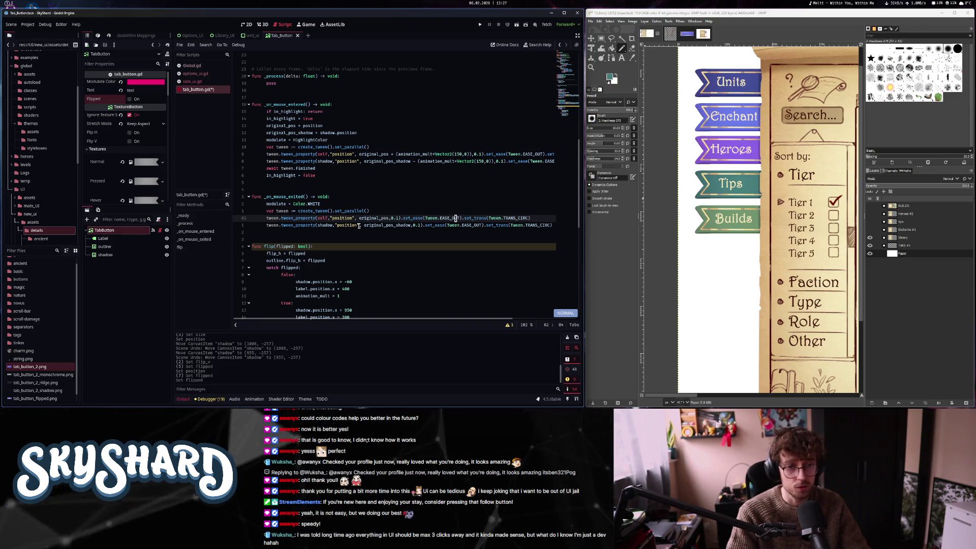
key("ctrl+s")
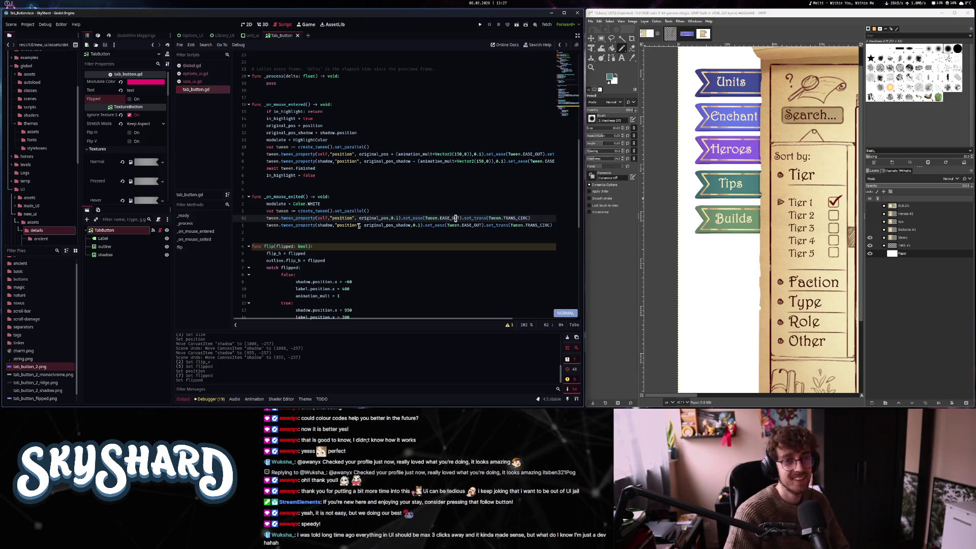
scroll(359, 225, "up", 12)
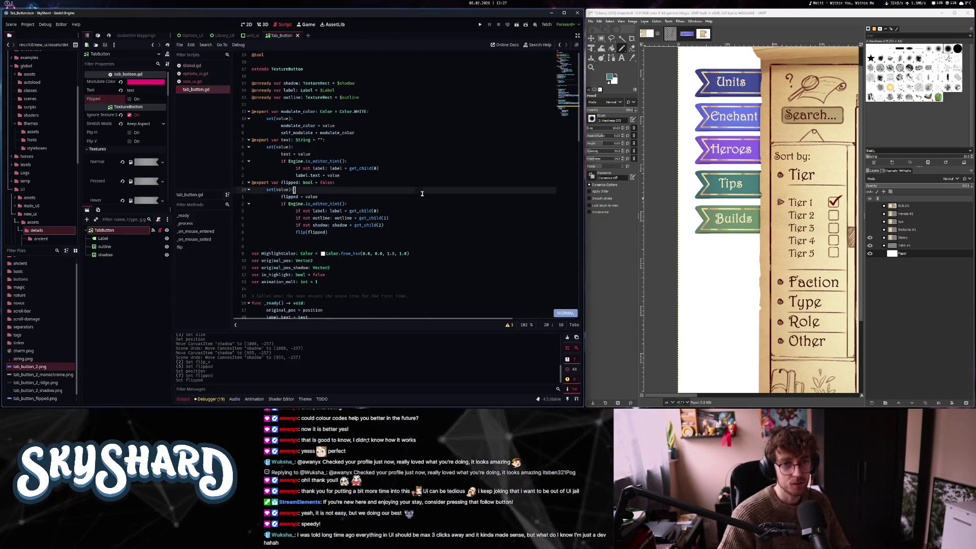
Review the flipped property's setter and its shadow child lookup
left_click(293, 189)
scroll(402, 225, "down", 1)
scroll(402, 225, "down", 8)
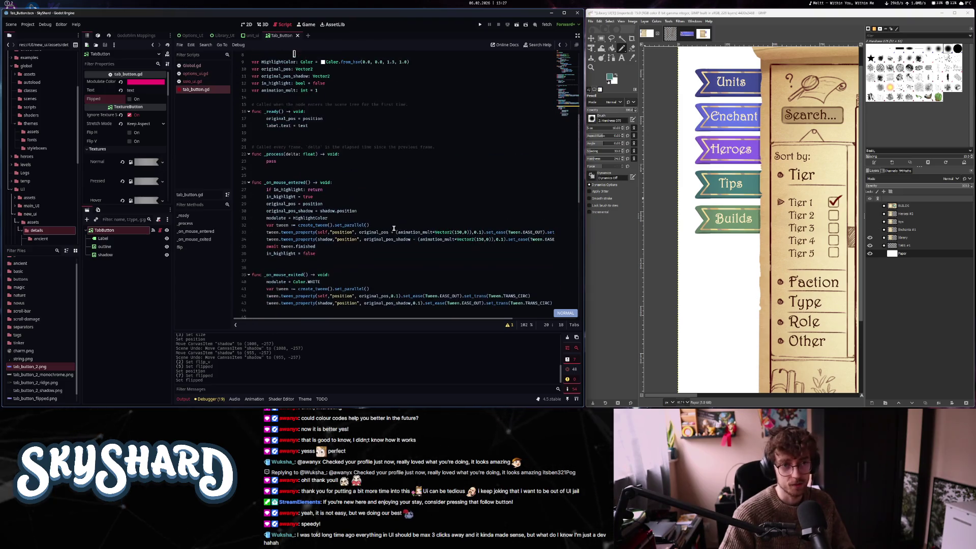
key("ctrl+o")
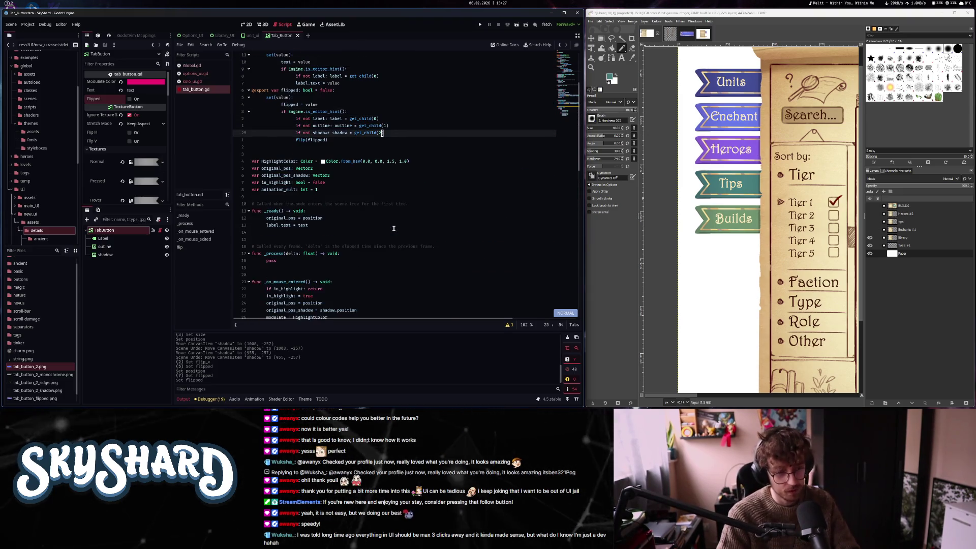
key("ctrl+o")
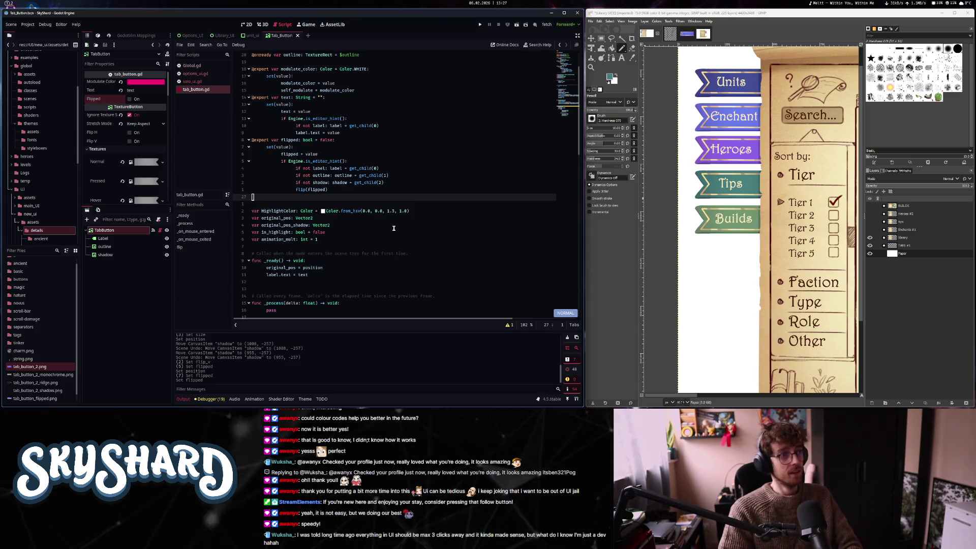
Hide the Output panel, switch to the 2D view, and run the current scene
key("ctrl+j")
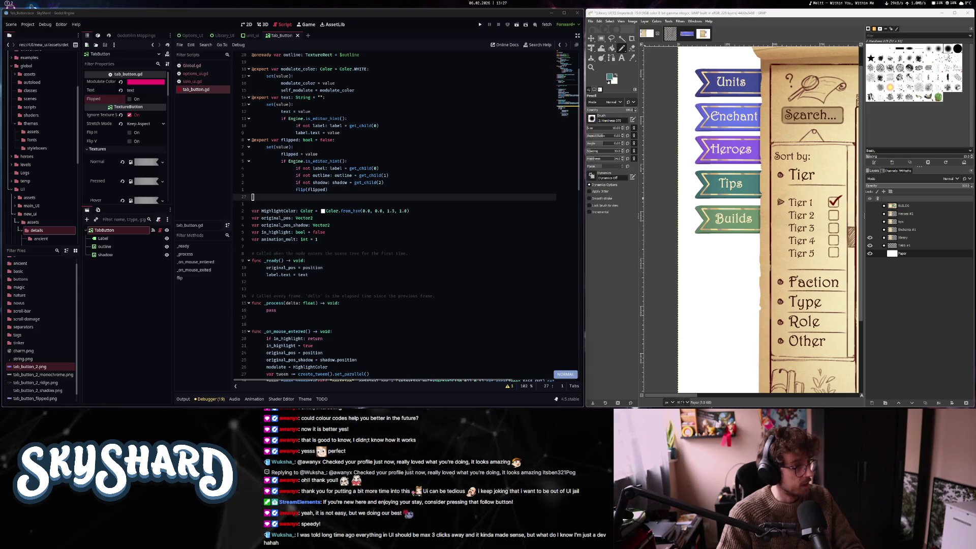
left_click(351, 146)
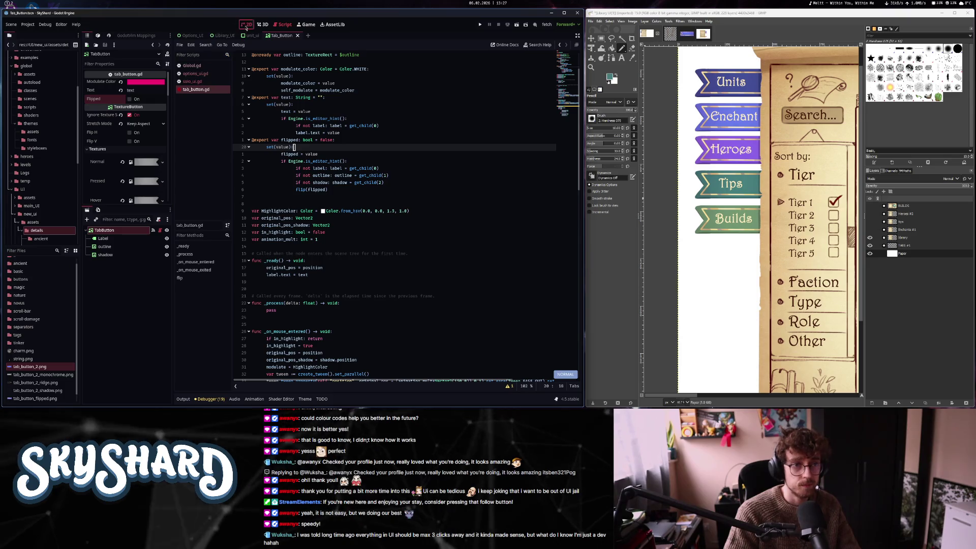
key("ctrl+F1")
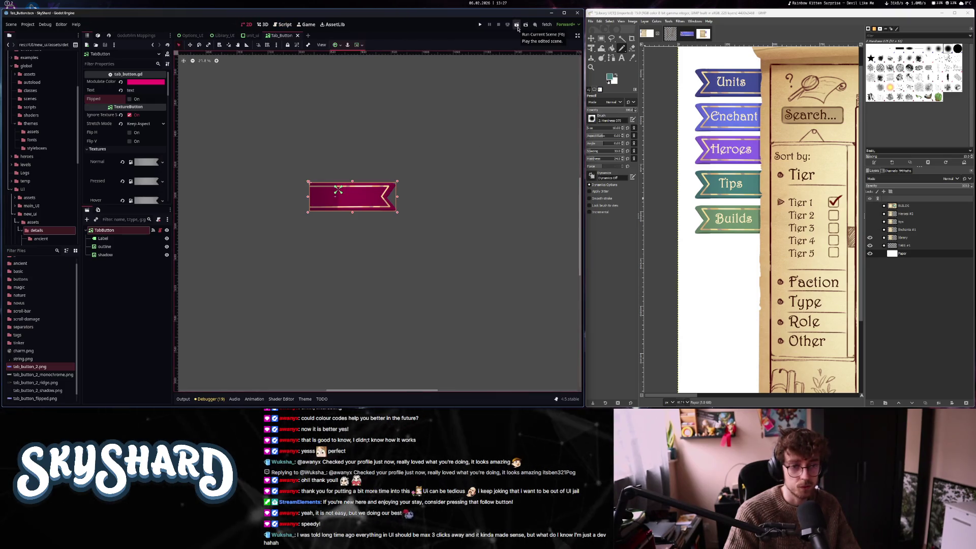
left_click(517, 28)
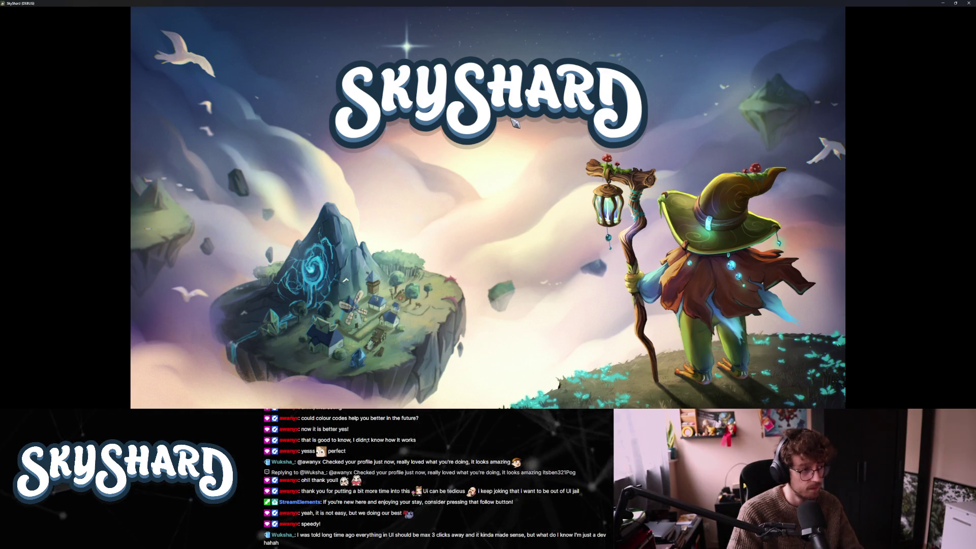
key("F11")
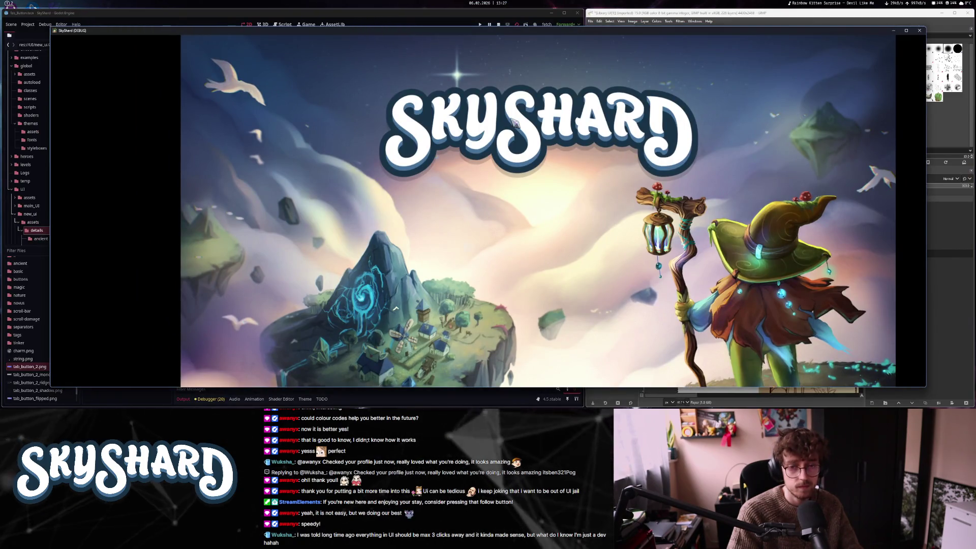
left_click(513, 123)
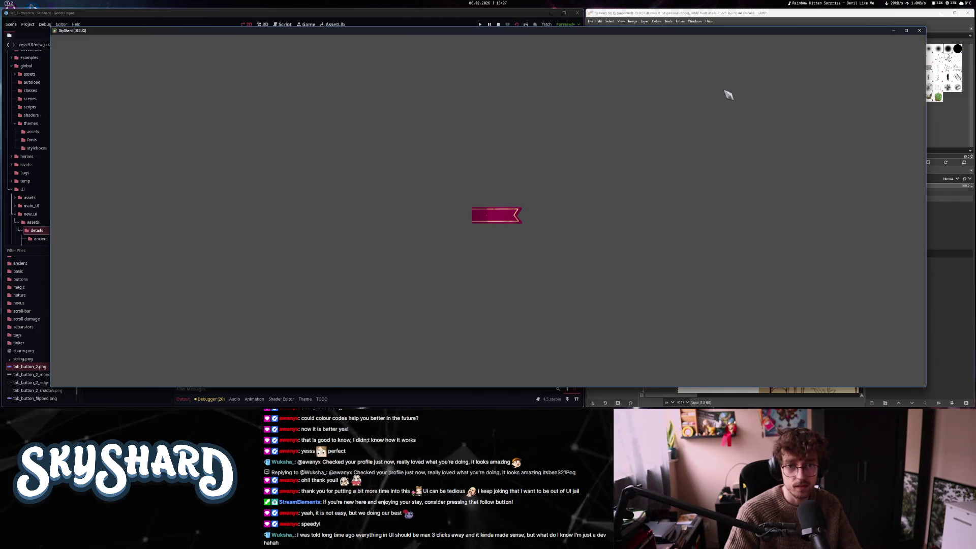
left_click(918, 32)
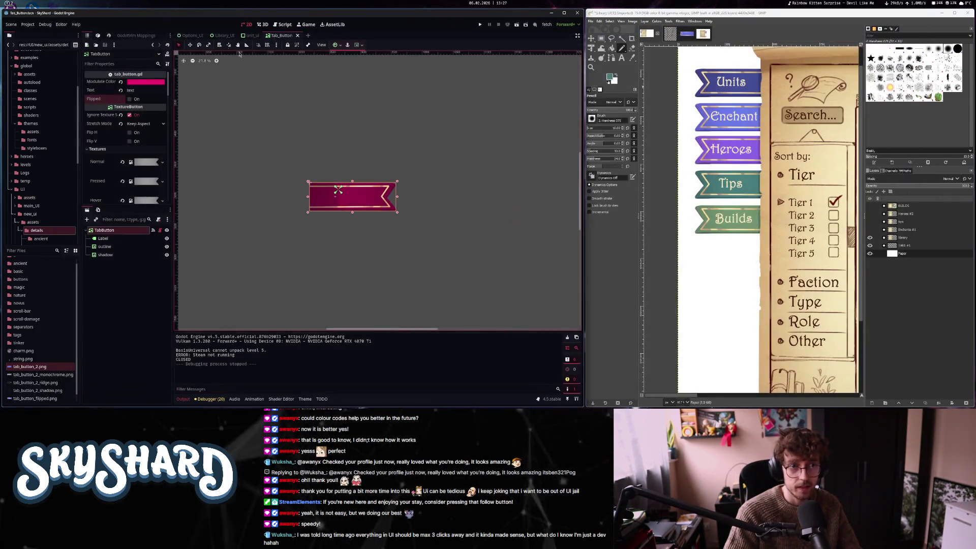
left_click(525, 26)
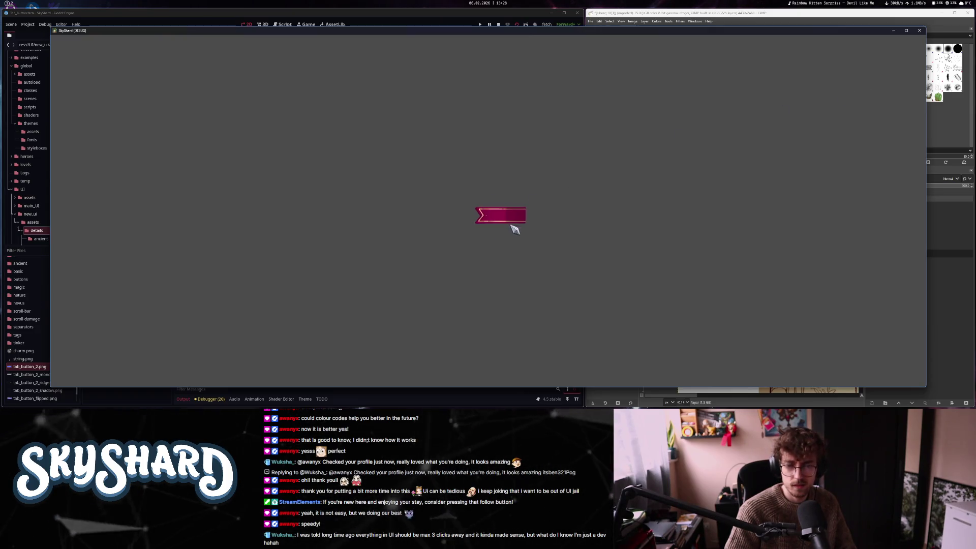
left_click(920, 32)
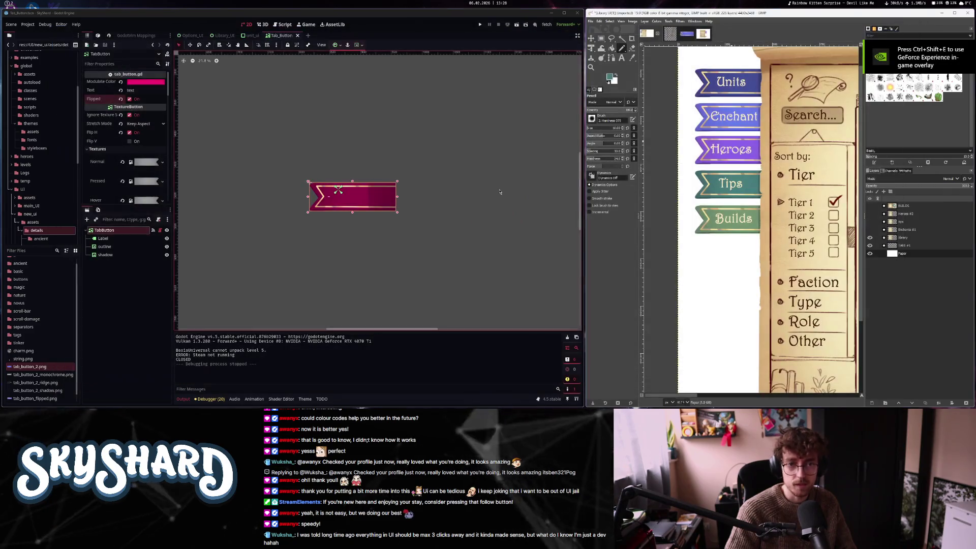
On line 53, move animation_mult* inside the button offset, giving Vector2(animation_mult*150,0)
left_click(291, 24)
key("j")
key("j")
key("j")
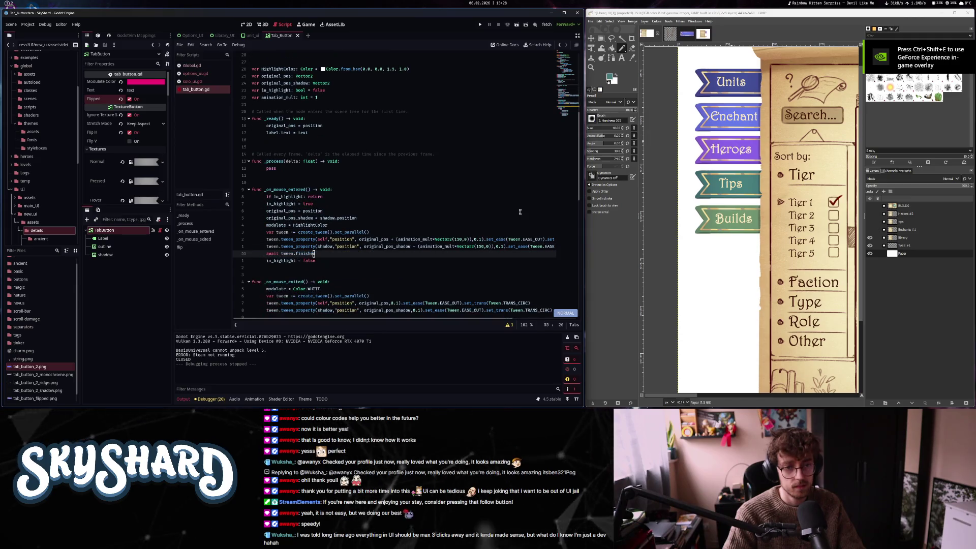
key("k")
key("k")
key("f")
key("1")
key("F")
key("plus")
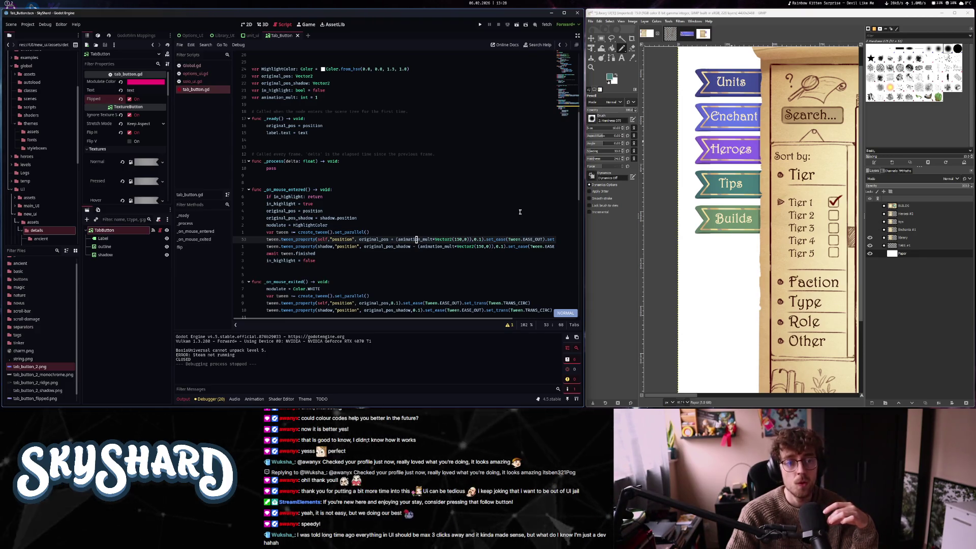
key("h")
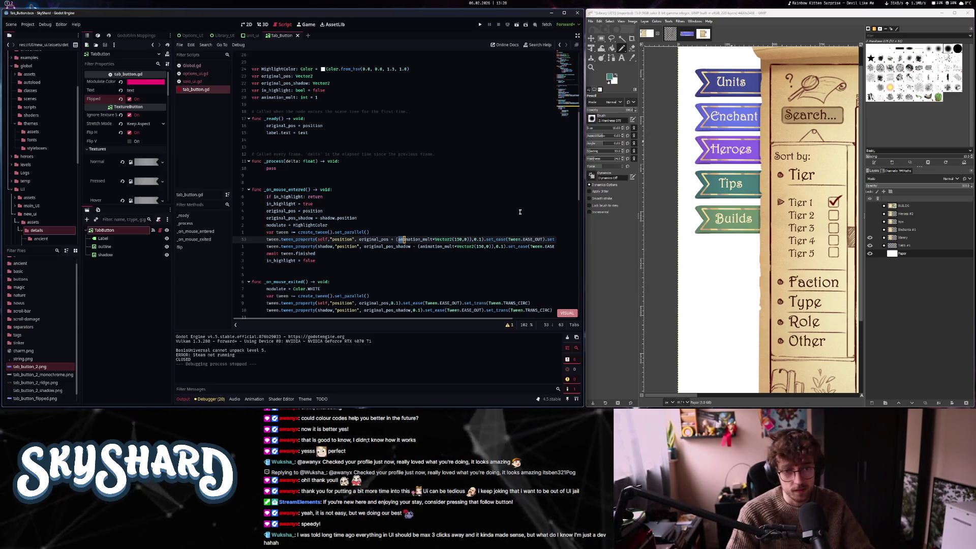
key("w")
key("p")
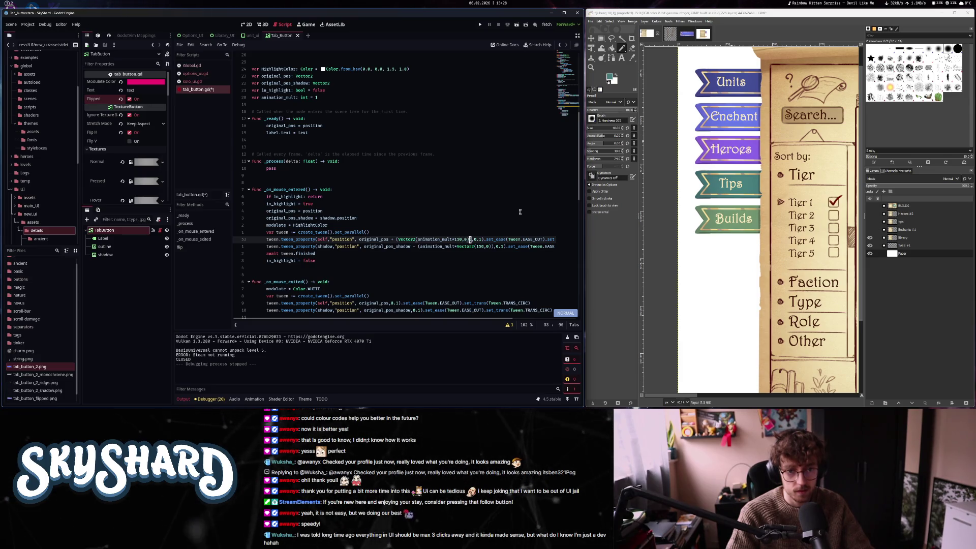
key("shift+f")
key("parenleft")
key("shift+f")
key("parenleft")
key("x")
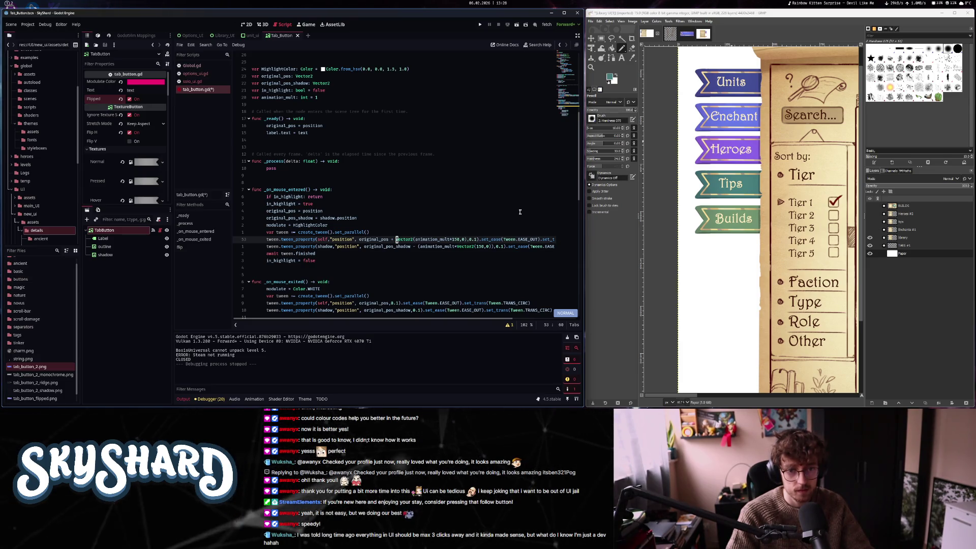
Do the same for the shadow tween on line 54, fix the typo, save, and return to 2D
key("j")
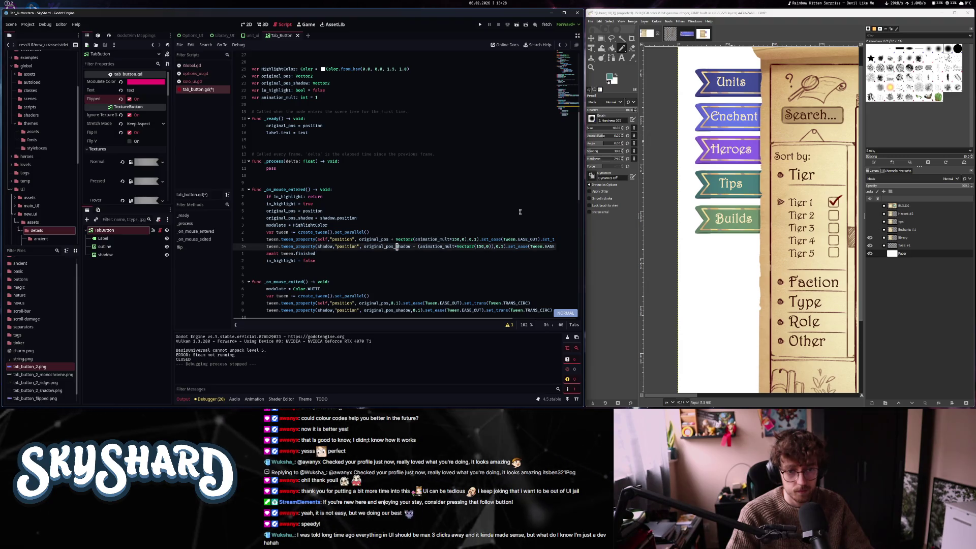
key("w")
key("w")
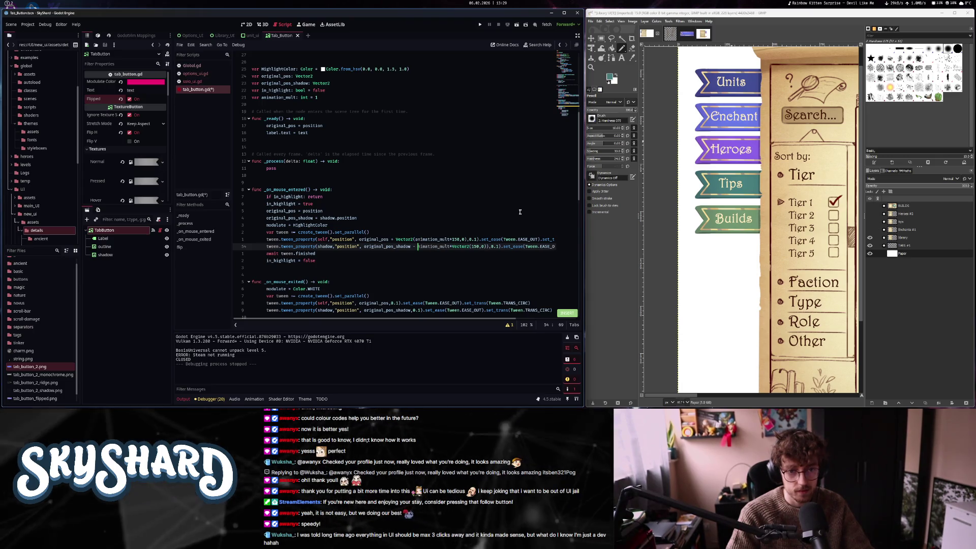
key("x")
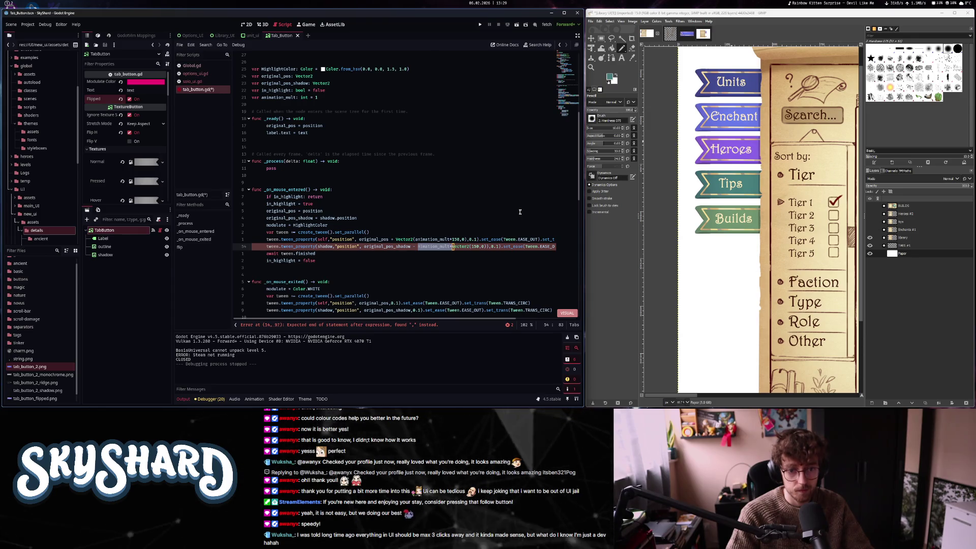
key("d")
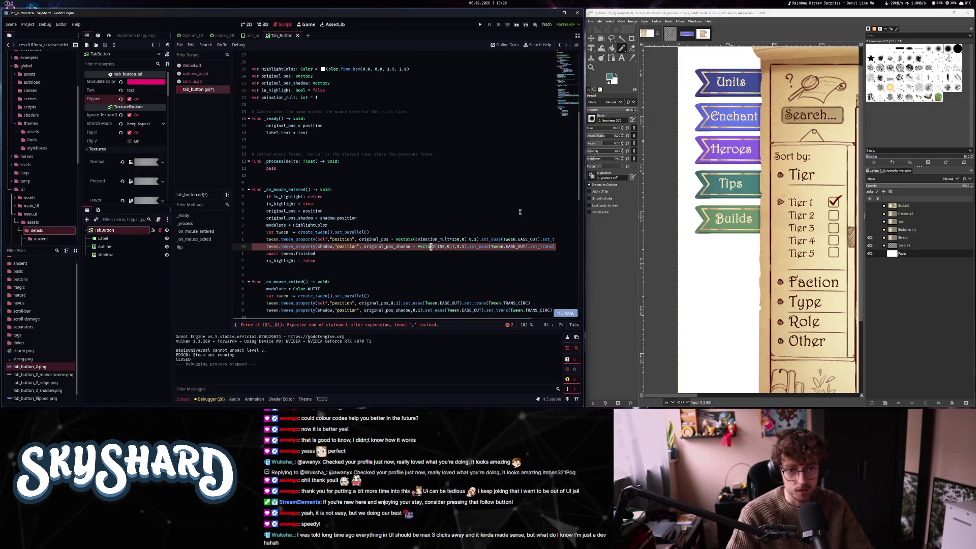
key("P")
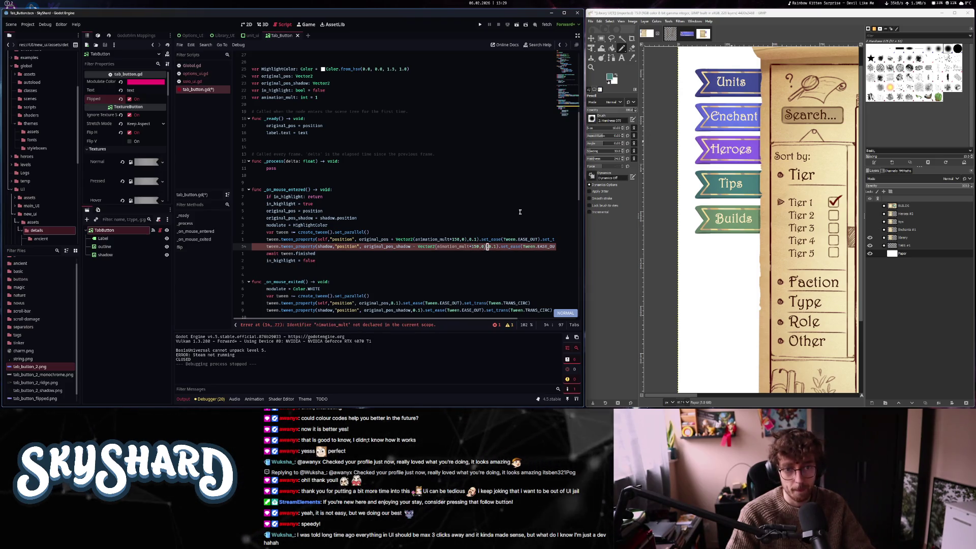
key("B")
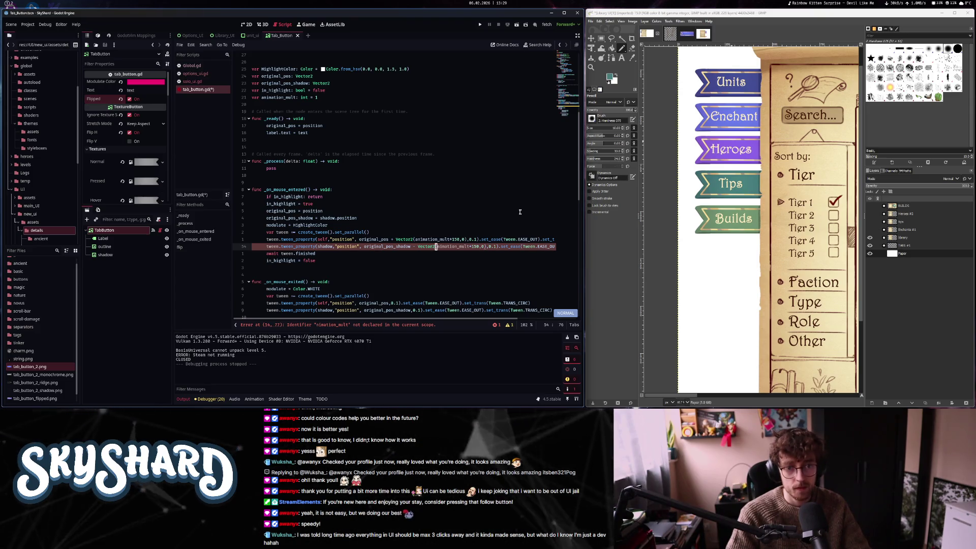
type("a")
key("Escape")
key("ctrl+s")
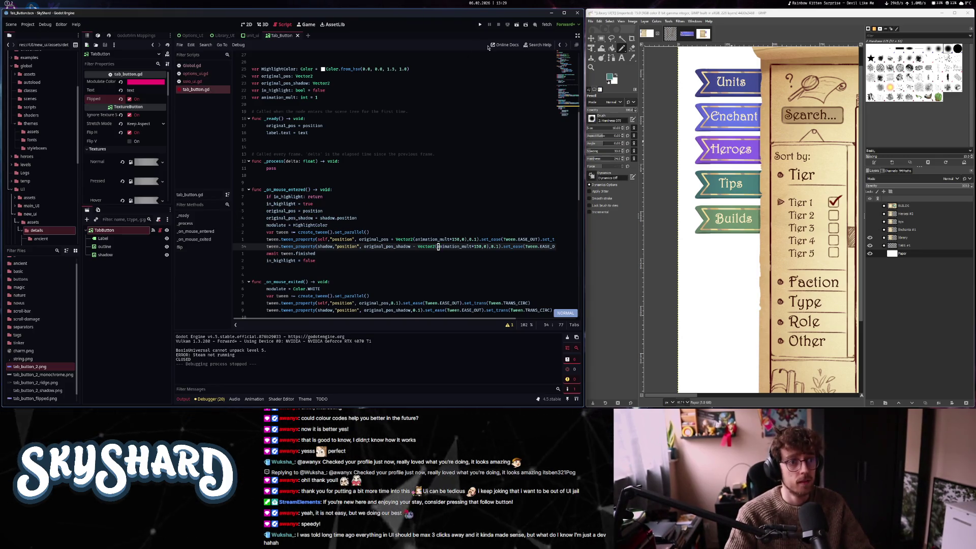
key("ctrl+F1")
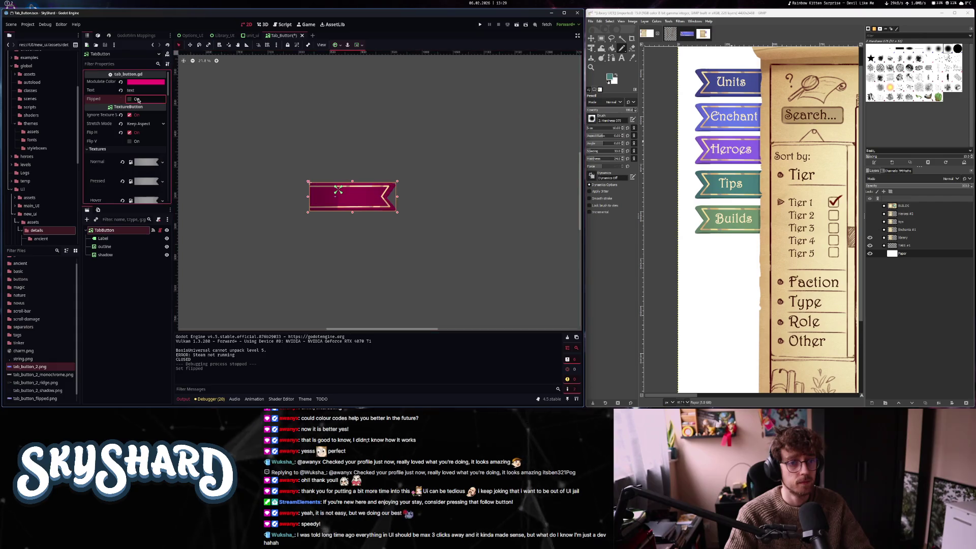
key("F5")
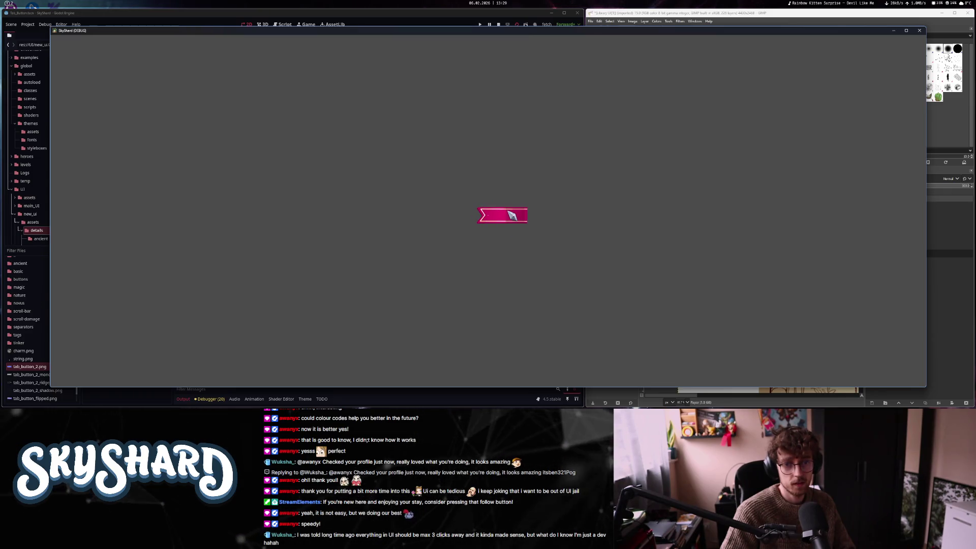
left_click(919, 30)
left_click(293, 26)
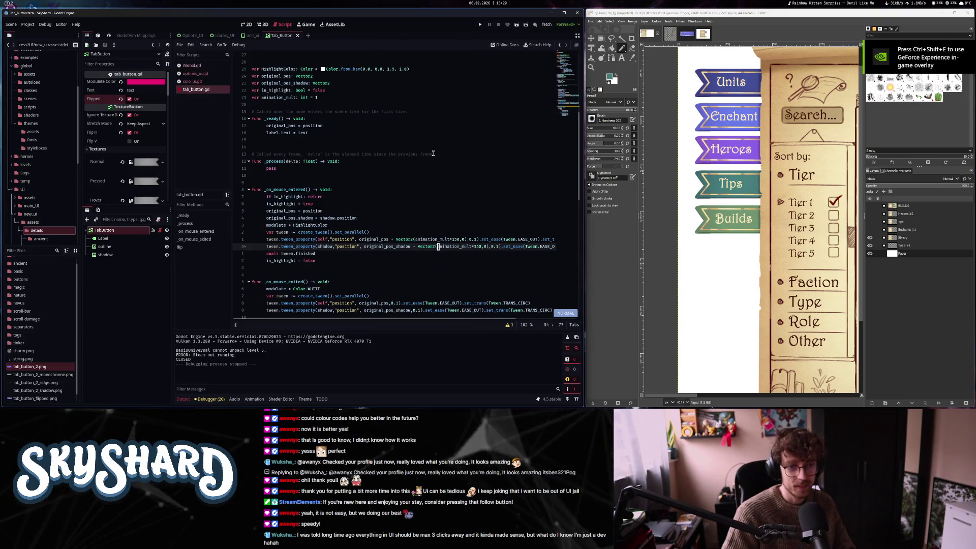
Insert a print(animation_mult) line in _on_mouse_entered just above the var tween line
key("j")
key("j")
key("j")
key("j")
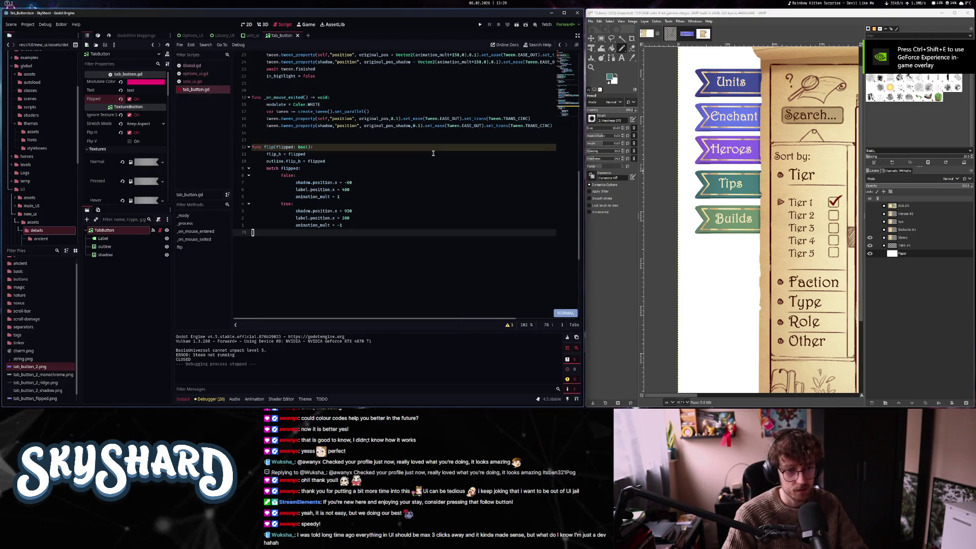
scroll(433, 153, "down", 8)
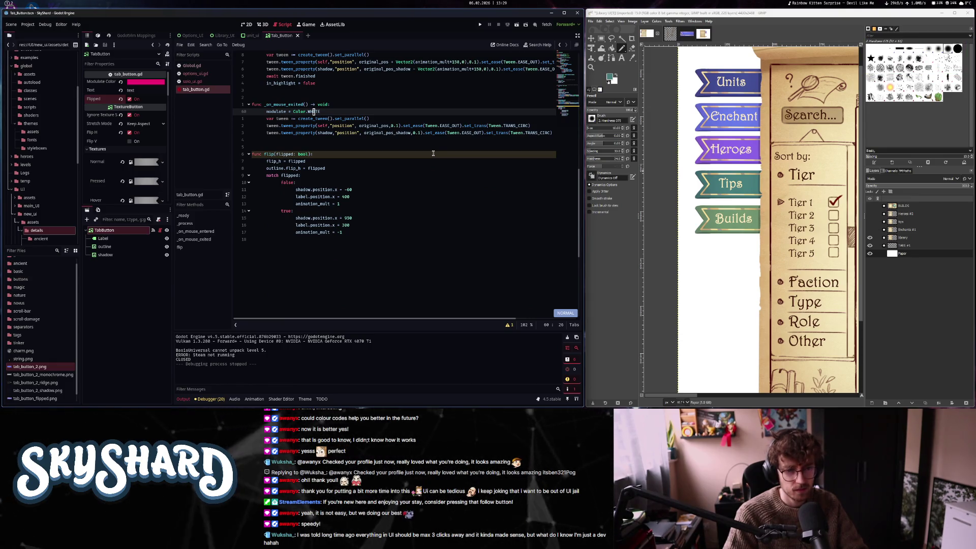
key("ctrl+u")
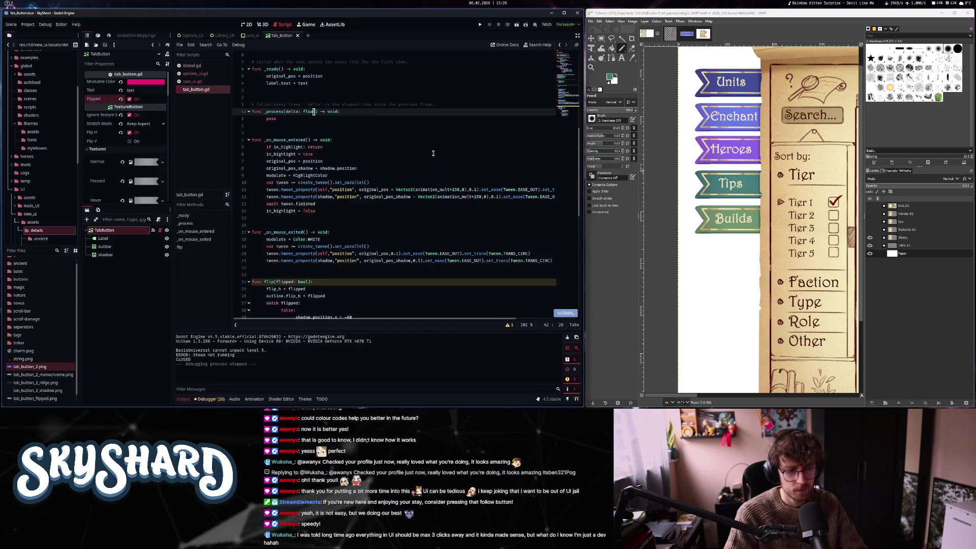
key("1")
key("6")
key("j")
key("k")
key("k")
key("k")
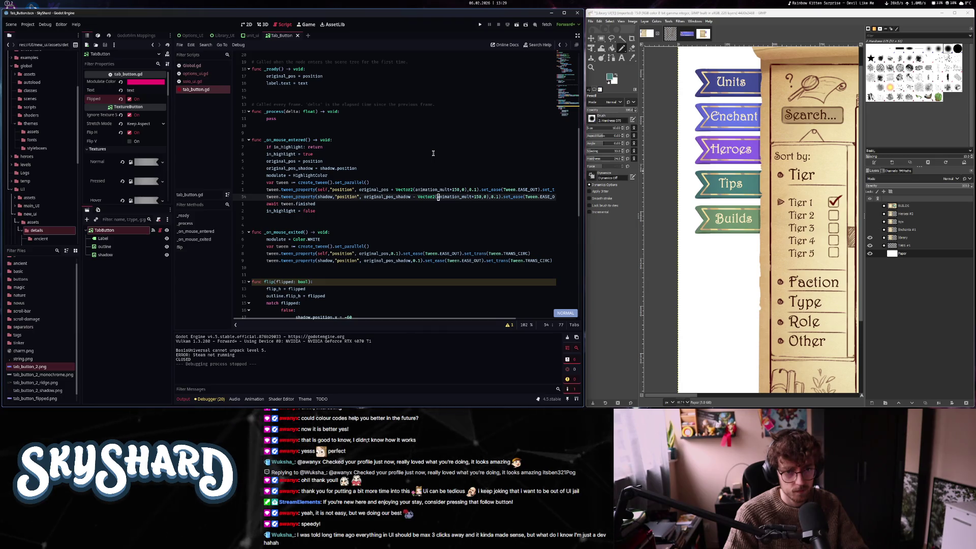
key("w")
key("w")
key("l")
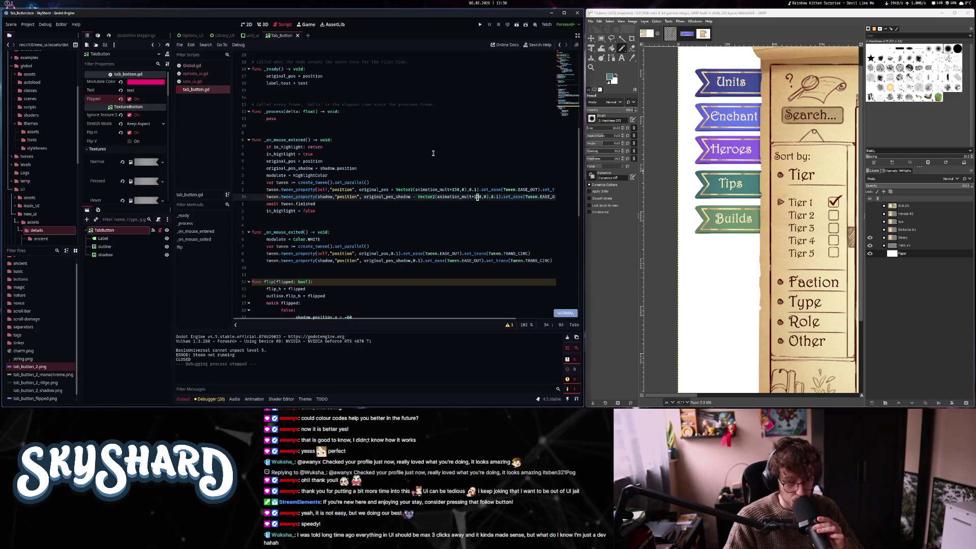
key("k")
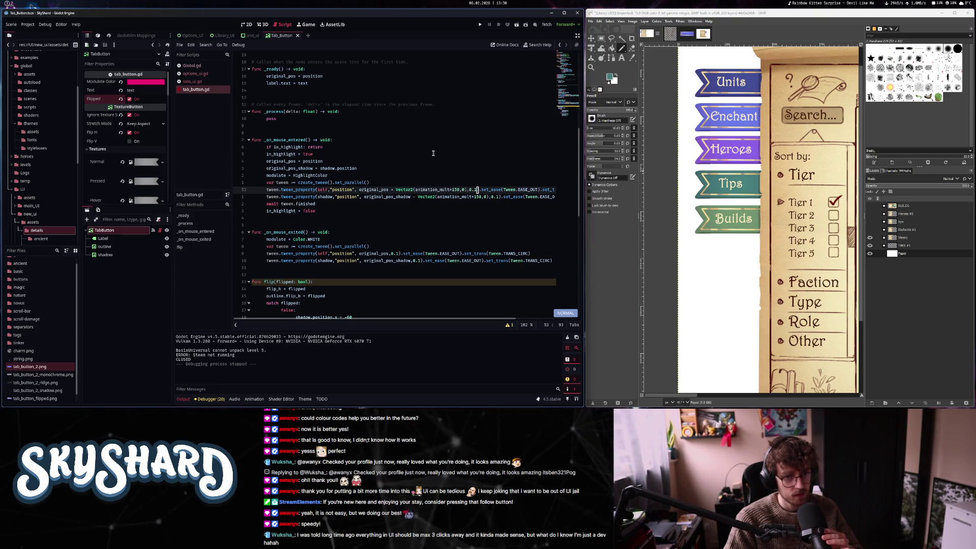
key("k")
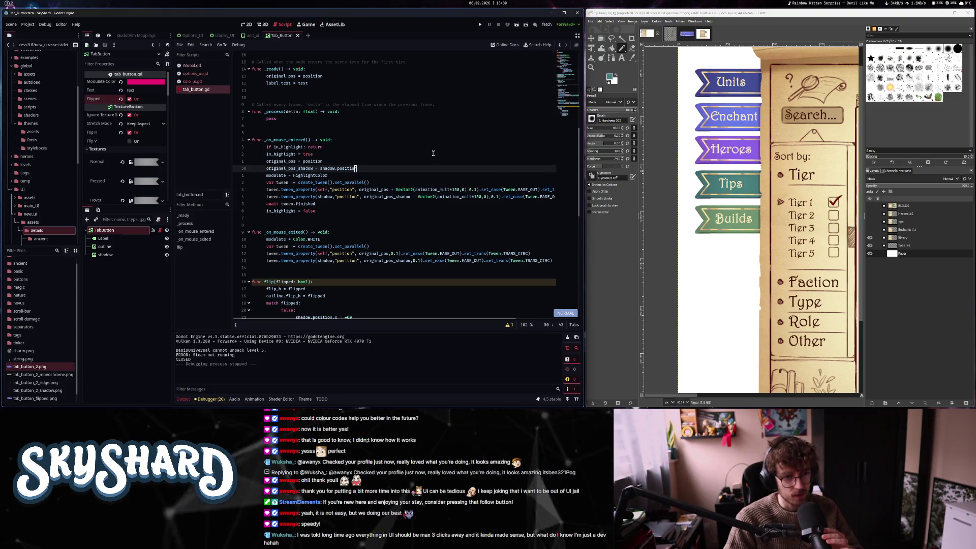
type("Oprint(an")
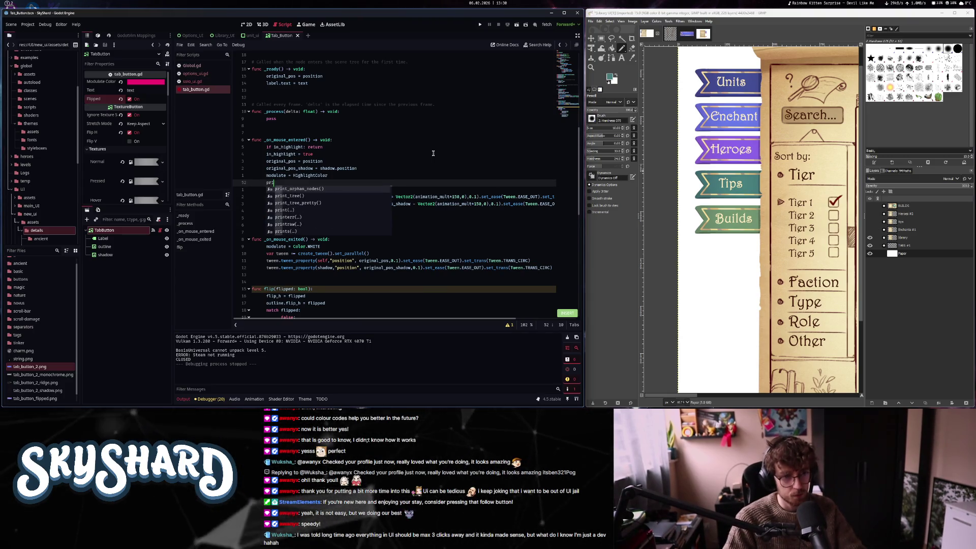
key("Return")
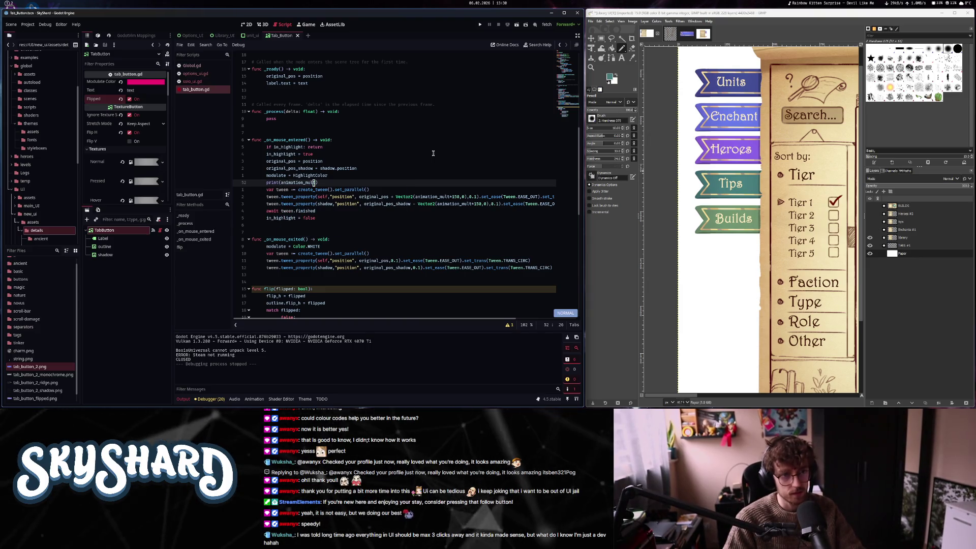
key("Escape")
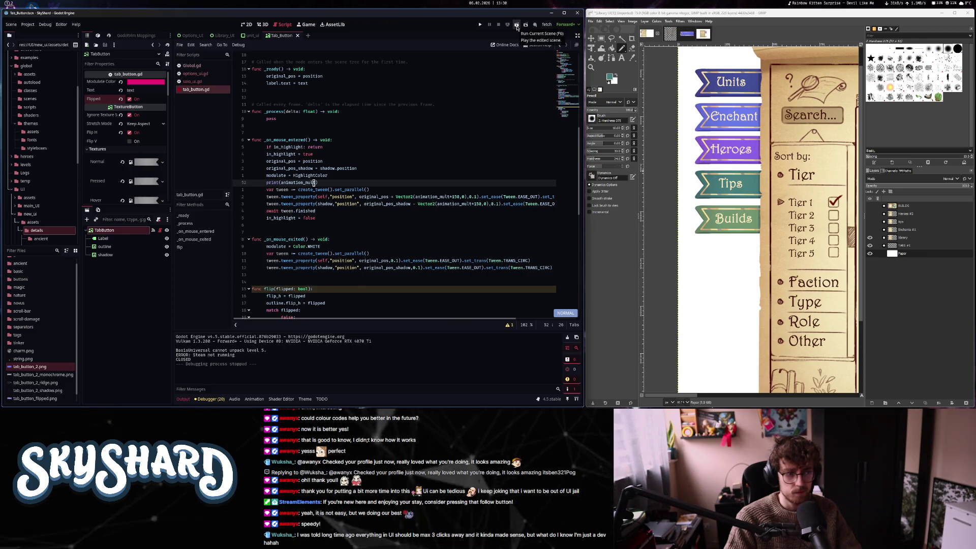
left_click(517, 28)
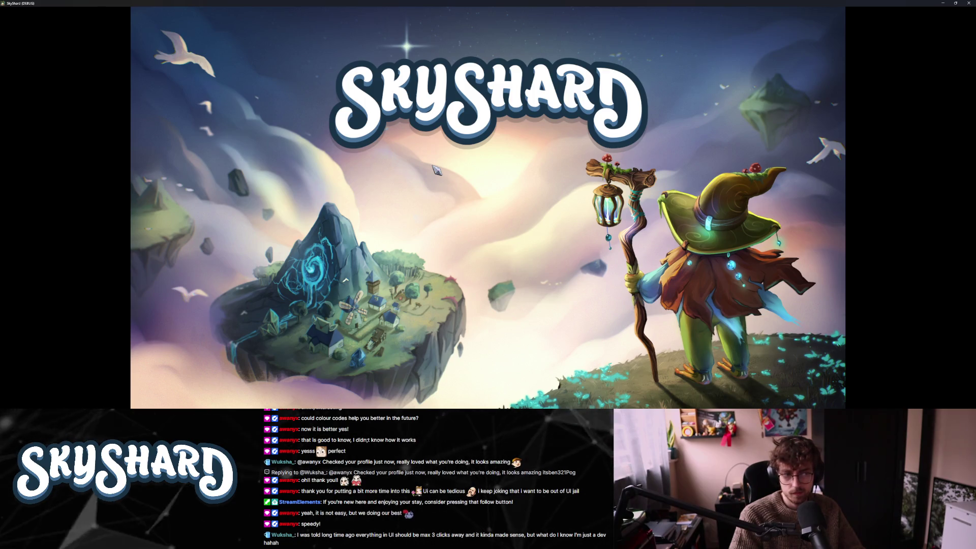
key("super+Down")
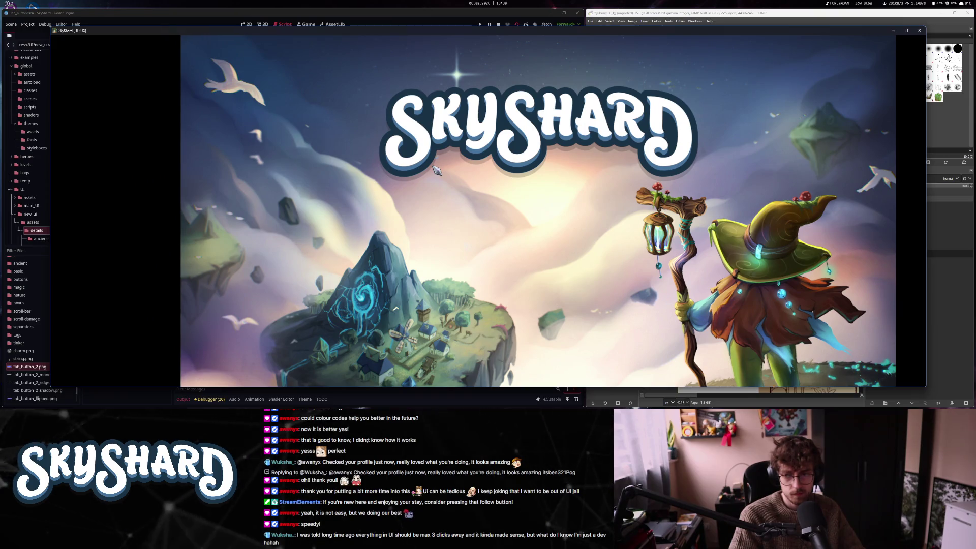
left_click(436, 170)
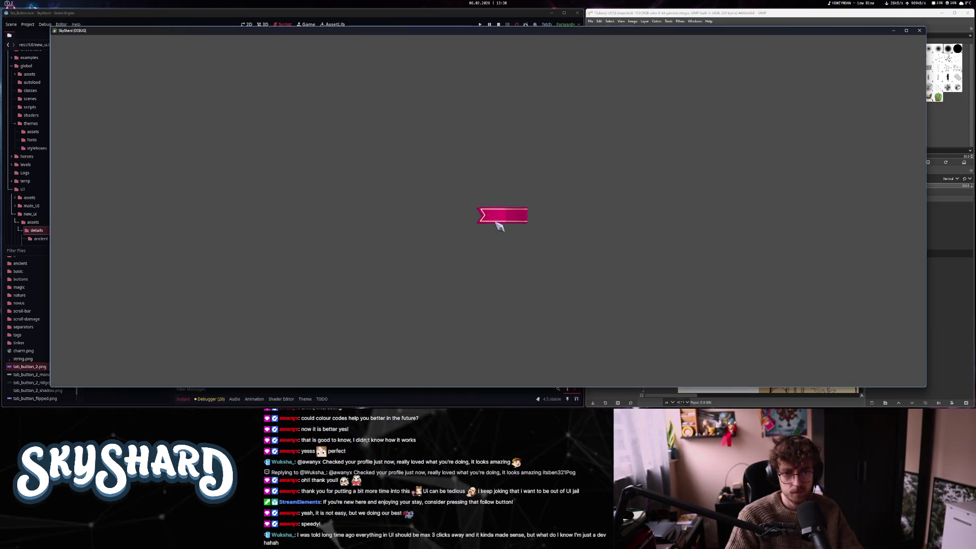
mouse_move(336, 36)
left_mouse_down()
mouse_move(524, 36)
mouse_move(356, 37)
left_mouse_up()
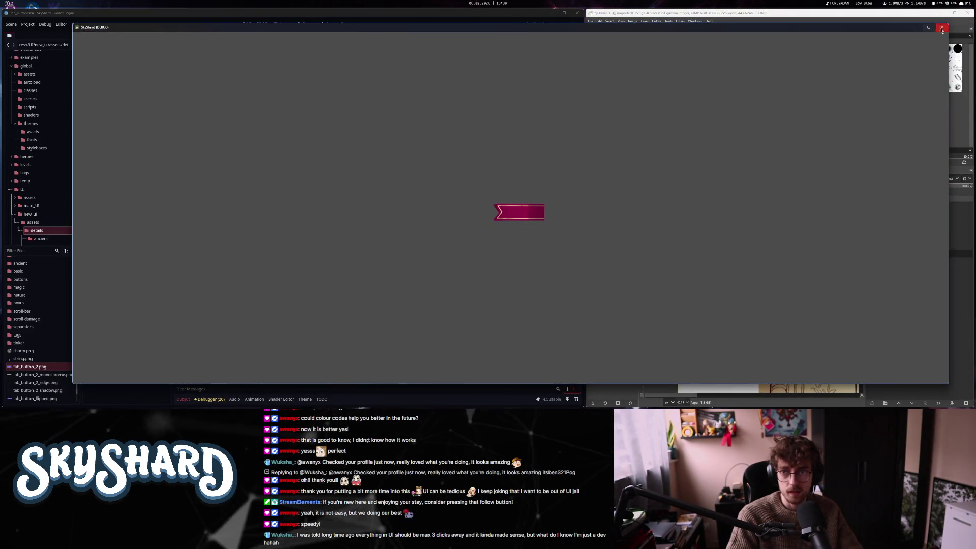
left_click(949, 61)
scroll(304, 209, "down", 3)
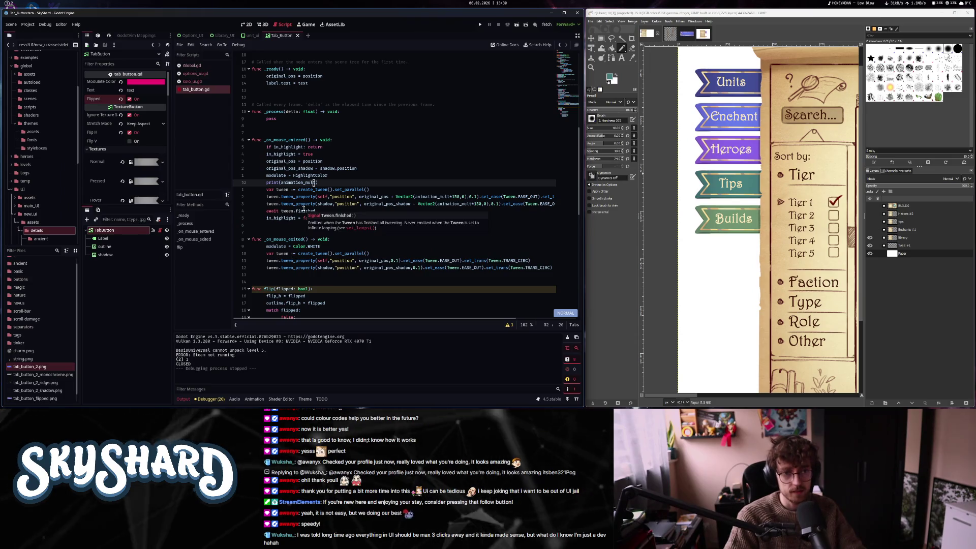
Delete the animation_mult = -1 line from flip() and the animation_mult member variable
key("1")
key("8")
key("j")
key("8")
key("j")
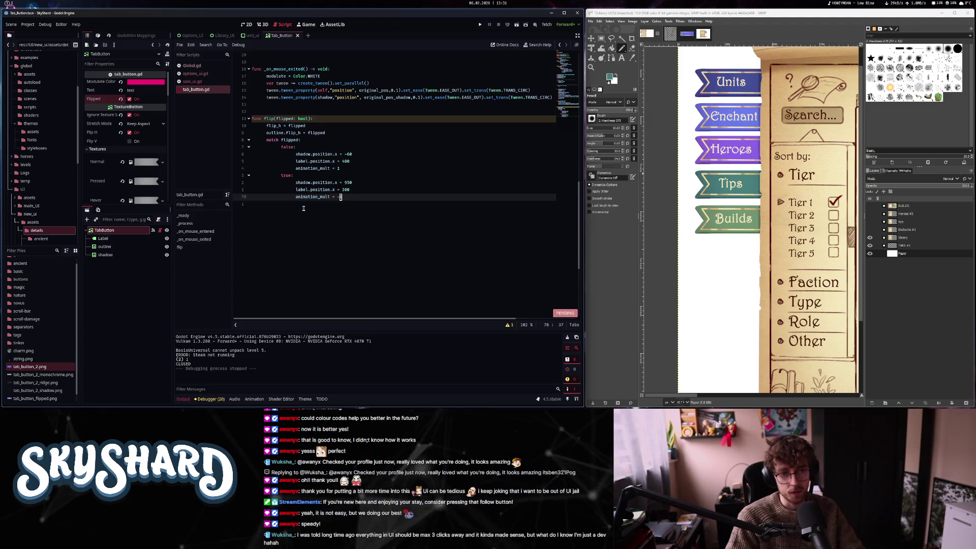
key("d")
key("d")
key("k")
key("k")
key("k")
key("ctrl+o")
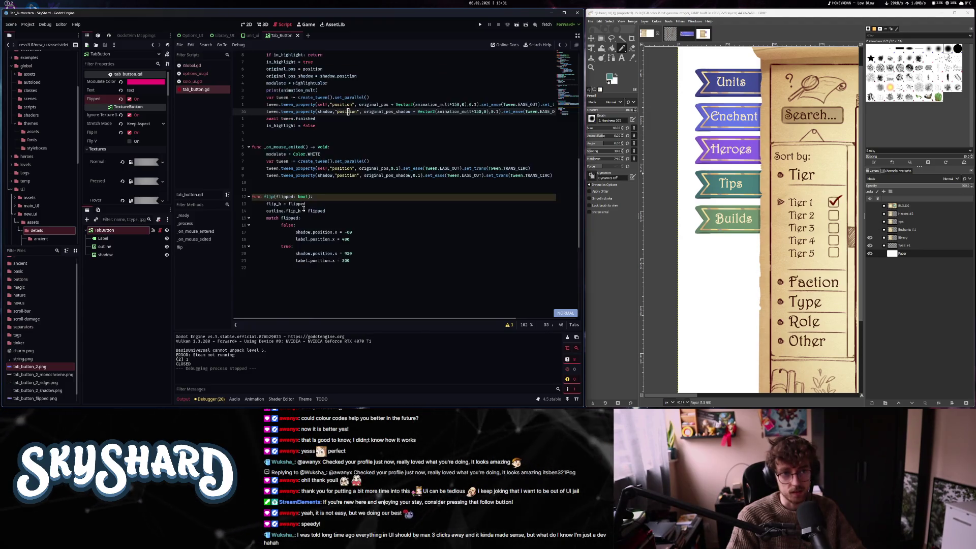
key("k")
key("k")
key("k")
key("d")
key("d")
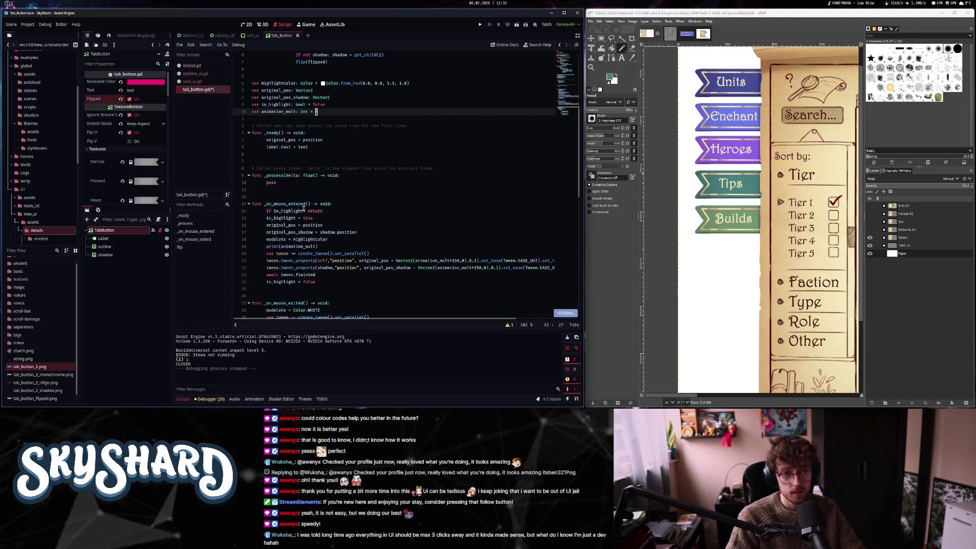
key("j")
key("j")
key("j")
key("j")
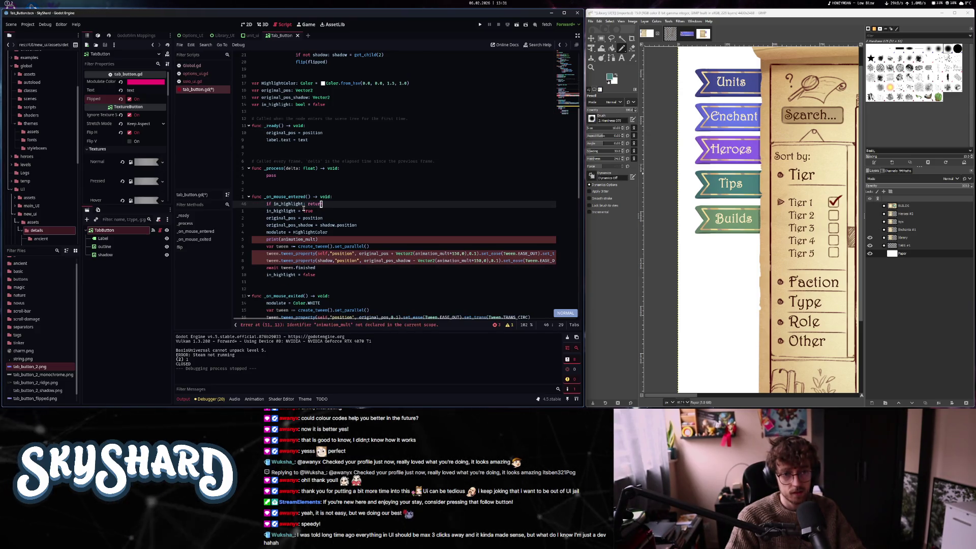
Add 'var animation_mult: int = 1' and 'if flipped: animation_mult = -1' to the handler, save, and run
key("shift+o")
type("var anima")
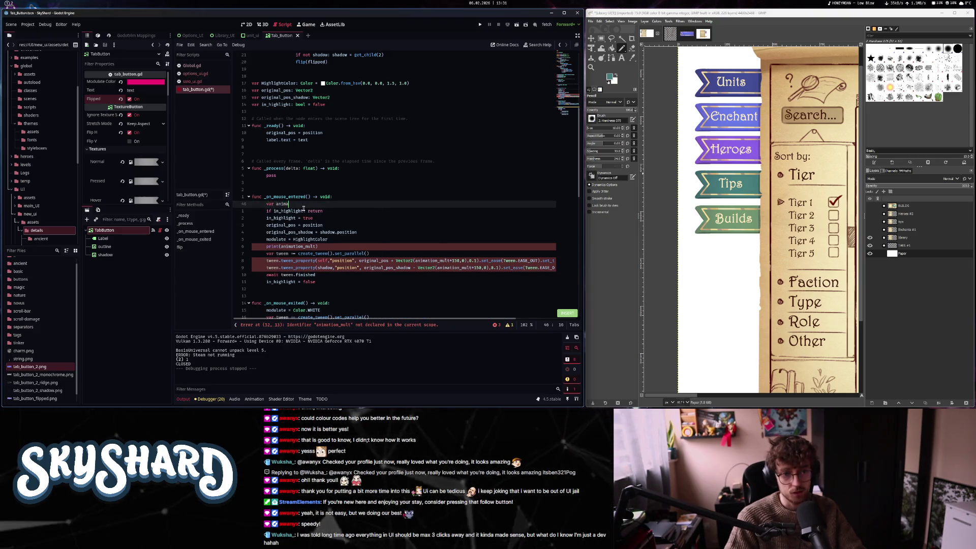
type("tion_mult")
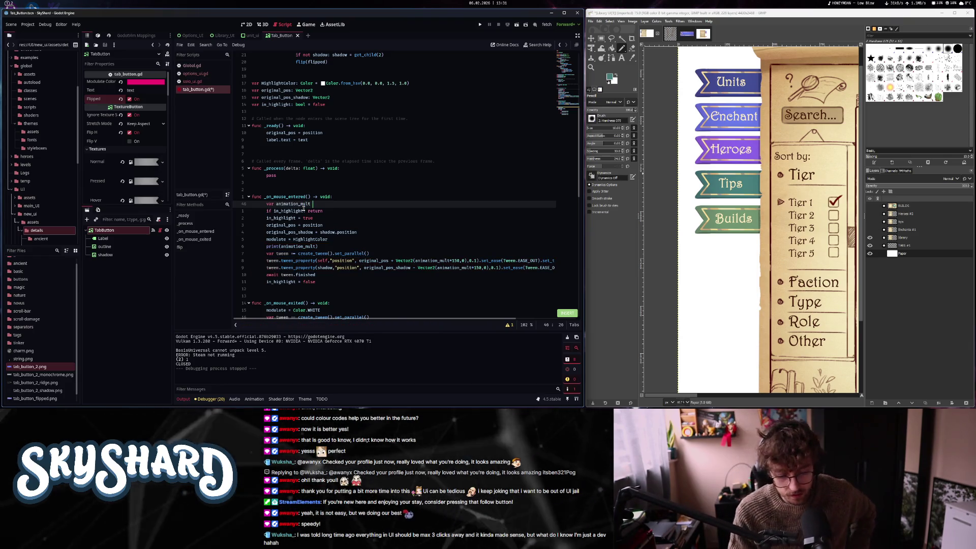
key("BackSpace")
type(": ubr")
key("BackSpace")
key("BackSpace")
key("BackSpace")
type("int =")
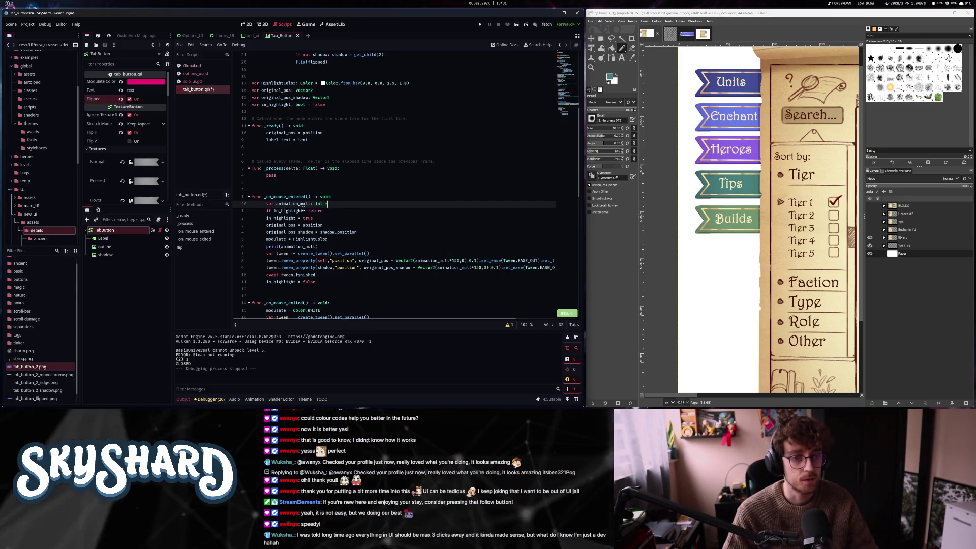
type(" 1")
key("Return")
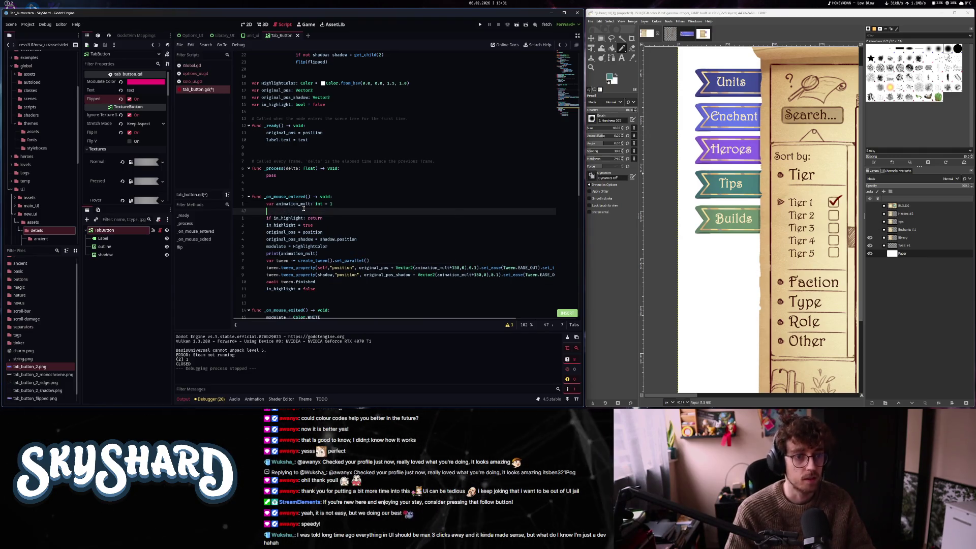
type("if")
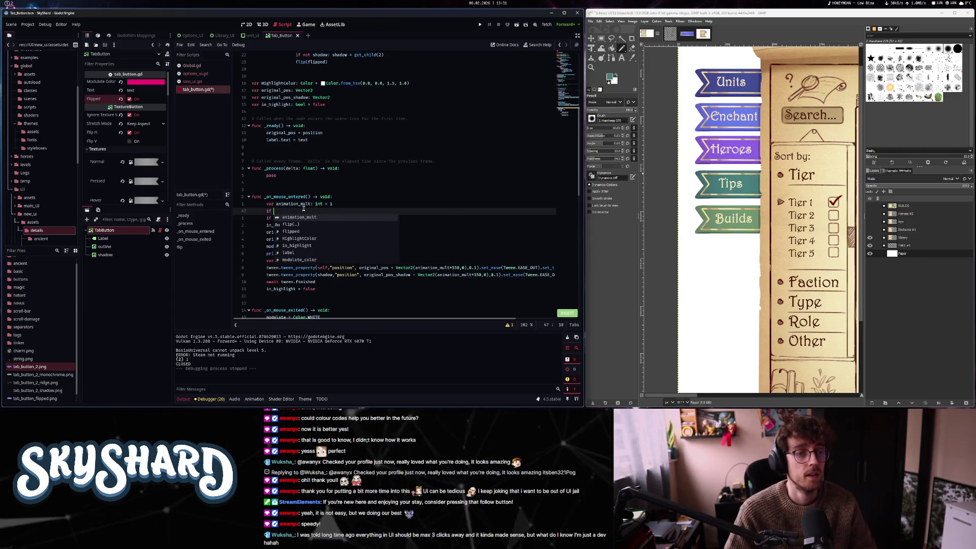
type(" flipped: ani")
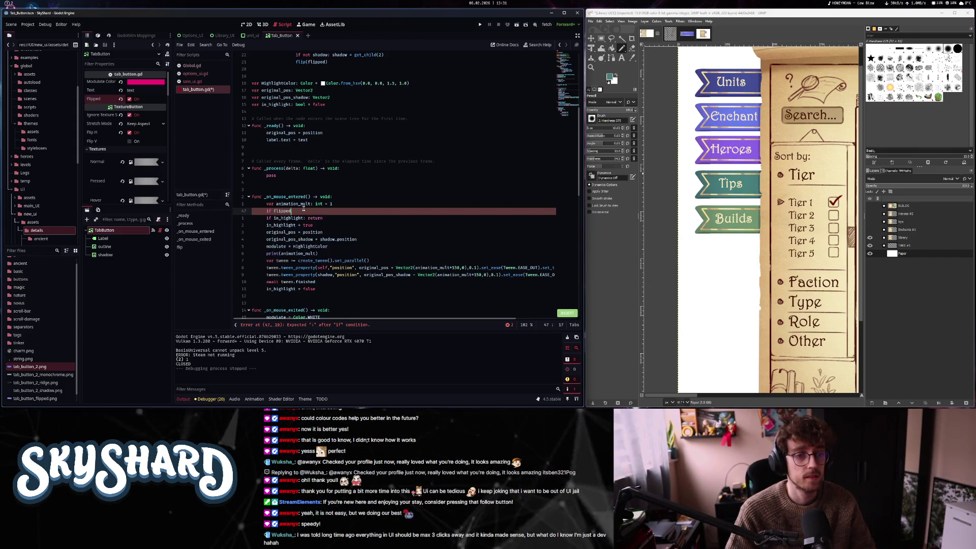
key("Return")
type("= -1")
key("ctrl+s")
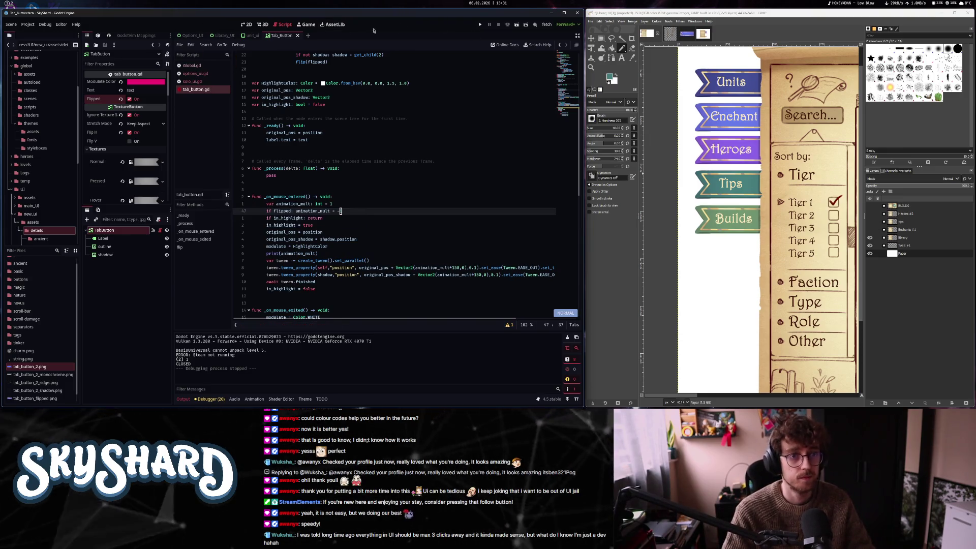
left_click(516, 26)
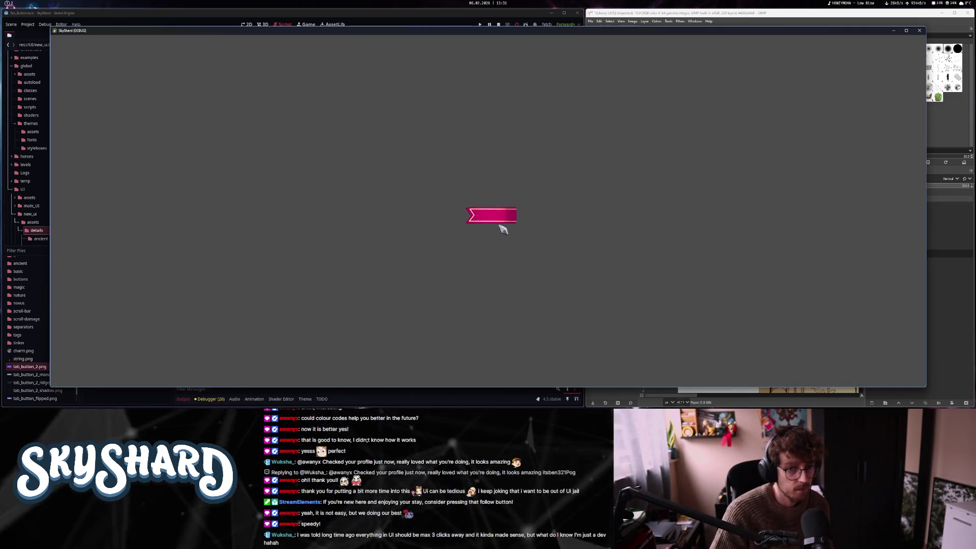
Close the game window, uncheck the tab button's Flipped property, save, and view the scene in 2D
left_click(919, 31)
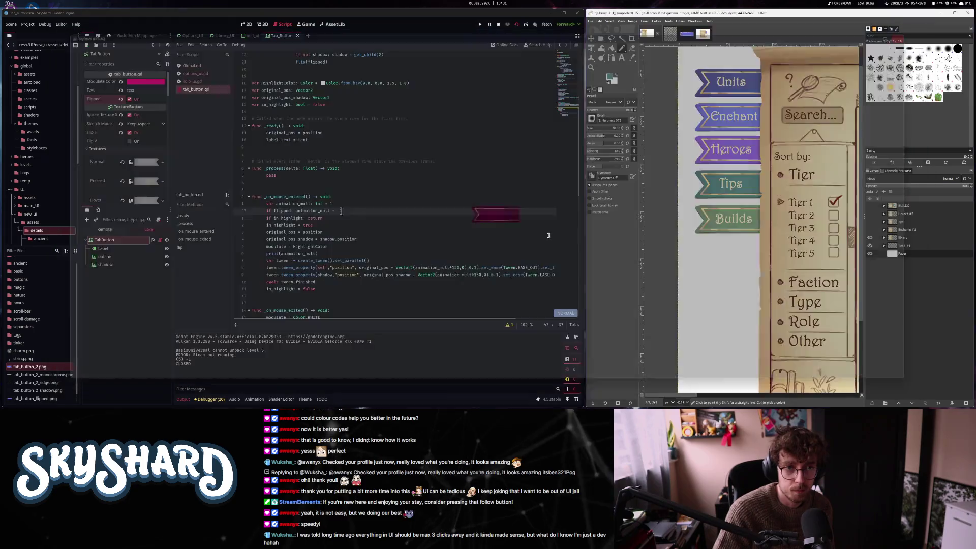
left_click(130, 99)
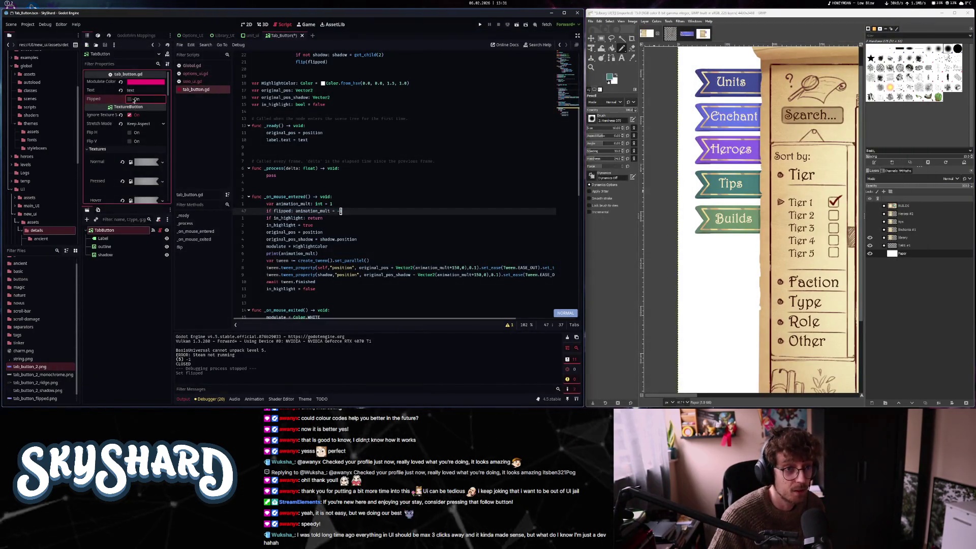
left_click(333, 162)
key("ctrl+s")
key("ctrl+F1")
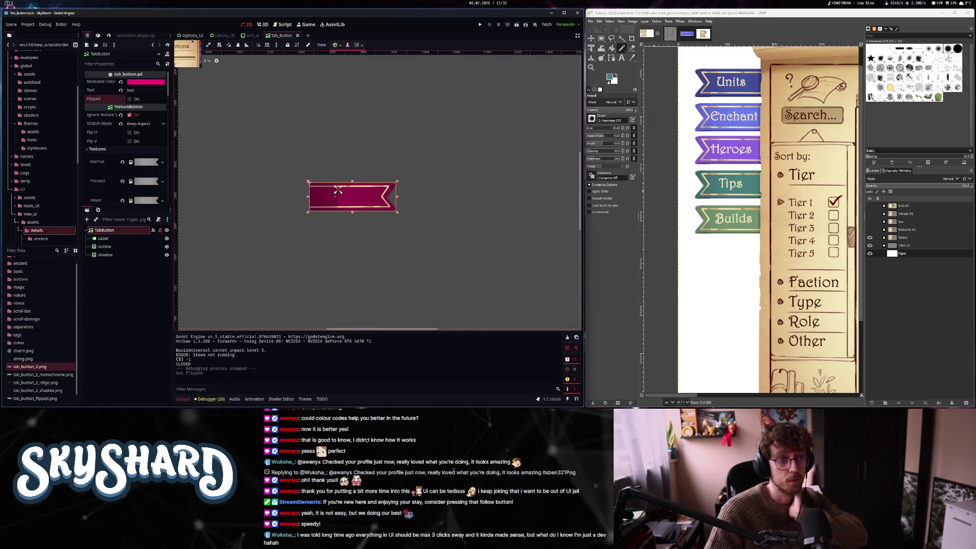
Open the Library_UI scene and drag the Builds, Tips and Heroes tabs lower
left_click(222, 35)
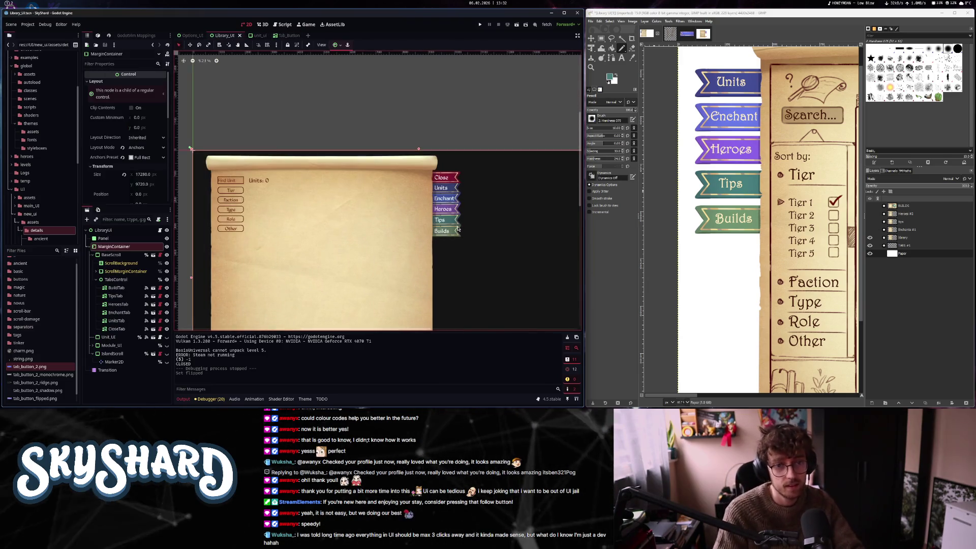
left_click(449, 189)
scroll(443, 237, "up", 2)
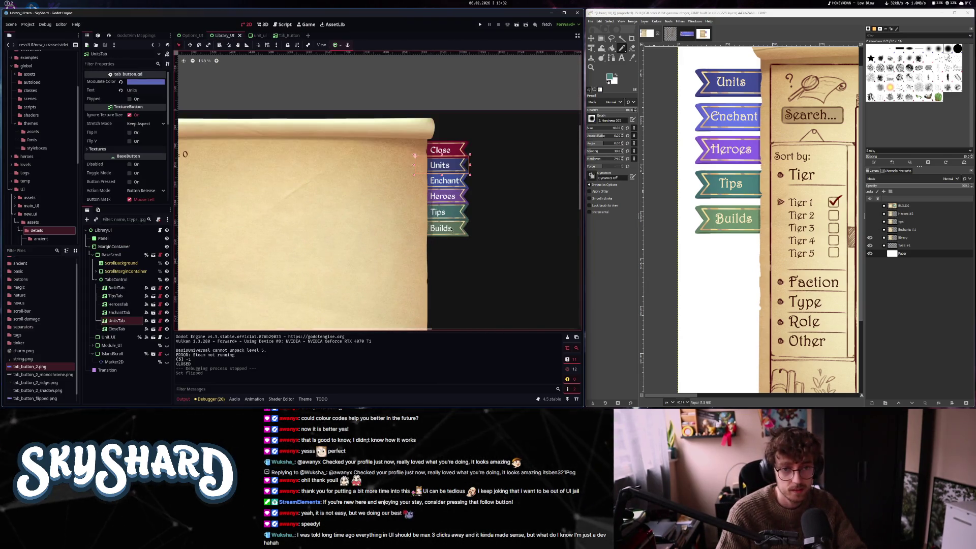
left_click_drag(447, 229, 447, 275)
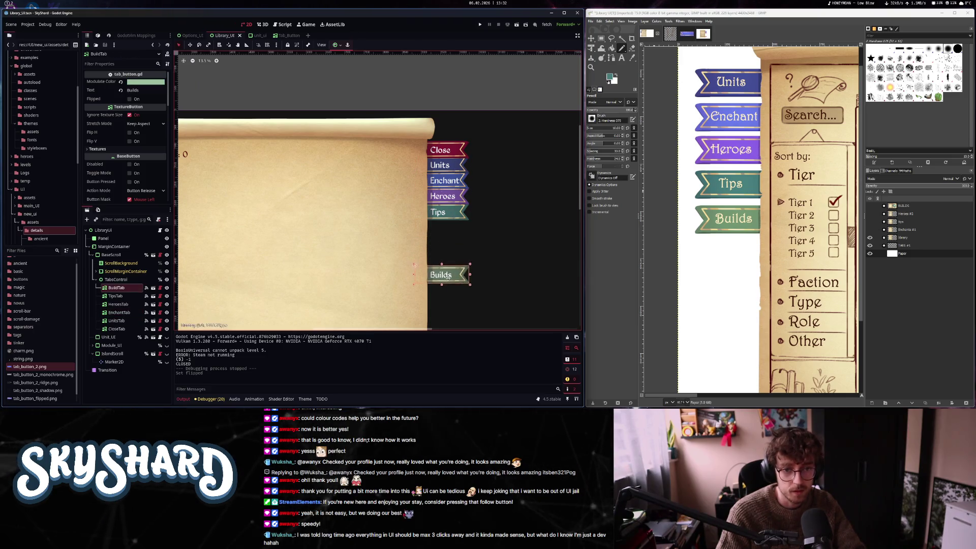
left_click_drag(447, 212, 446, 250)
mouse_move(445, 196)
left_mouse_down()
mouse_move(445, 230)
mouse_move(453, 180)
left_mouse_up()
scroll(440, 162, "up", 4)
Stack the Enchant, Heroes and Builds tabs evenly below Units, then select the Close tab
left_click(453, 181)
left_click_drag(483, 290, 483, 234)
left_click(481, 327)
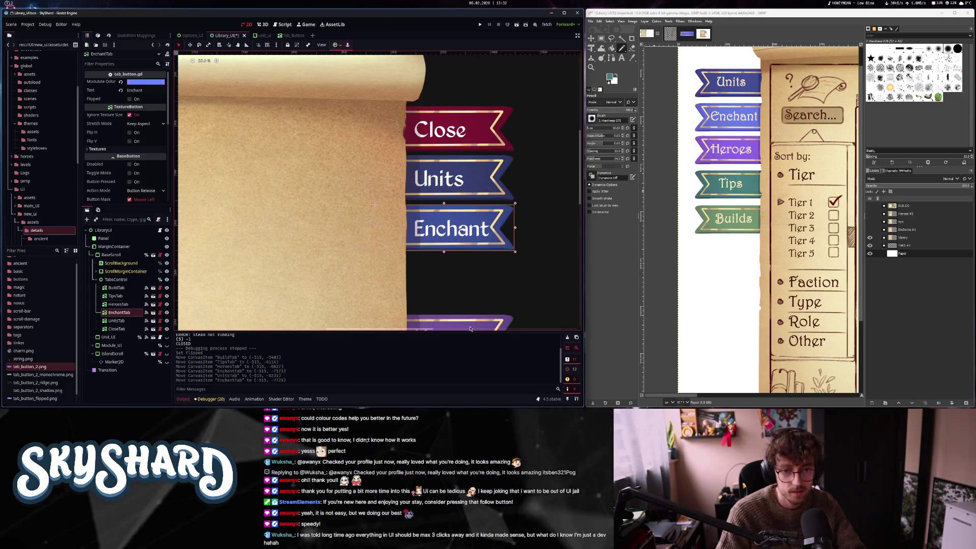
left_click_drag(481, 327, 480, 214)
scroll(481, 265, "down", 4)
mouse_move(477, 326)
left_mouse_down()
mouse_move(478, 263)
mouse_move(497, 252)
left_mouse_up()
scroll(478, 264, "down", 3)
left_click(477, 274)
scroll(477, 277, "down", 3)
left_click(502, 190)
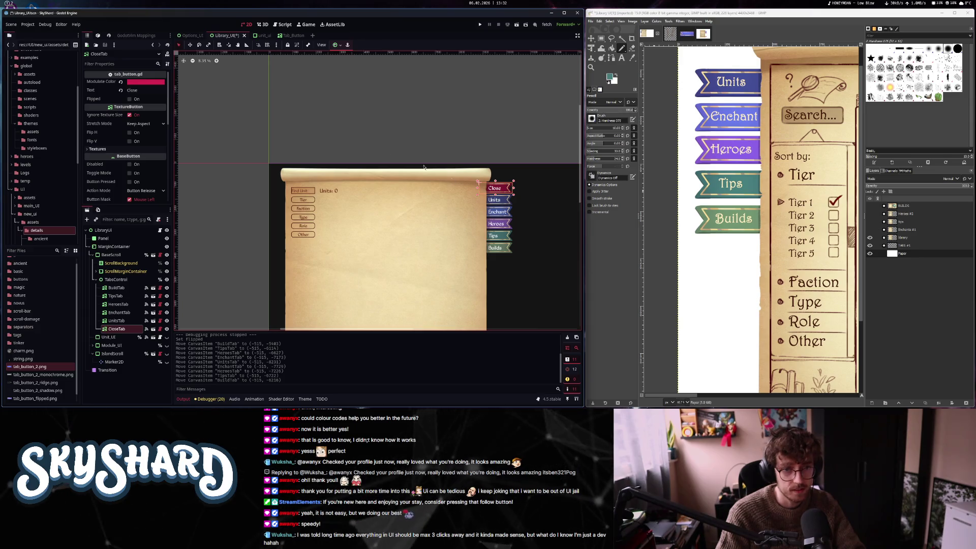
Range-select BuildTab through CloseTab and switch Flipped on for all six tabs
left_click(136, 100)
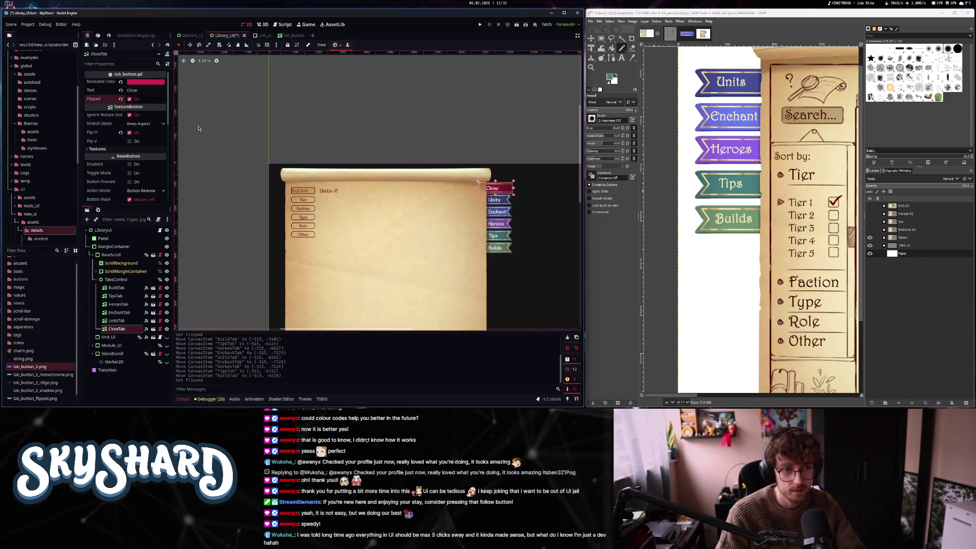
left_click(130, 99)
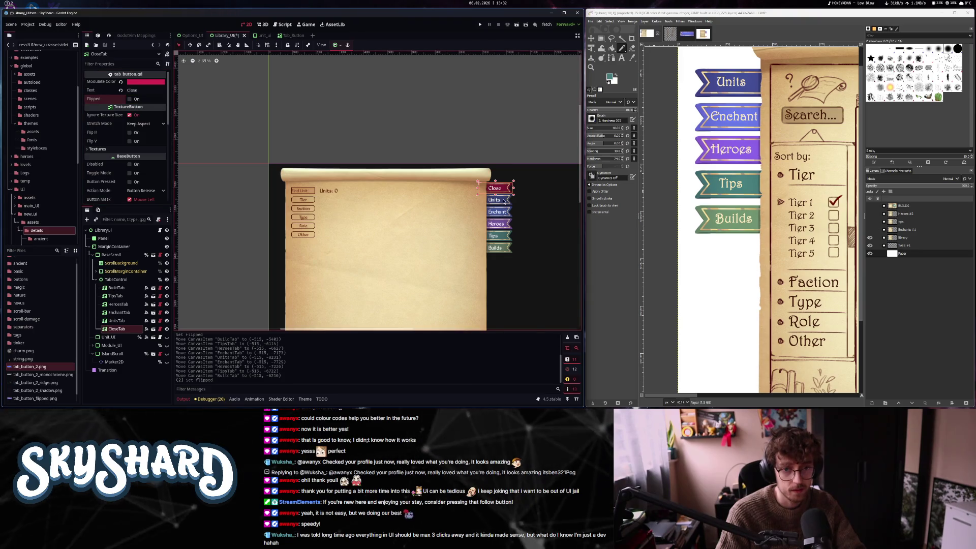
left_click(124, 288)
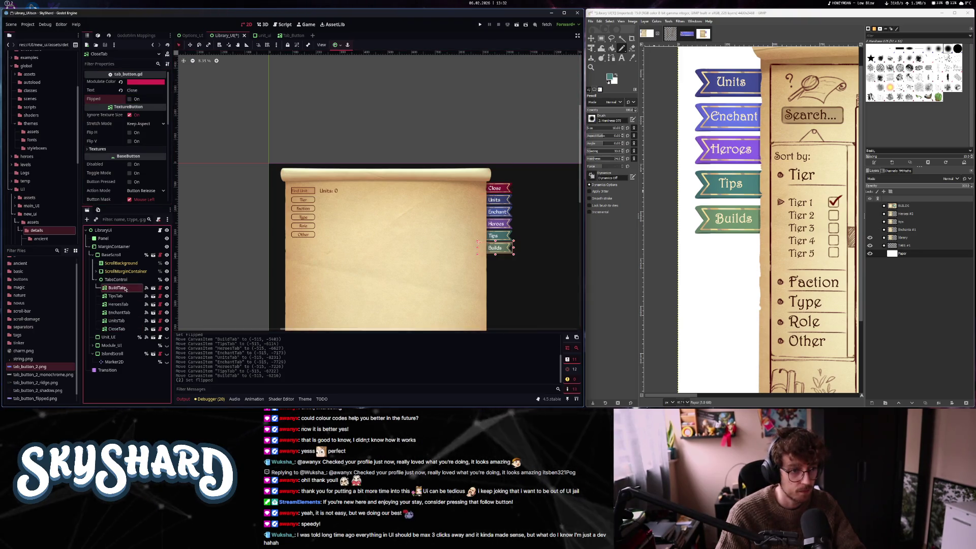
left_click(120, 329, "shift")
left_click(130, 99)
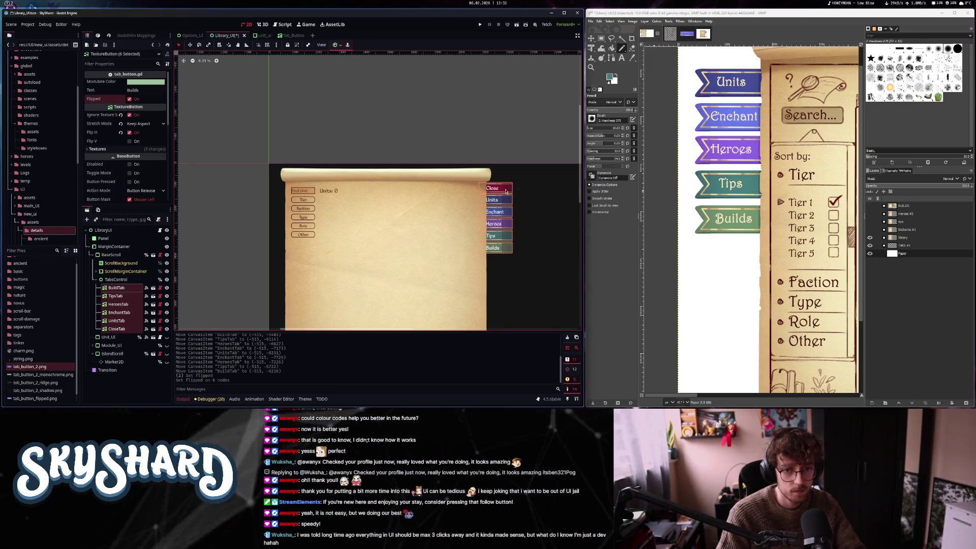
Undo the accidental rightward drag of the six selected tabs
left_click_drag(503, 191, 512, 192)
key("ctrl+z")
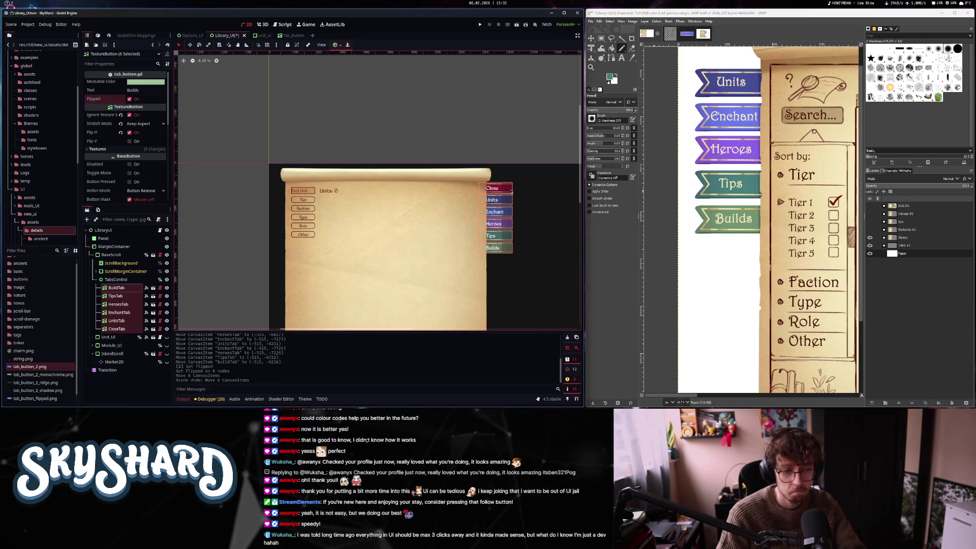
scroll(346, 248, "down", 1)
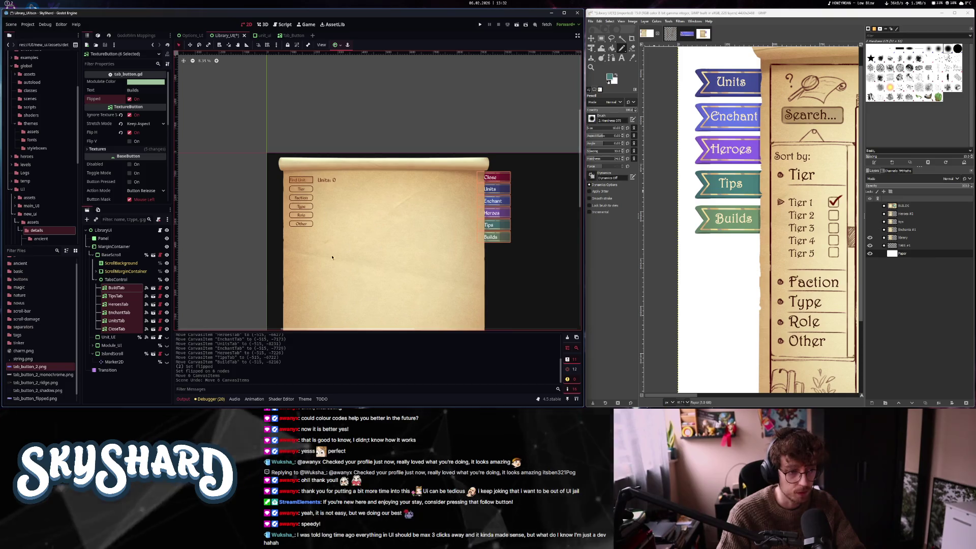
Set TabsControl's vertical and horizontal Container Sizing to Shrink Begin
left_click(116, 279)
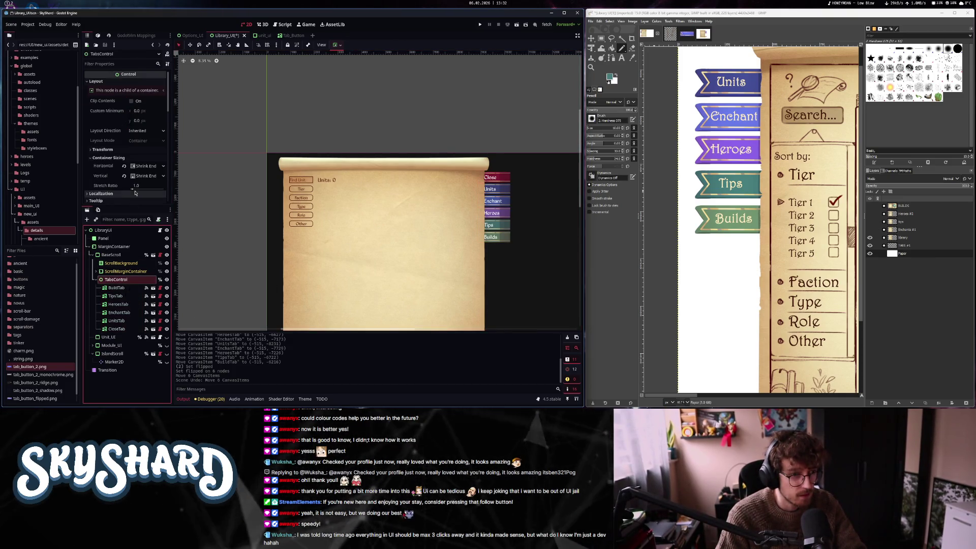
left_click(145, 176)
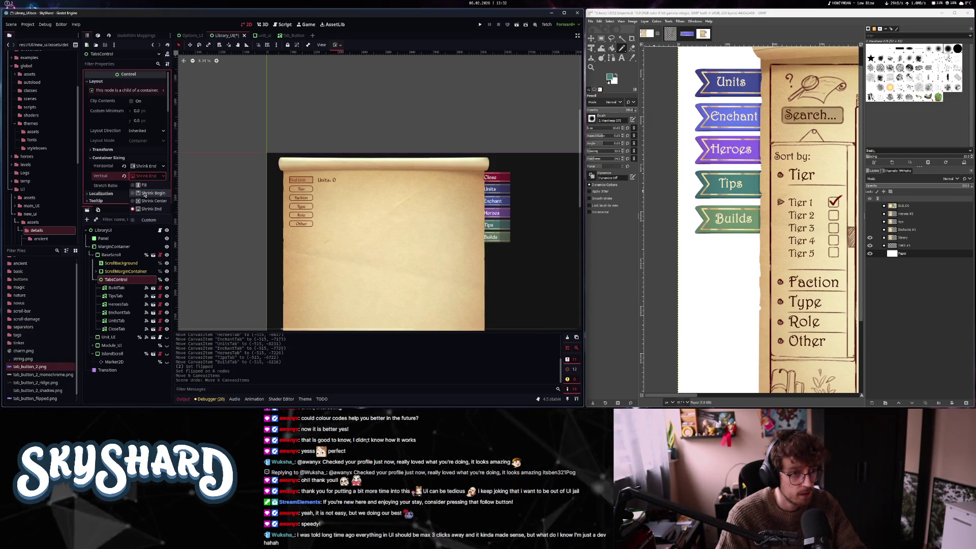
left_click(149, 193)
left_click(150, 183)
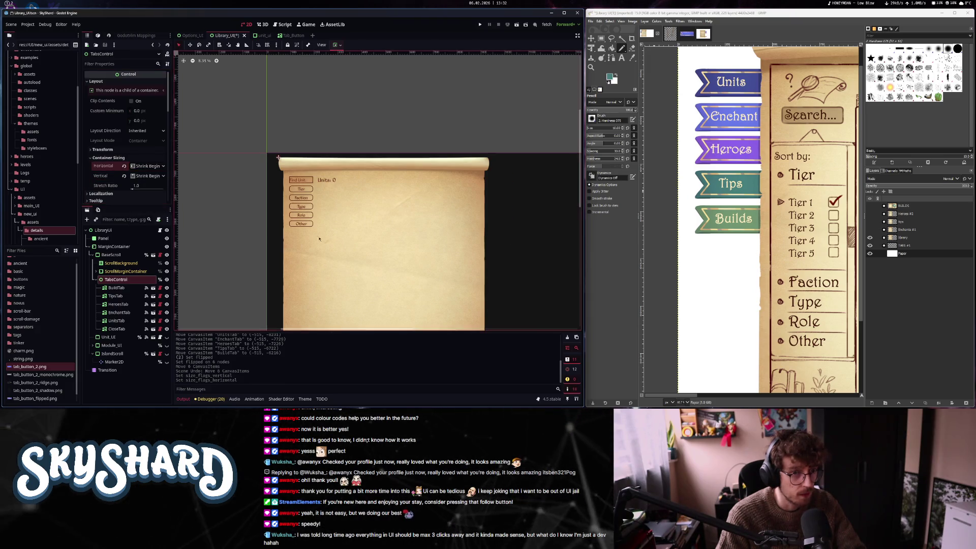
scroll(382, 197, "down", 3)
scroll(374, 292, "up", 2)
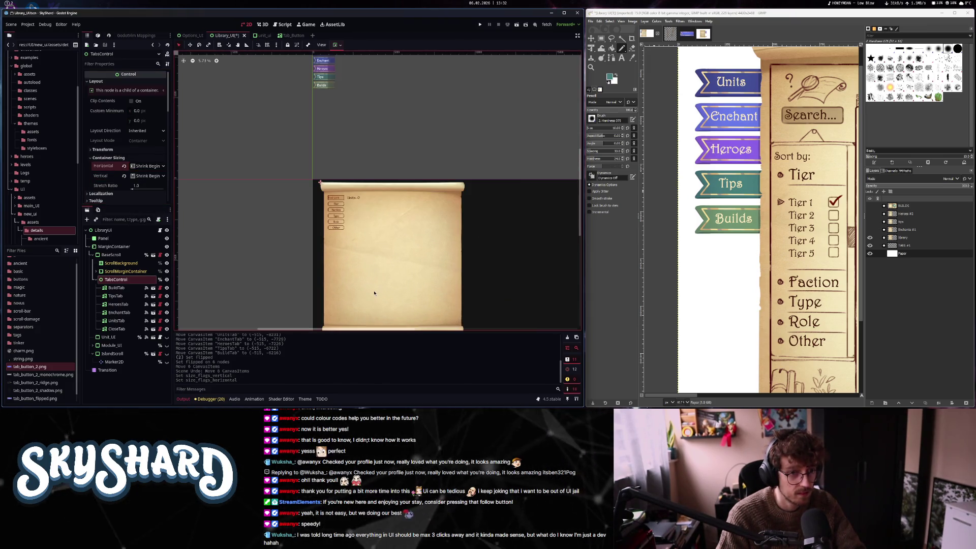
Select ScrollMarginContainer, then the MarginContainer holding the scroll
left_click(117, 272)
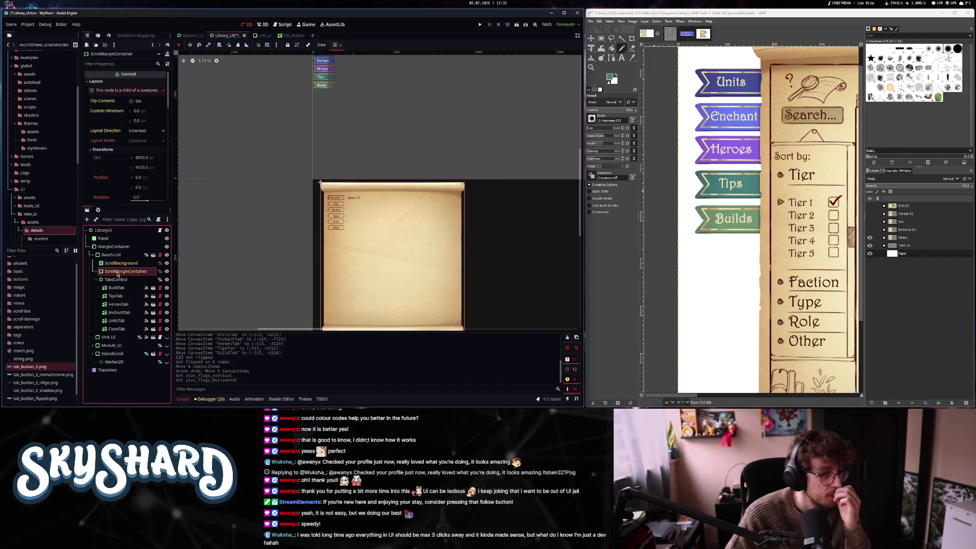
left_click(114, 246)
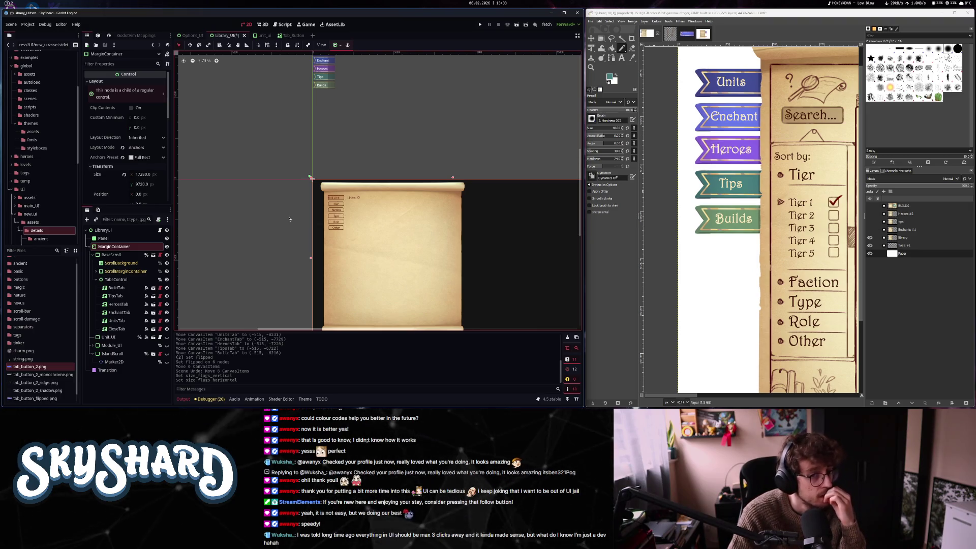
scroll(289, 219, "down", 2)
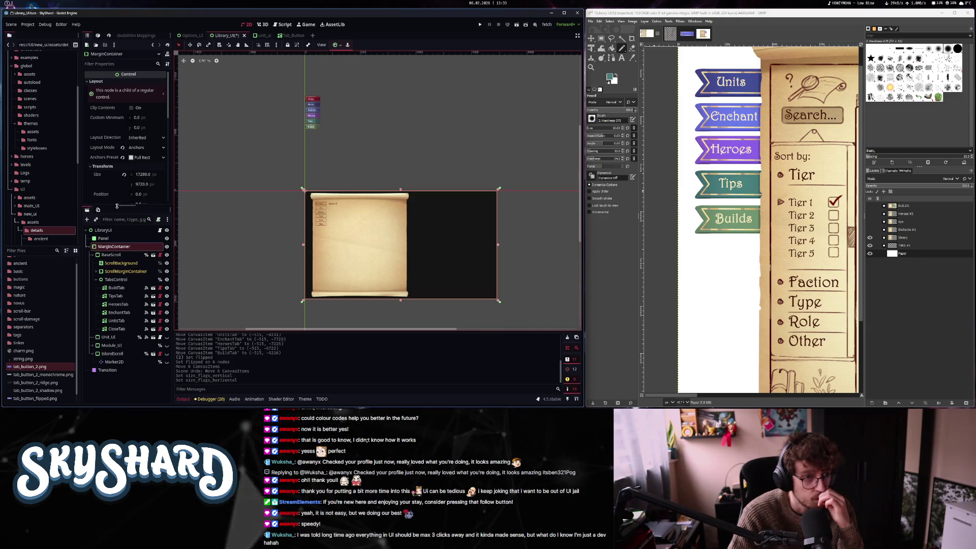
Set MarginContainer's Theme Override Margin Left constant to 1000, then raise it to 1500
scroll(125, 196, "down", 5)
scroll(129, 190, "down", 2)
left_click(148, 147)
type("500")
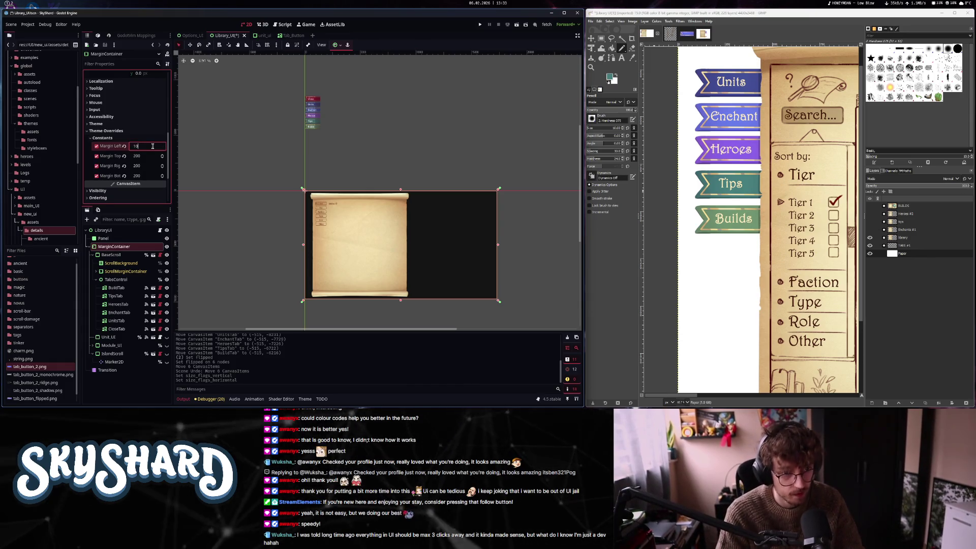
type("00")
key("Return")
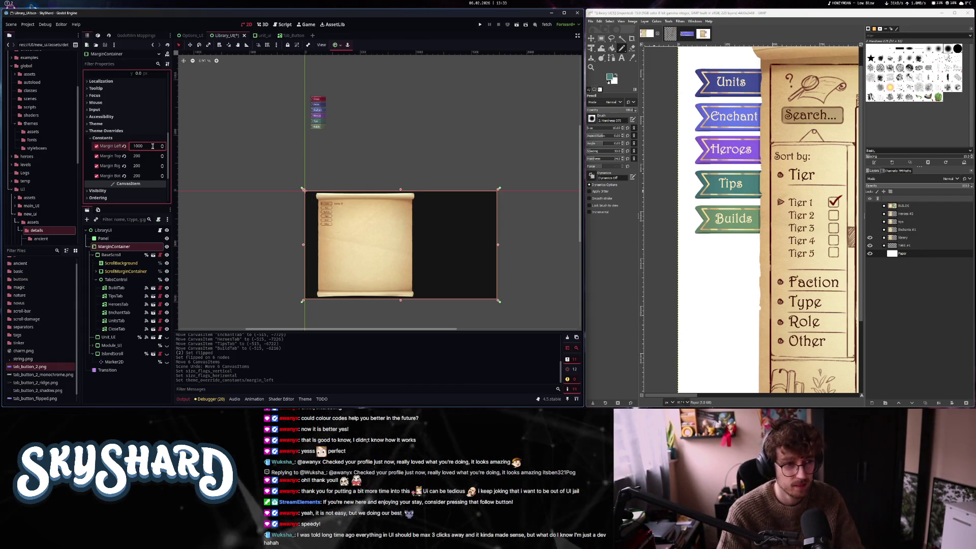
scroll(734, 179, "down", 5, "ctrl")
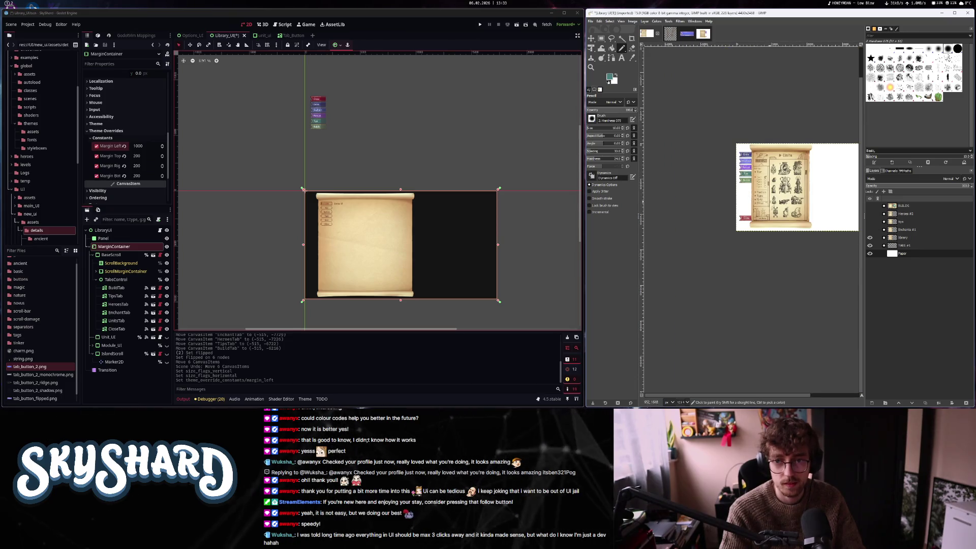
scroll(734, 225, "up", 4, "ctrl")
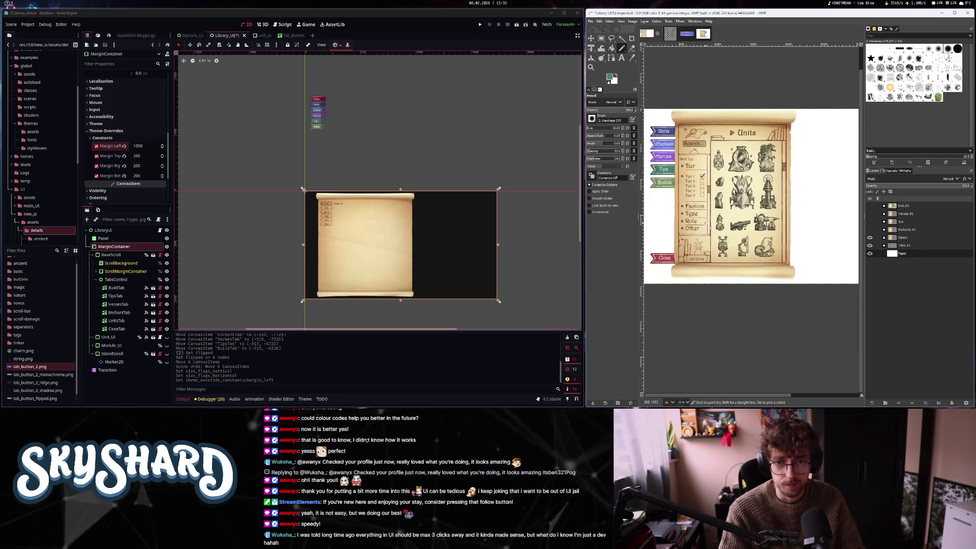
left_click(139, 146)
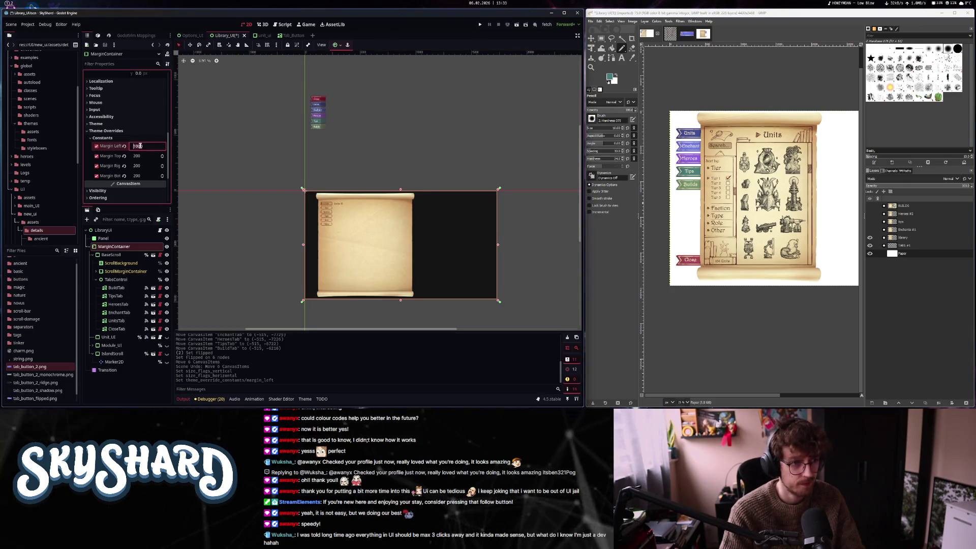
type("150")
key("Return")
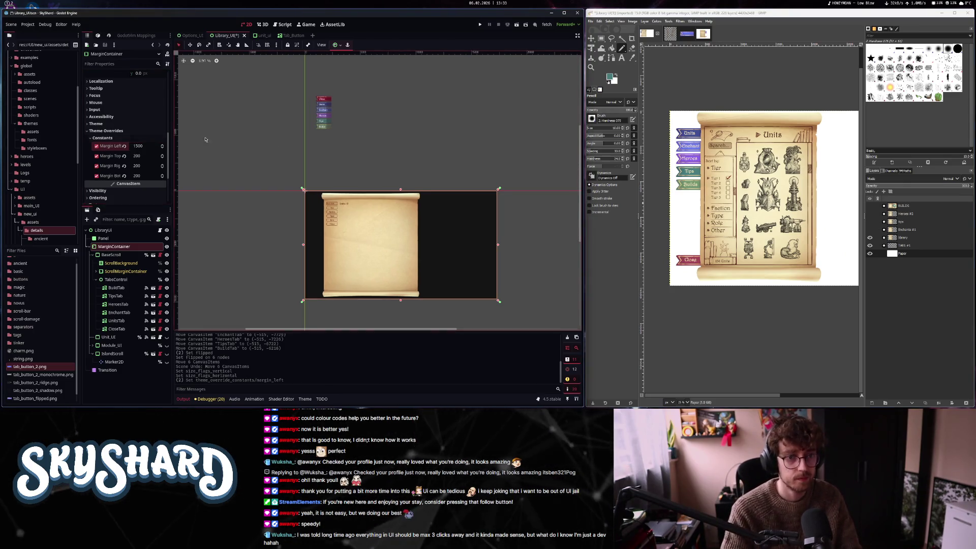
left_click(116, 288)
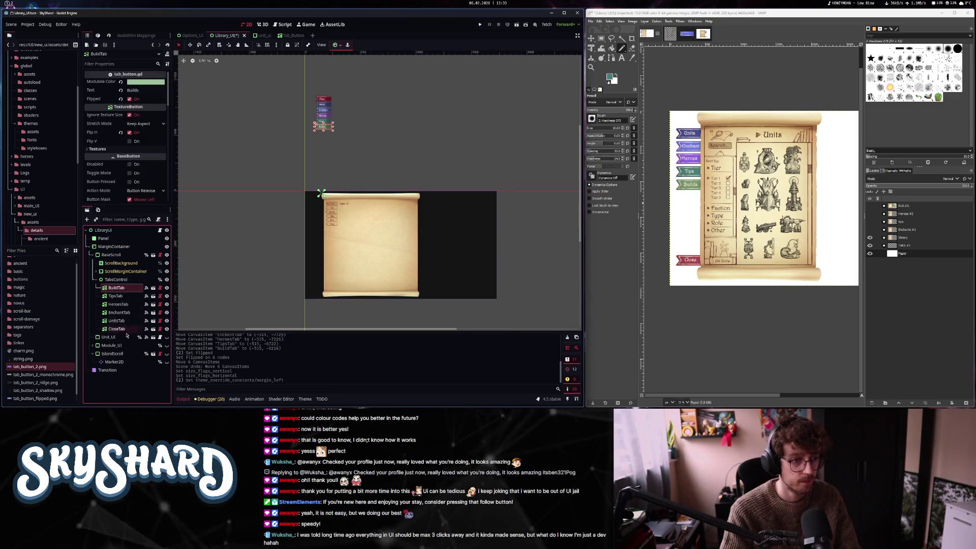
Drag BuildTab through CloseTab together onto the parchment scroll's left edge, then deselect them
left_click(116, 329, "shift")
mouse_move(322, 111)
left_mouse_down()
mouse_move(312, 188)
mouse_move(338, 203)
mouse_move(333, 195)
left_mouse_up()
scroll(315, 203, "up", 5)
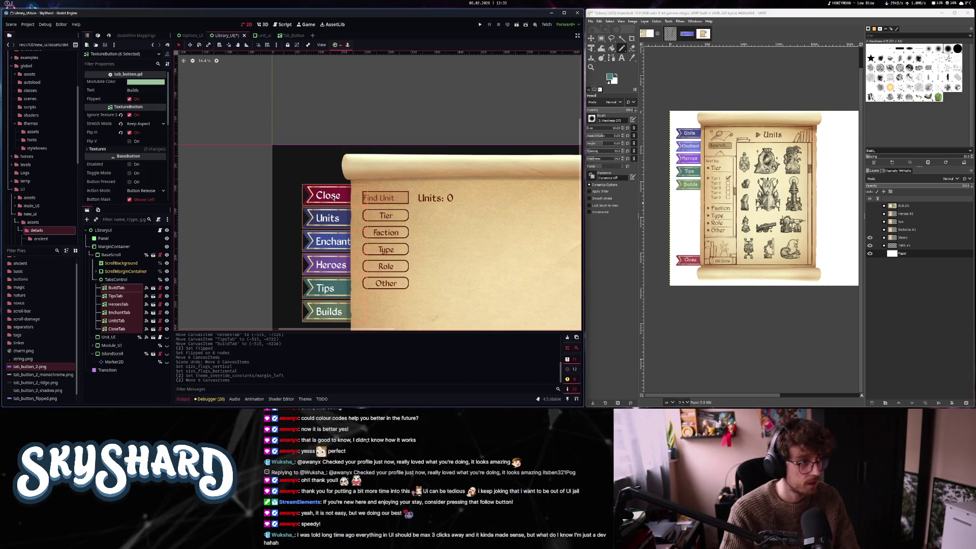
left_click(342, 109)
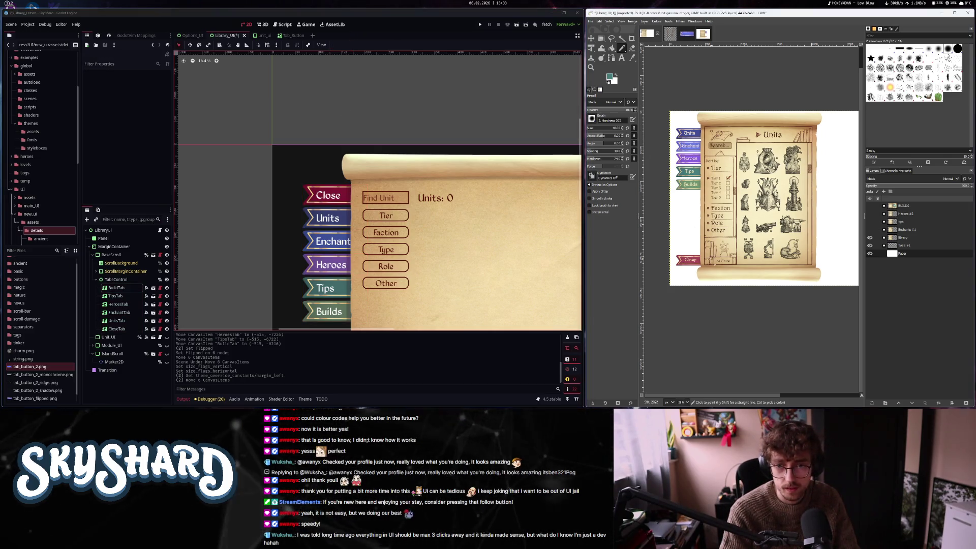
left_click(704, 36)
Zoom into the Units library mockup's Tips tab and pick its lettering colour #feebbc with Color Picker
scroll(719, 266, "down", 4)
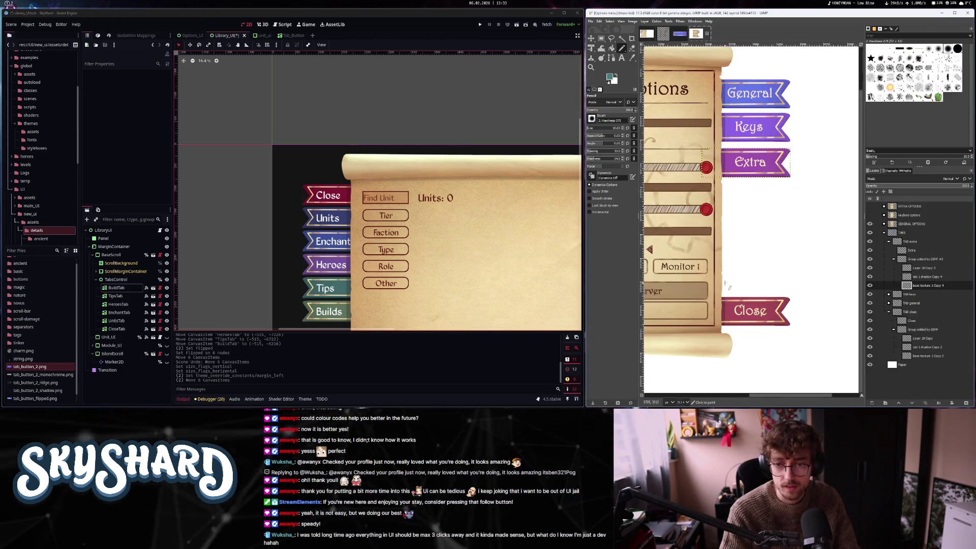
left_click_drag(771, 263, 733, 252)
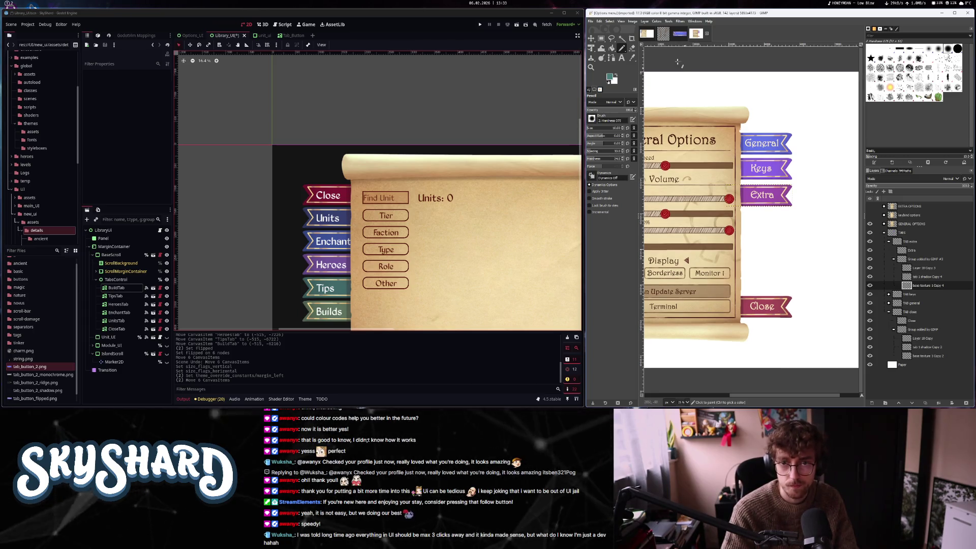
left_click(648, 35)
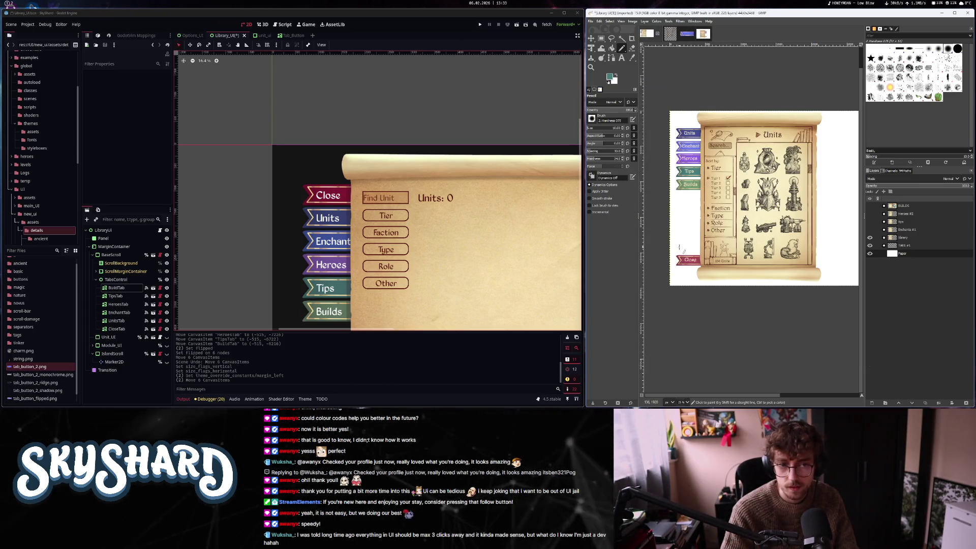
scroll(691, 178, "up", 5)
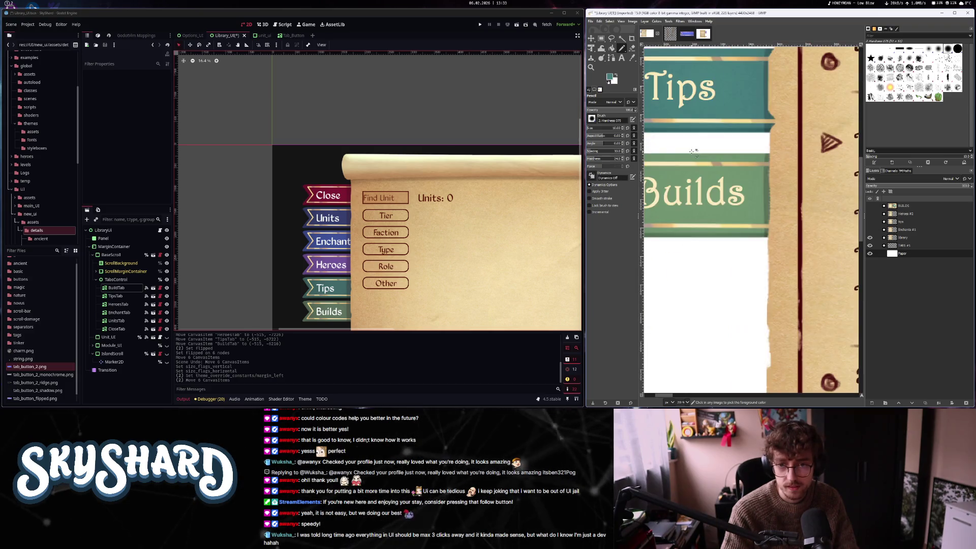
scroll(690, 111, "up", 3)
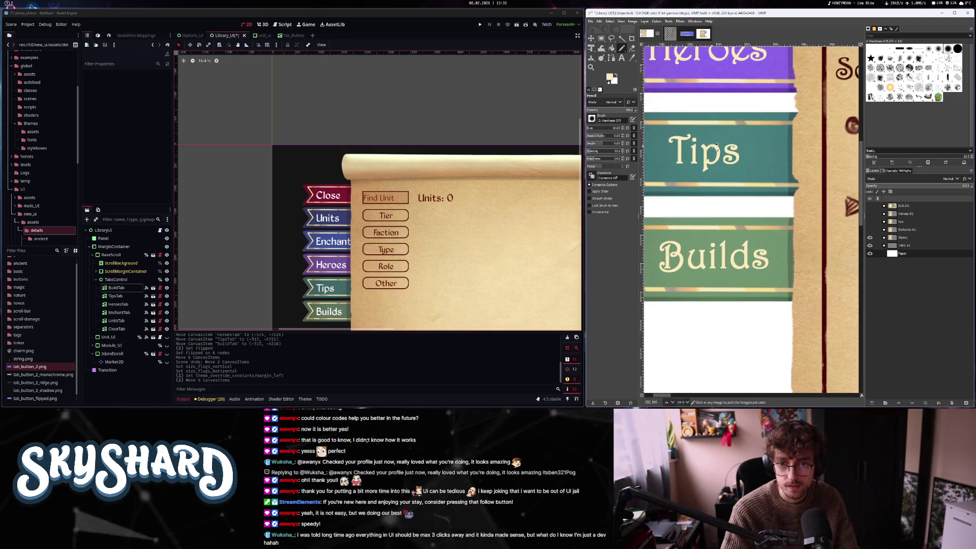
key("super+shift+c")
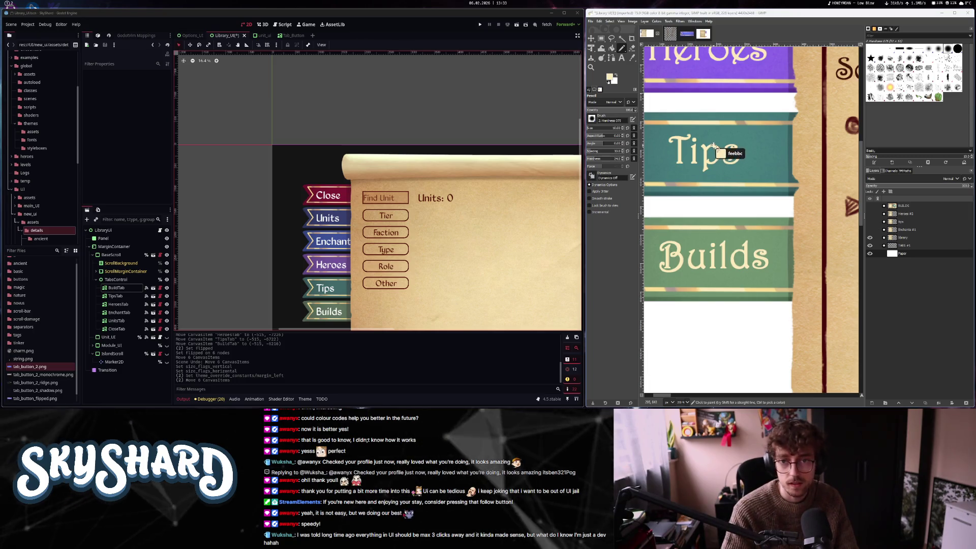
left_click(714, 147)
left_click(543, 158)
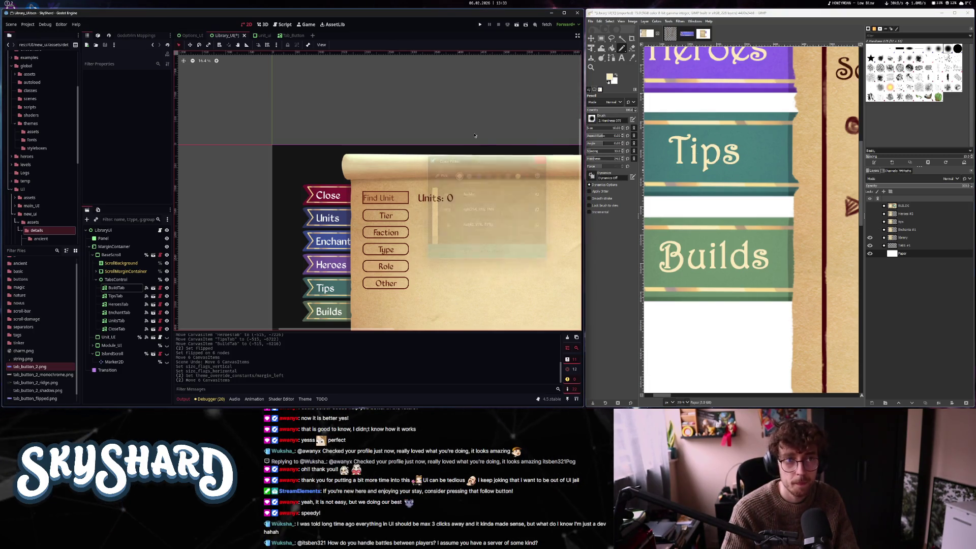
left_click(294, 36)
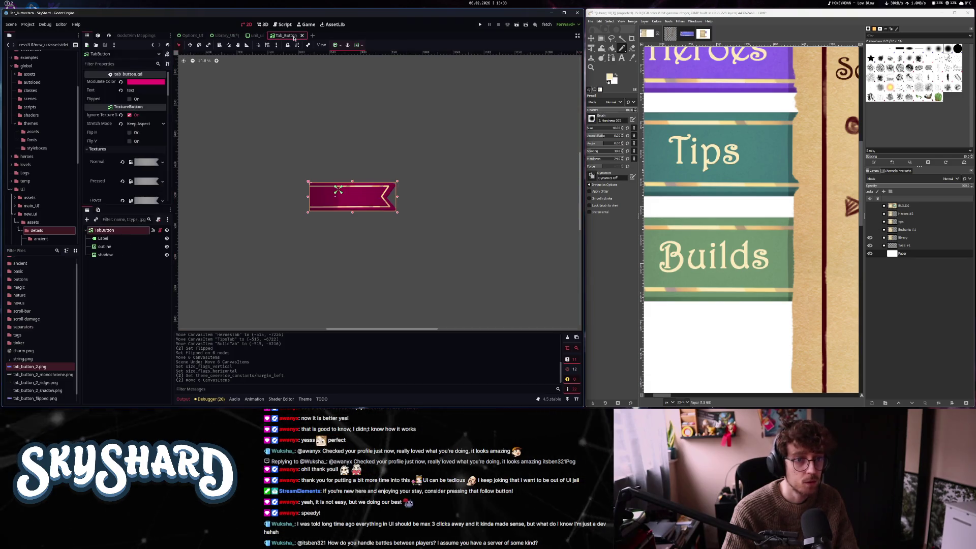
Give the Tab_Button Label a Font Color override of cream #feebbc
left_click(103, 238)
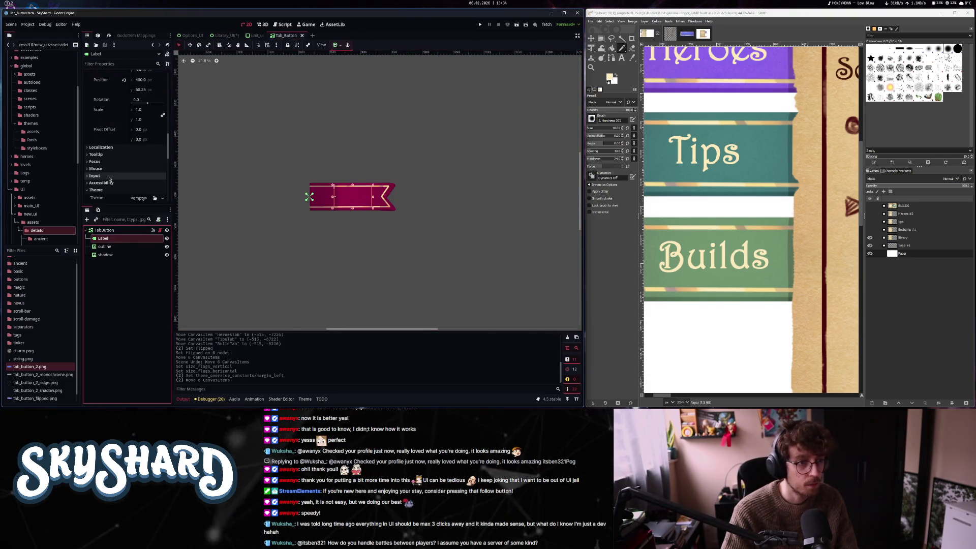
left_click(146, 115)
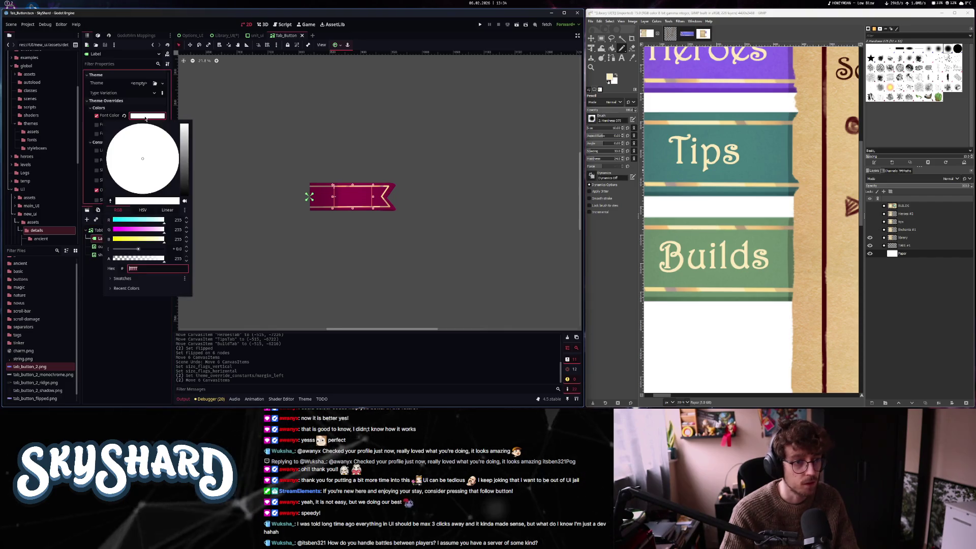
key("ctrl+v")
left_click(146, 118)
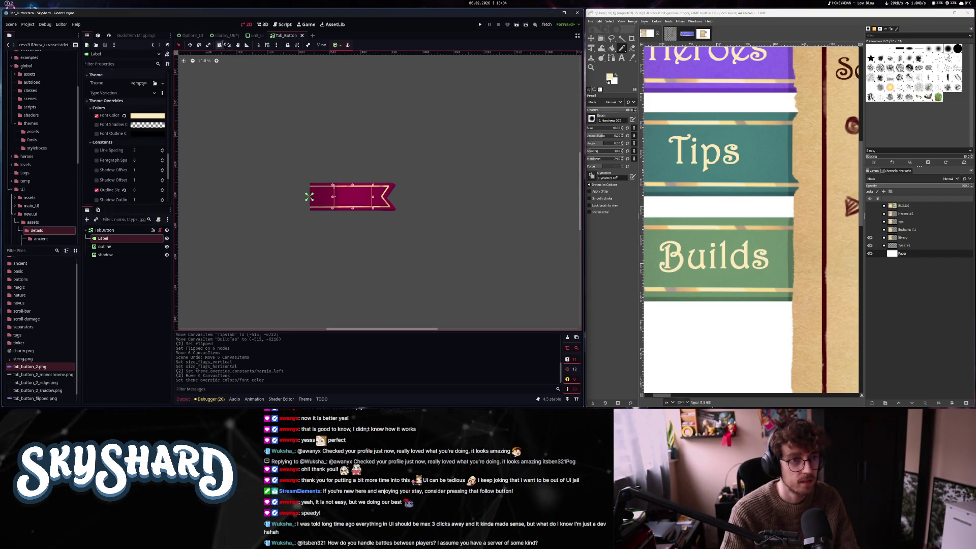
left_click(224, 35)
left_click(193, 35)
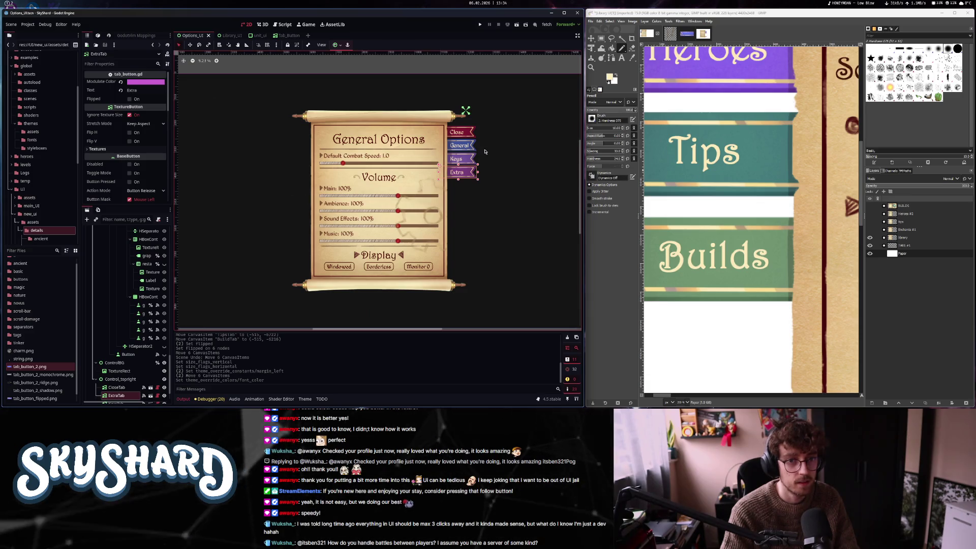
Zoom around the Options_UI tabs, then return to the Library_UI scene
scroll(464, 159, "up", 2)
scroll(465, 159, "up", 3)
scroll(464, 160, "down", 5)
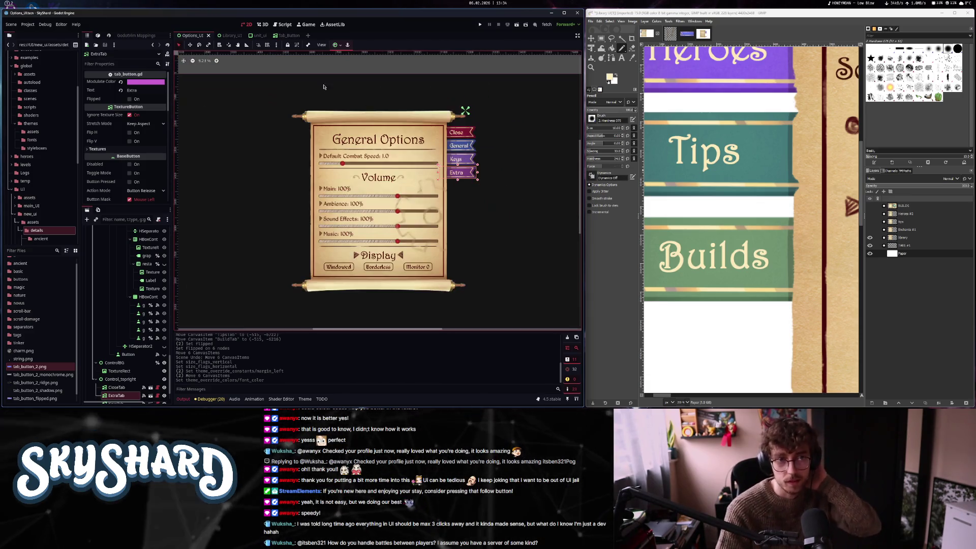
left_click(227, 35)
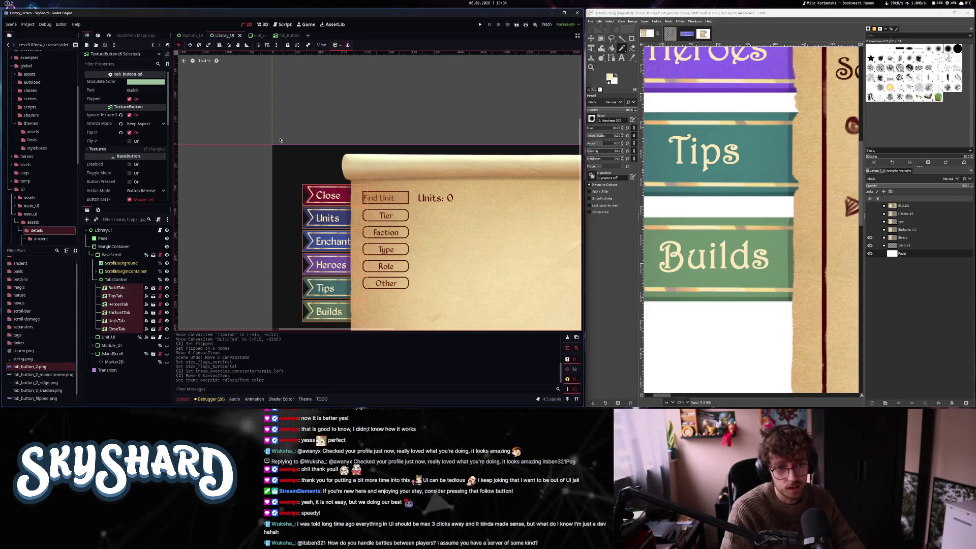
Raise CloseTab slightly in the Library_UI viewport
scroll(323, 191, "up", 2)
left_click(317, 166)
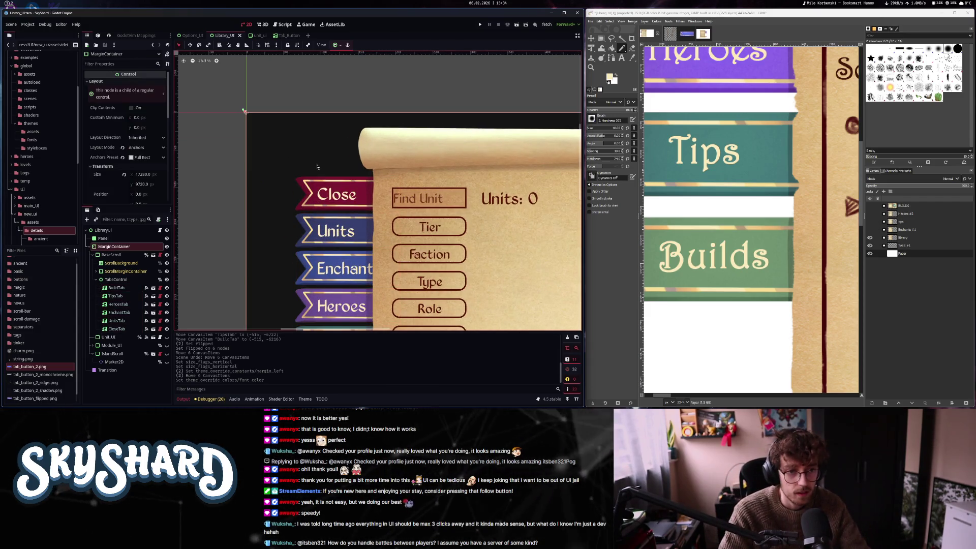
left_click(337, 202)
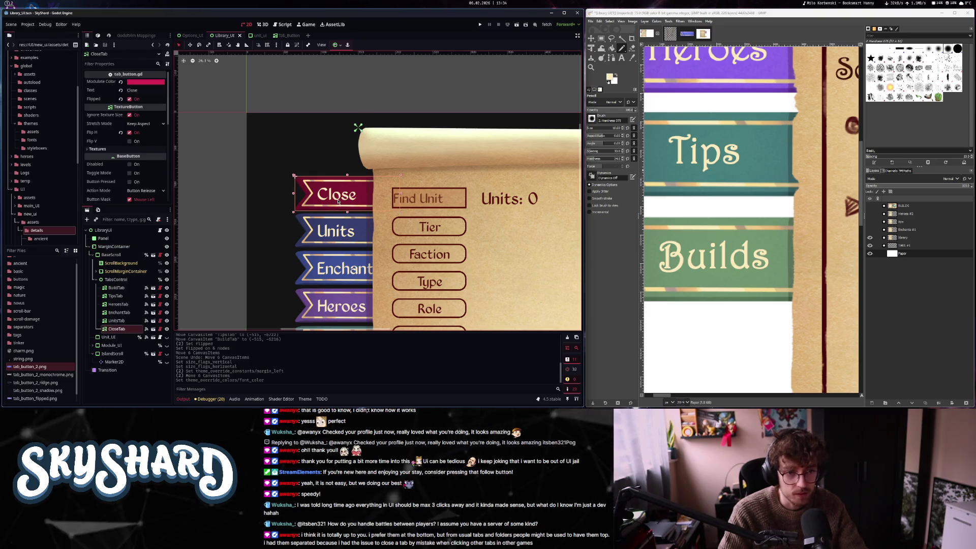
left_click_drag(338, 202, 337, 197)
key("Escape")
scroll(397, 202, "down", 7)
scroll(397, 201, "up", 4)
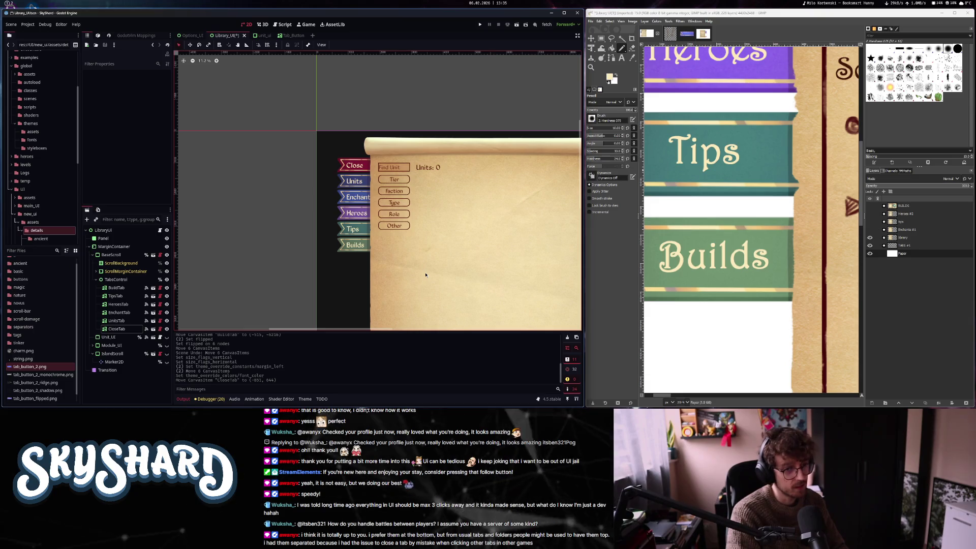
Frame the whole scroll, select all six tabs, and shift them left against the scroll
left_click_drag(390, 245, 312, 256)
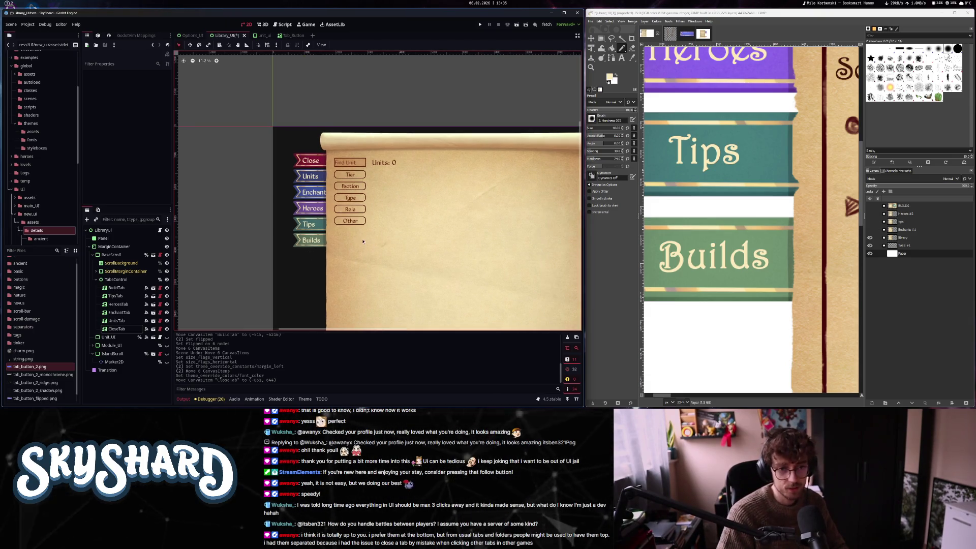
scroll(355, 235, "down", 4)
scroll(361, 229, "up", 3)
scroll(369, 221, "down", 1)
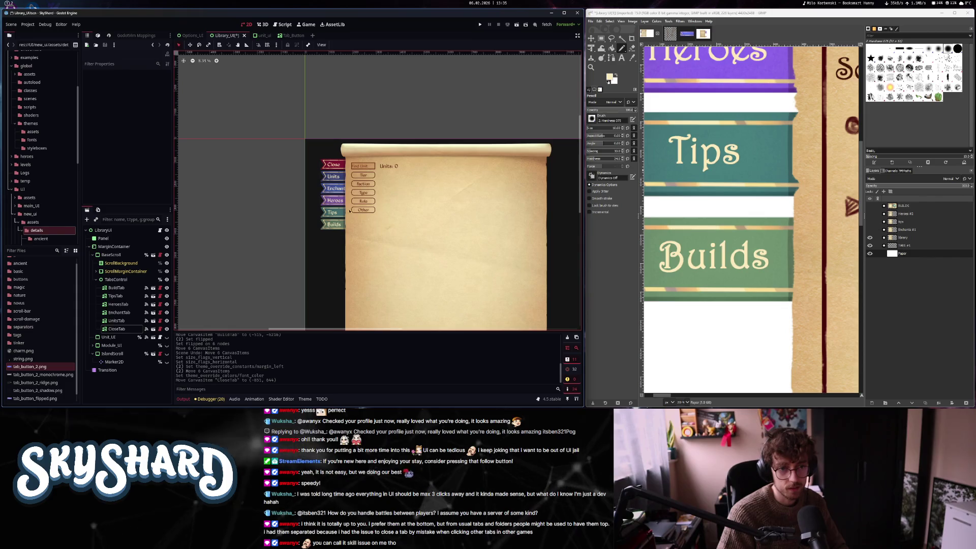
scroll(292, 224, "up", 3)
scroll(335, 243, "down", 5)
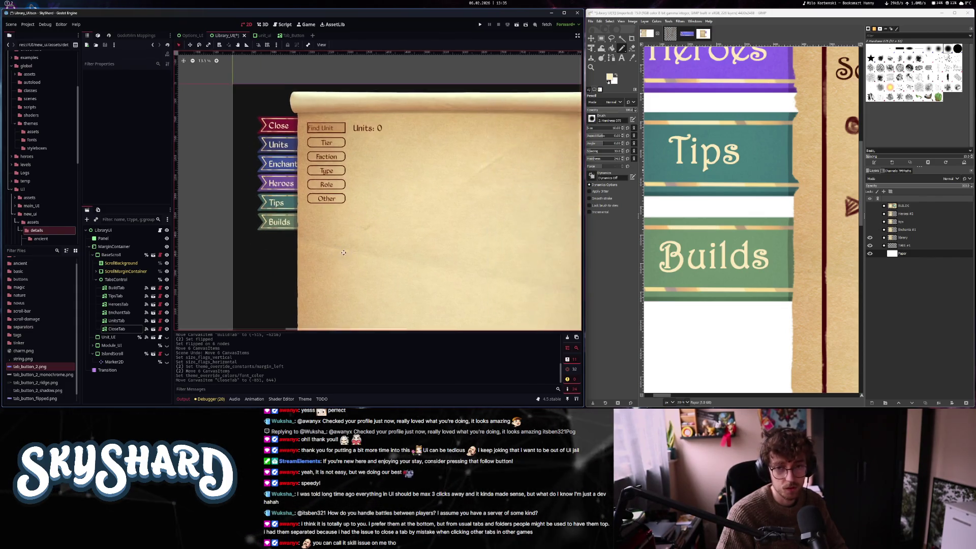
mouse_move(320, 250)
left_mouse_down()
mouse_move(323, 208)
mouse_move(398, 218)
left_mouse_up()
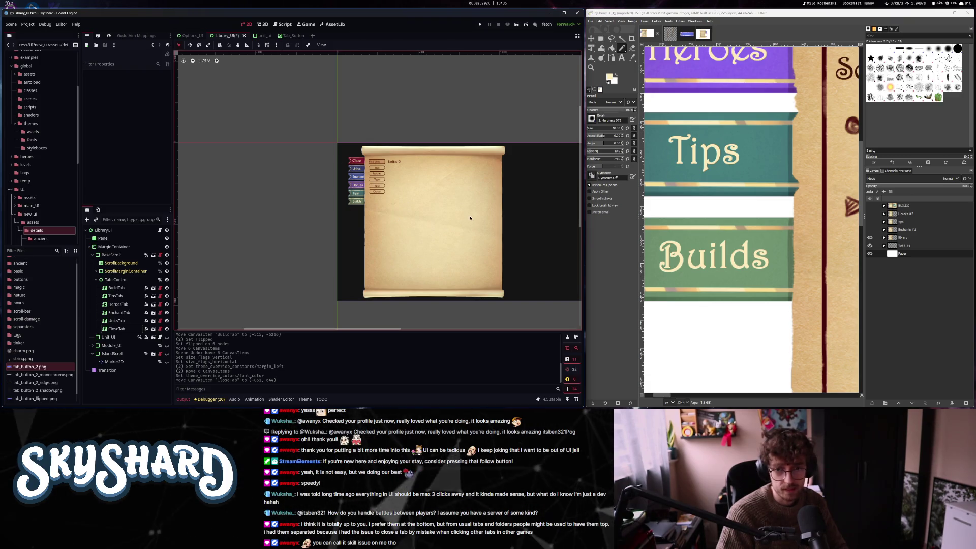
scroll(727, 251, "down", 5)
scroll(749, 240, "down", 10, "ctrl")
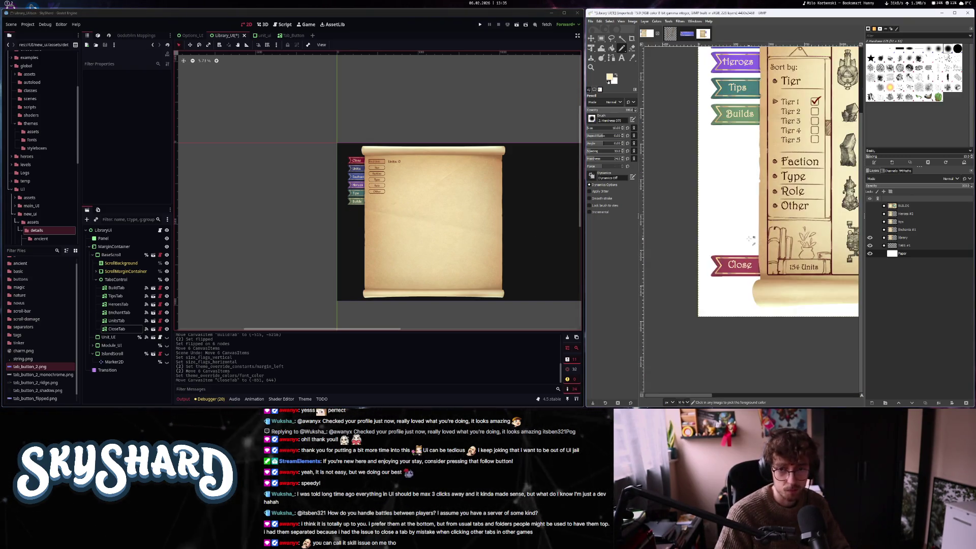
scroll(719, 246, "left", 1)
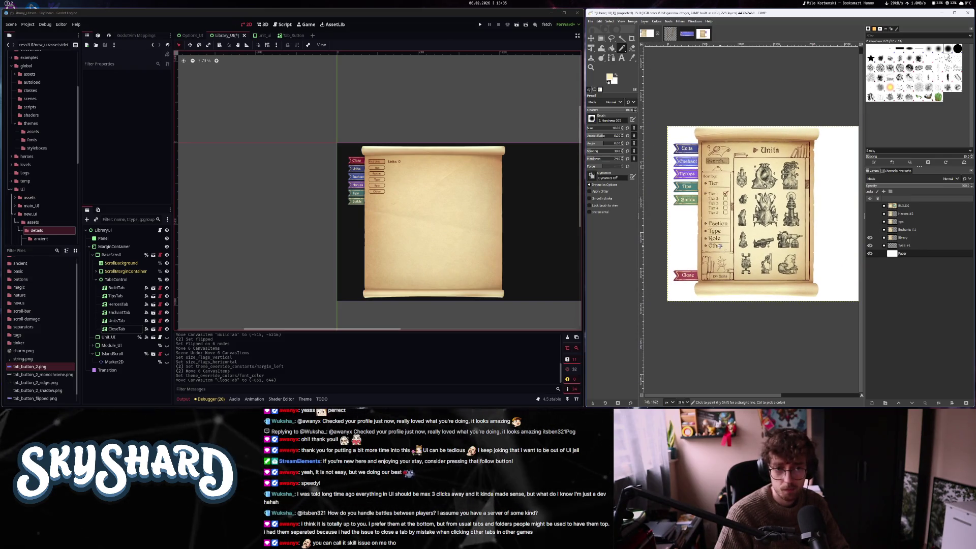
scroll(354, 183, "up", 8)
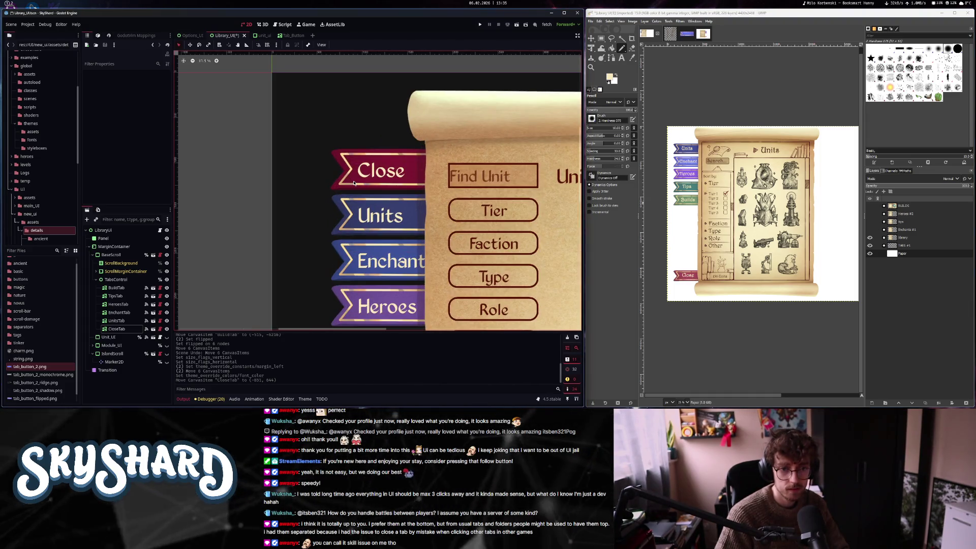
scroll(354, 184, "down", 3)
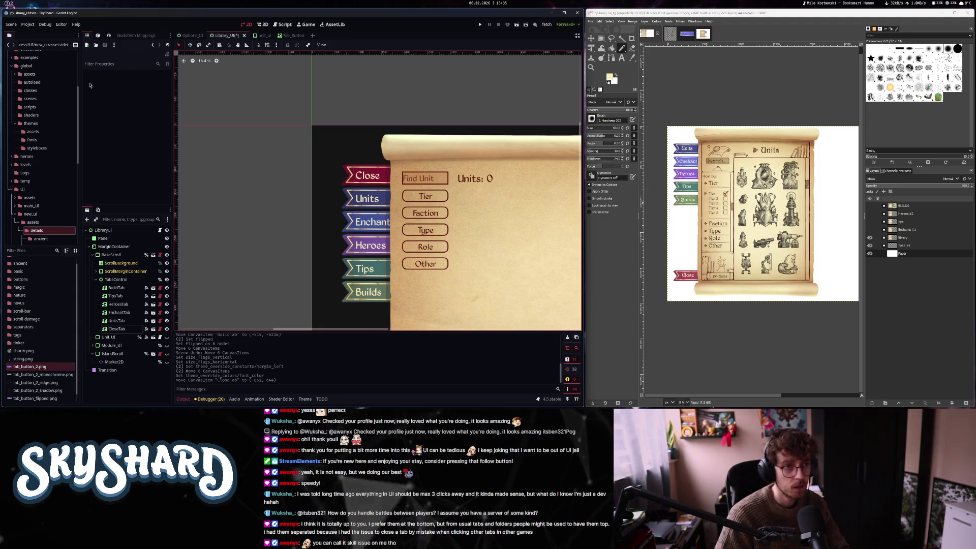
left_click(373, 223)
left_click(109, 288)
left_click(116, 329, "shift")
left_click_drag(369, 180, 365, 177)
Deselect the tabs and save the Library_UI scene
scroll(335, 263, "down", 2)
left_click(285, 244)
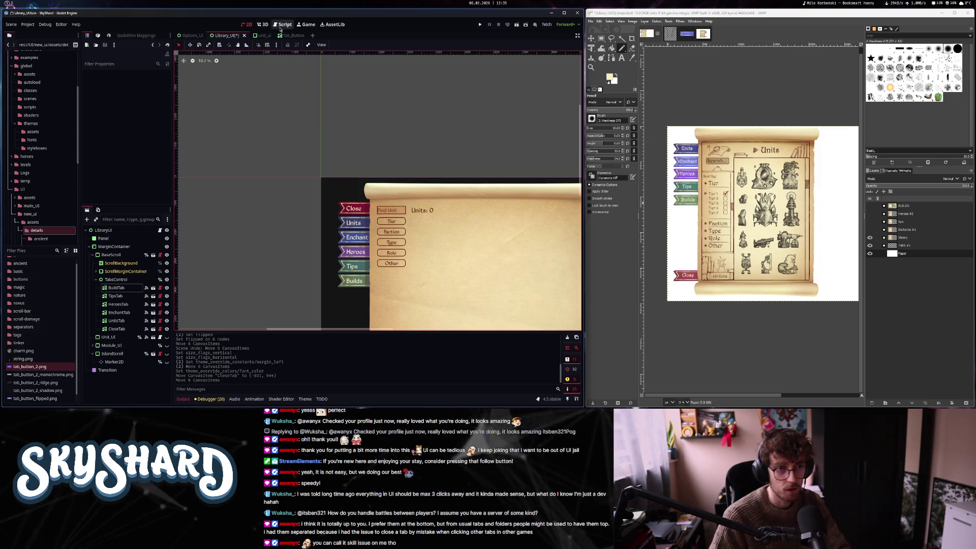
key("ctrl+s")
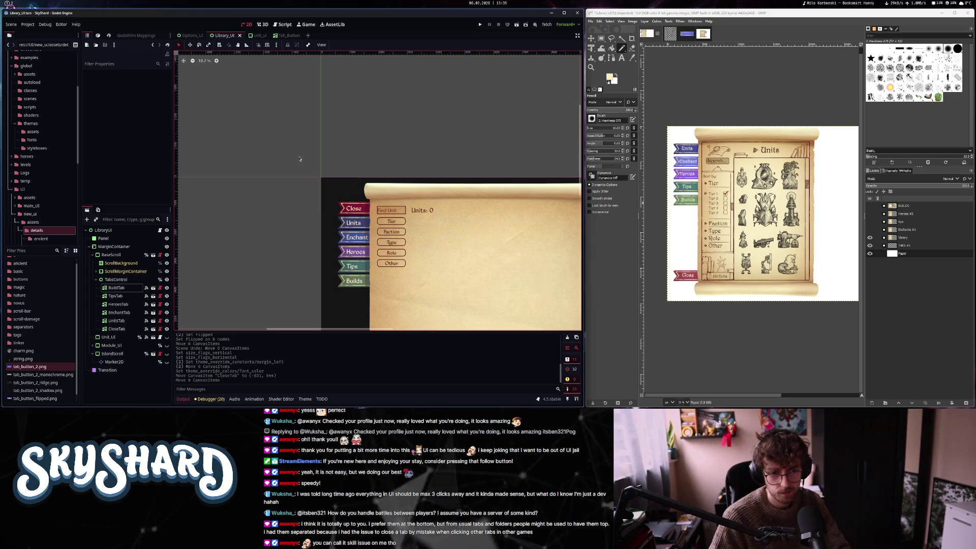
Compare UnitsTab and CloseTab properties in the Inspector, then open the Tab_Button scene's script
left_click(357, 211)
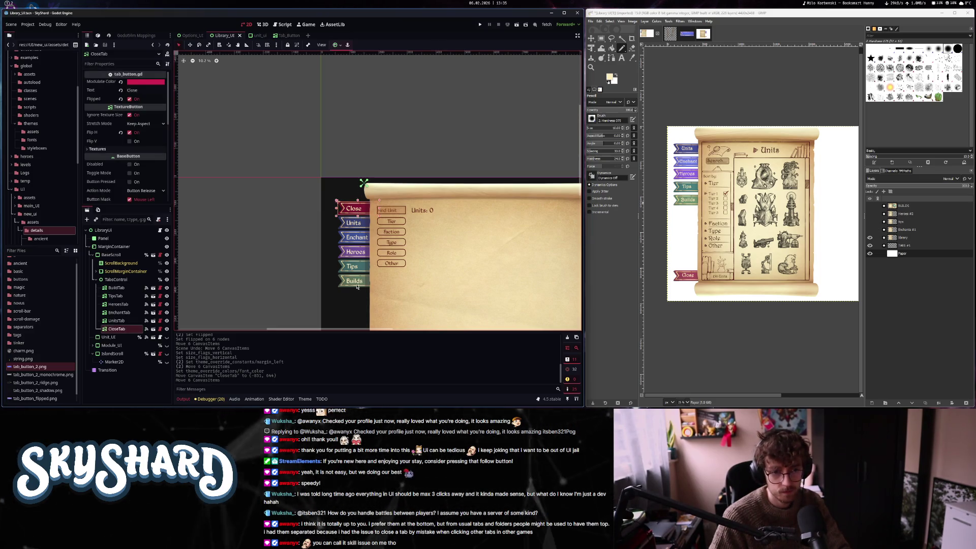
left_click(363, 223)
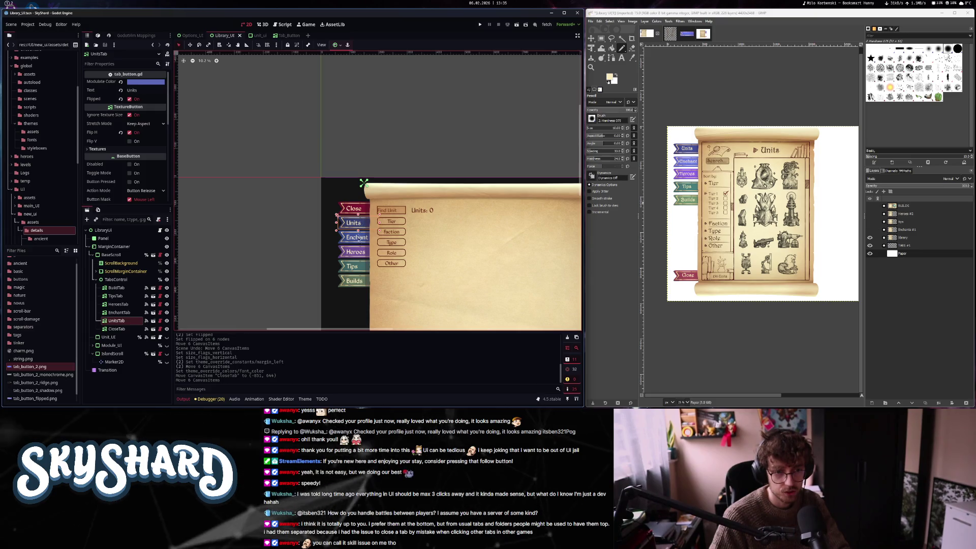
left_click(354, 208)
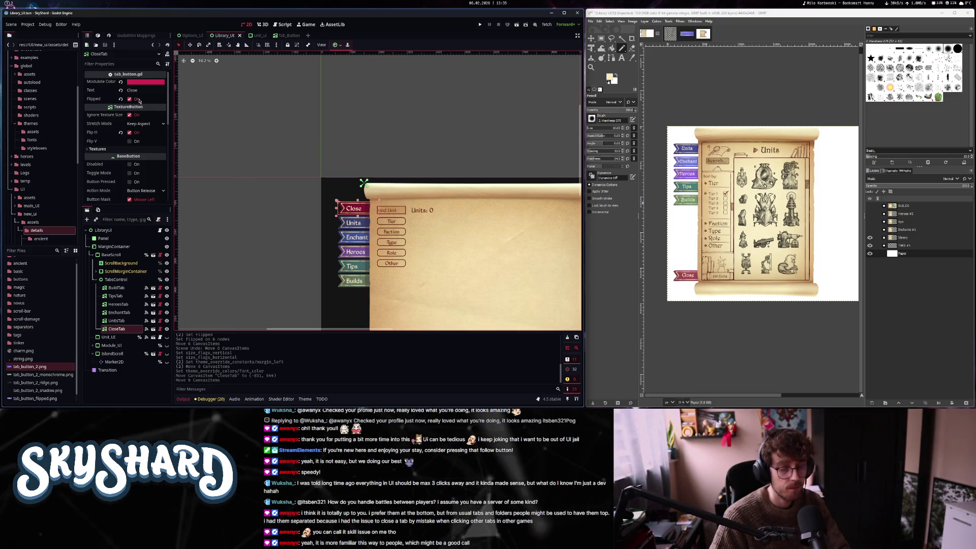
left_click(193, 36)
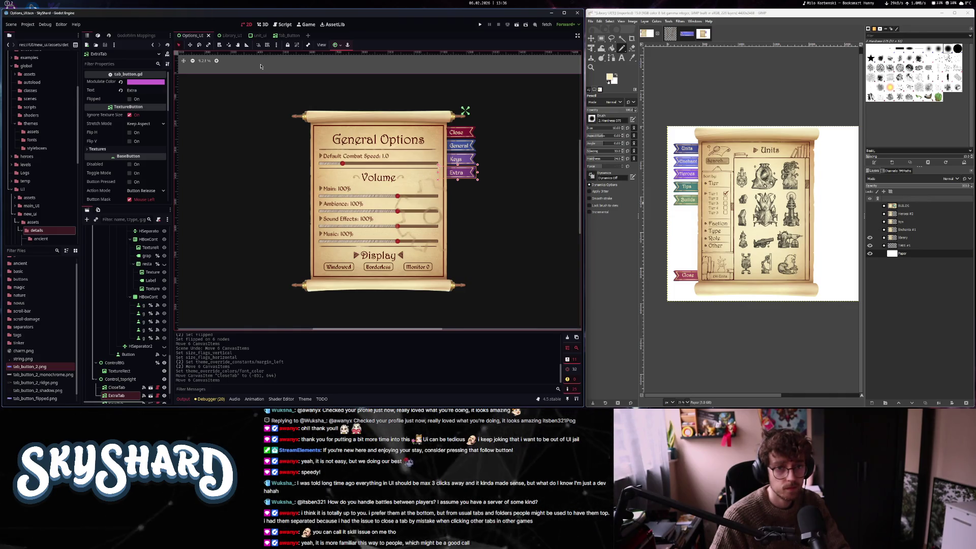
left_click(285, 36)
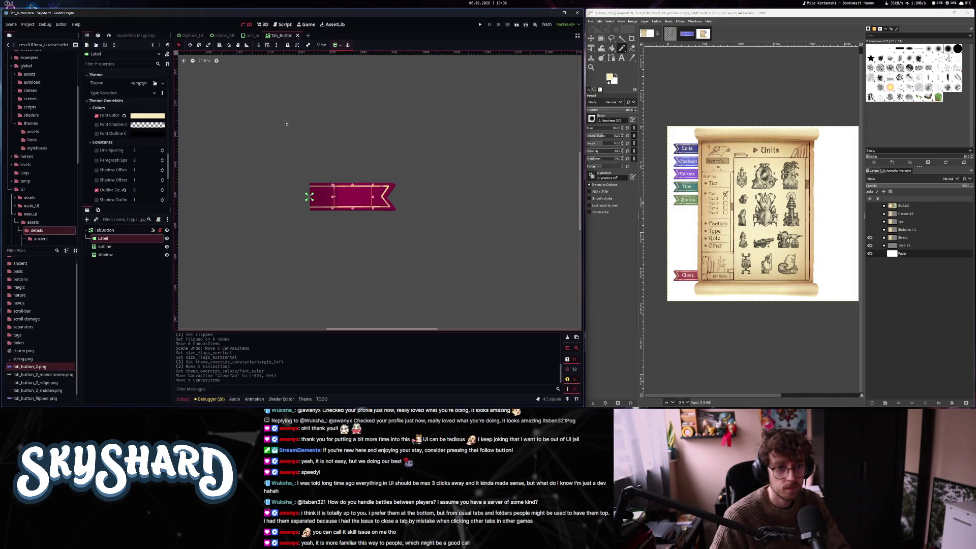
key("ctrl+F3")
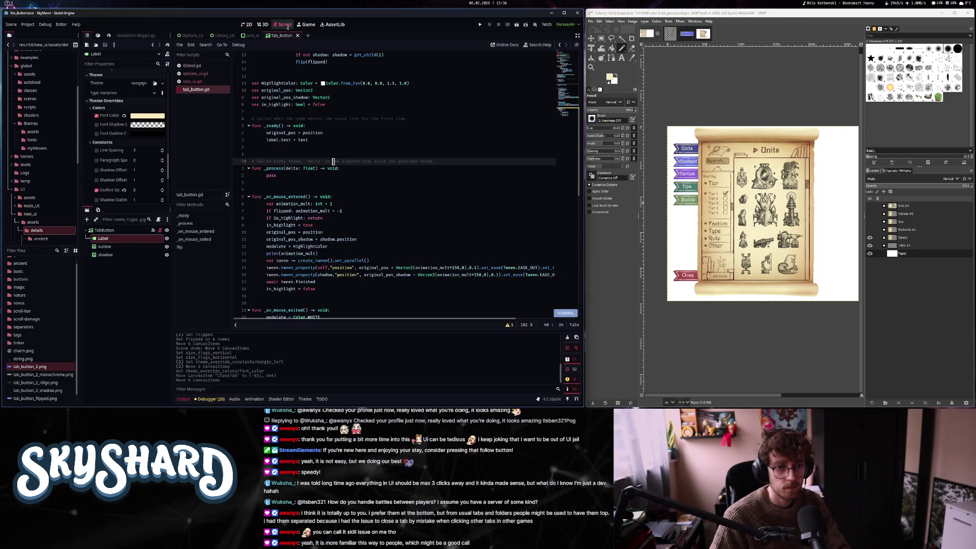
Preview the TabButton root with Flipped on and off, then save the Tab_Button scene
scroll(345, 199, "down", 7)
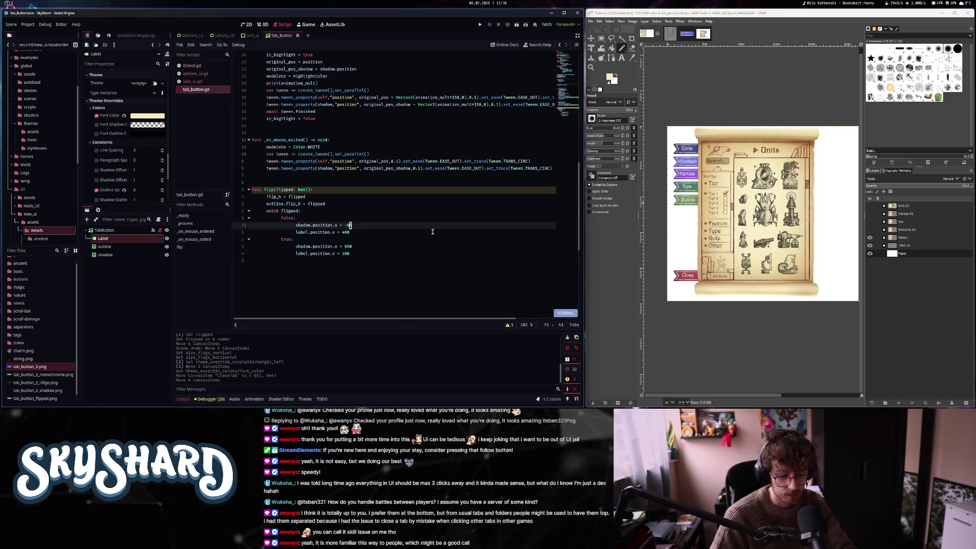
scroll(433, 232, "down", 1)
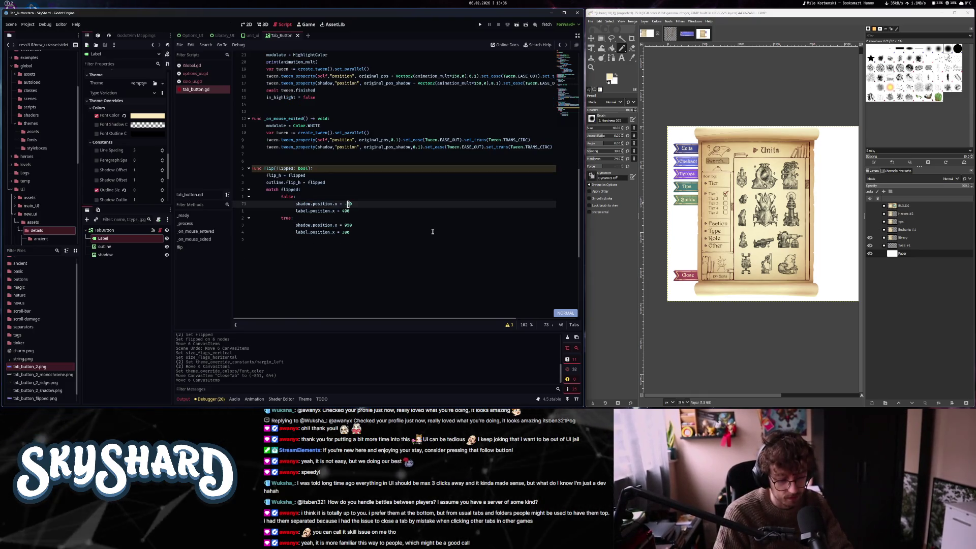
key("j")
key("j")
key("j")
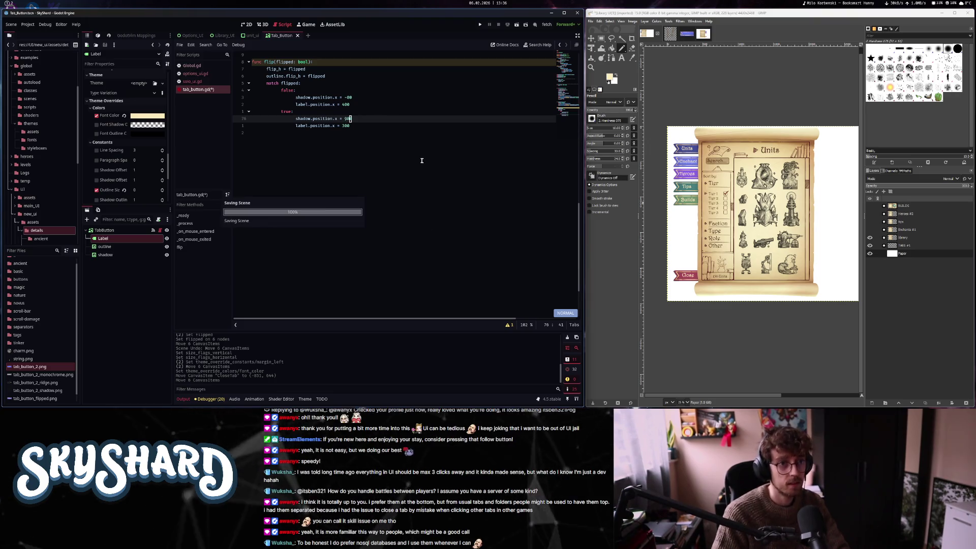
left_click(246, 24)
scroll(120, 158, "up", 10)
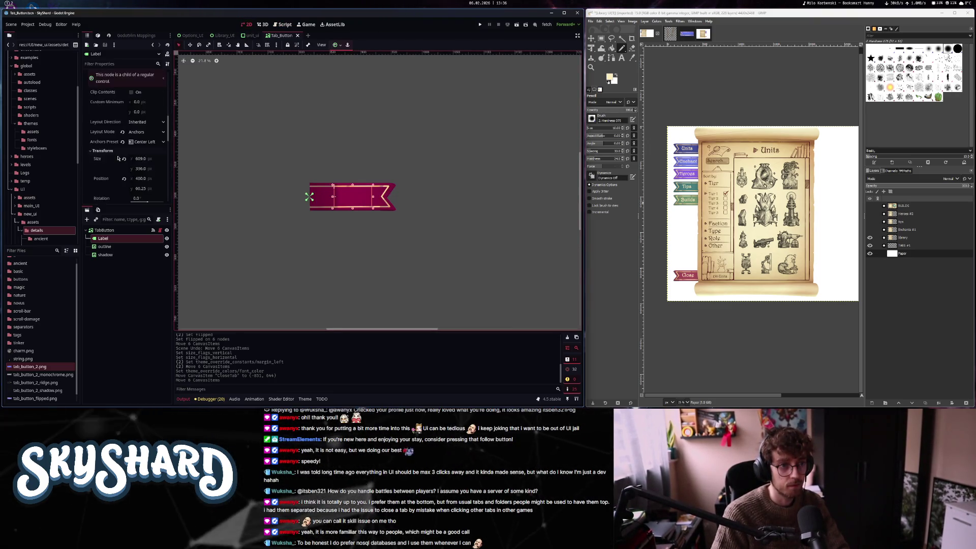
left_click(104, 229)
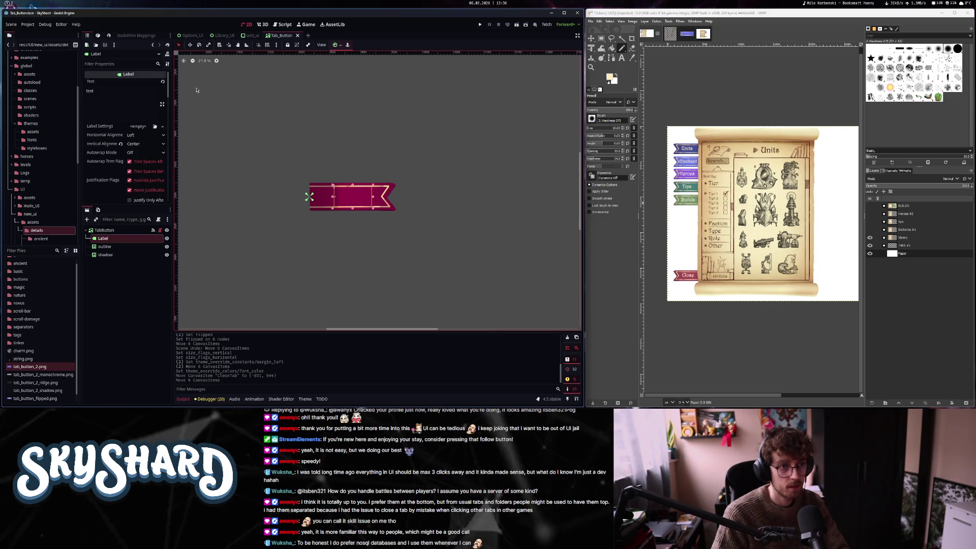
left_click(133, 99)
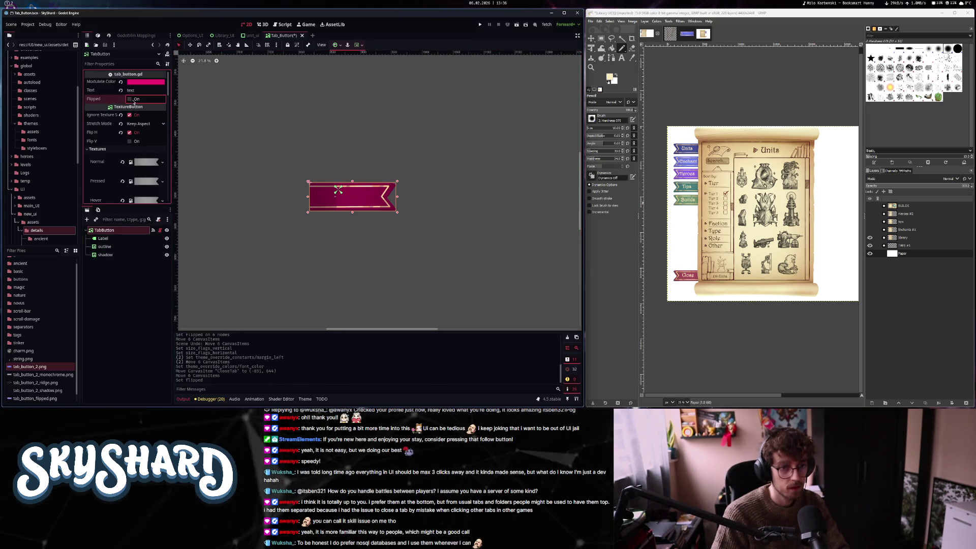
left_click(133, 99)
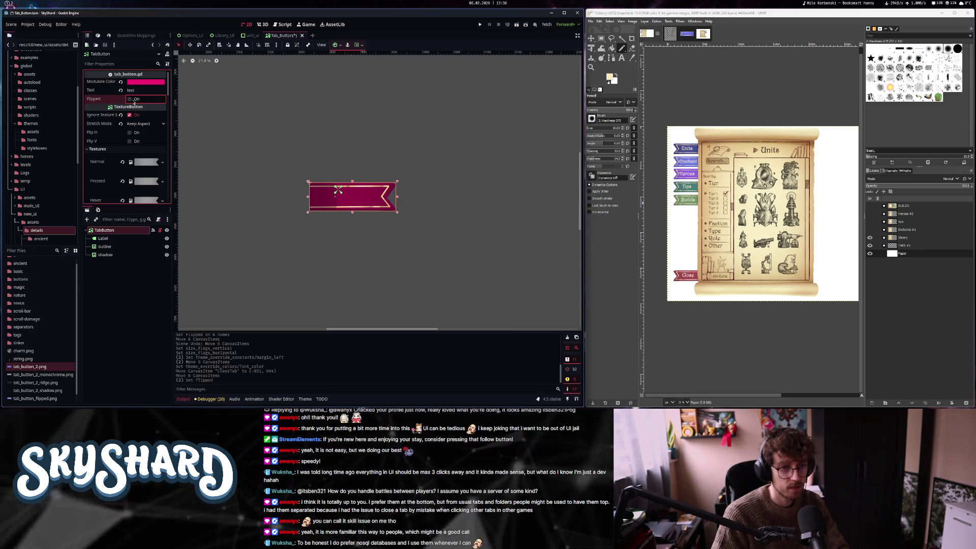
key("ctrl+s")
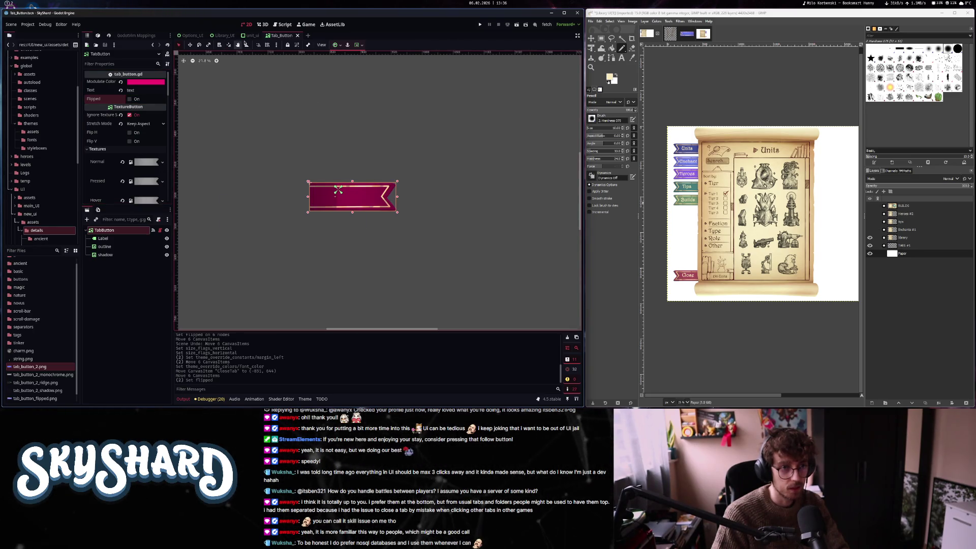
Toggle Flipped on the Options_UI Close tab to check its look
left_click(188, 36)
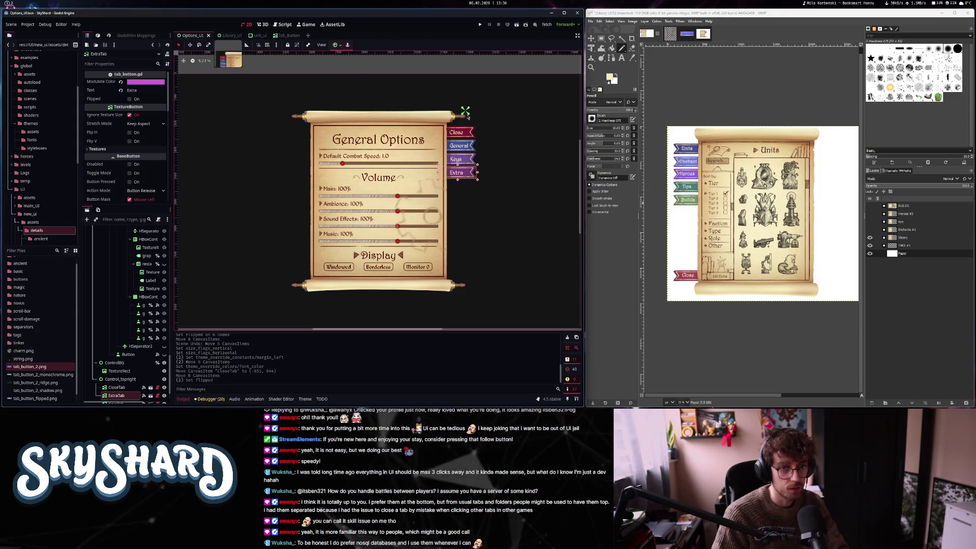
left_click(462, 134)
left_click(133, 99)
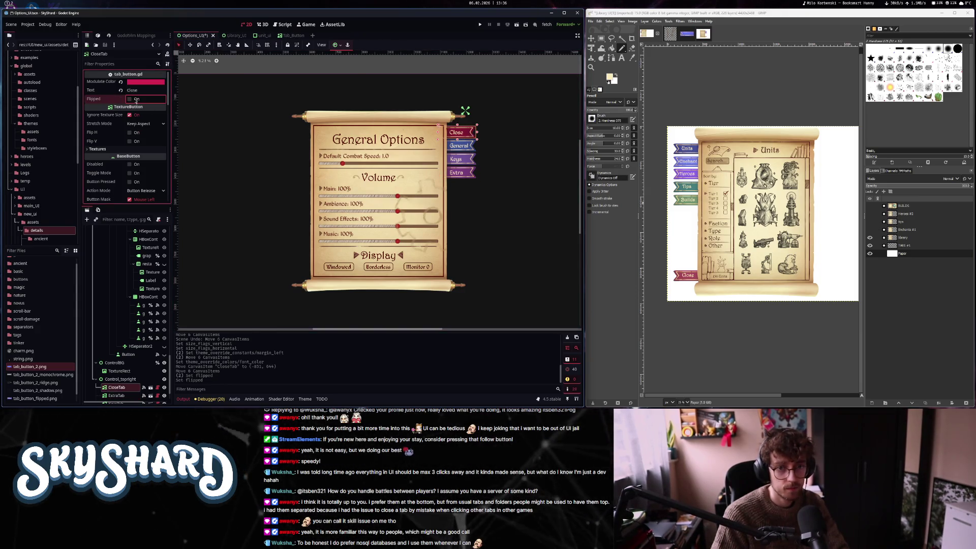
scroll(460, 135, "up", 3)
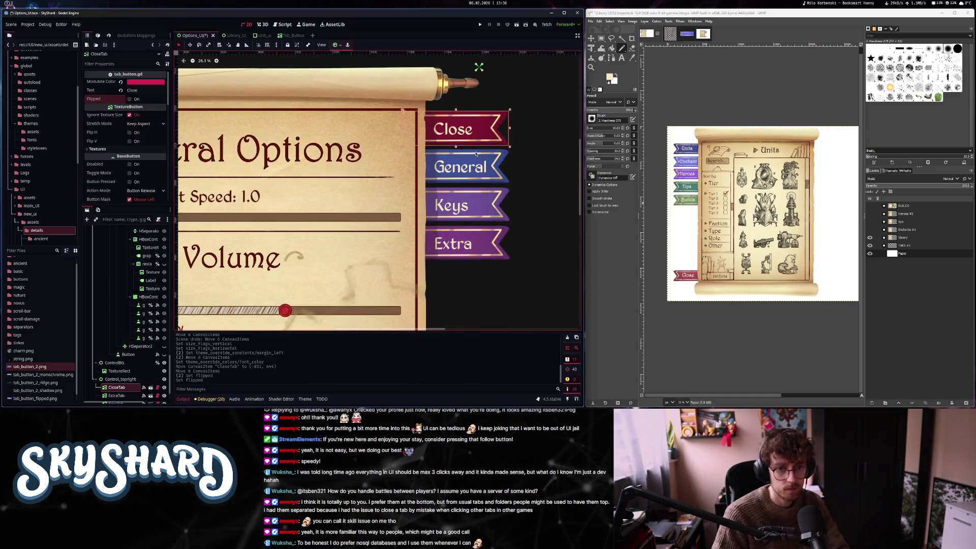
Edit flip()'s shadow.position.x offsets in tab_button.gd, typing 100 into the flipped branch
left_click(285, 35)
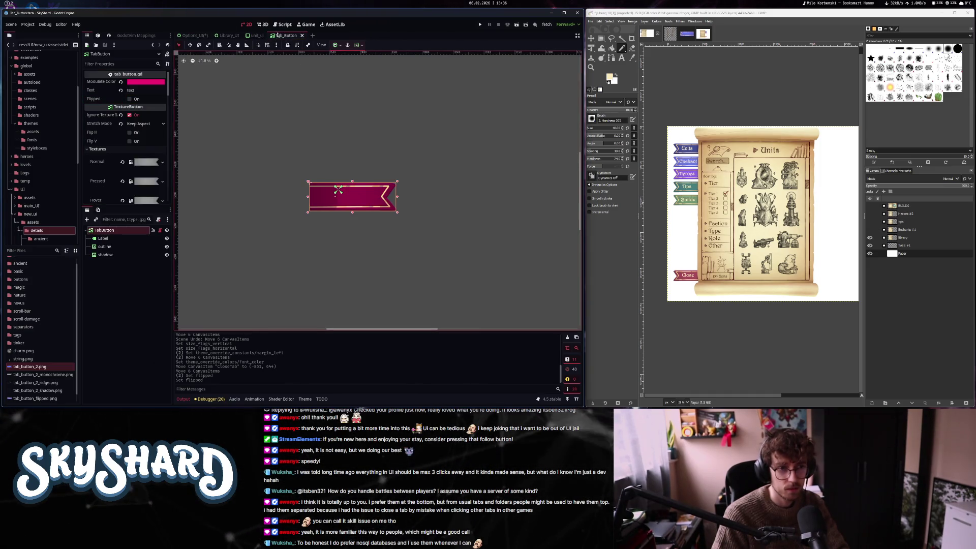
left_click(283, 25)
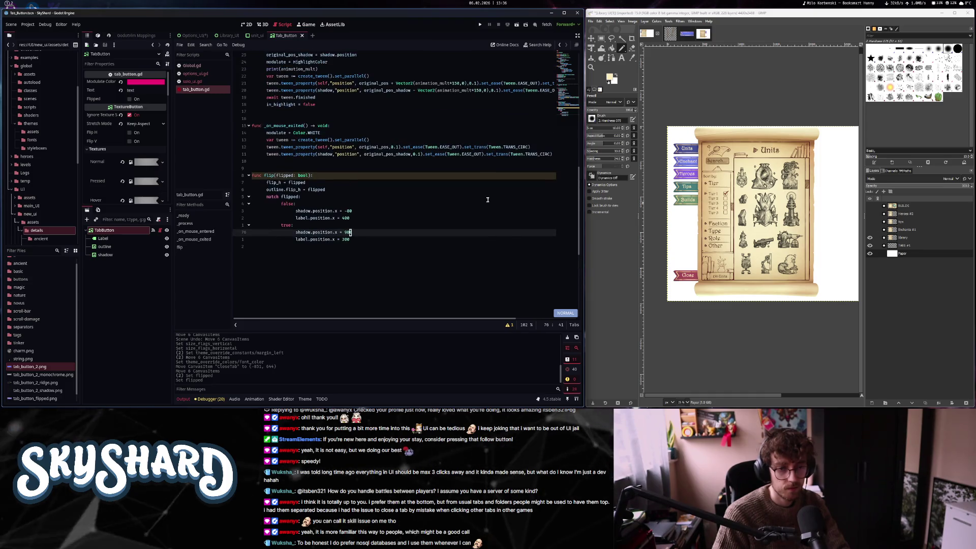
scroll(486, 200, "down", 4)
key("k")
key("k")
key("k")
key("h")
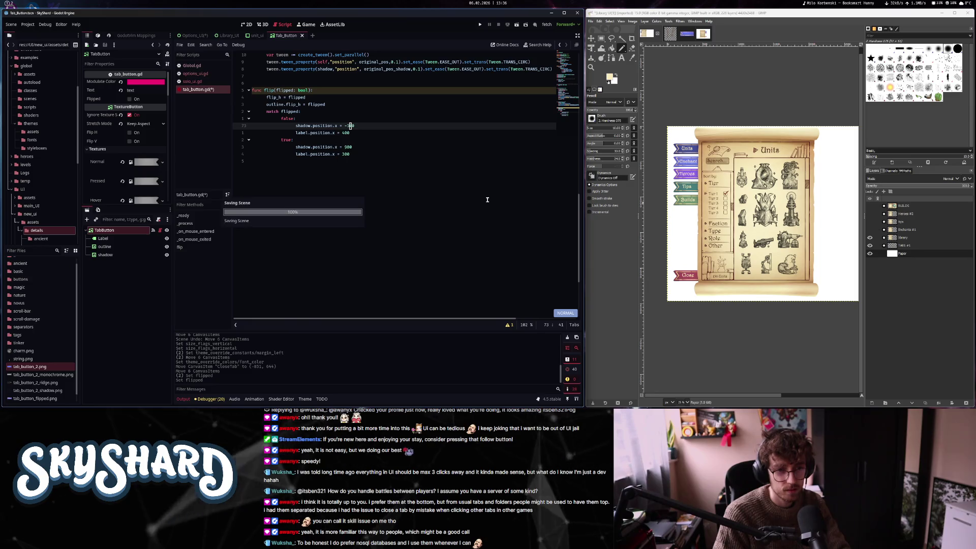
key("j")
key("j")
key("j")
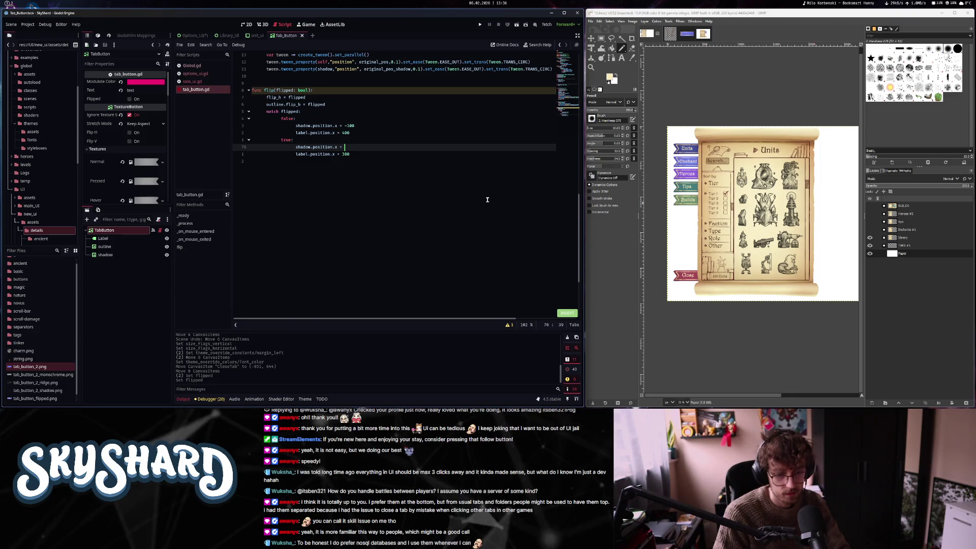
type("100")
key("Escape")
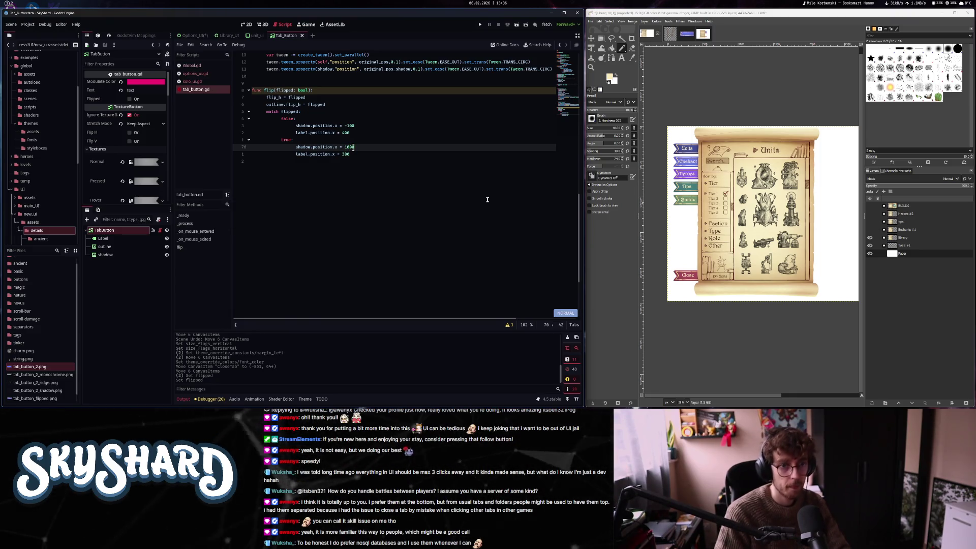
Flip the tab button on to preview it and check the shadow node's position
left_click(248, 24)
left_click(130, 99)
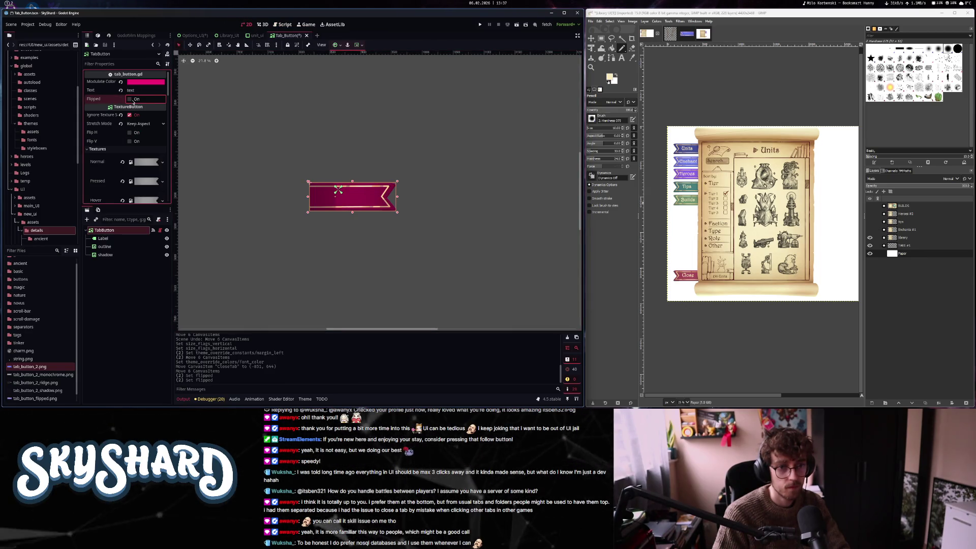
scroll(120, 171, "down", 5)
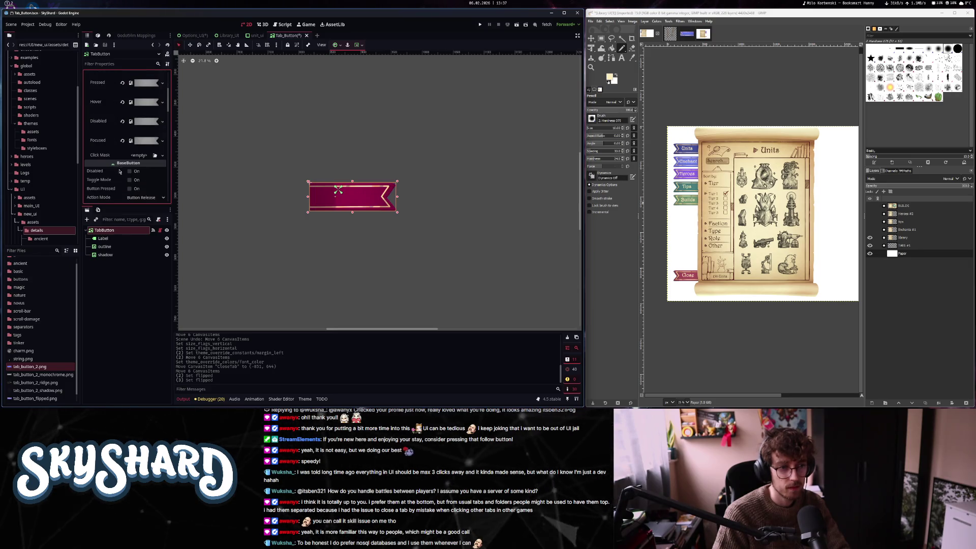
left_click(118, 254)
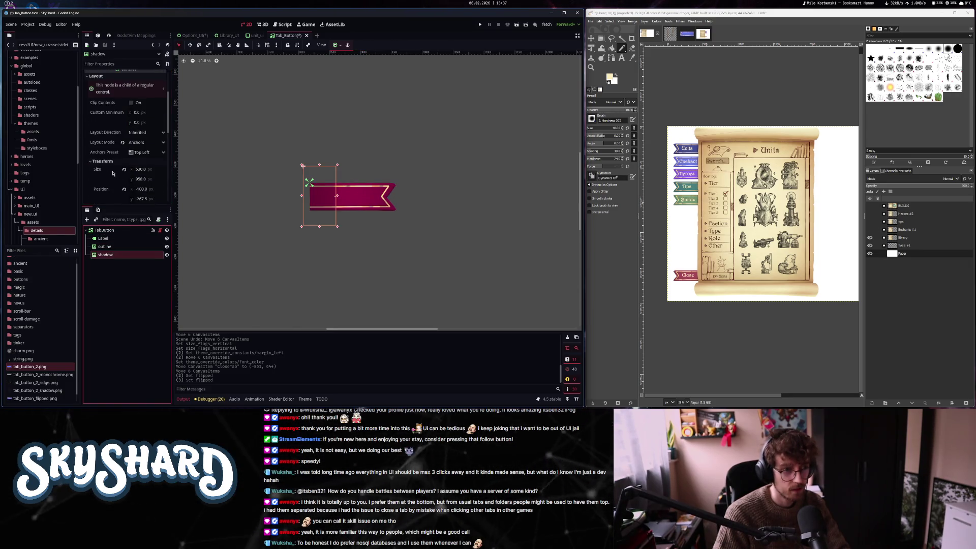
scroll(306, 202, "up", 6)
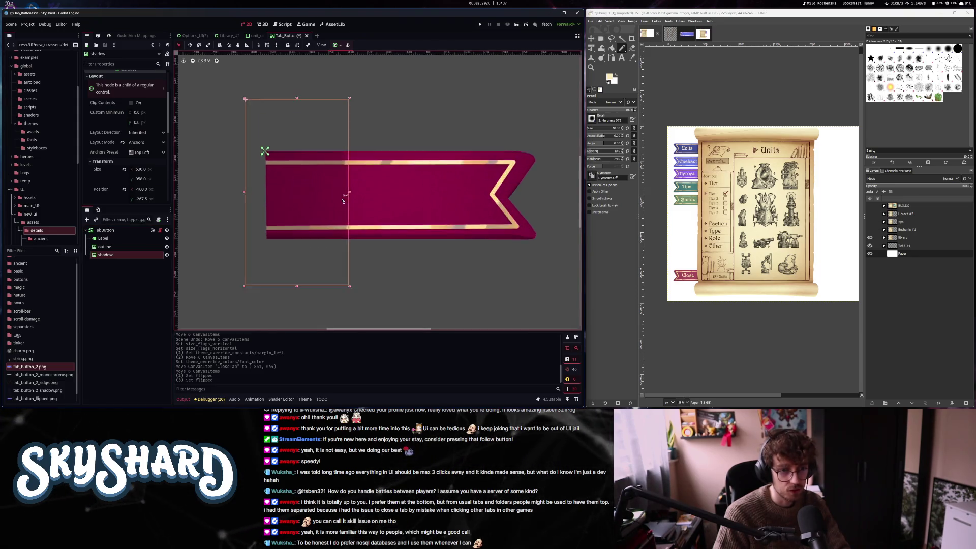
scroll(306, 202, "down", 6)
Set the unflipped shadow x offset to -150 in tab_button.gd's flip()
left_click(285, 25)
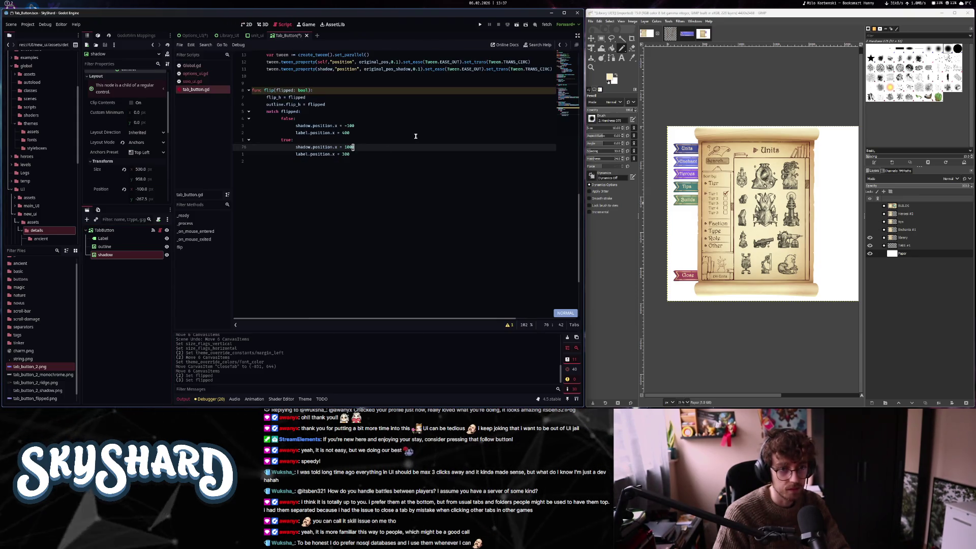
key("k")
key("k")
key("k")
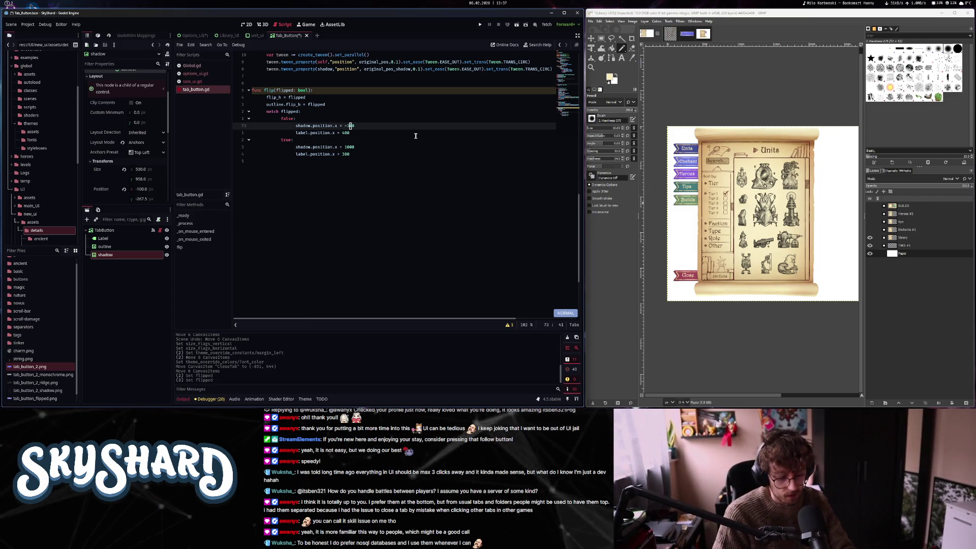
key("j")
key("j")
key("j")
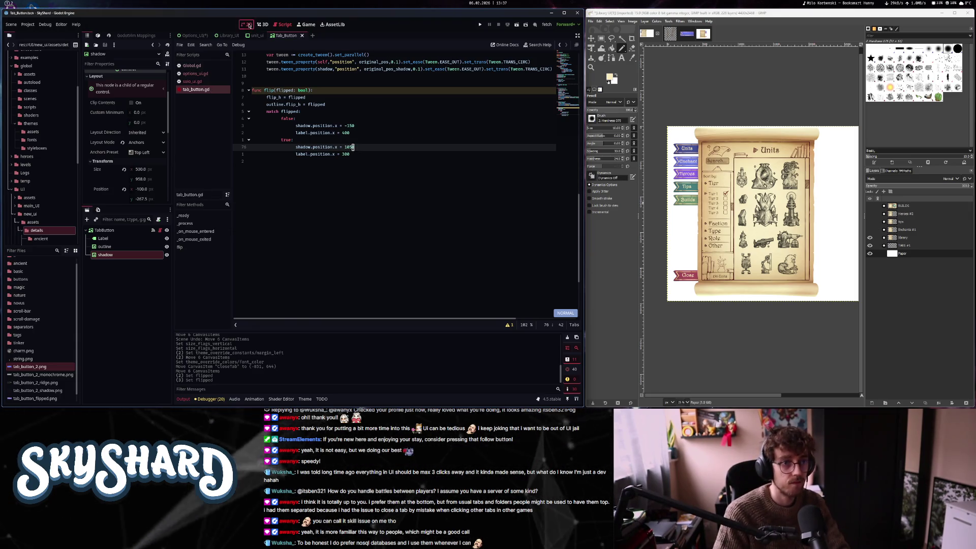
Preview the TabButton flip, then toggle Flipped on and off for Options_UI's four tabs
key("ctrl+F1")
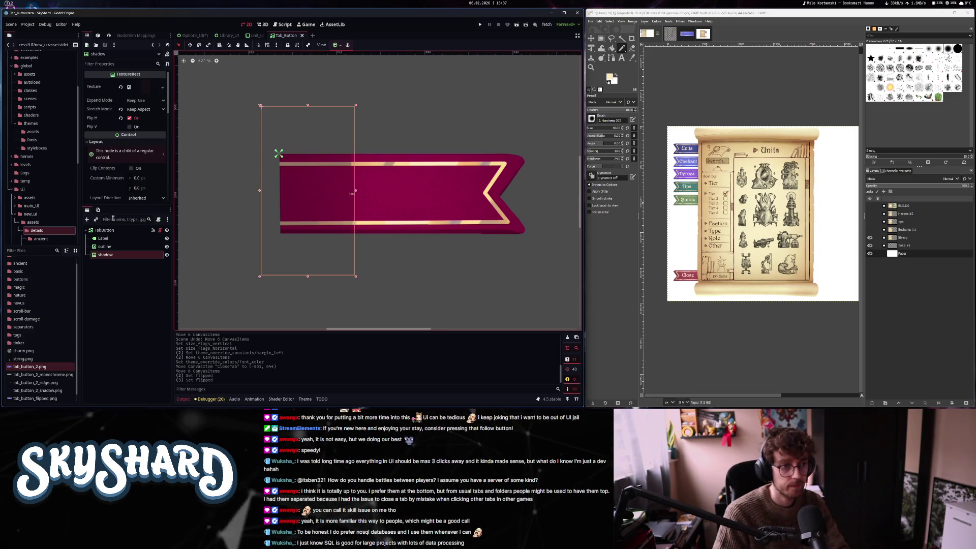
left_click(111, 232)
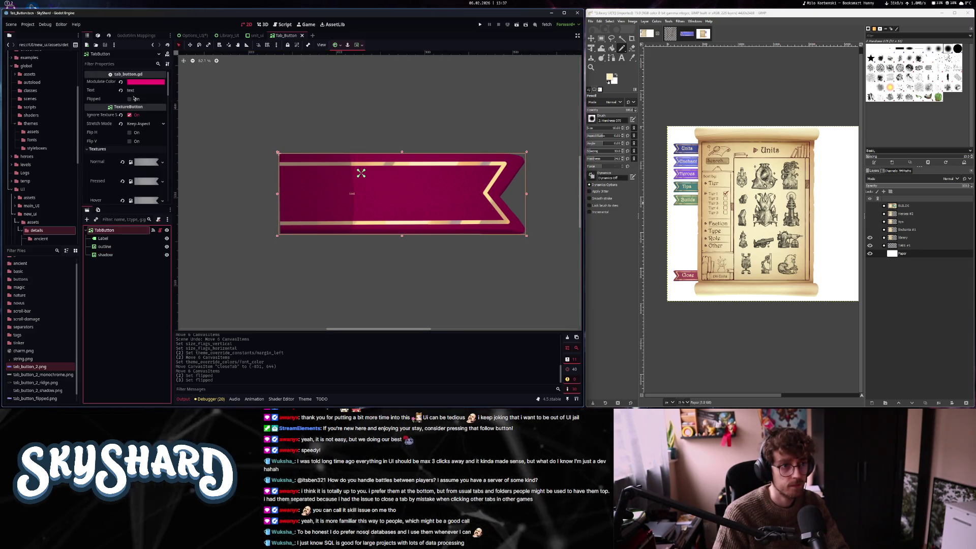
left_click(133, 99)
key("ctrl+Tab")
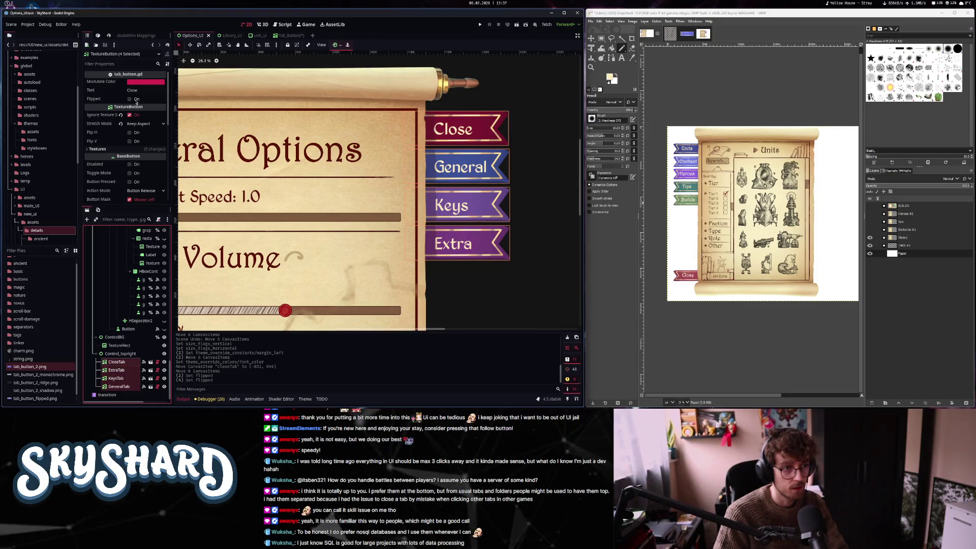
left_click(135, 99)
left_click(136, 100)
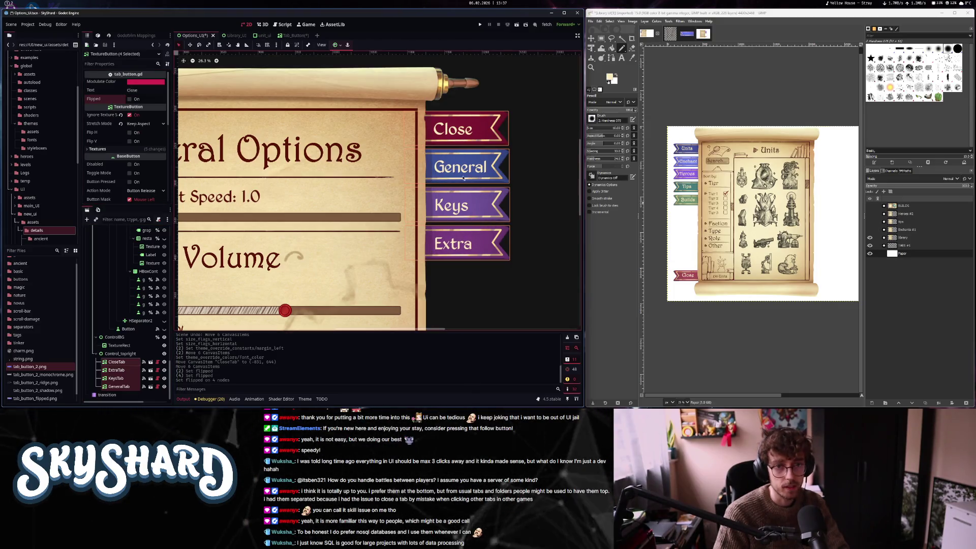
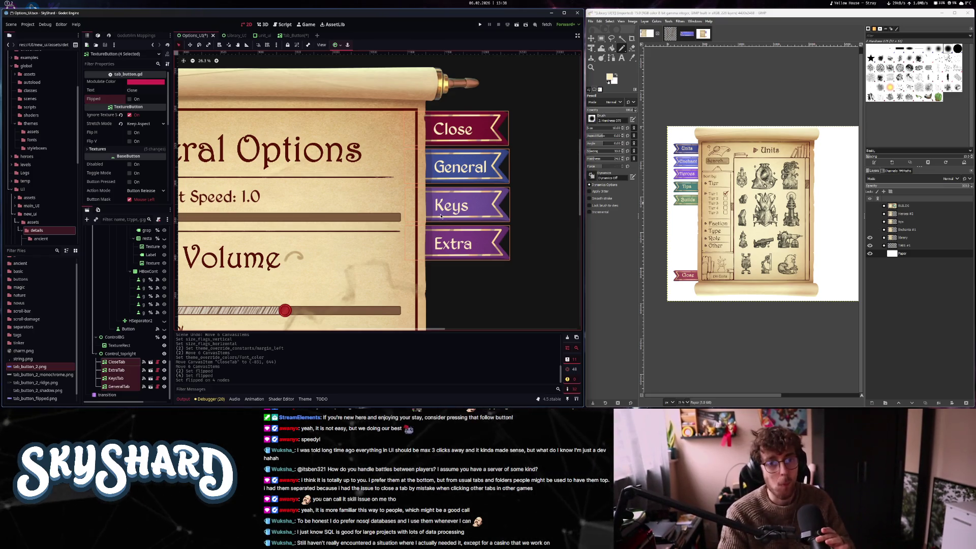
Flip all six Library UI tab buttons, BuildTab through CloseTab, with the Inspector's Flipped option
scroll(441, 216, "down", 5)
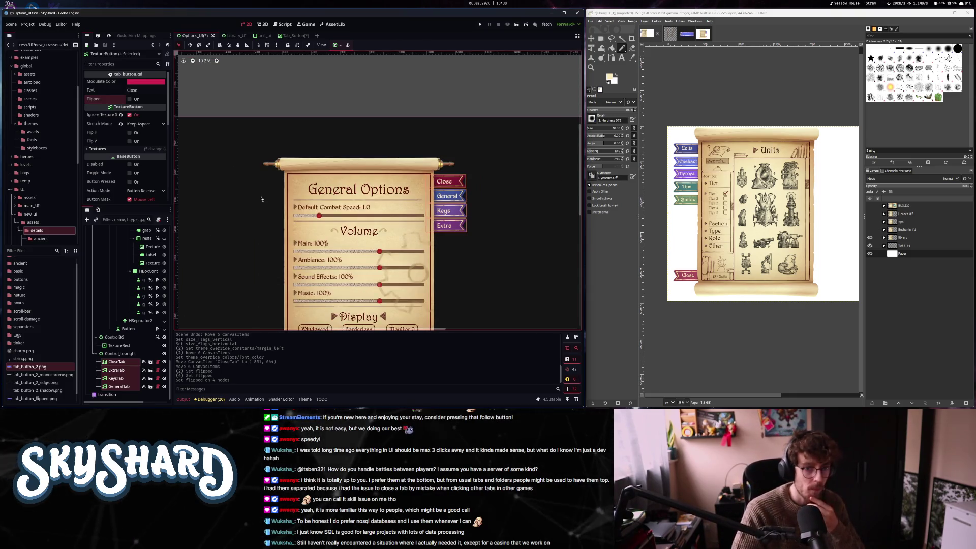
left_click(236, 36)
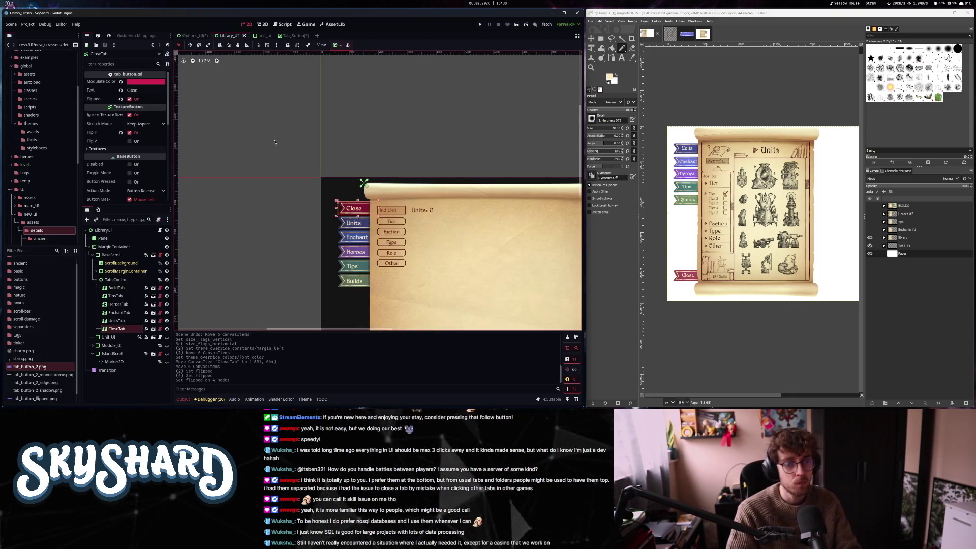
left_click(116, 288, "shift")
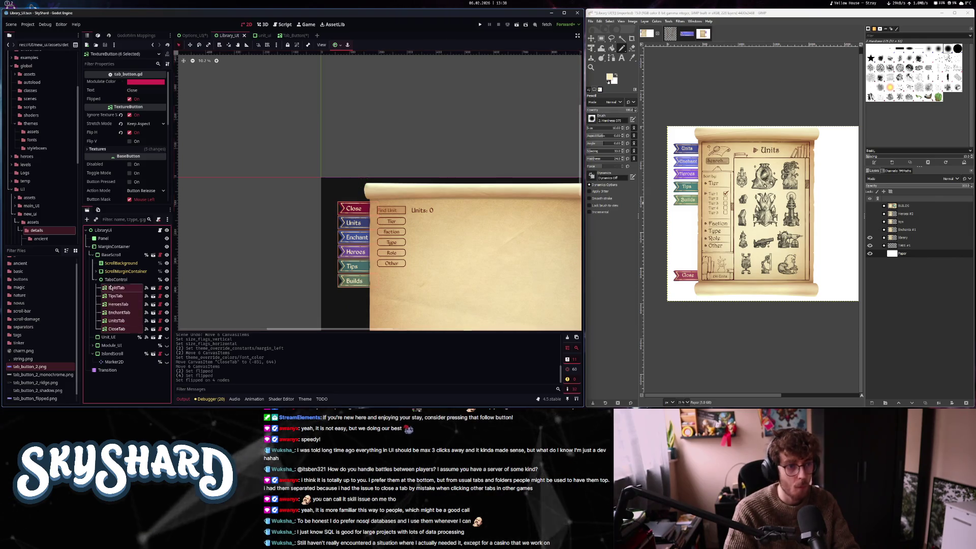
left_click(130, 99)
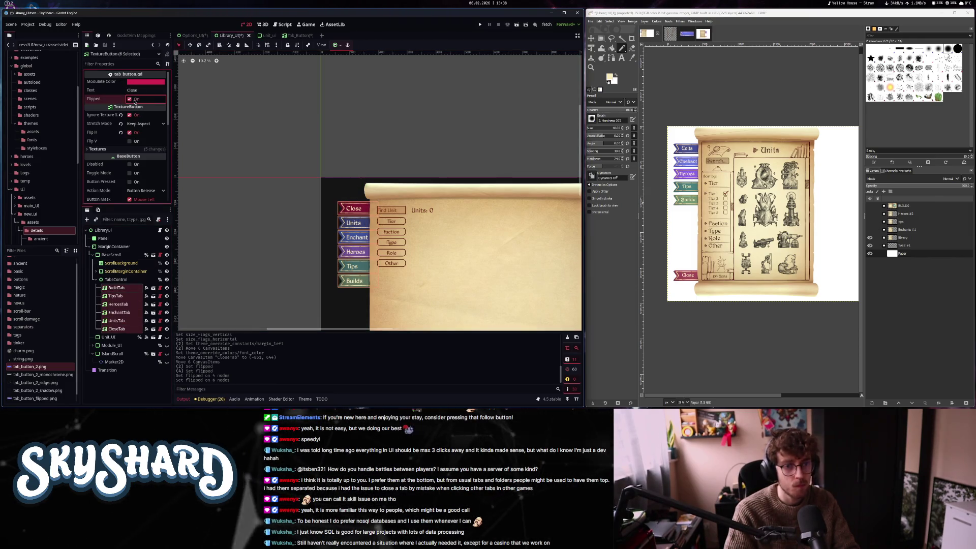
scroll(351, 218, "up", 4)
scroll(351, 218, "down", 5)
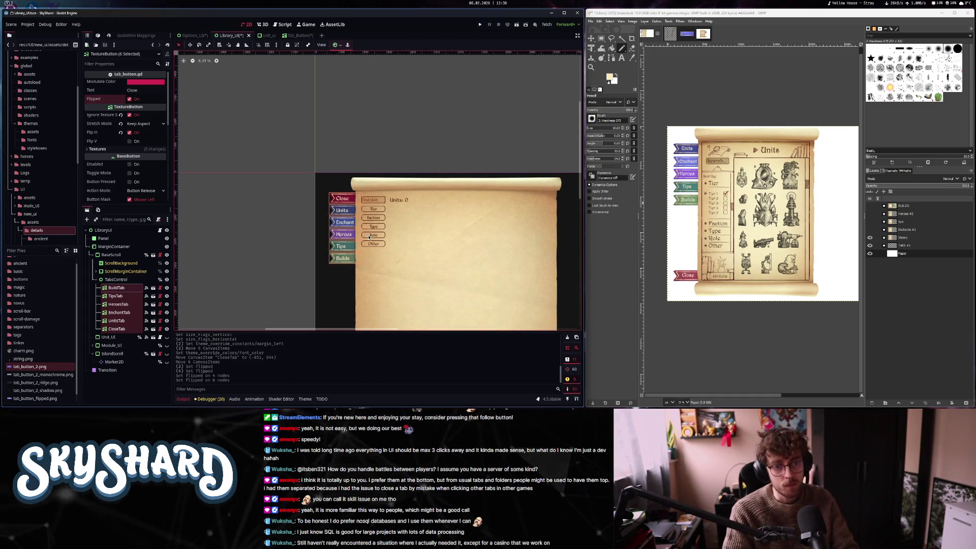
scroll(350, 210, "up", 3)
scroll(349, 208, "up", 5)
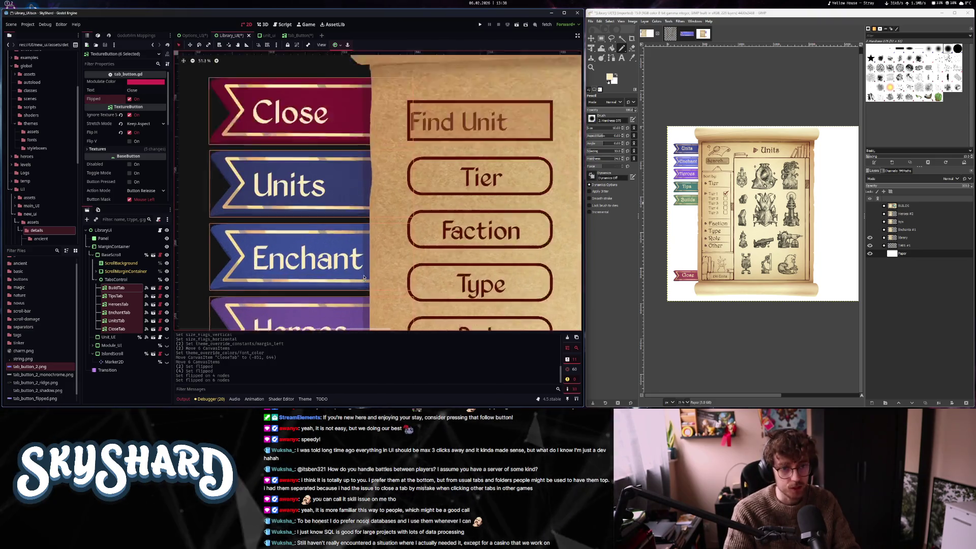
scroll(362, 274, "down", 3)
scroll(362, 273, "down", 6)
left_click(339, 174)
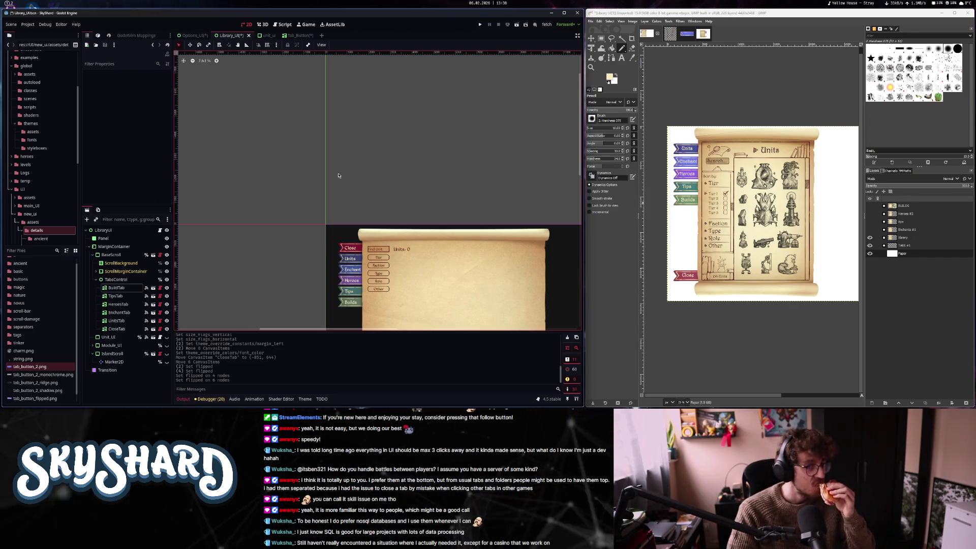
scroll(345, 254, "up", 3)
scroll(345, 254, "up", 2)
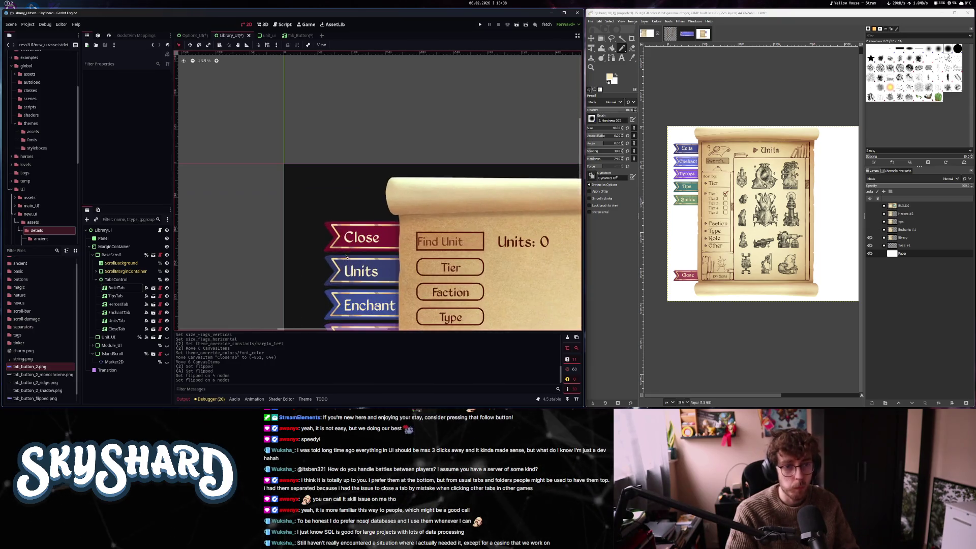
scroll(386, 269, "down", 3)
scroll(428, 282, "up", 1)
scroll(428, 282, "down", 3)
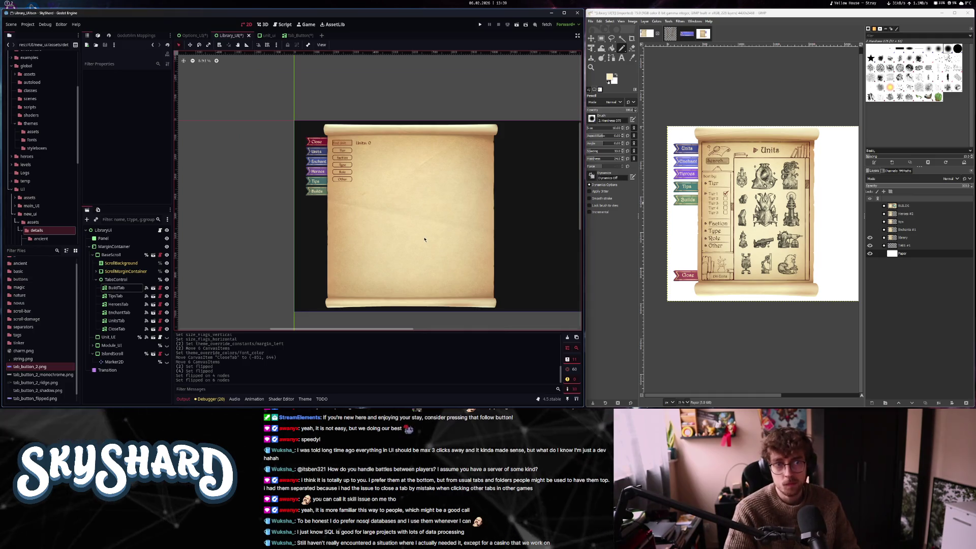
Save the Tab_Button and Options UI scenes, then switch to the unit UI scene
left_click(300, 37)
key("ctrl+s")
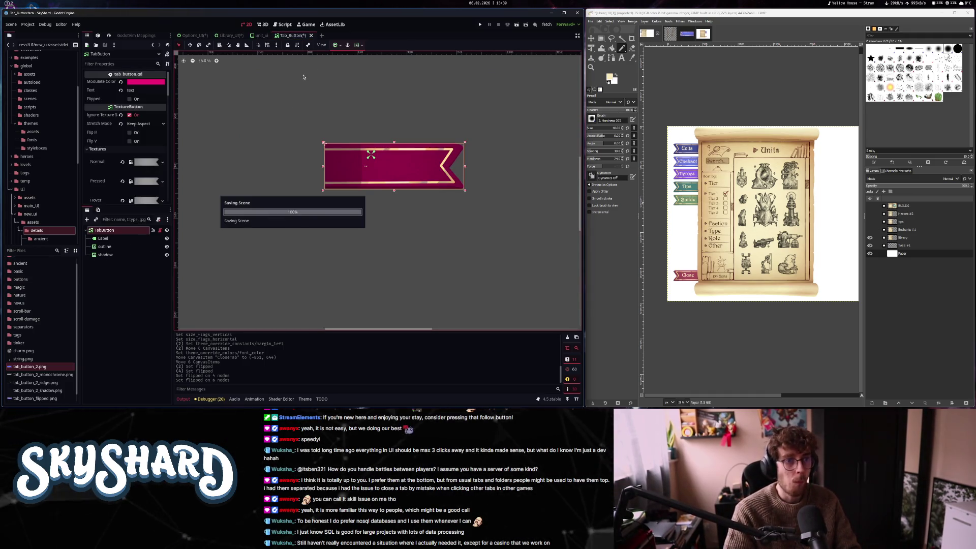
left_click(192, 35)
key("ctrl+s")
left_click(229, 35)
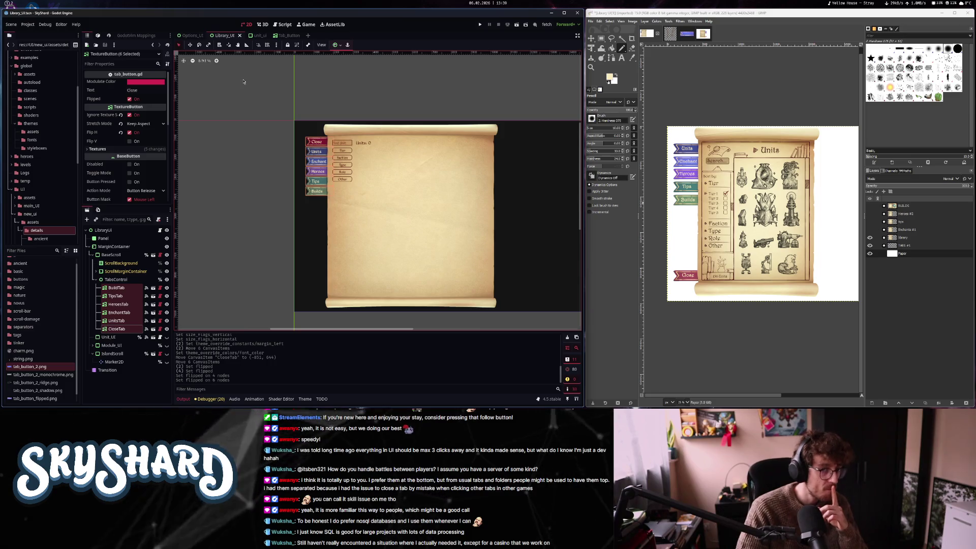
left_click(257, 35)
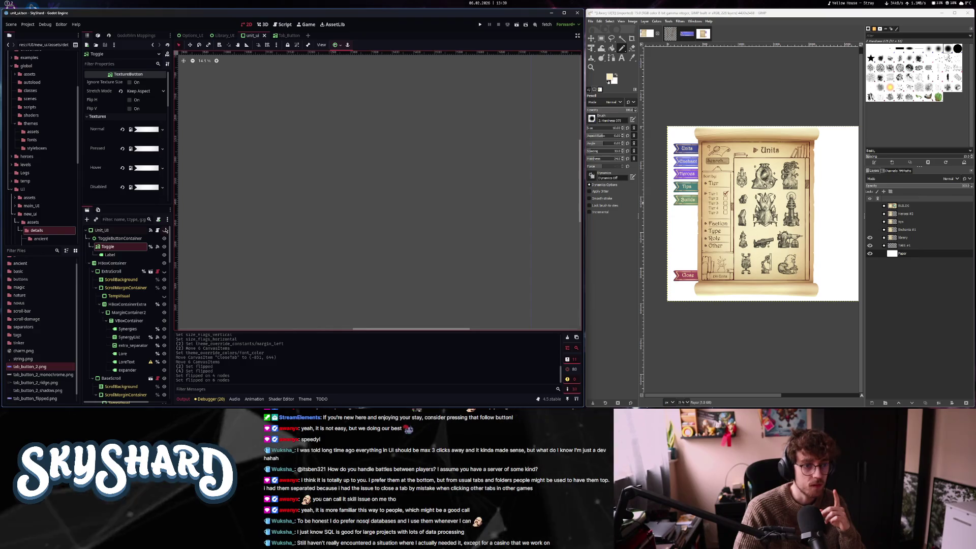
Make the Unit_UI panel visible and browse the FileSystem to the new_ui scenes folder
left_click(164, 230)
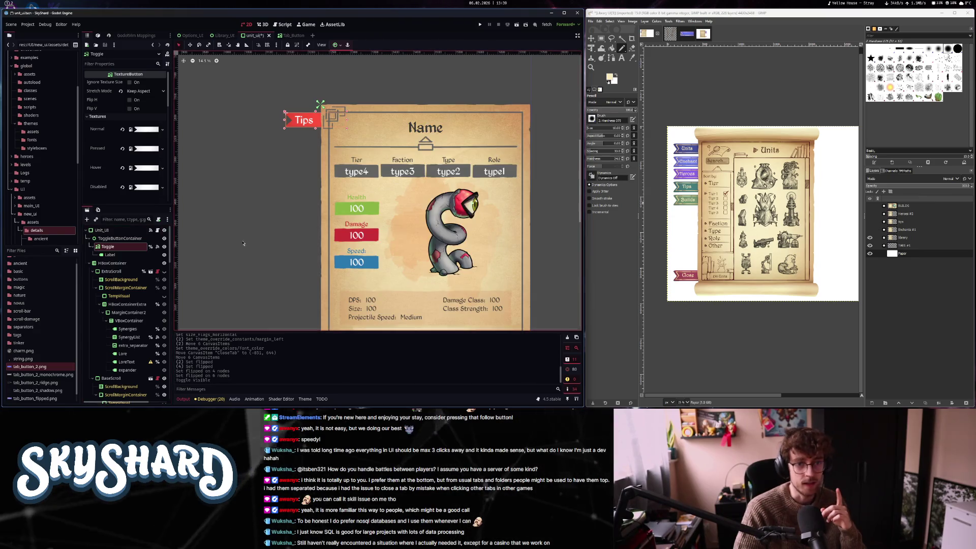
left_click(123, 246)
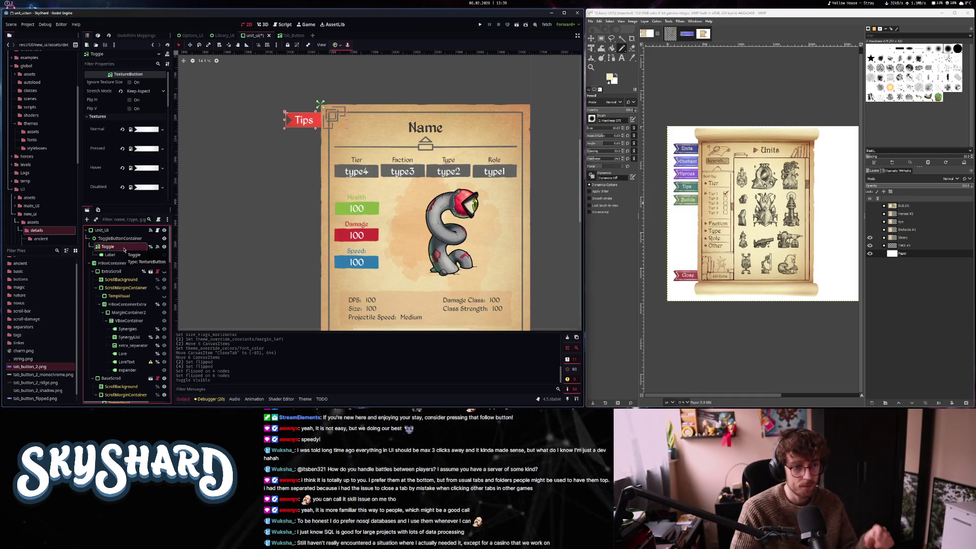
key("Up")
key("Up")
scroll(40, 275, "up", 1)
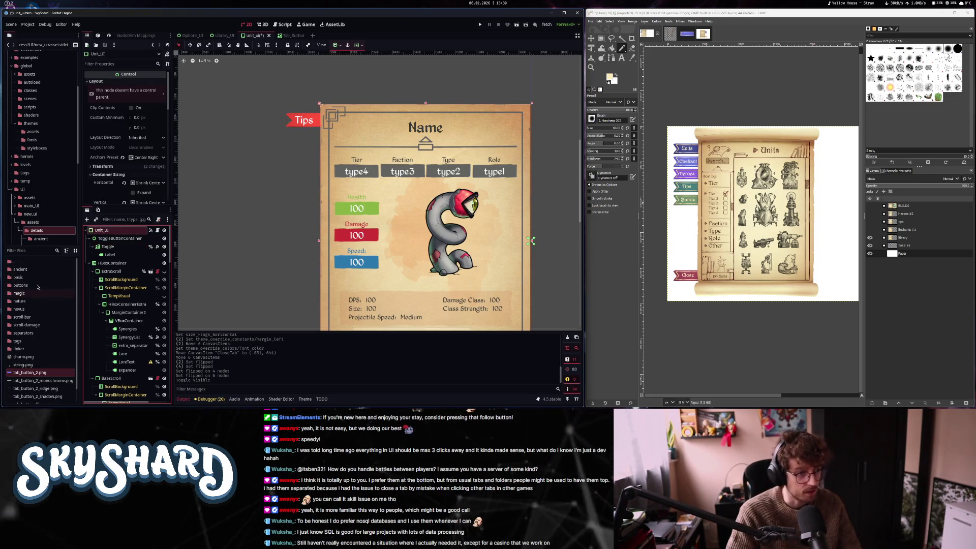
double_click(25, 341)
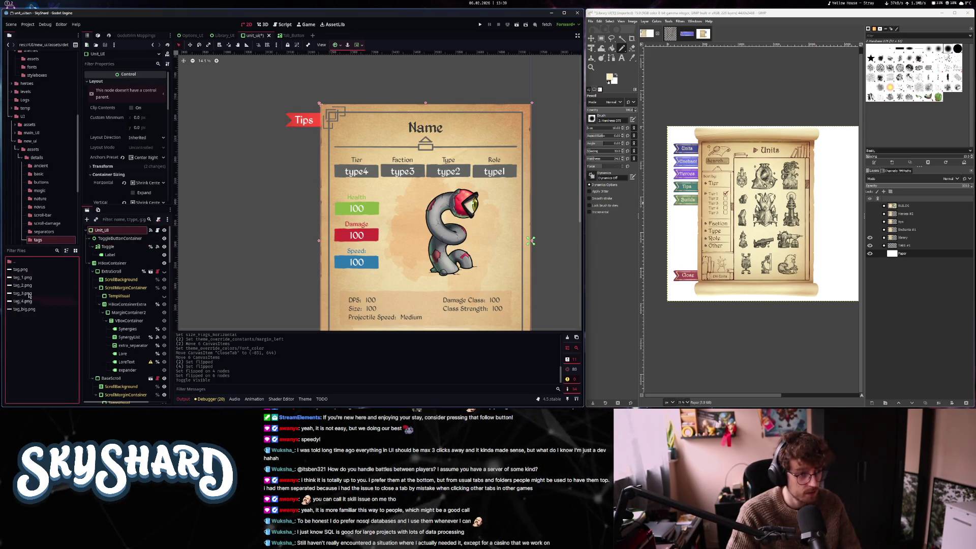
double_click(27, 262)
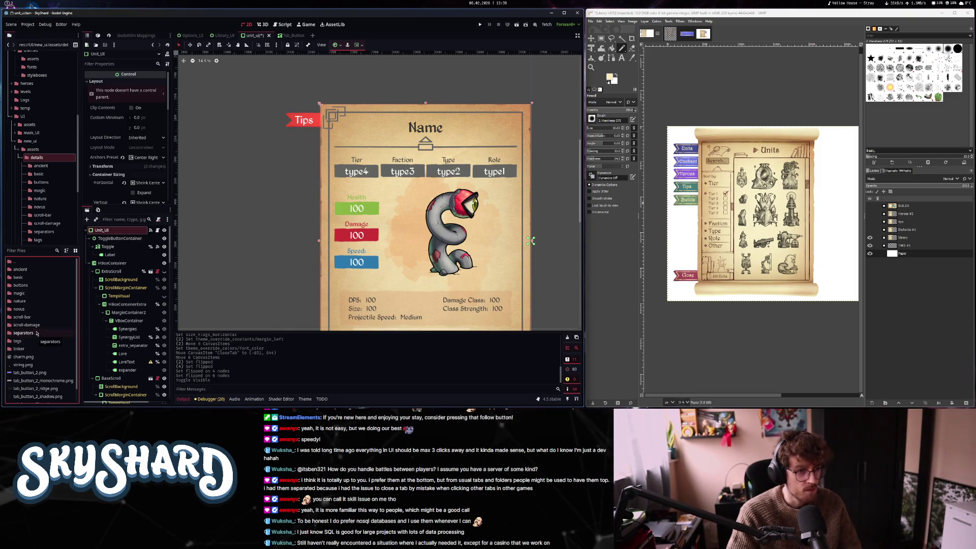
double_click(11, 261)
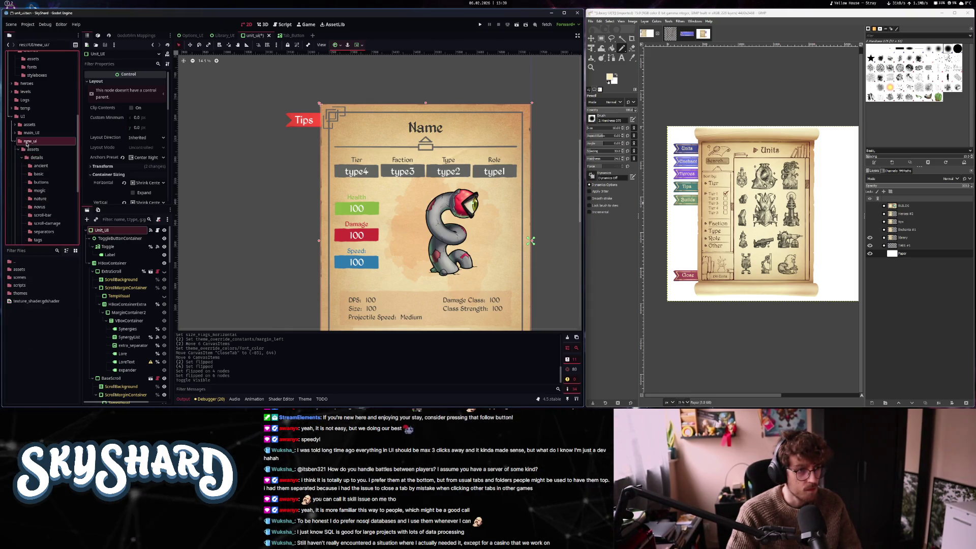
double_click(31, 280)
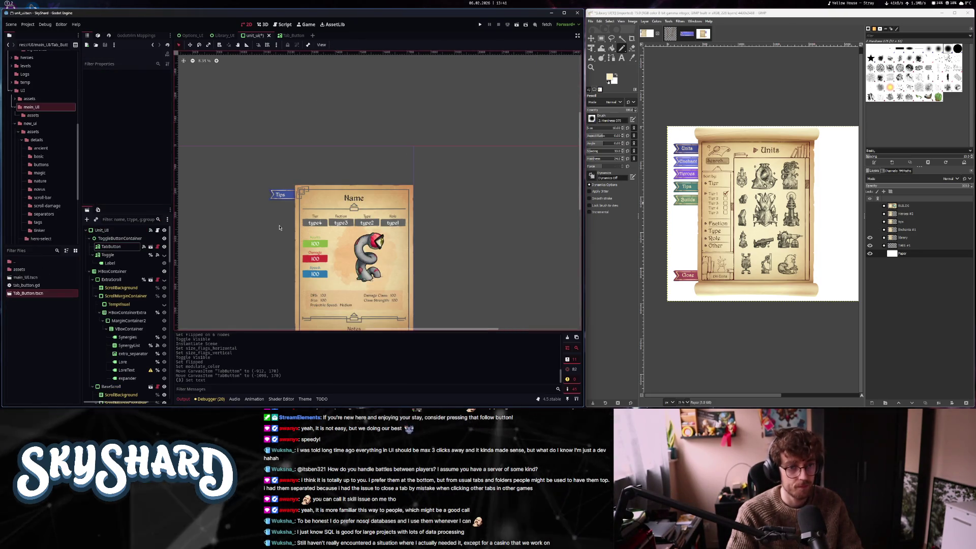
scroll(281, 225, "up", 2)
Label the tab button 'Tips', save the unit UI scene, and show the Toggle's signals
left_click(289, 184)
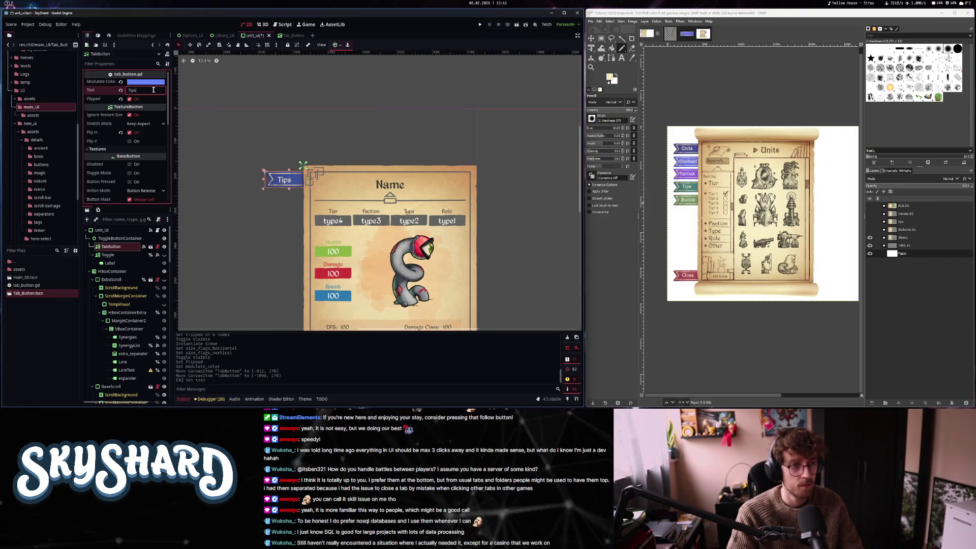
key("ctrl+s")
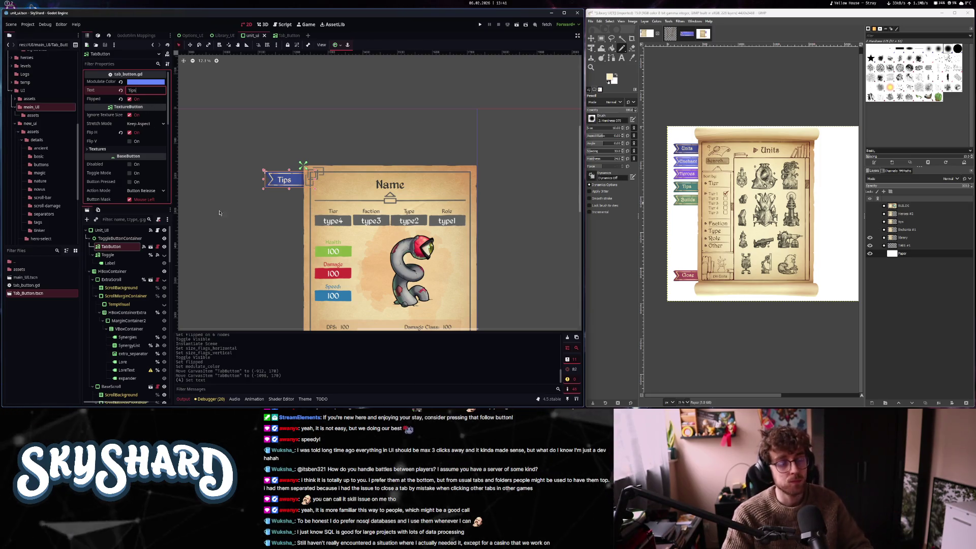
key("ctrl+s")
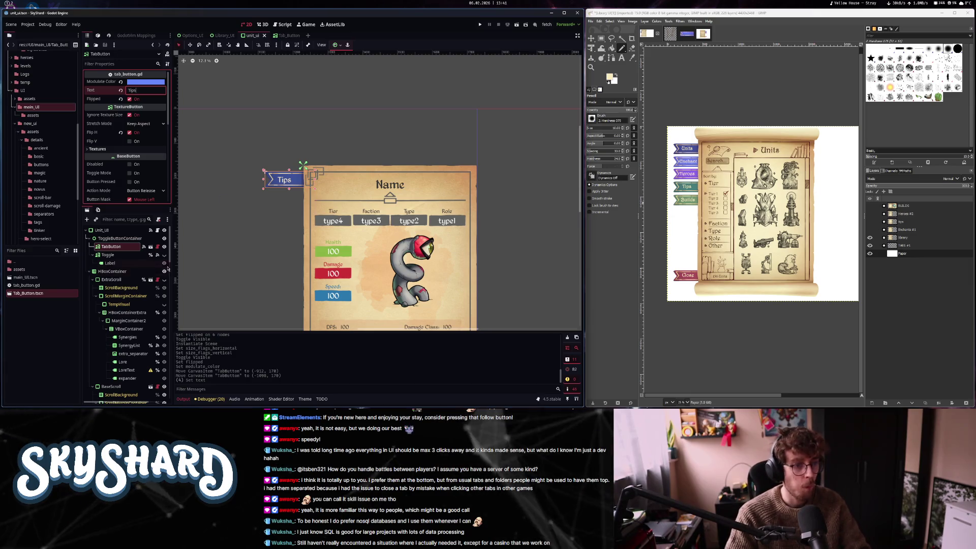
left_click(119, 255)
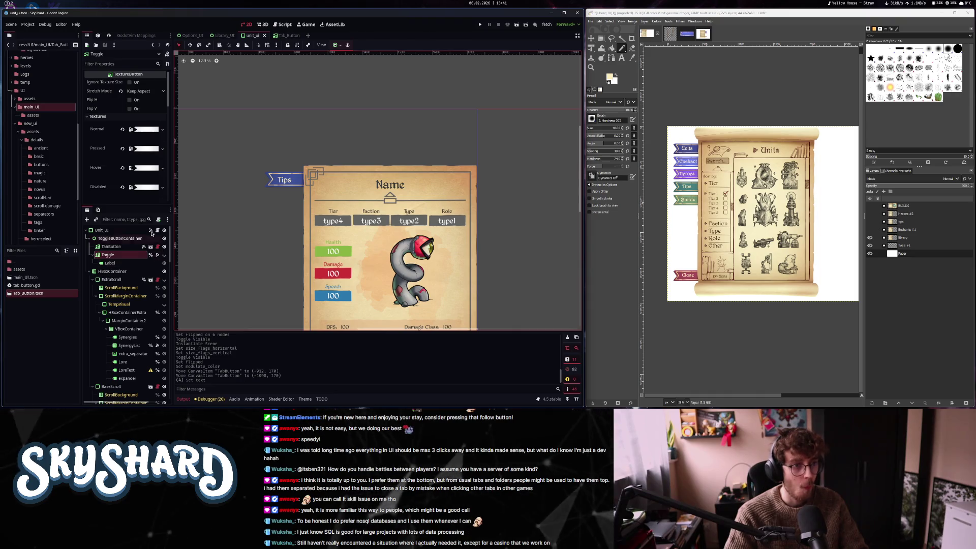
left_click(98, 35)
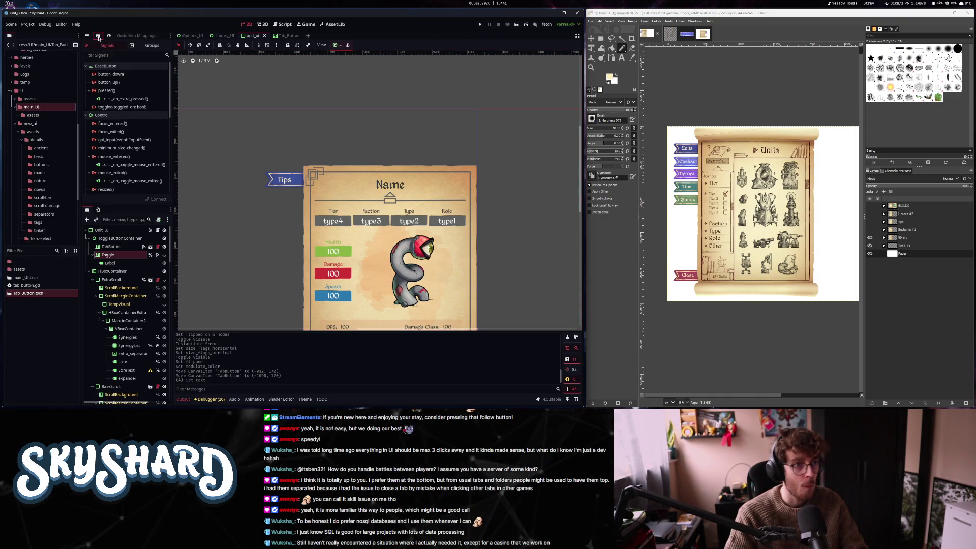
Disconnect the Toggle's pressed signal from _on_extra_pressed
double_click(120, 98)
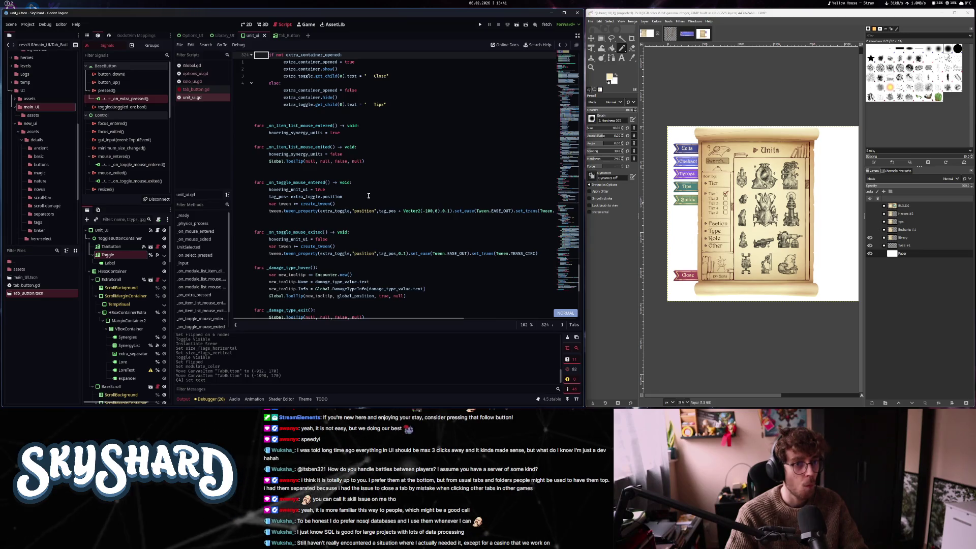
scroll(368, 194, "up", 5)
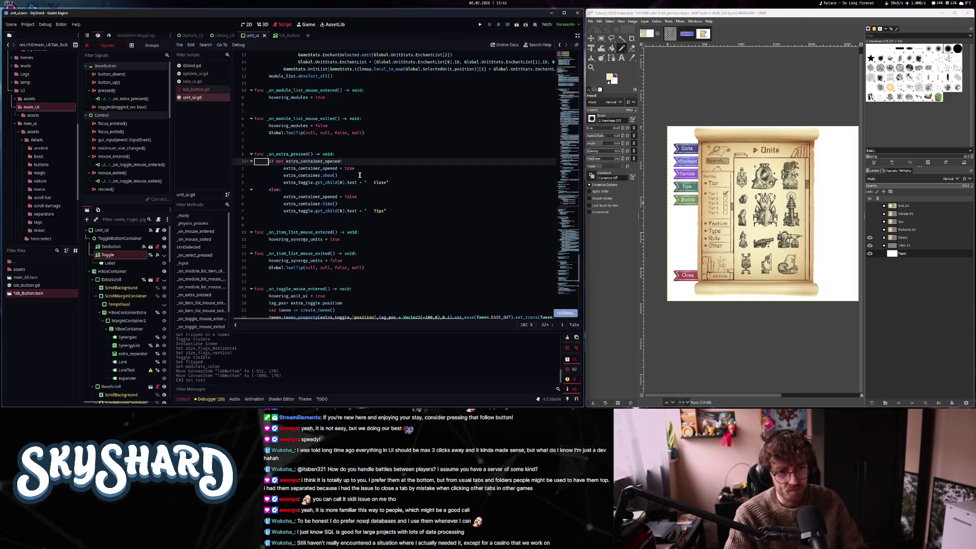
right_click(128, 99)
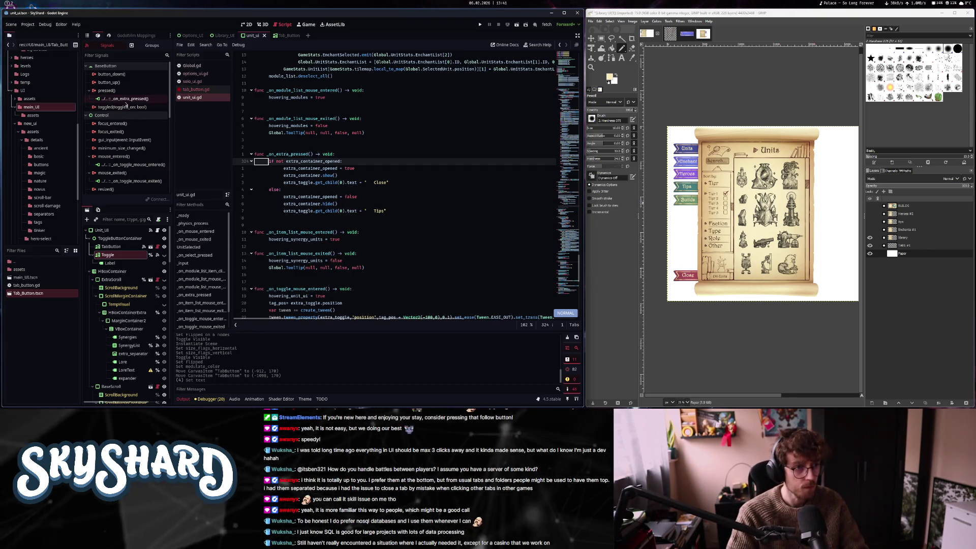
left_click(142, 122)
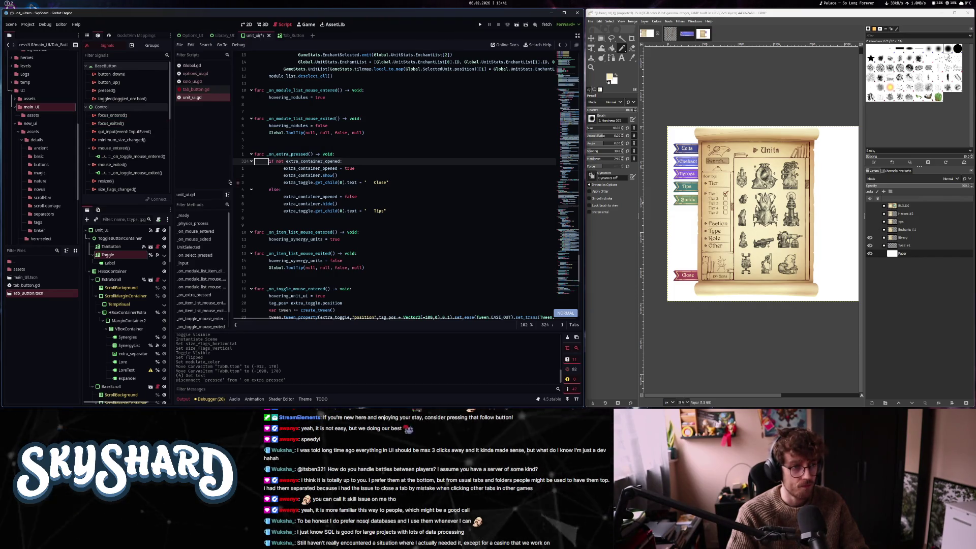
Delete the _on_toggle_mouse_entered function from unit_ui.gd using Vim commands
left_click(305, 296)
scroll(345, 246, "down", 5)
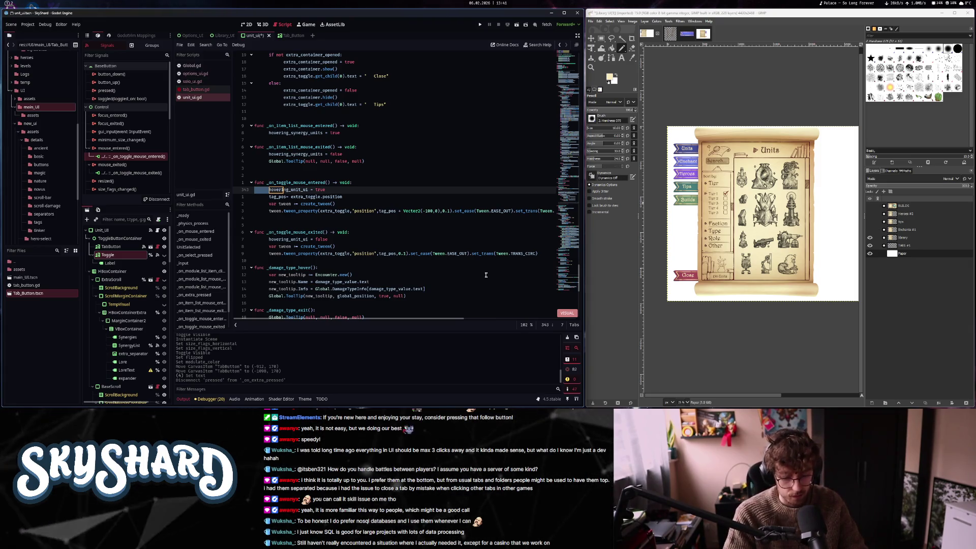
key("braceright")
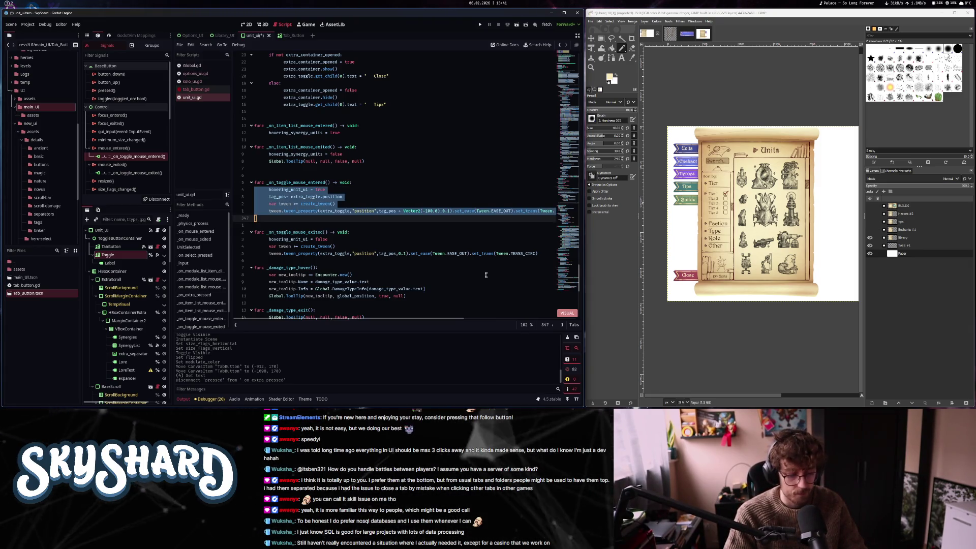
key("d")
key("k")
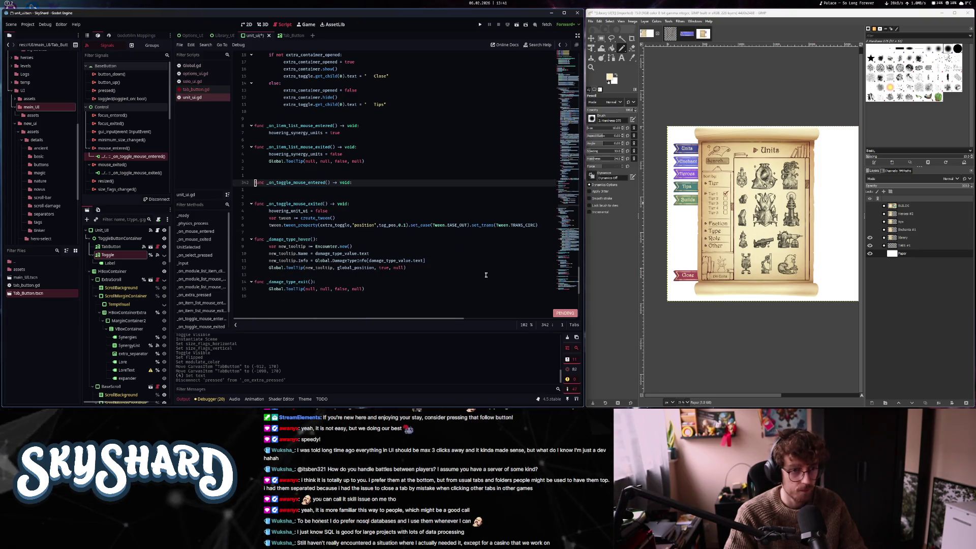
key("2")
key("j")
key("k")
key("k")
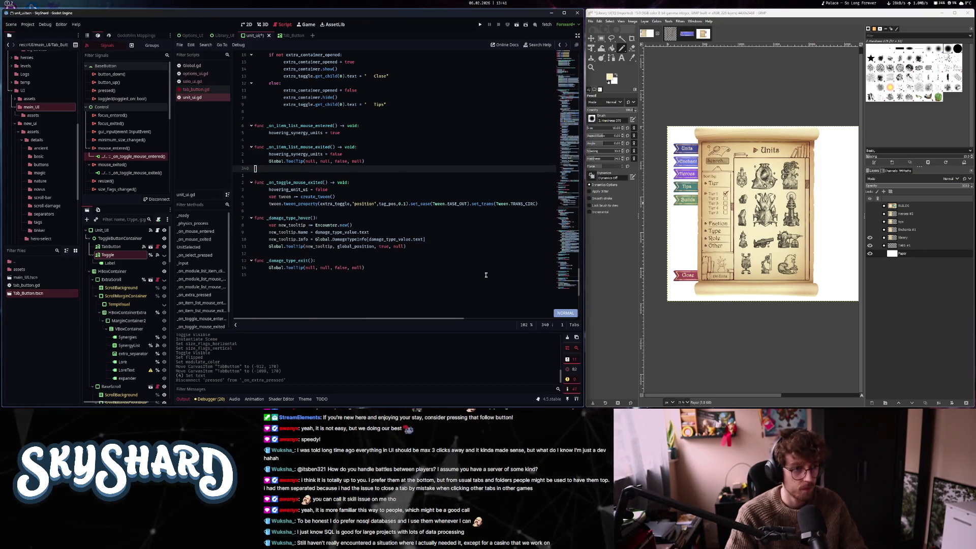
Delete the _on_toggle_mouse_exited function from unit_ui.gd as well
key("1")
key("0")
key("j")
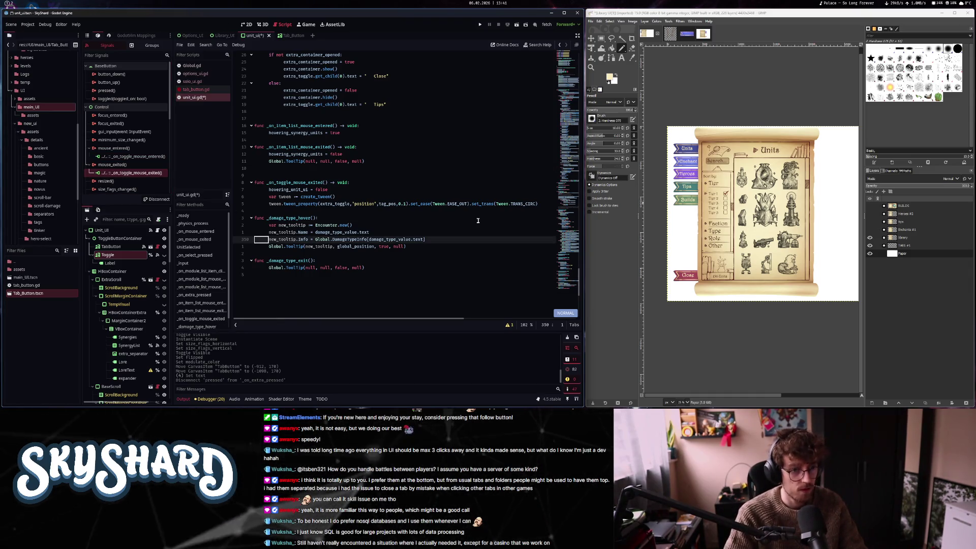
key("k")
key("k")
key("k")
scroll(478, 221, "down", 3)
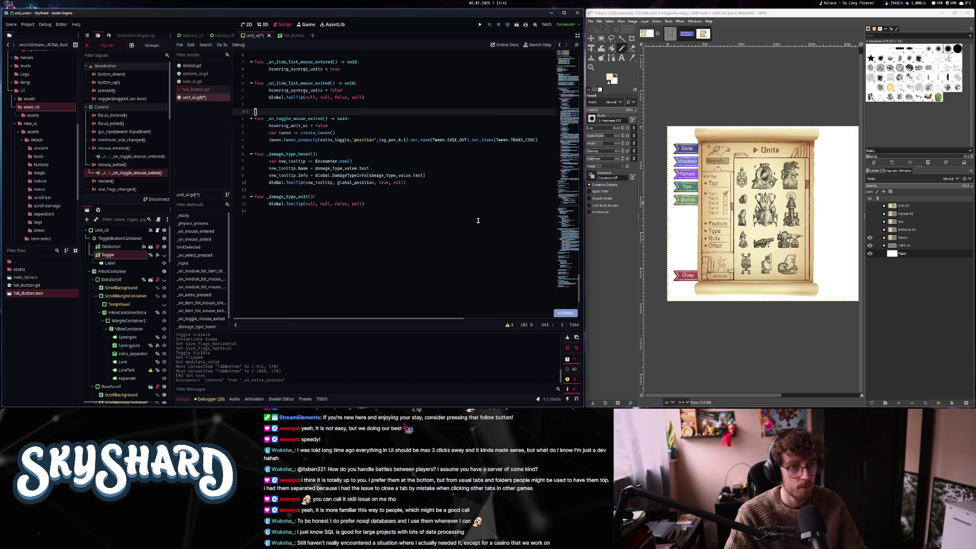
key("6")
key("d")
key("d")
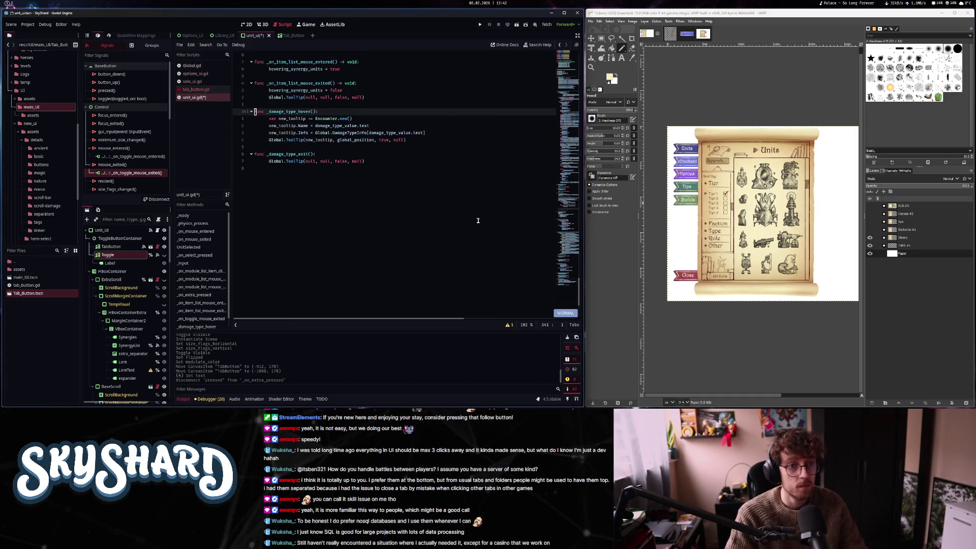
Disconnect the Toggle's mouse_entered and mouse_exited signal connections
right_click(130, 156)
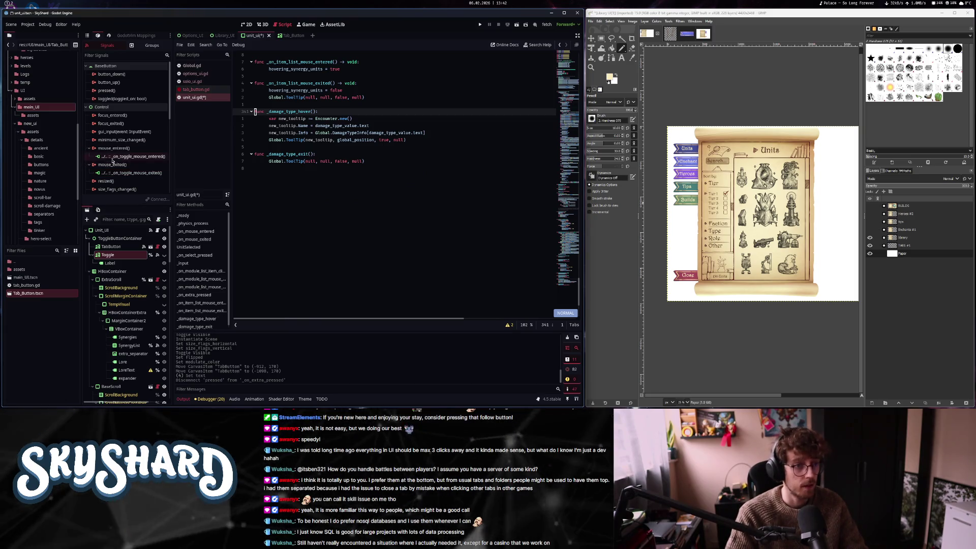
left_click(129, 173)
right_click(130, 164)
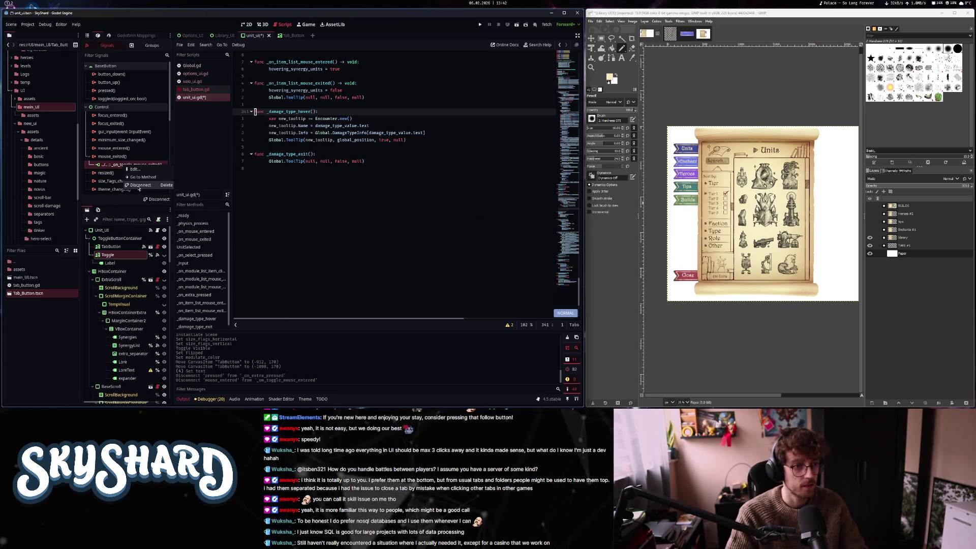
left_click(138, 189)
left_click(573, 73)
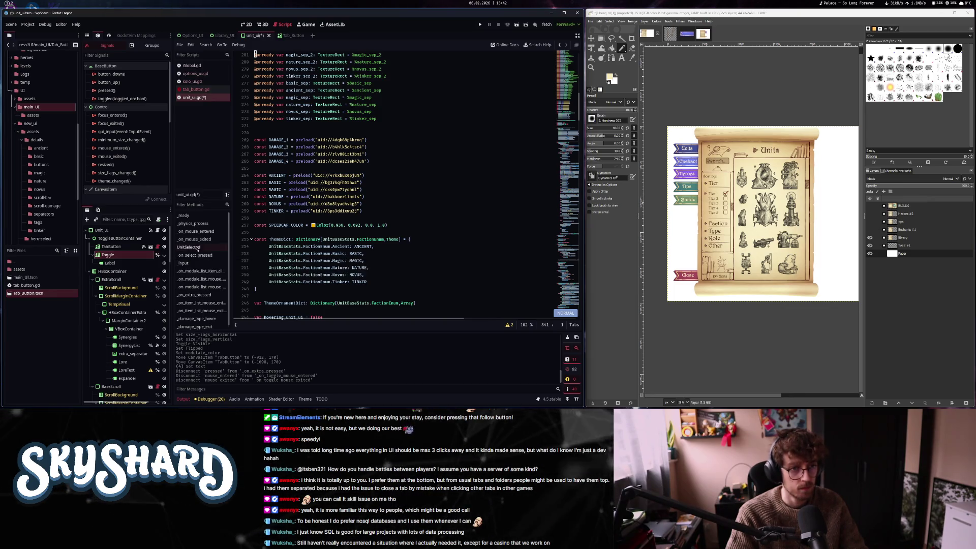
scroll(373, 223, "up", 5)
scroll(373, 223, "up", 7)
left_click(374, 224)
type("/toggle")
key("Return")
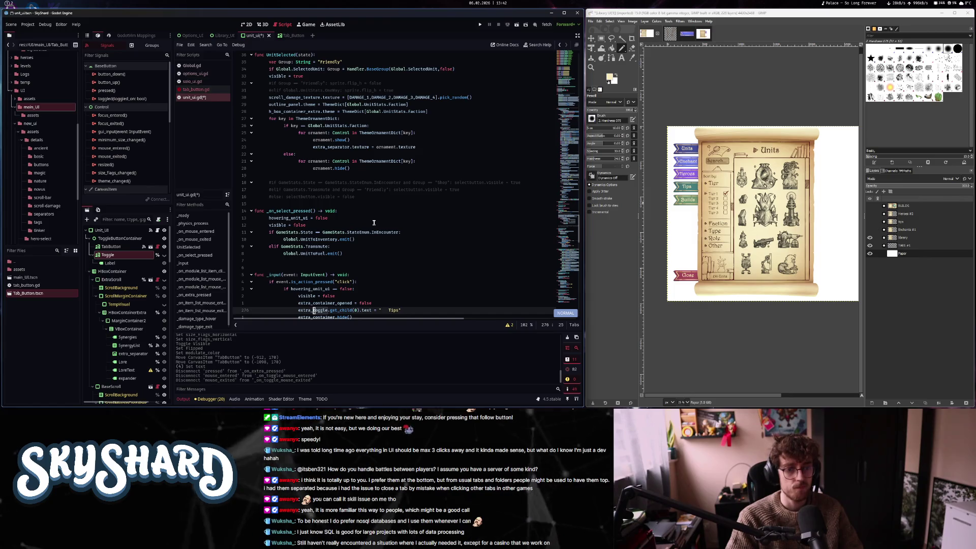
key("n")
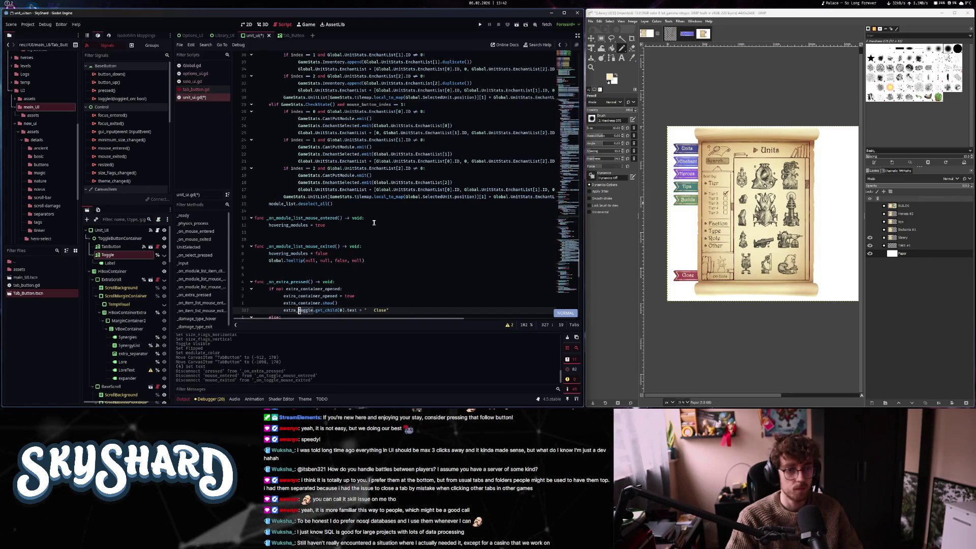
key("n")
key("n")
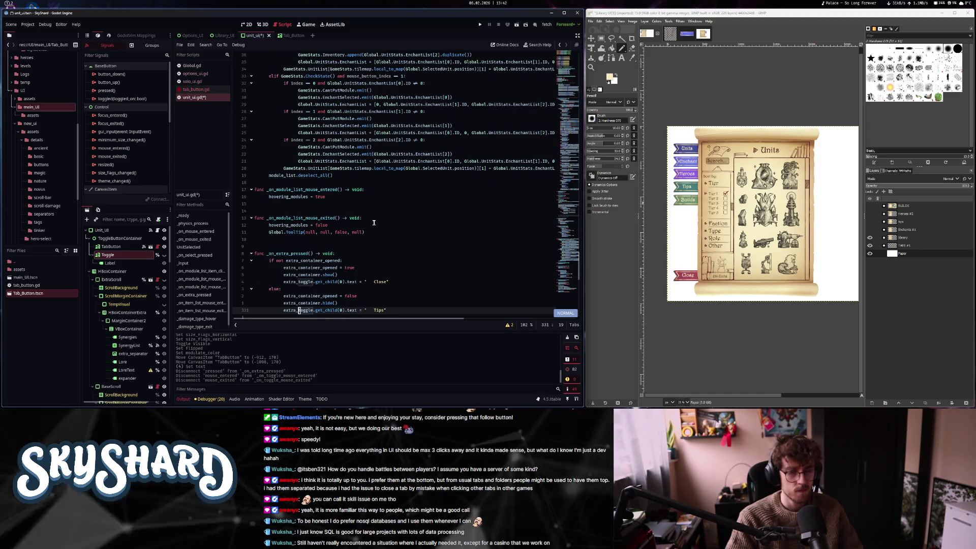
key("n")
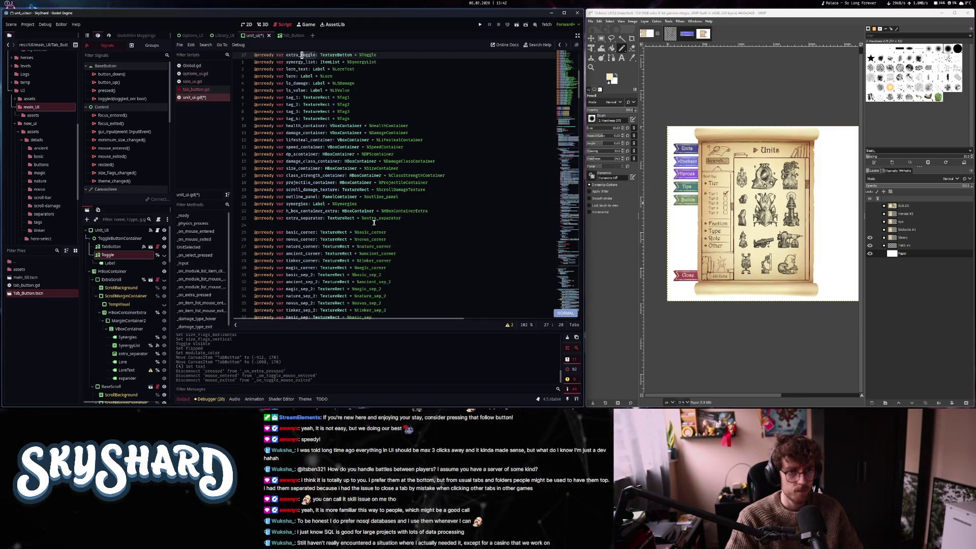
key("d")
key("n")
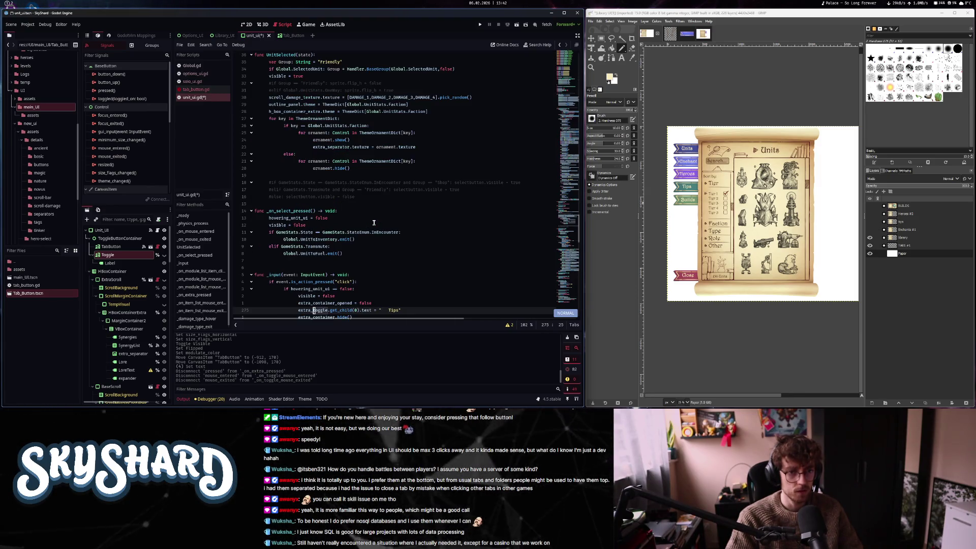
Delete the Toggle node and its Label child from the unit_ui scene tree
scroll(372, 209, "up", 20)
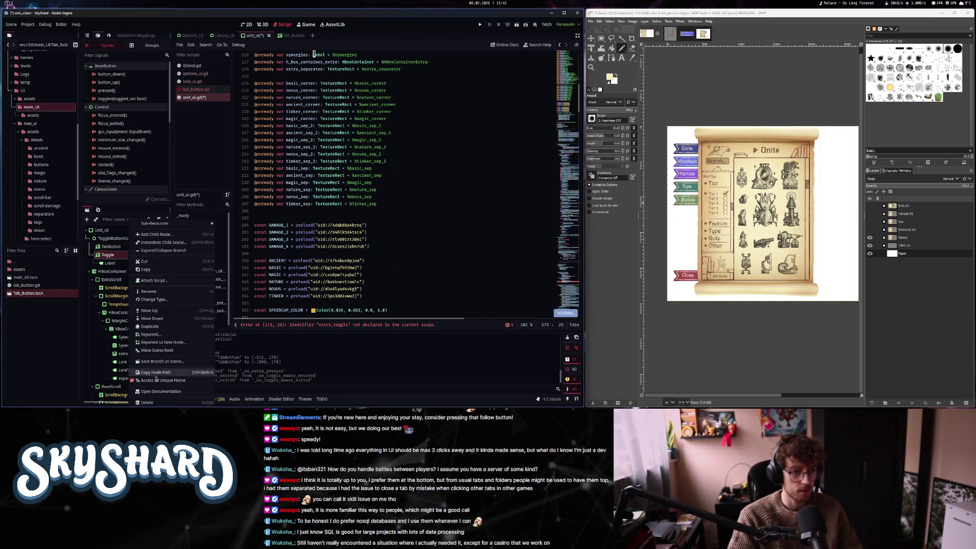
key("Delete")
left_click(121, 247)
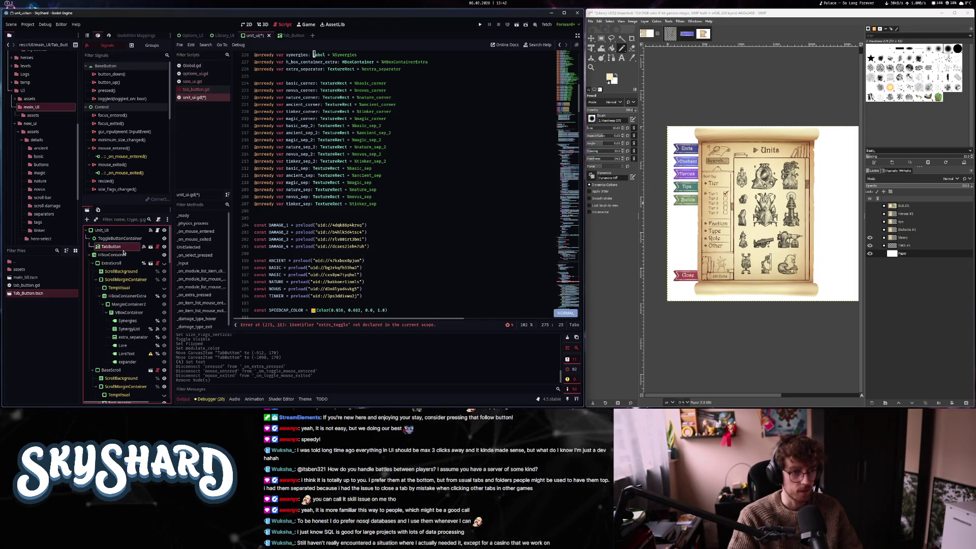
left_click(119, 247)
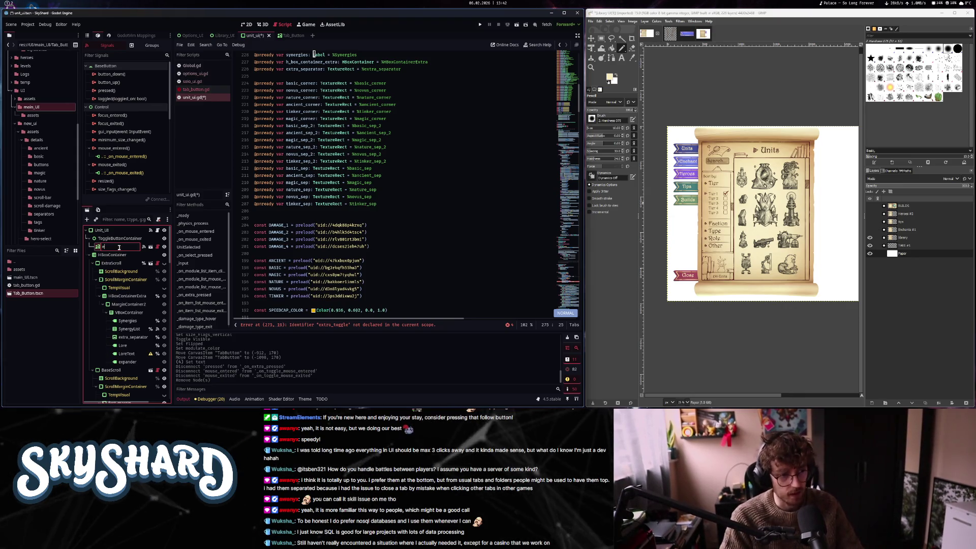
type("xtra_toggle")
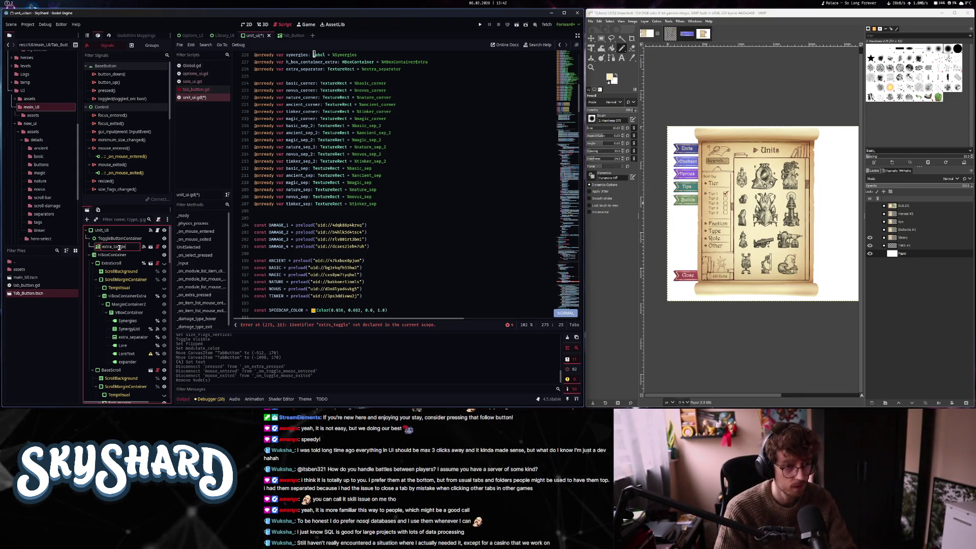
key("Return")
right_click(129, 247)
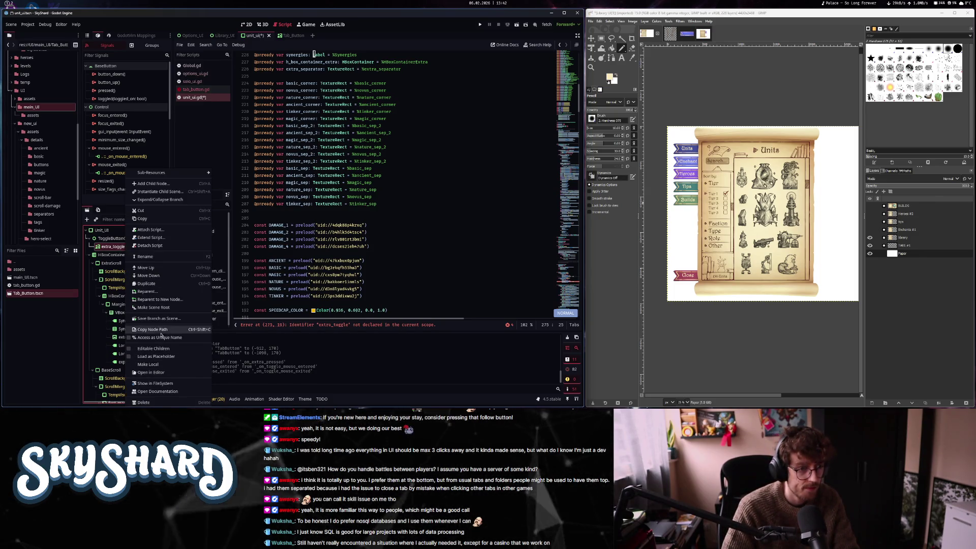
left_click(159, 337)
left_click_drag(120, 249, 294, 76)
left_click(395, 214)
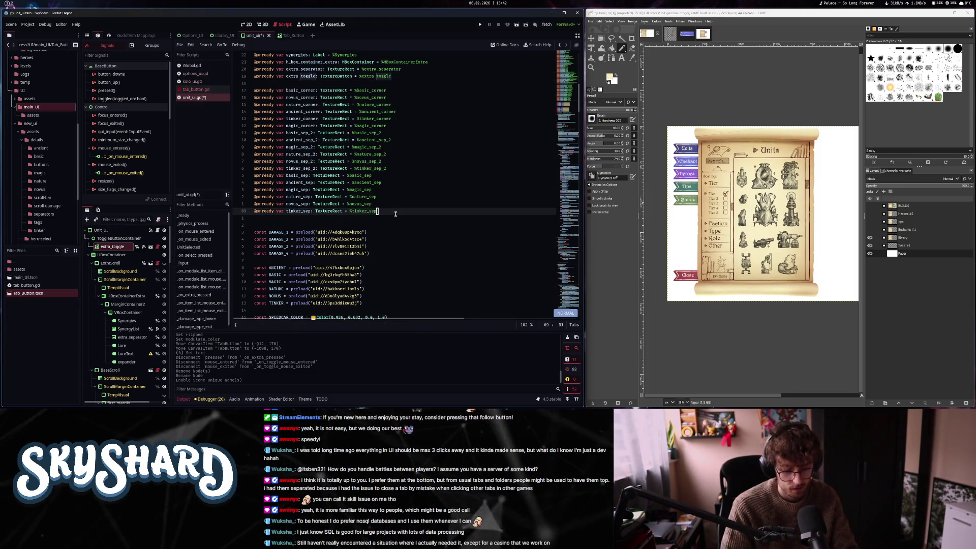
Cut the surplus leading spaces in the extra_toggle 'Tips' and 'Close' label strings to one each
key("n")
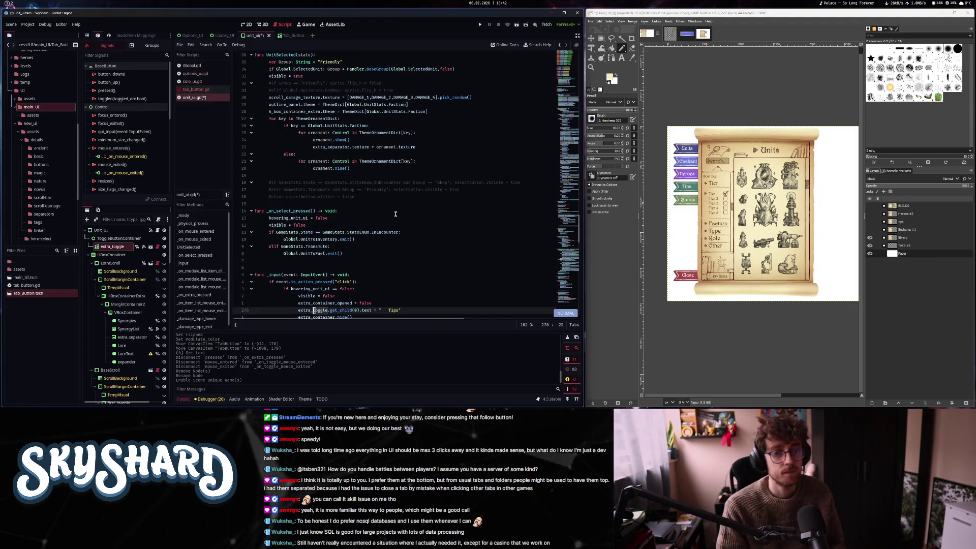
key("l")
key("l")
key("l")
key("f")
key("quotedbl")
key("l")
key("j")
key("j")
key("j")
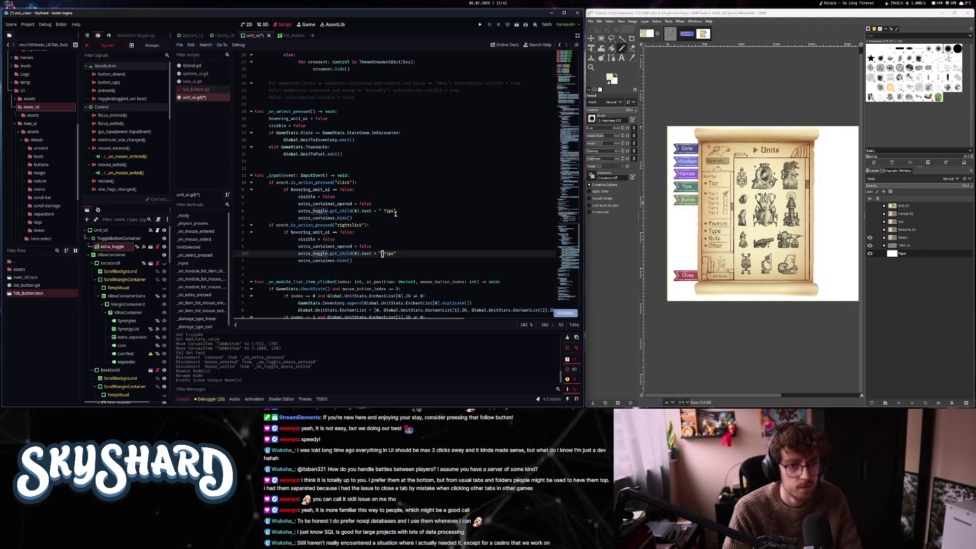
key("n")
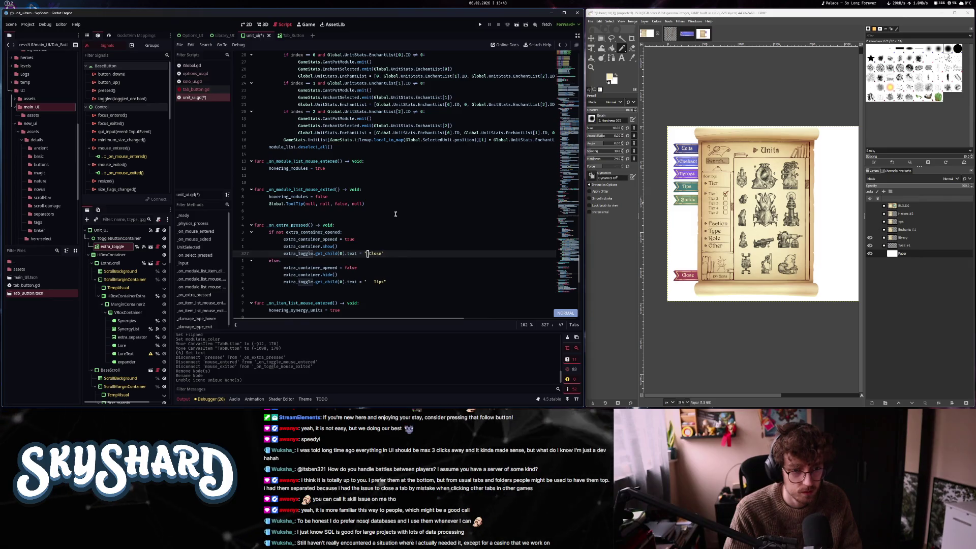
key("j")
key("j")
key("j")
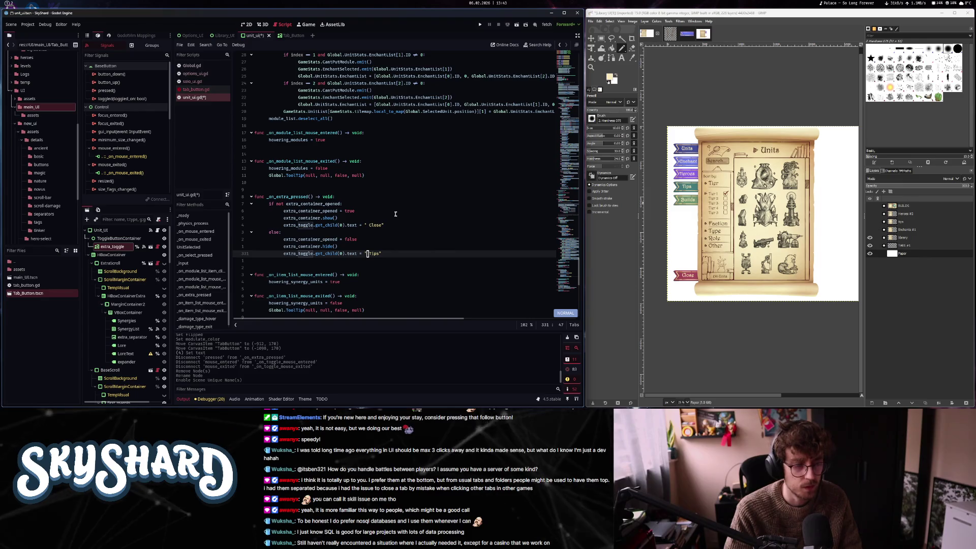
key("n")
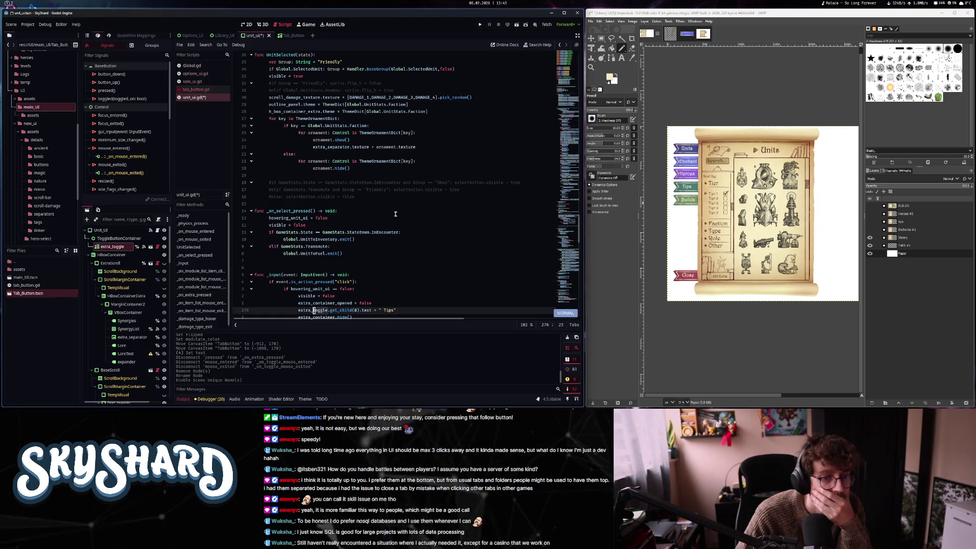
key("n")
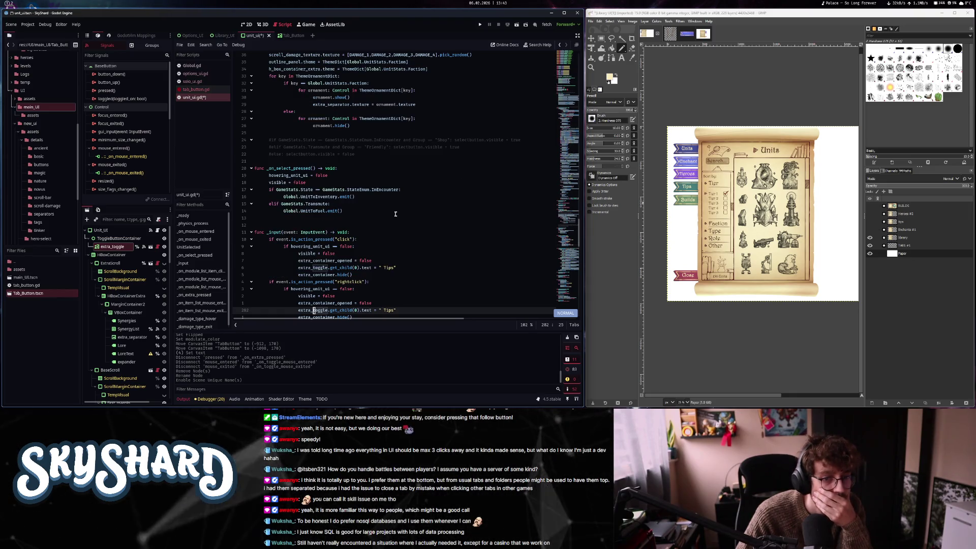
key("n")
key("n")
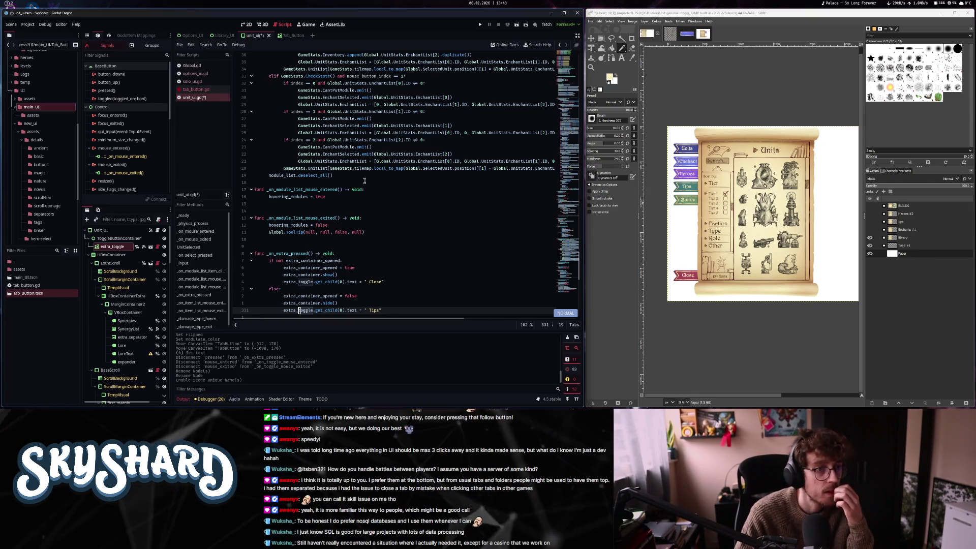
double_click(125, 91)
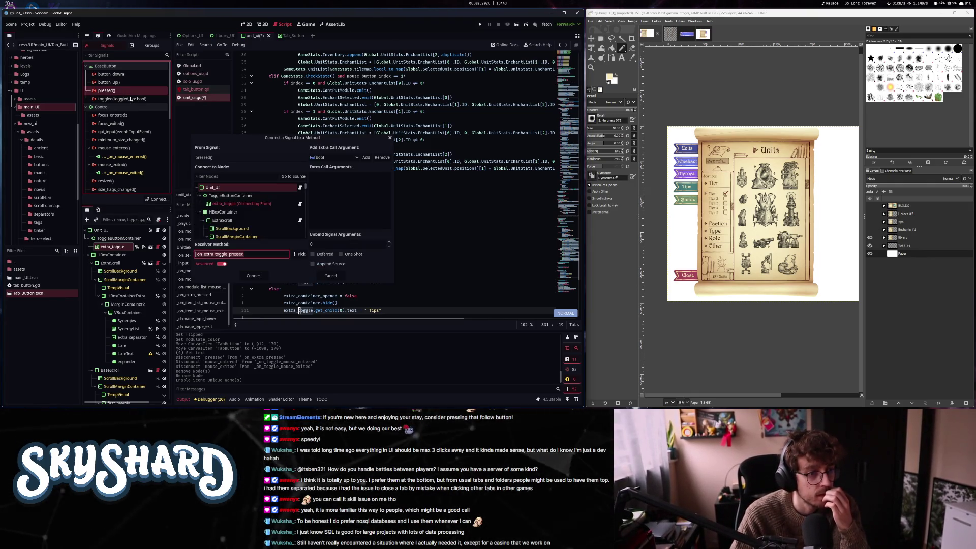
Connect extra_toggle's pressed signal to the existing _on_extra_pressed method and return to the 2D view
left_click(300, 254)
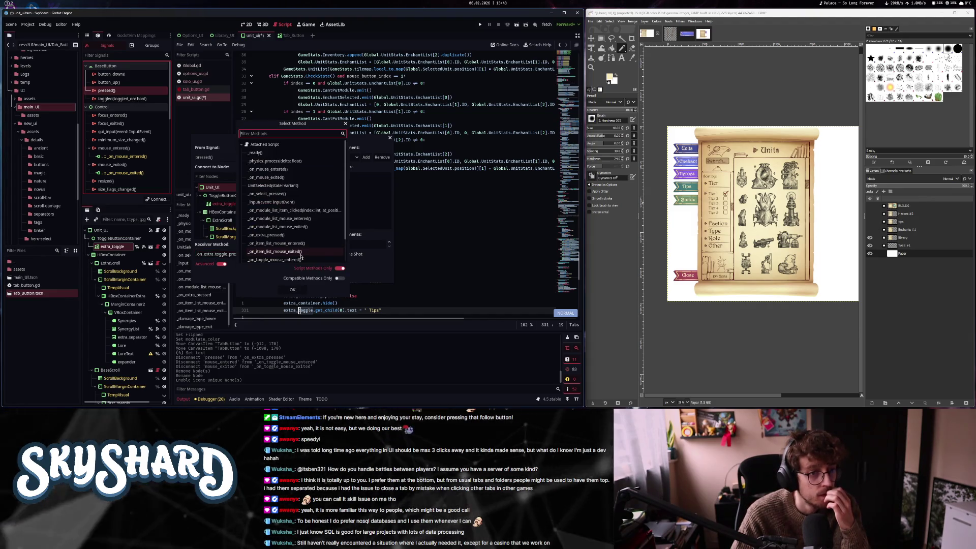
scroll(300, 256, "down", 3)
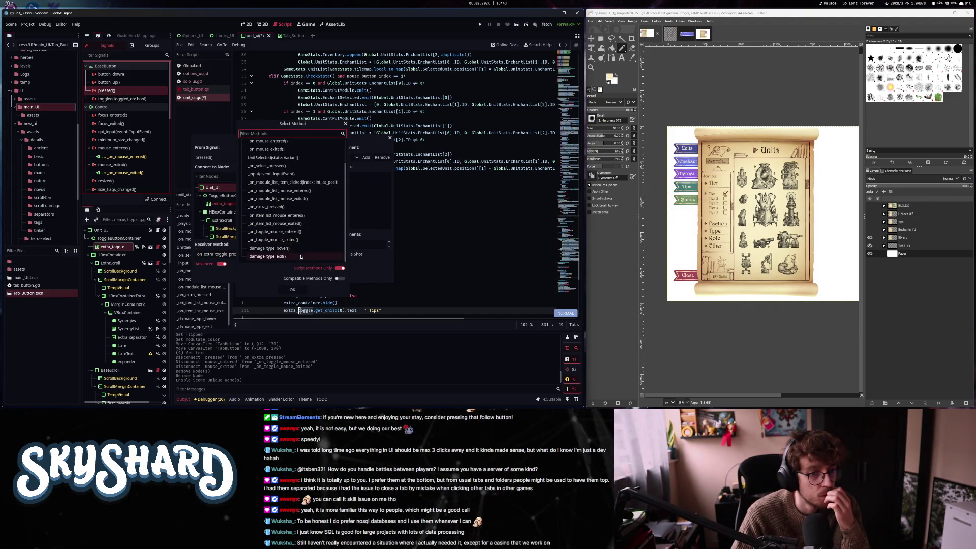
left_click(293, 289)
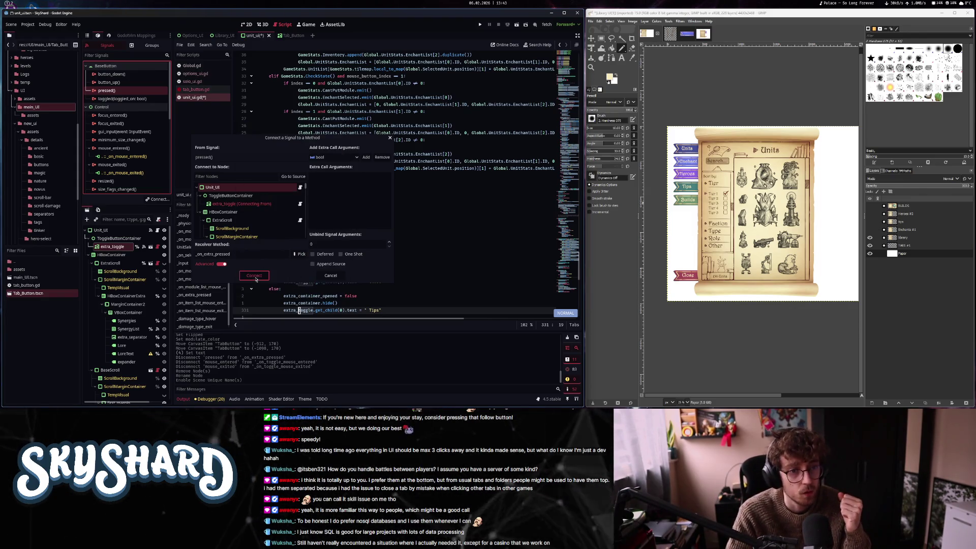
key("Return")
left_click(335, 176)
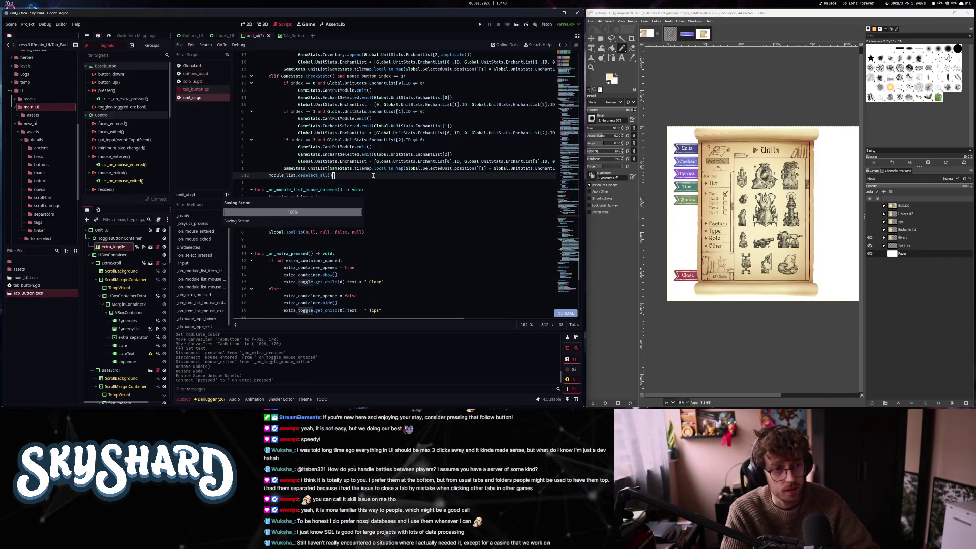
left_click(253, 24)
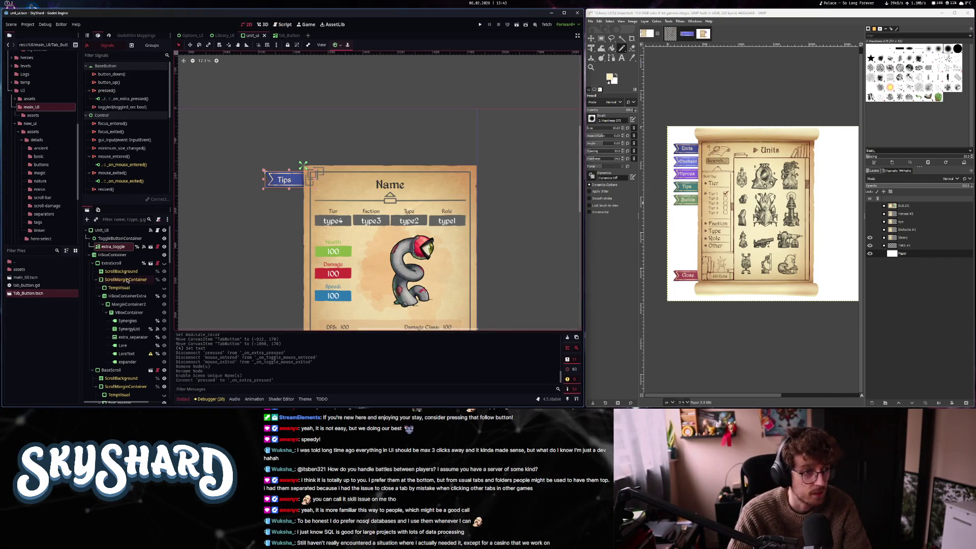
Hide the Unit_UI scene, then save and run the project
left_click(164, 230)
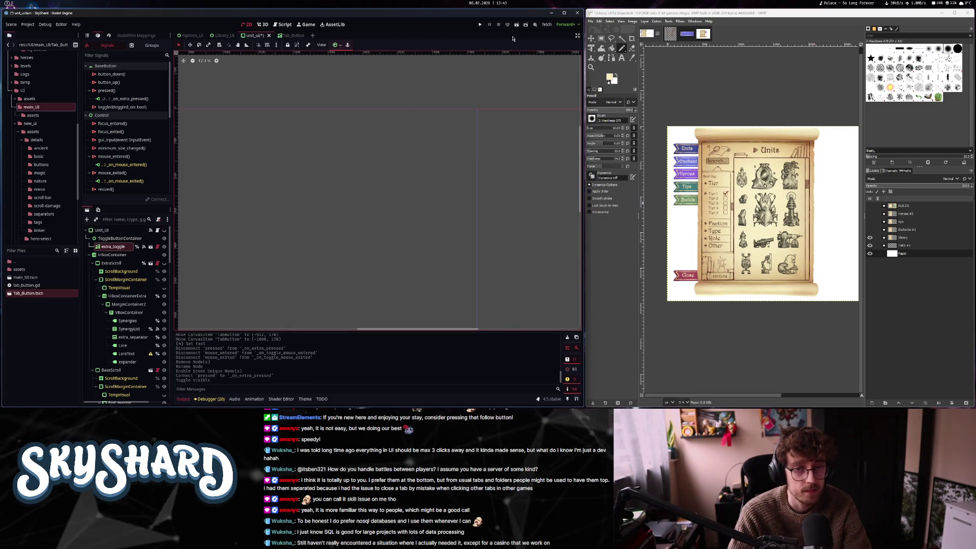
left_click(479, 29)
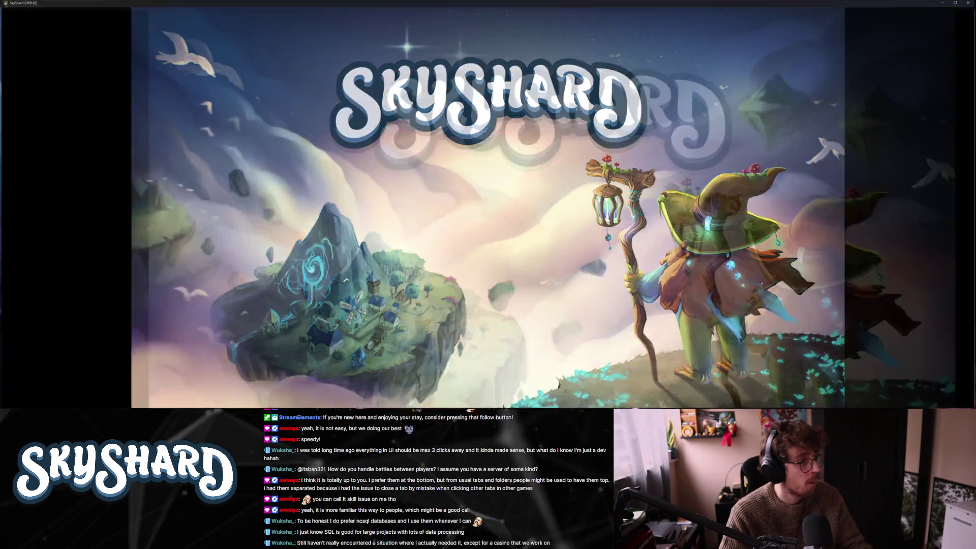
key("super+Down")
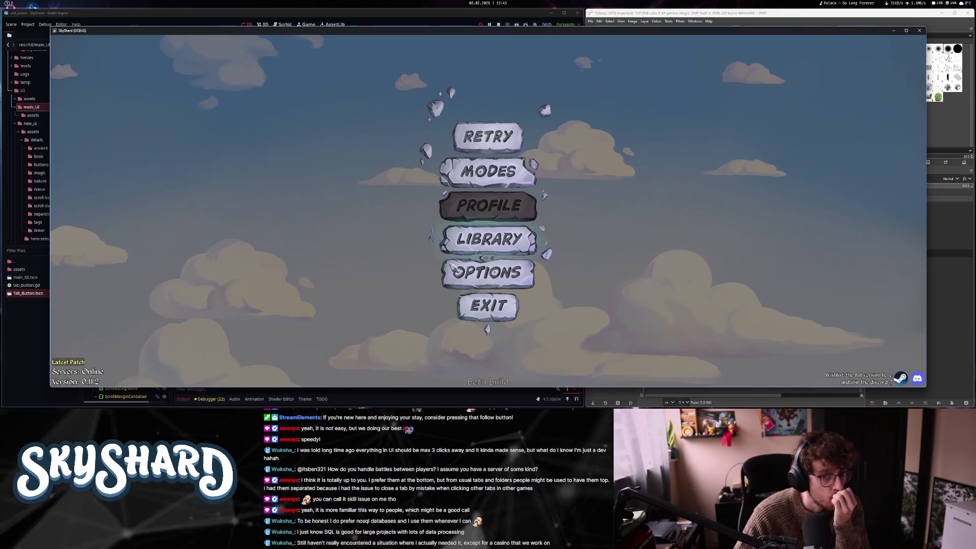
In the game, open the library and Toy Turret card twice, then quit back to the editor
left_click(444, 228)
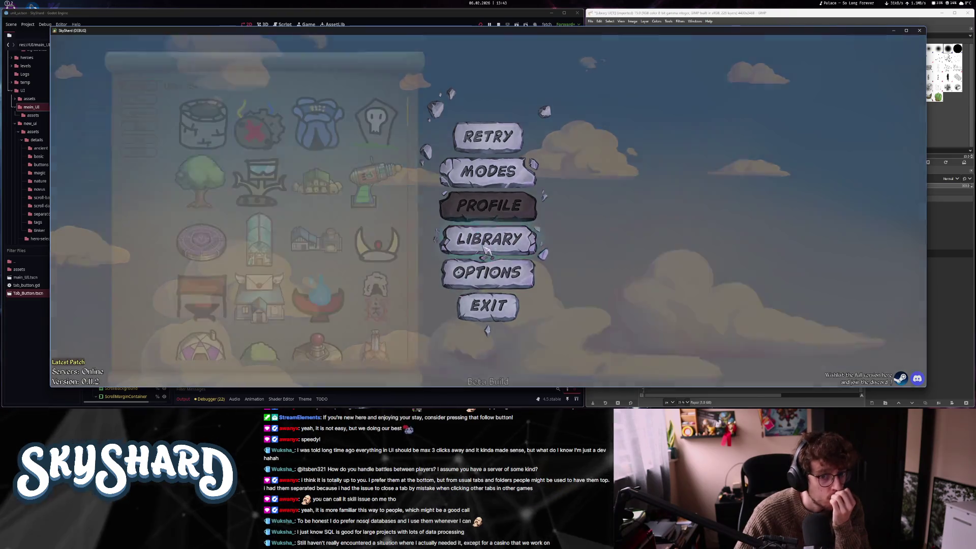
left_click(375, 173)
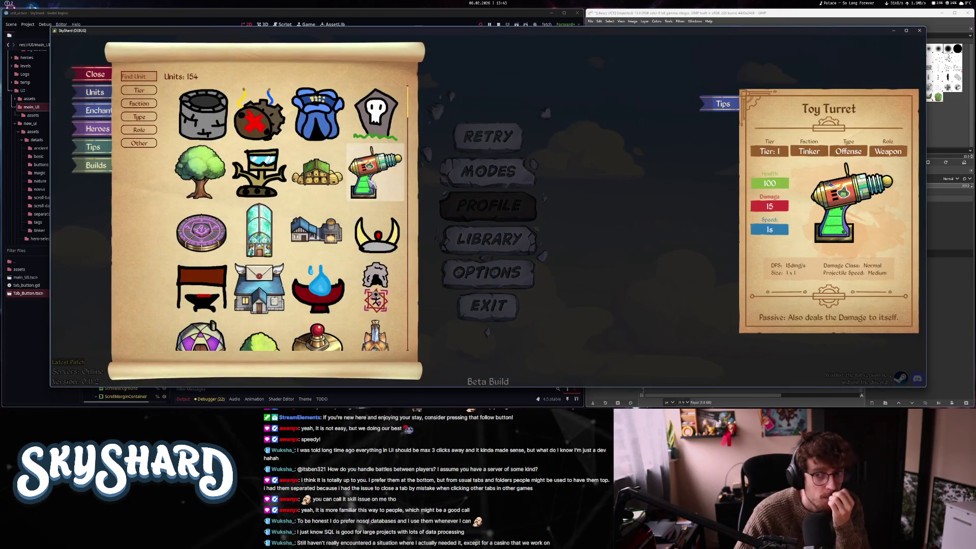
left_click(730, 99)
left_click(730, 104)
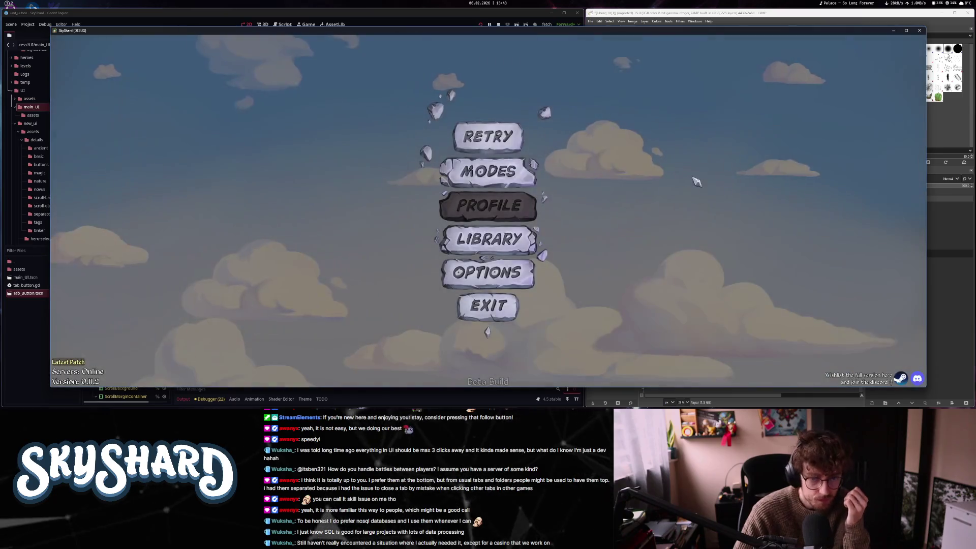
left_click(489, 240)
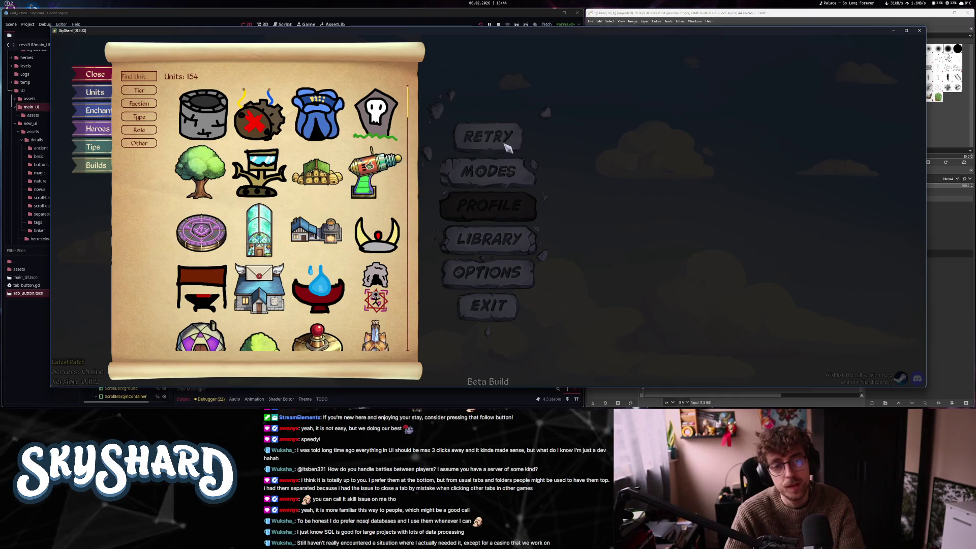
left_click(392, 175)
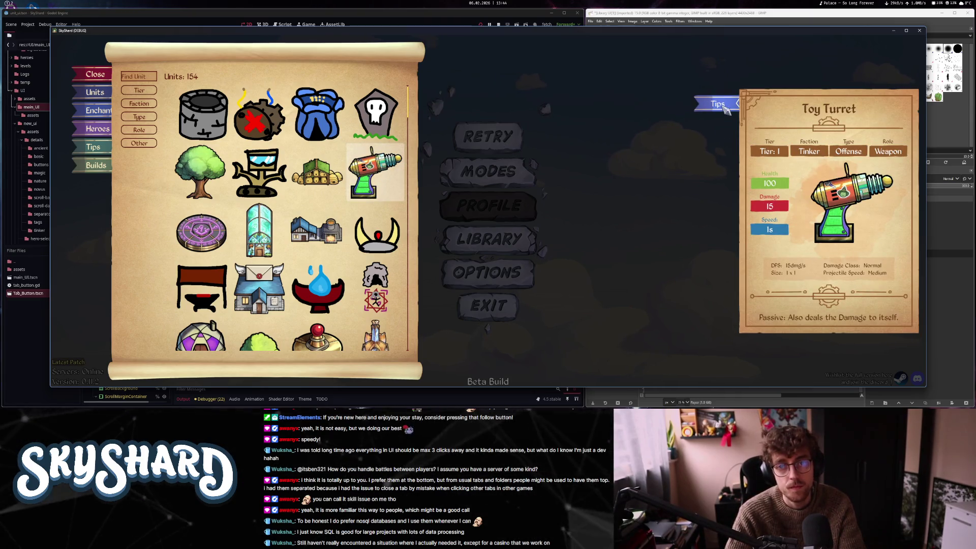
key("Escape")
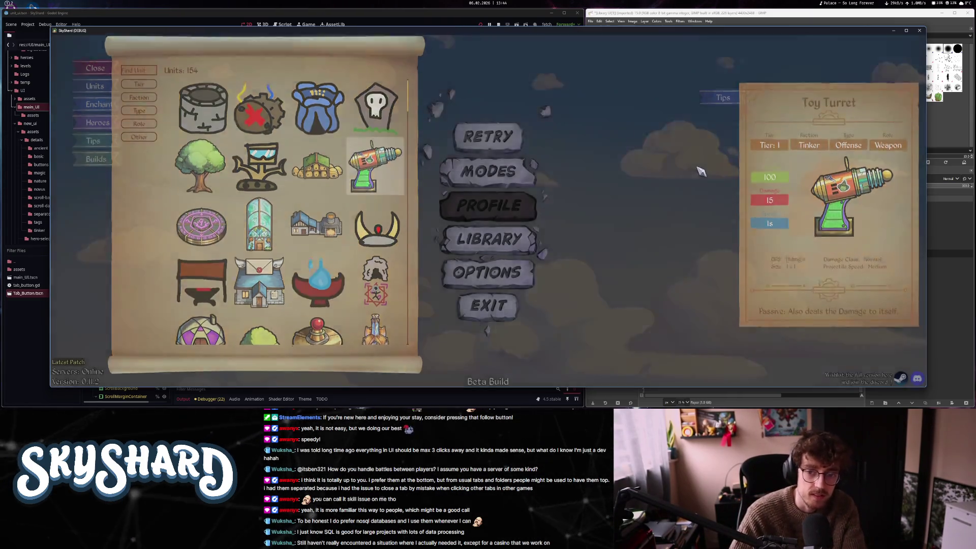
left_click(496, 304)
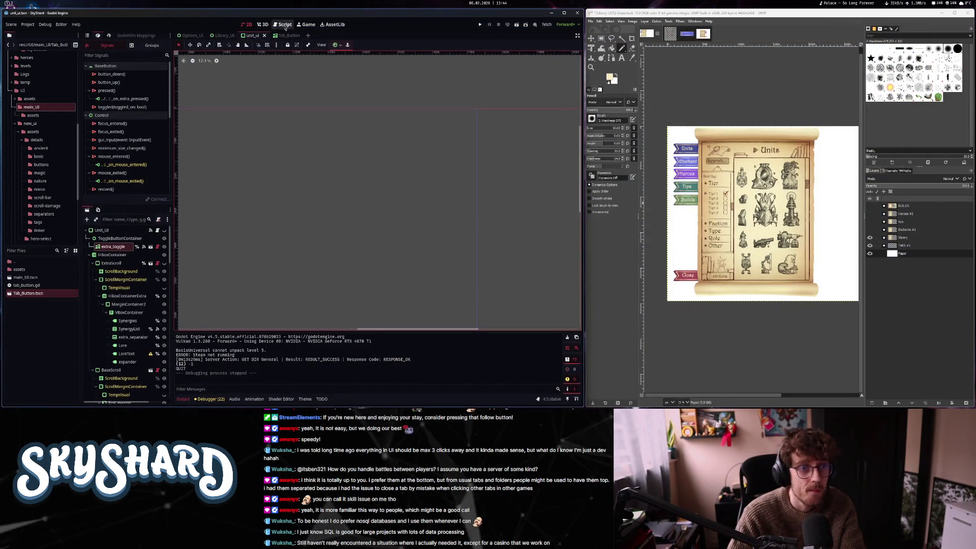
Review the flip() match block in tab_button.gd, then return to the Tab_Button scene in 2D
left_click(284, 25)
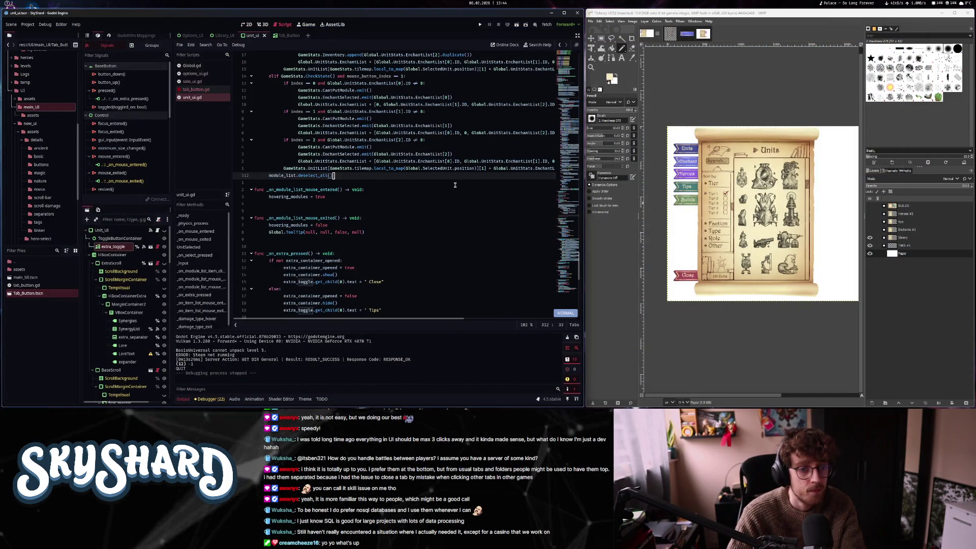
left_click(195, 73)
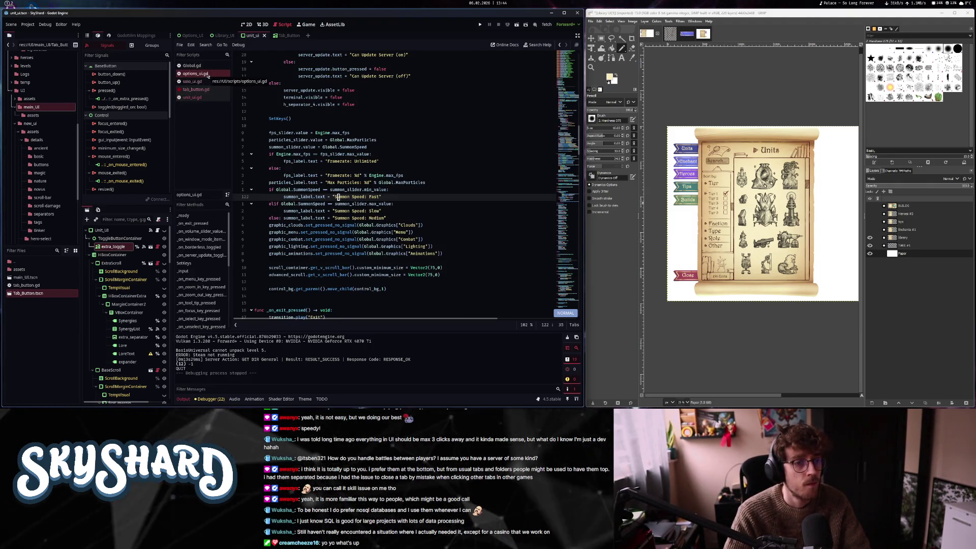
left_click(208, 90)
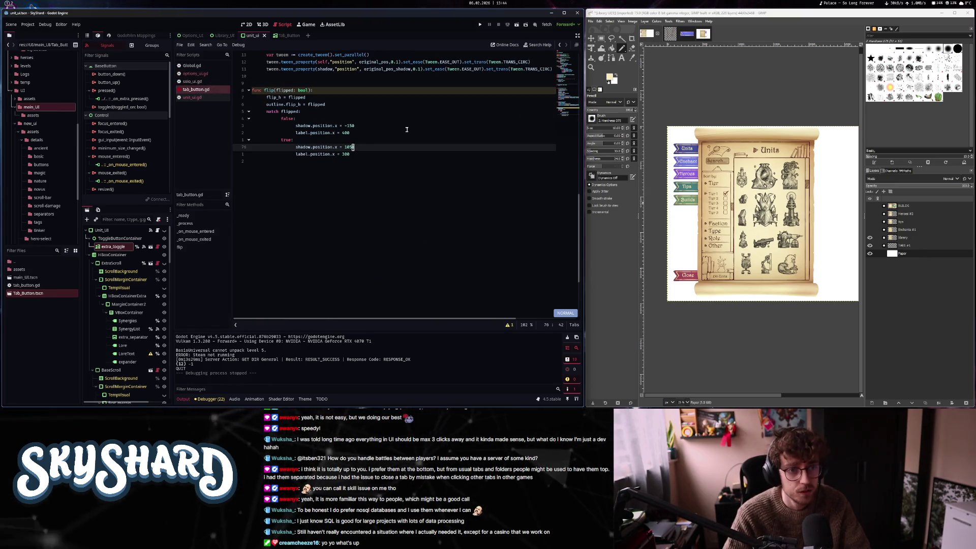
key("k")
key("k")
key("k")
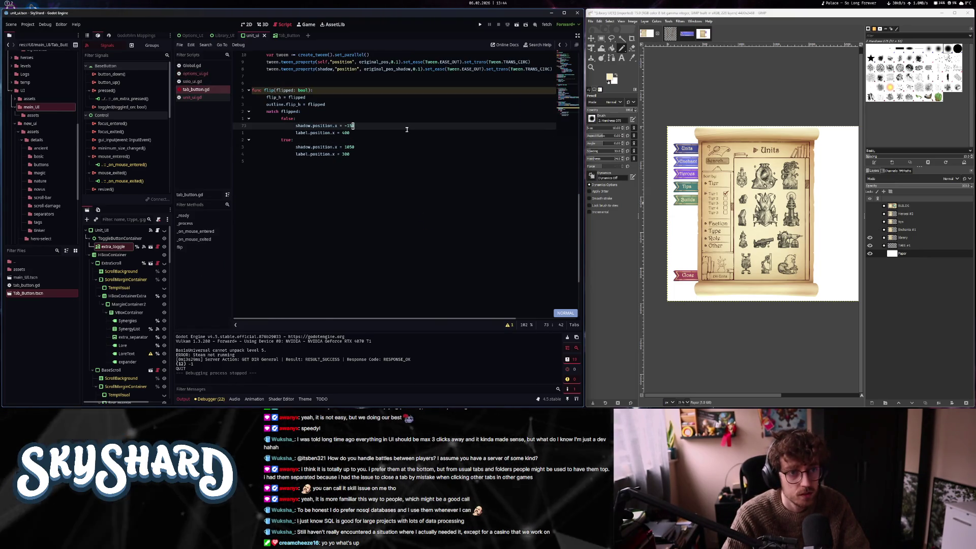
key("k")
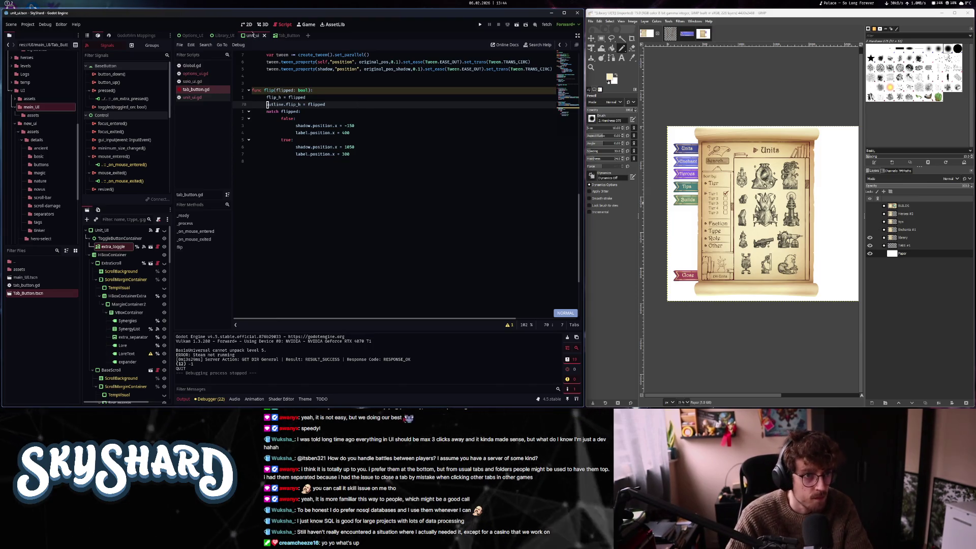
left_click(247, 25)
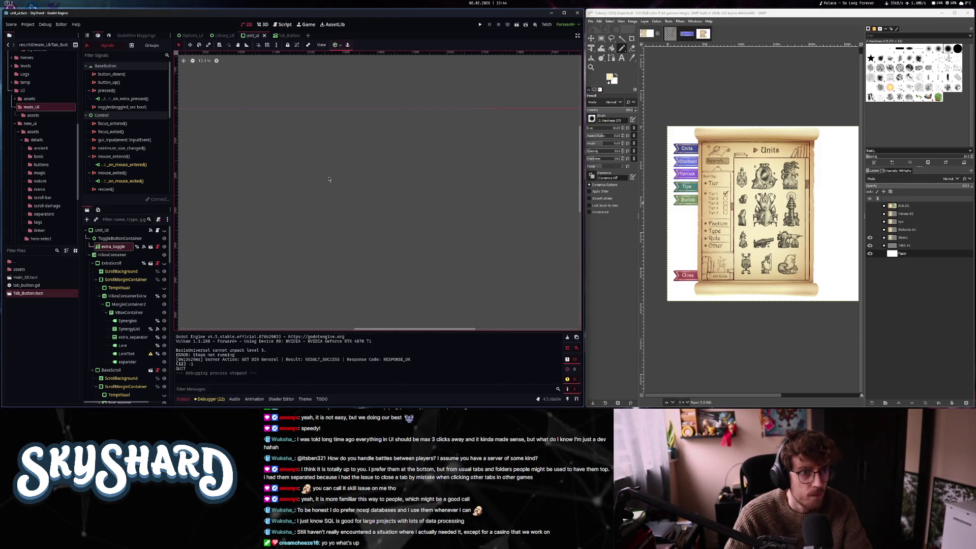
key("ctrl+Tab")
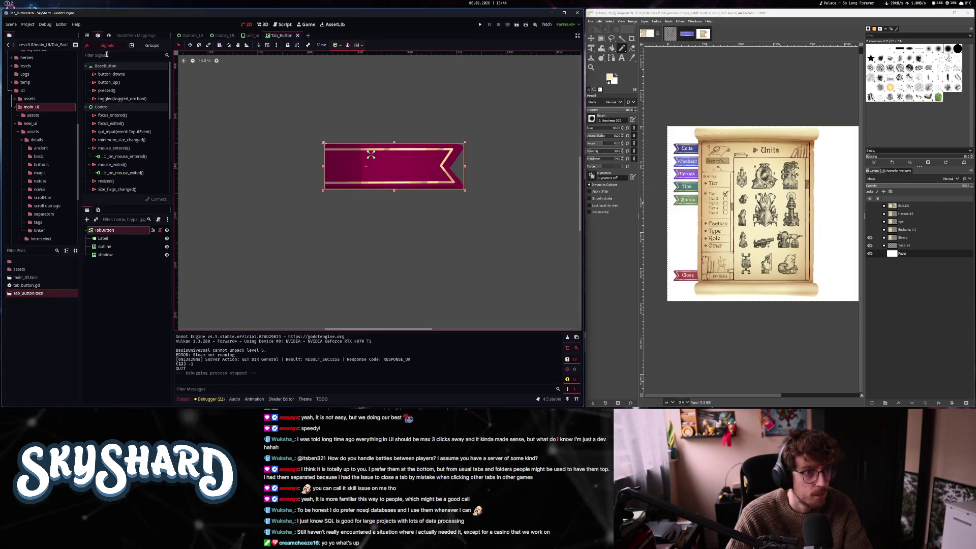
Toggle the tab button's Flipped setting, check the Library UI side tabs, then open tab_button.gd
left_click(88, 36)
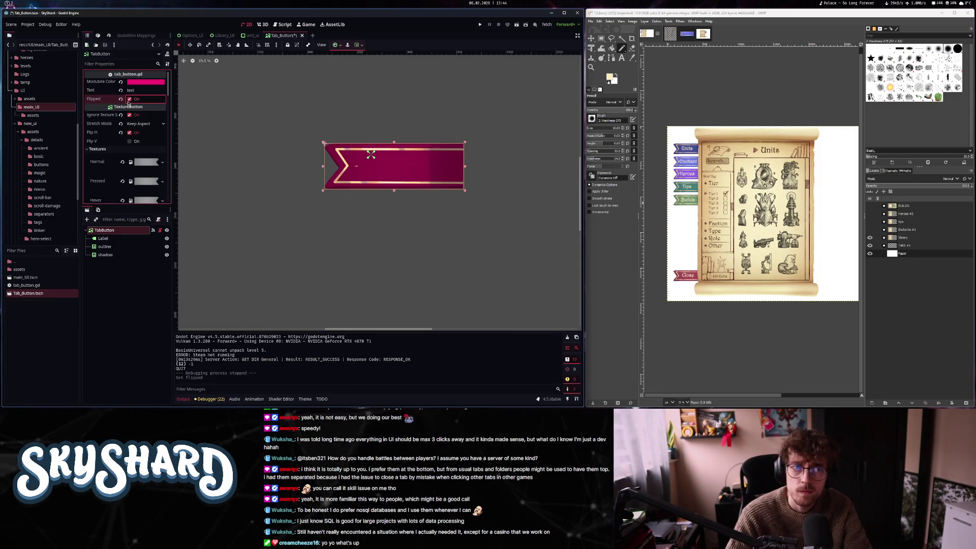
left_click(130, 99)
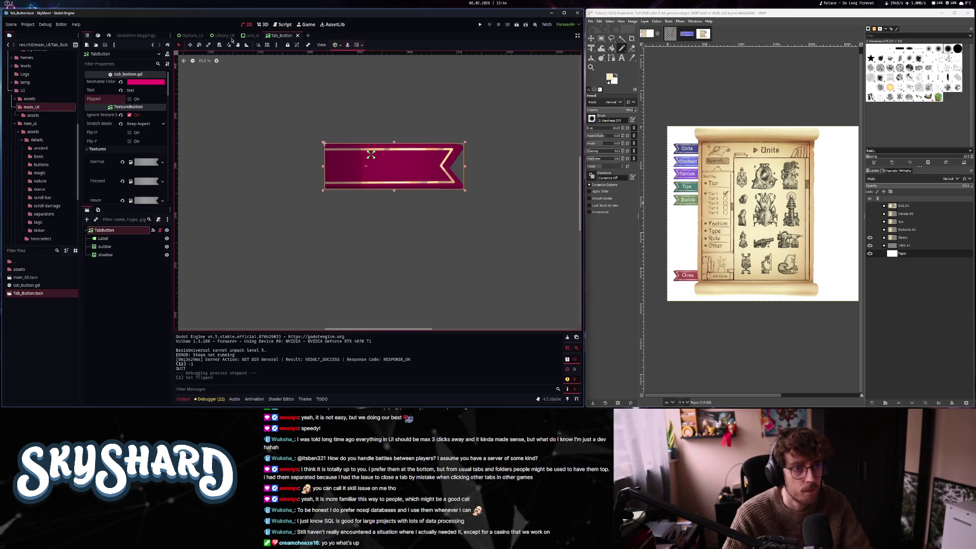
left_click(189, 35)
left_click(224, 35)
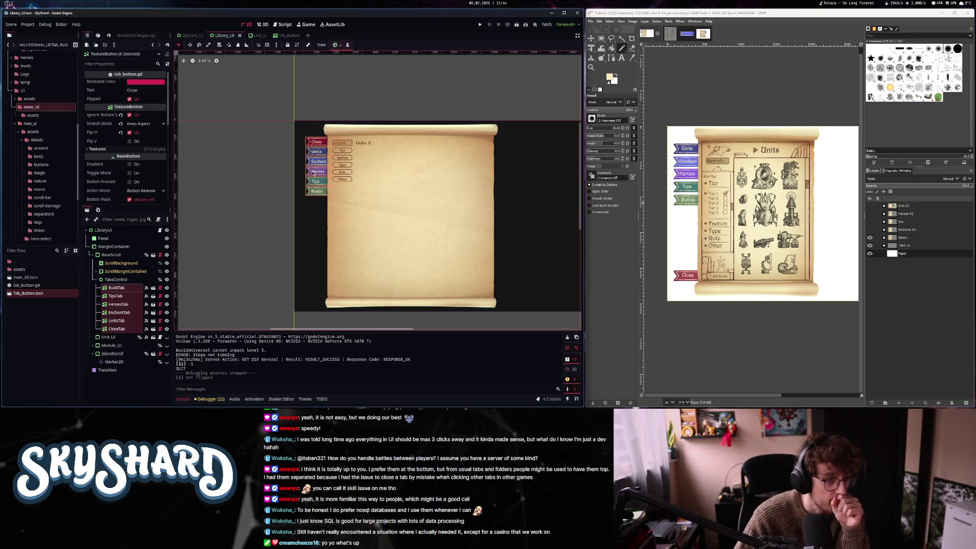
scroll(271, 153, "up", 7)
left_click(271, 152)
left_click_drag(271, 153, 239, 211)
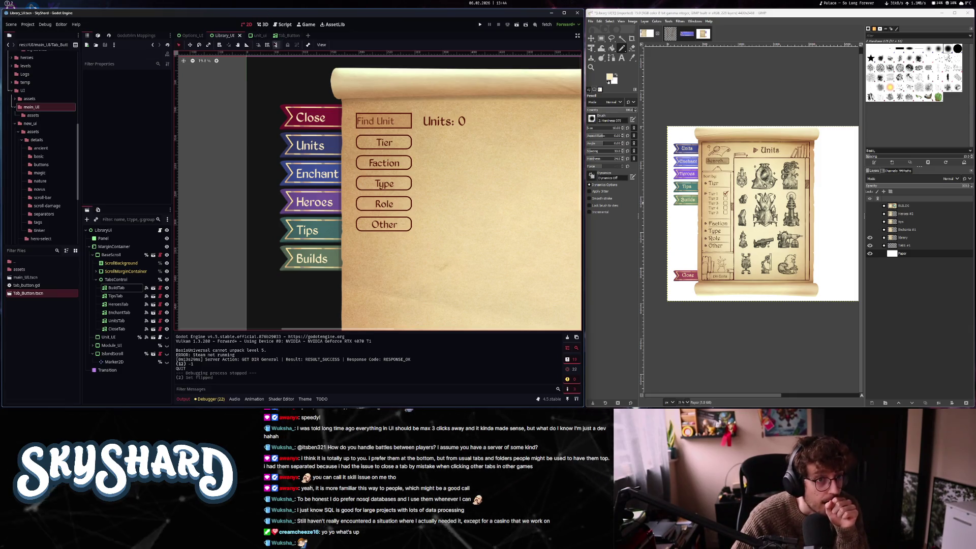
left_click(288, 36)
left_click(282, 24)
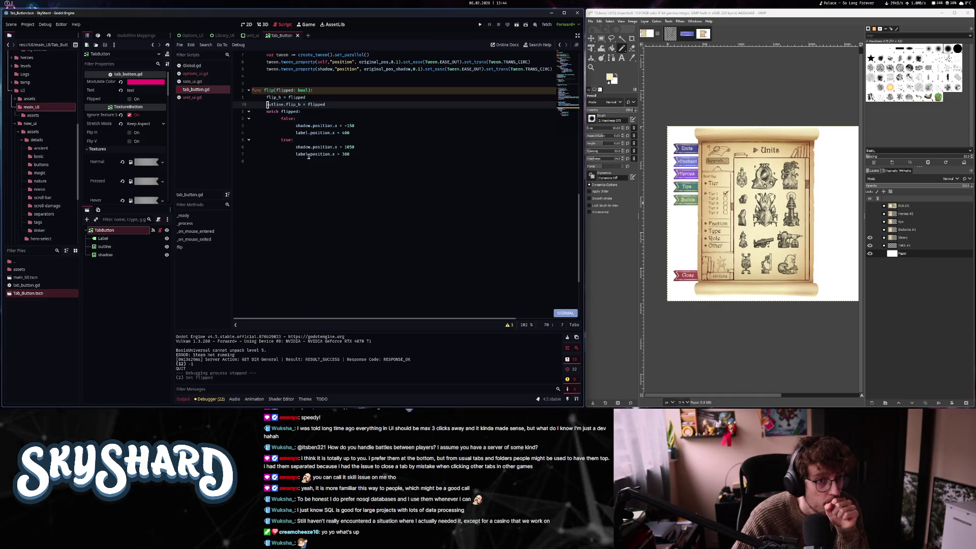
Start a flip call after label.text = text in _ready, checking flip's definition
scroll(309, 157, "down", 8)
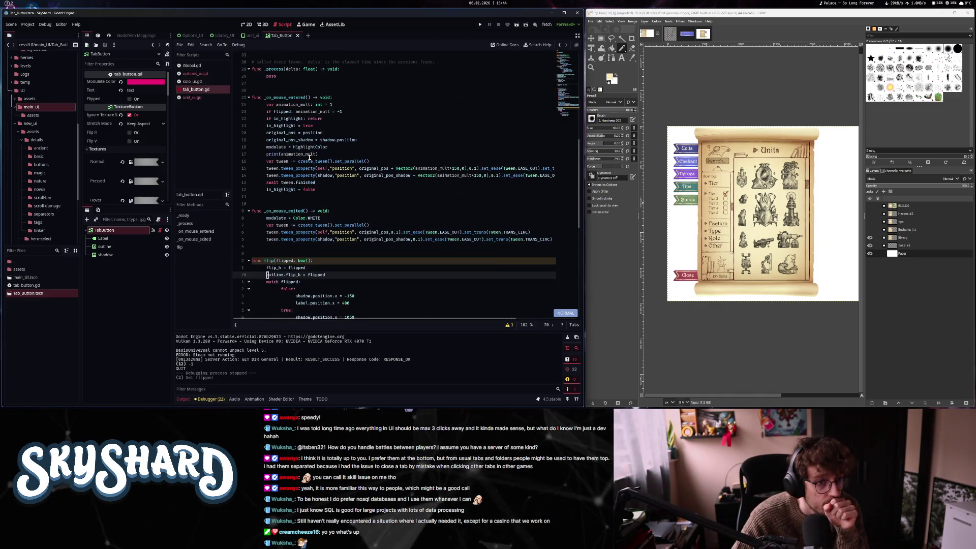
scroll(309, 157, "up", 4)
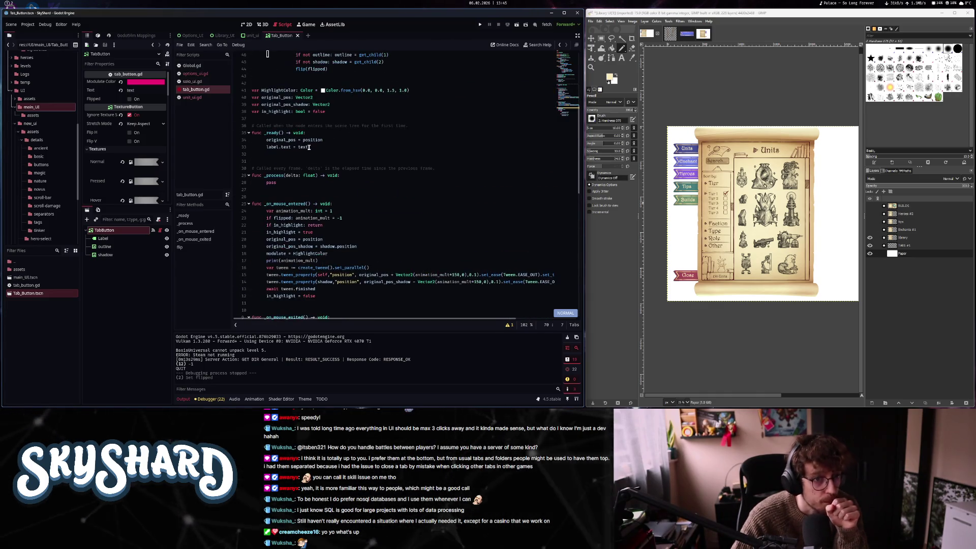
left_click(317, 146)
type("o")
type("fli")
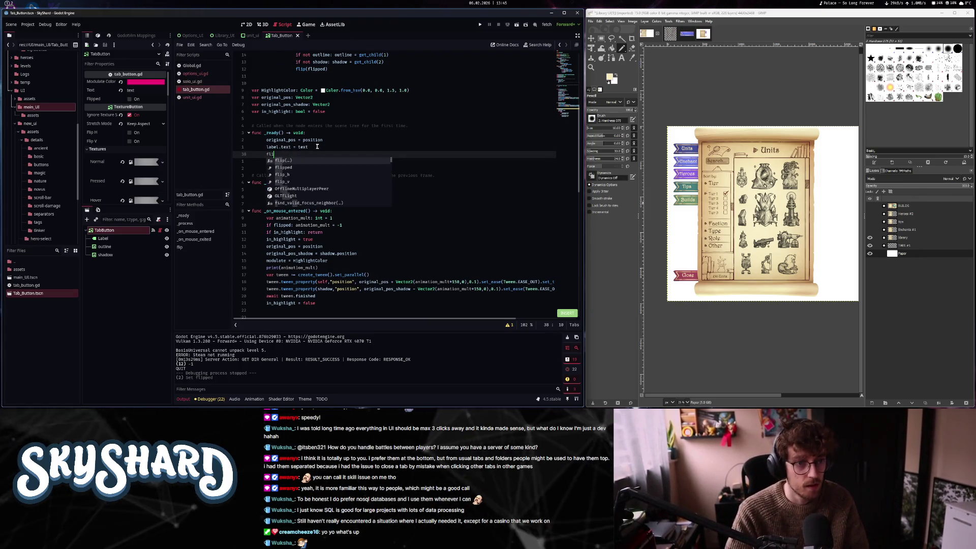
type("ped(")
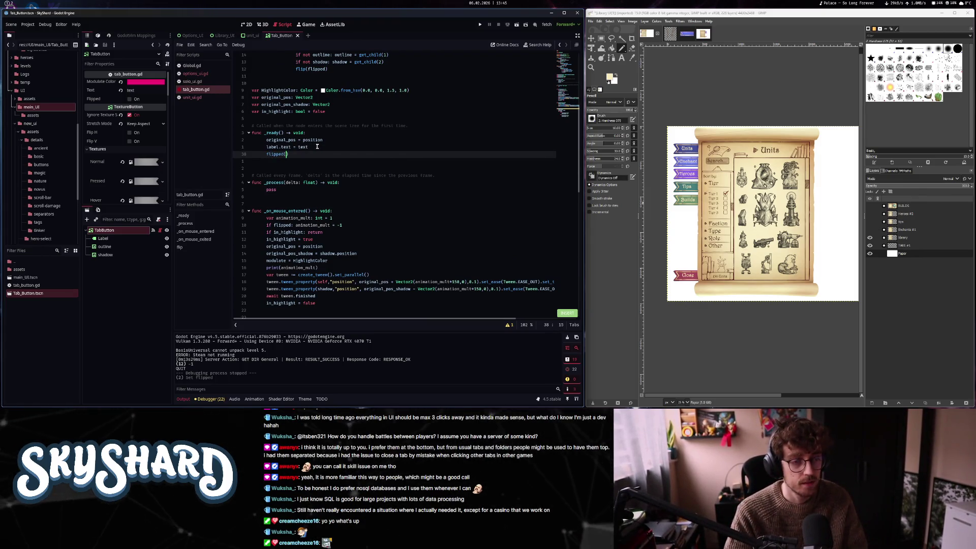
key("BackSpace")
key("g")
key("d")
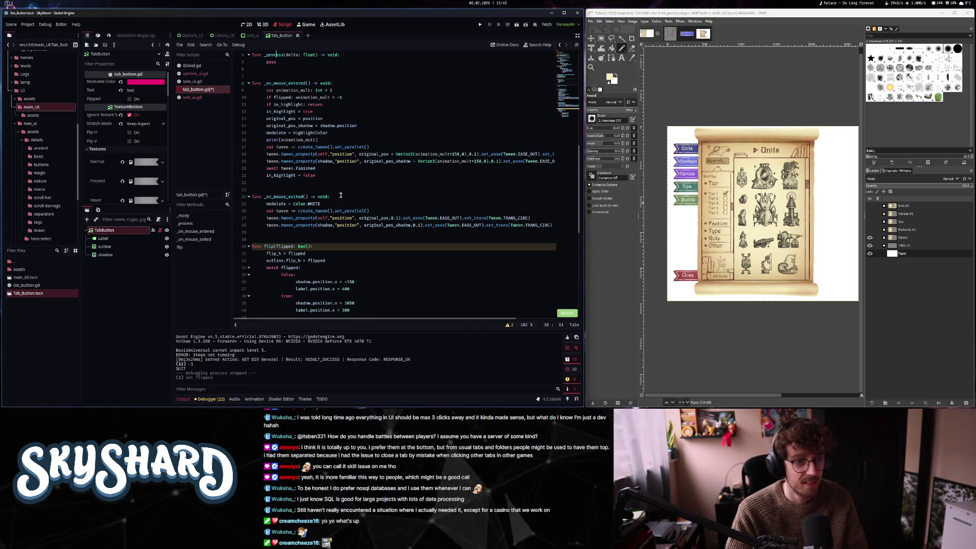
key("ctrl+o")
Complete the call as flip(flipped) on line 38 and save tab_button.gd
type("flip(flip")
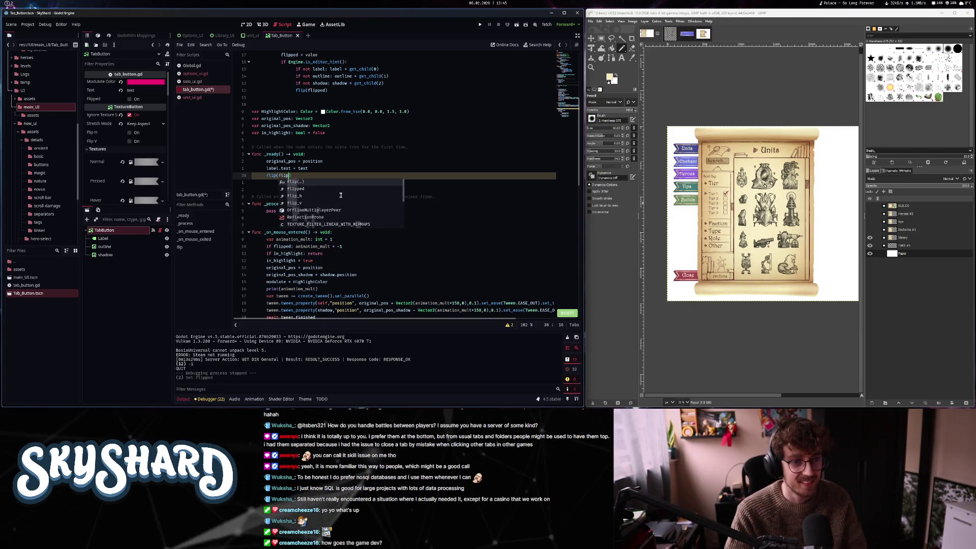
key("Down")
key("Return")
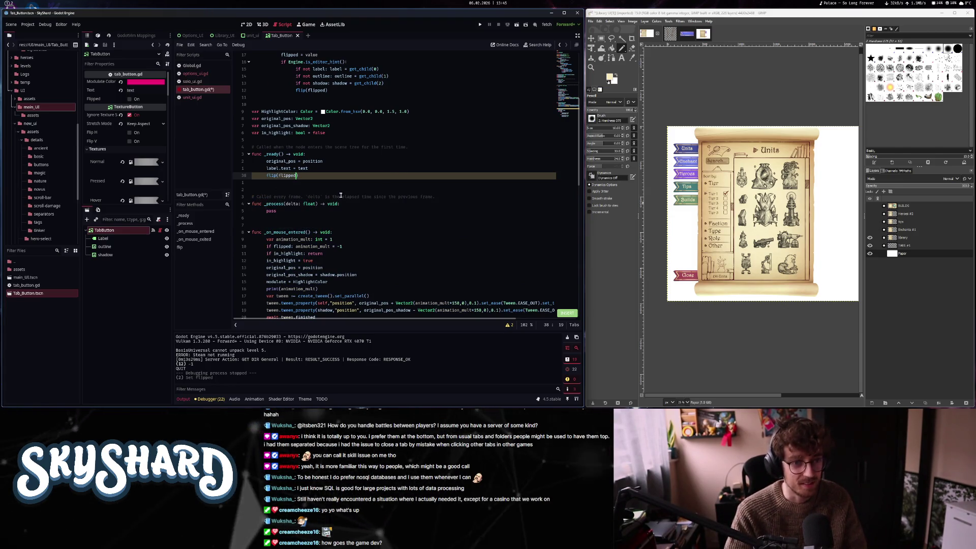
key("Escape")
key("ctrl+s")
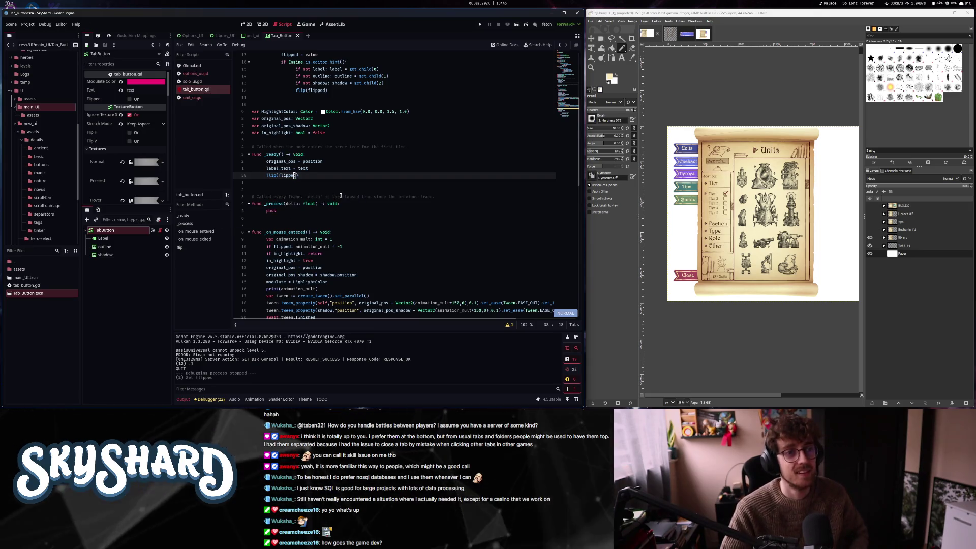
left_click(480, 25)
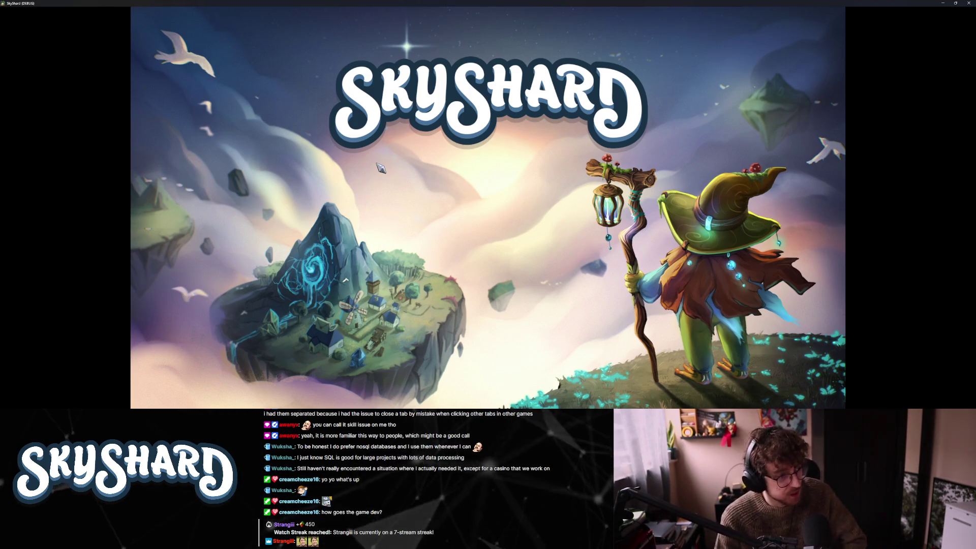
key("super+f")
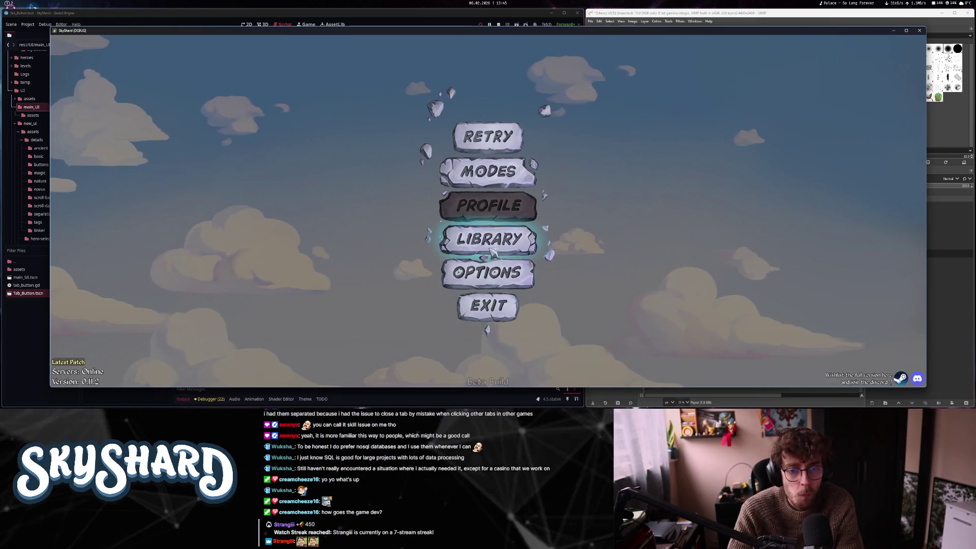
left_click(490, 249)
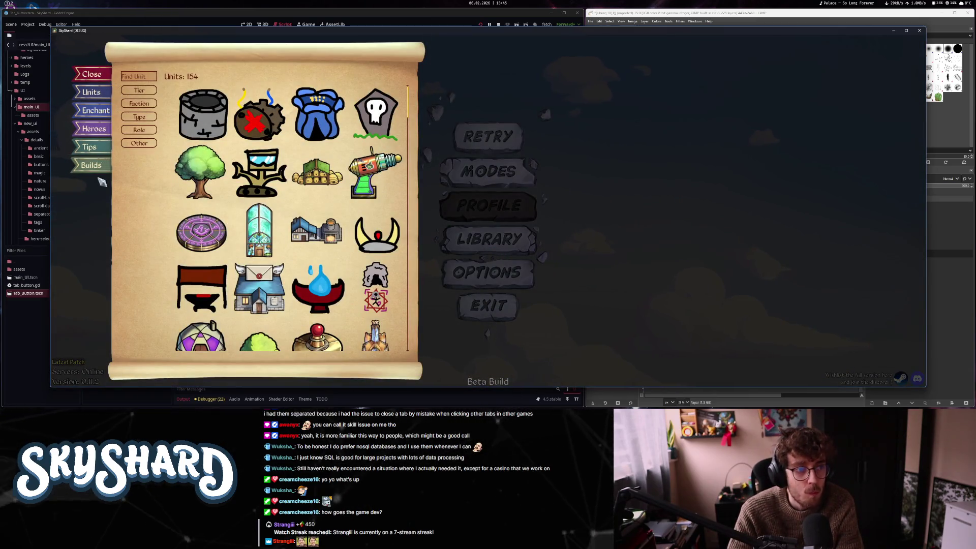
left_click(376, 112)
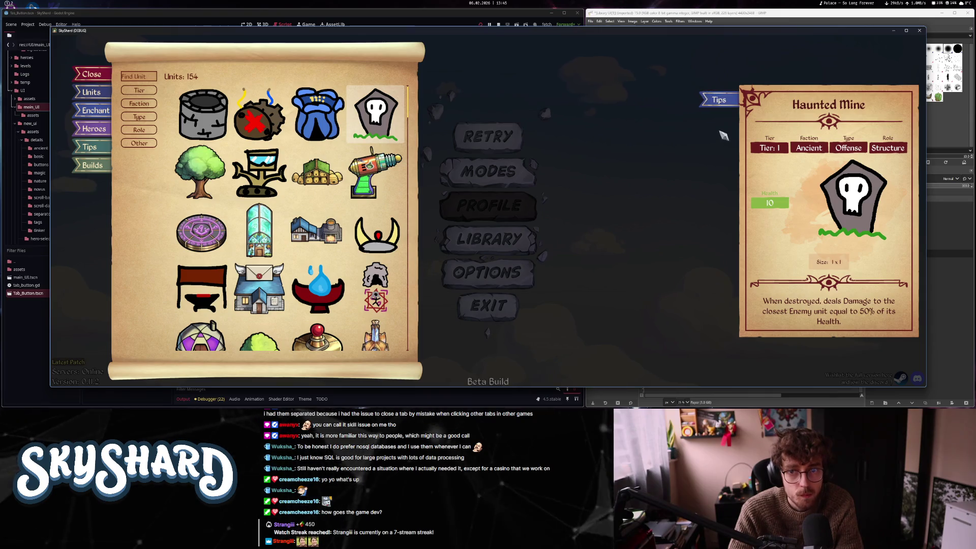
left_click(723, 100)
left_click(718, 140)
left_click(487, 305)
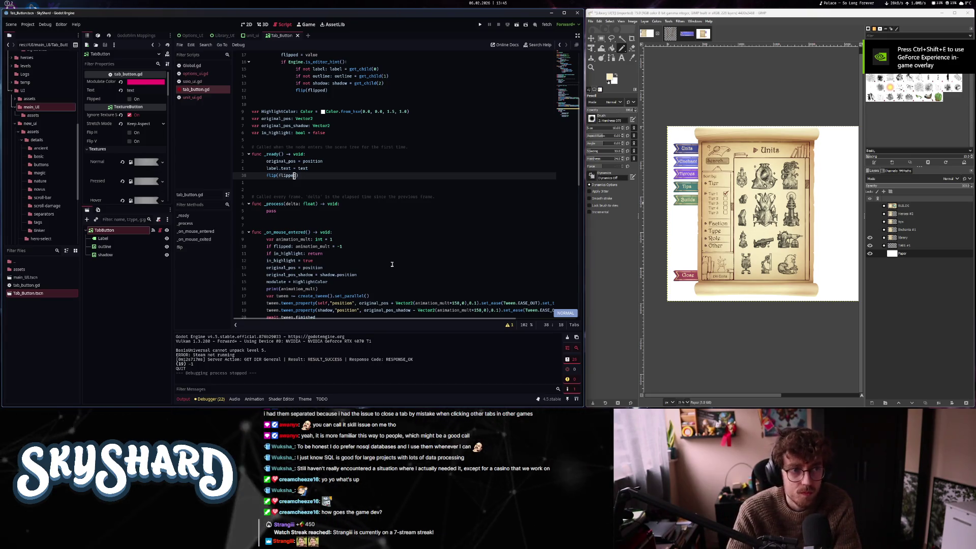
Reload tab_button.gd and show the SHADOWED_VARIABLE warning for flip()'s flipped parameter
scroll(314, 181, "down", 7)
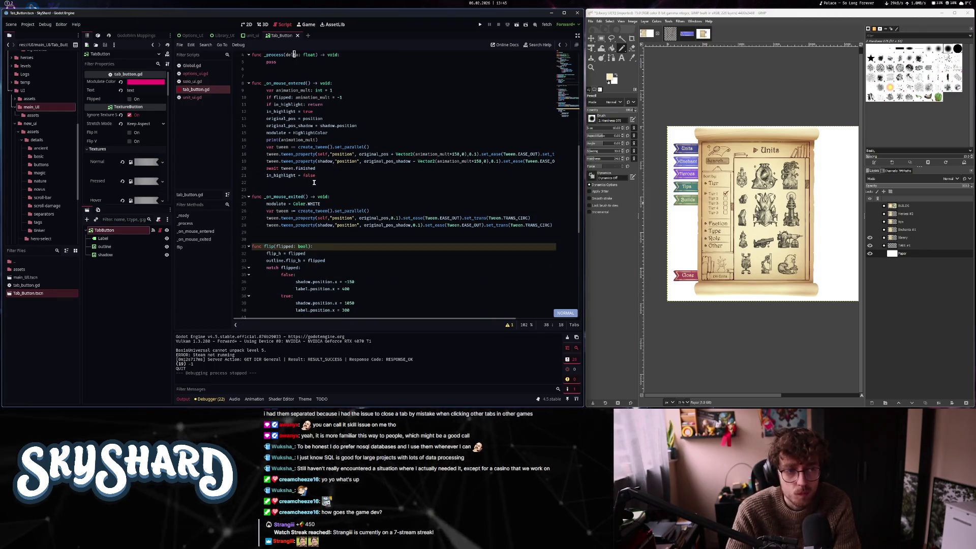
scroll(313, 179, "down", 7)
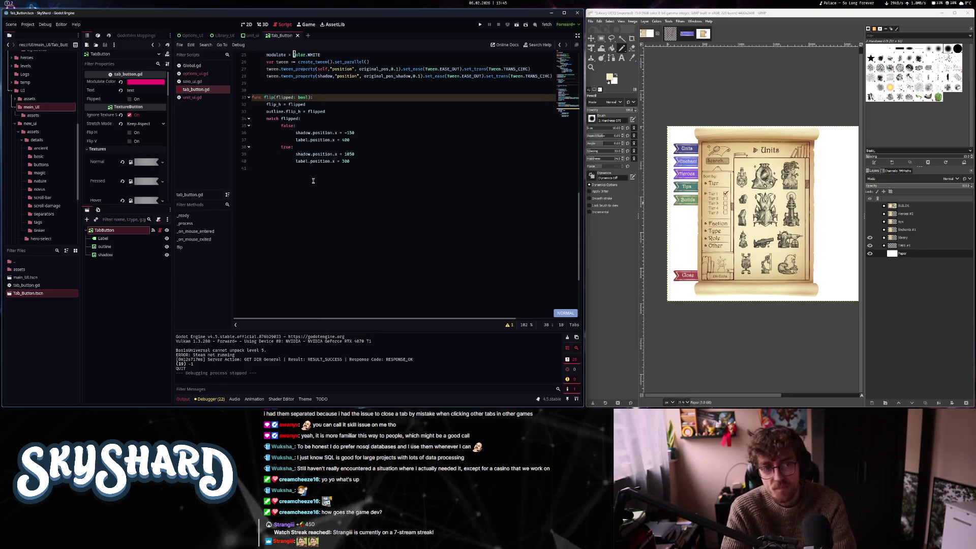
scroll(313, 180, "up", 5)
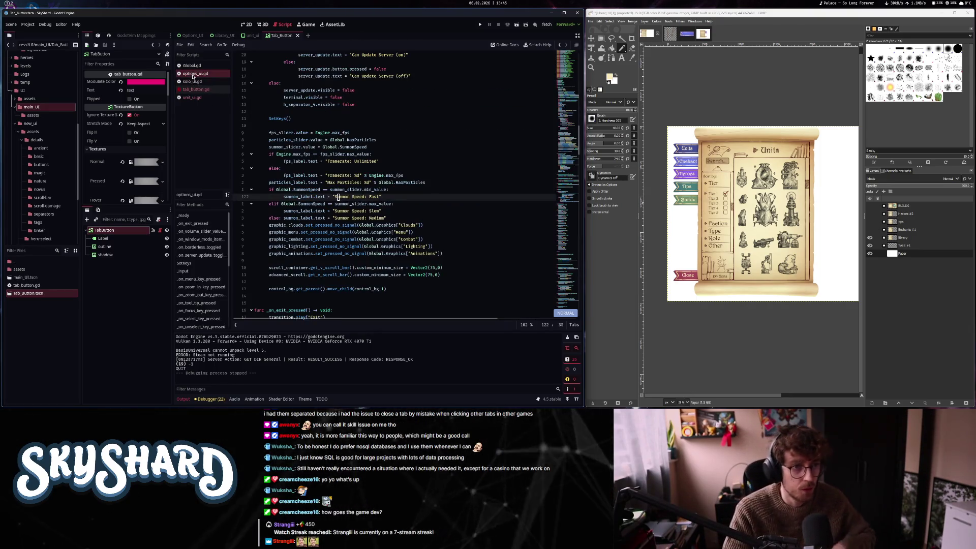
left_click(193, 74)
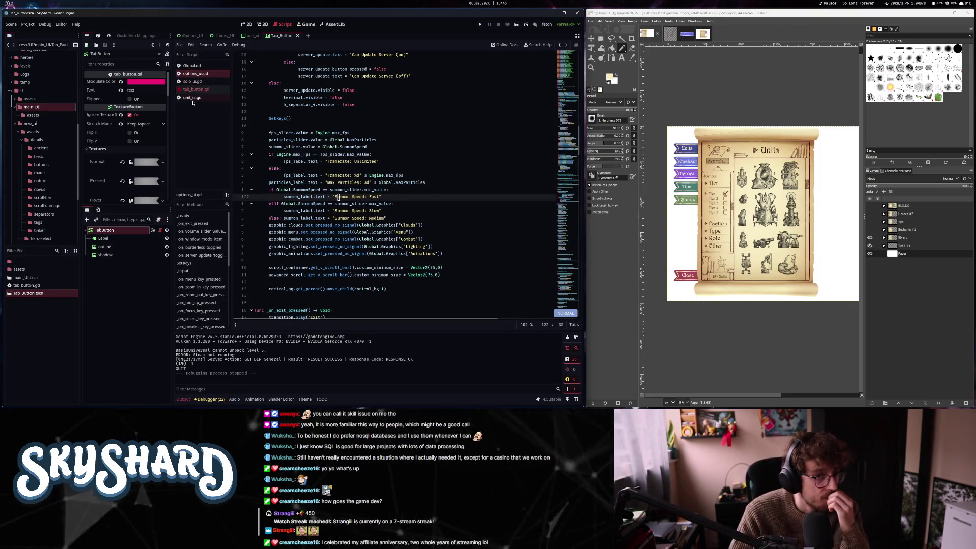
left_click(195, 91)
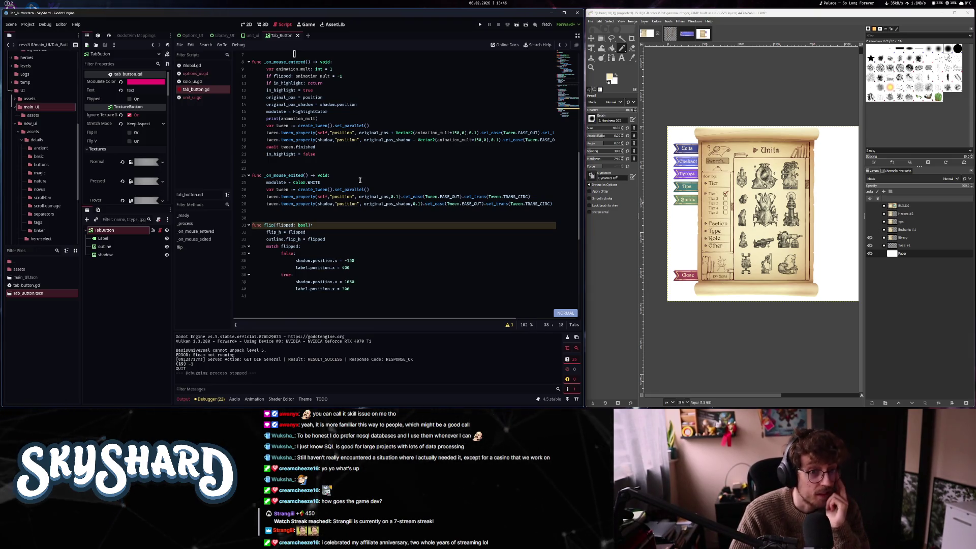
scroll(358, 182, "up", 8)
scroll(351, 185, "down", 6)
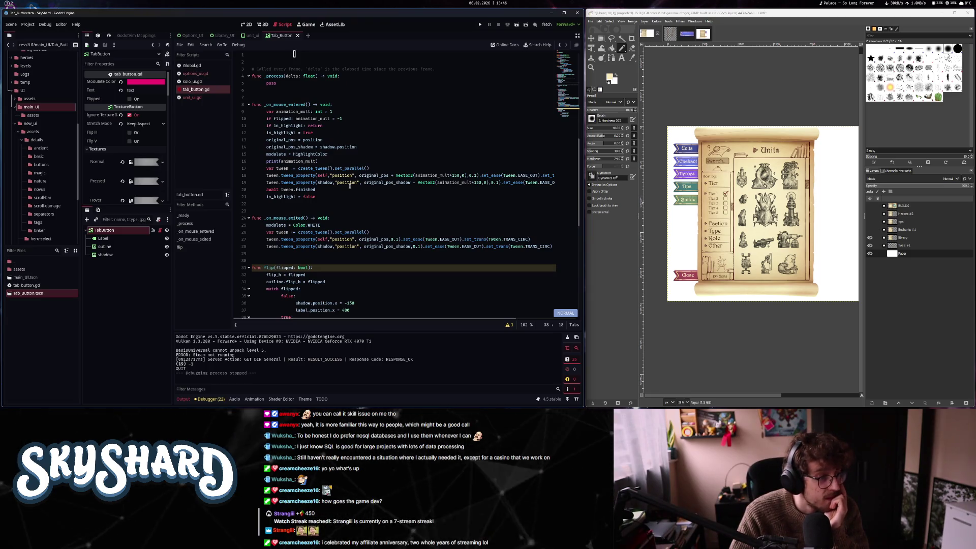
key("j")
key("j")
key("j")
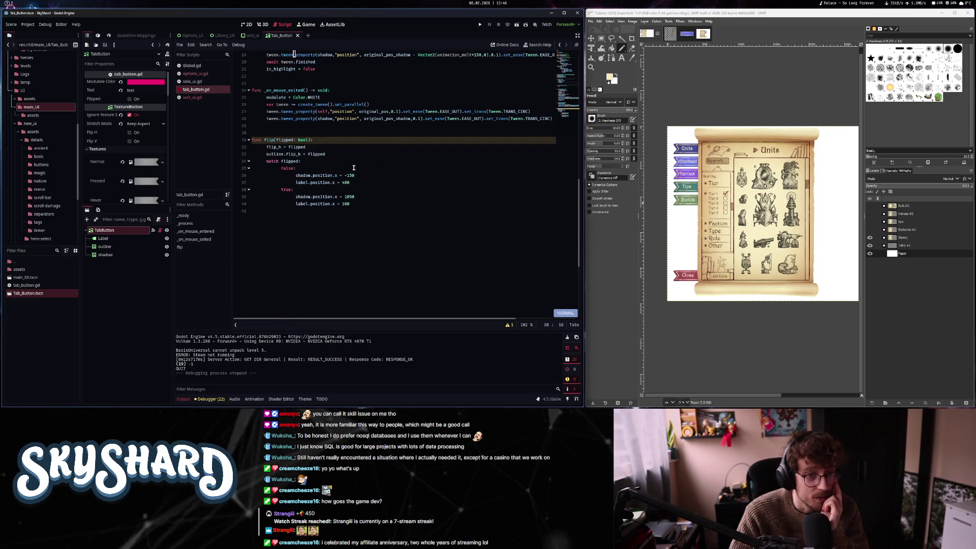
left_click(349, 197)
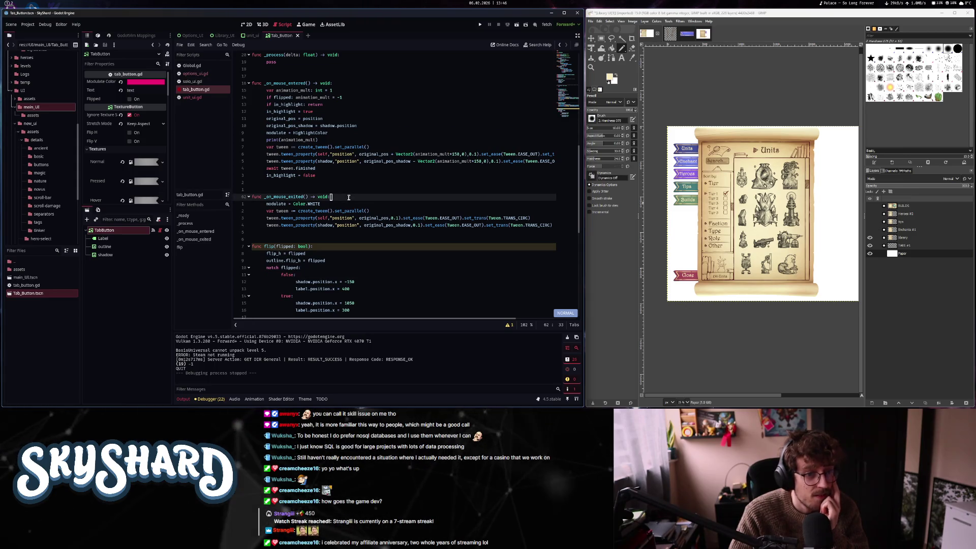
left_click(509, 325)
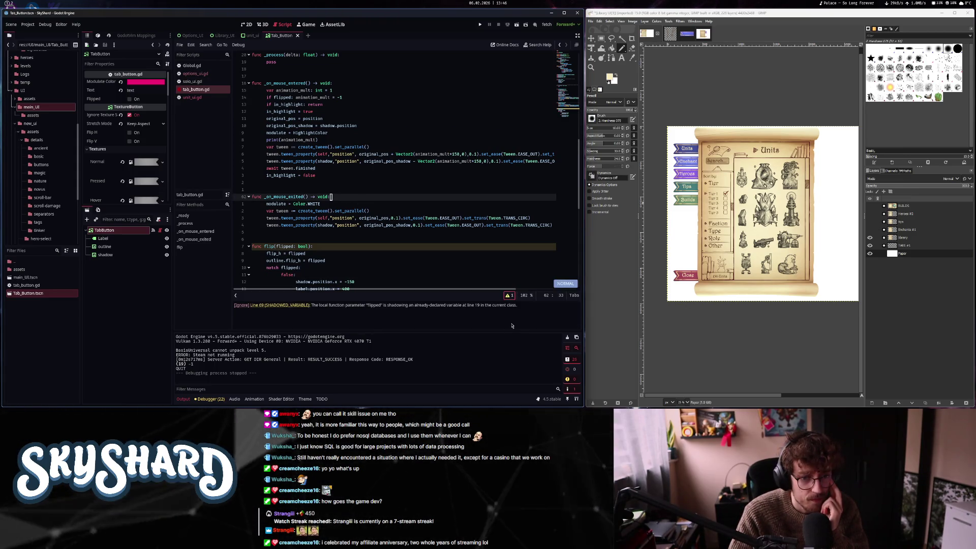
Rename flip's parameter to _flipped in its signature and body, then save tab_button.gd
left_click(509, 297)
left_click(277, 245)
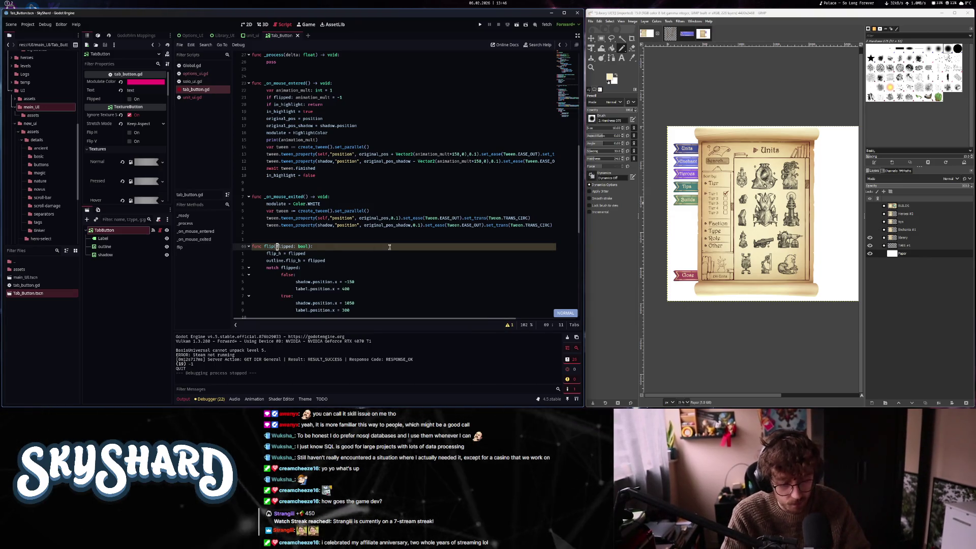
type("_")
key("Escape")
key("j")
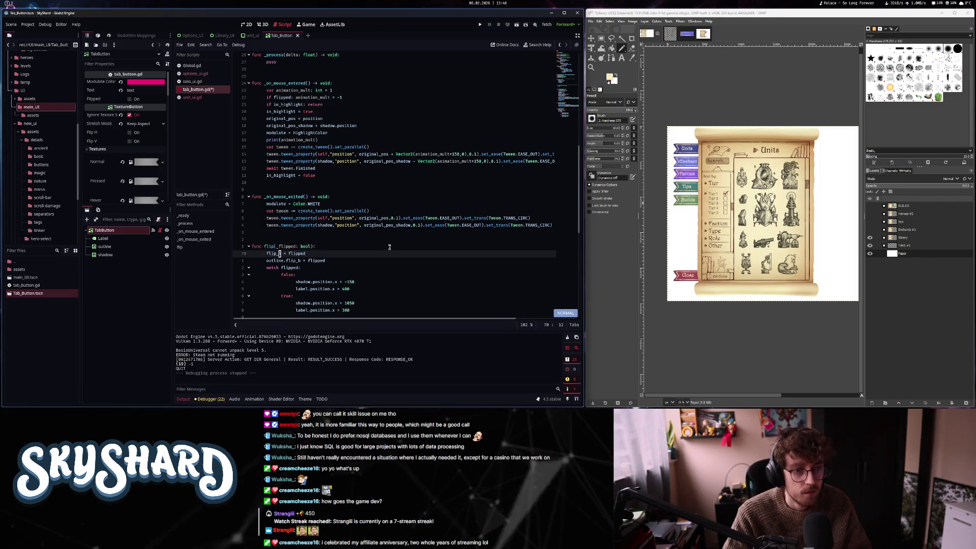
type("_")
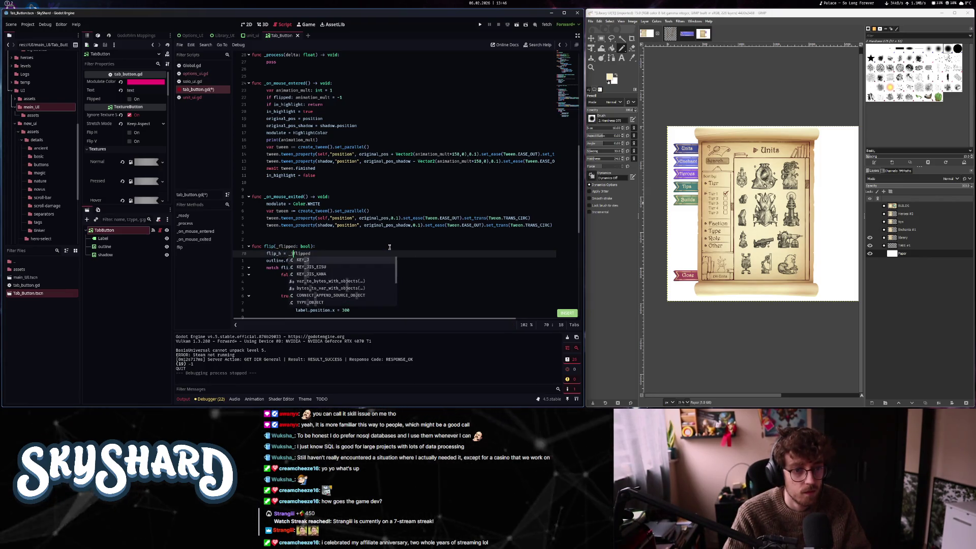
type("j")
key("w")
key("w")
key("w")
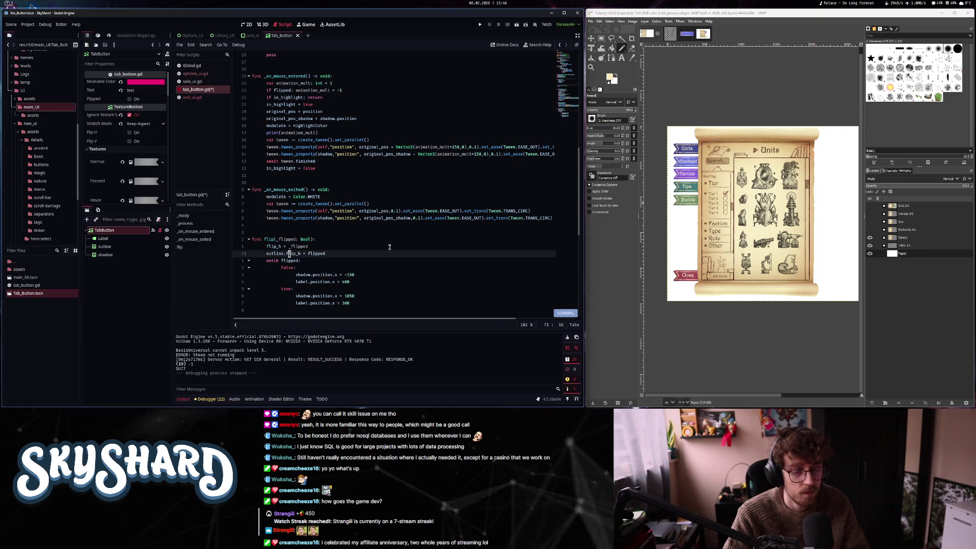
type("_")
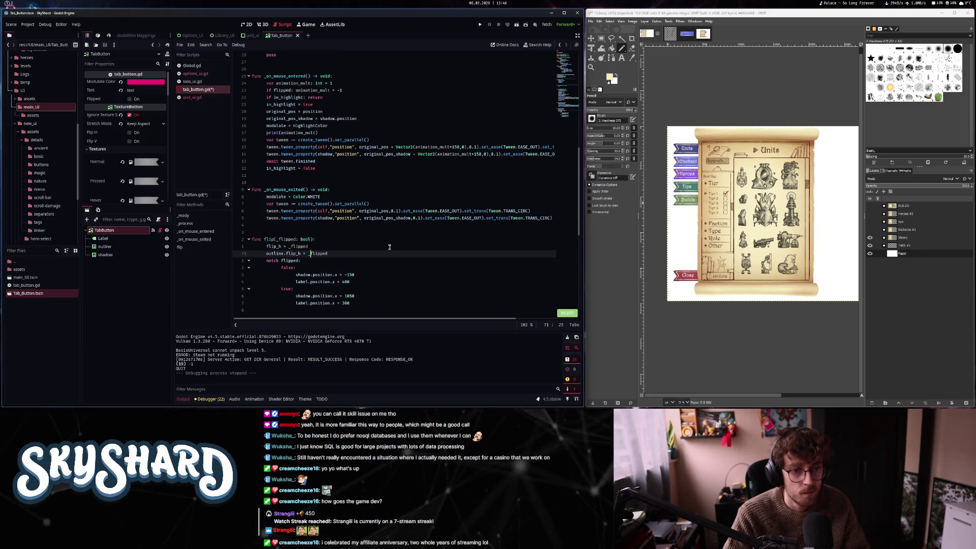
type("j")
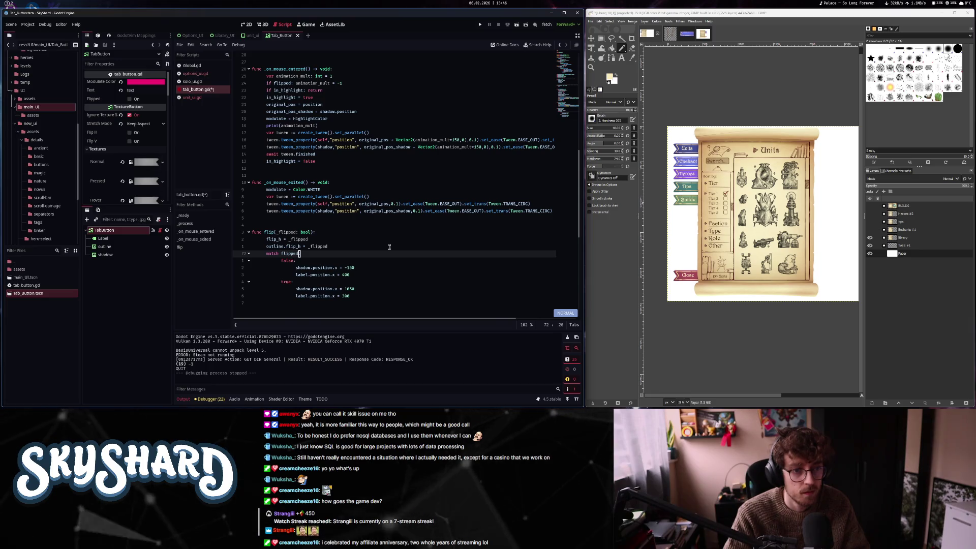
type("b")
type("i")
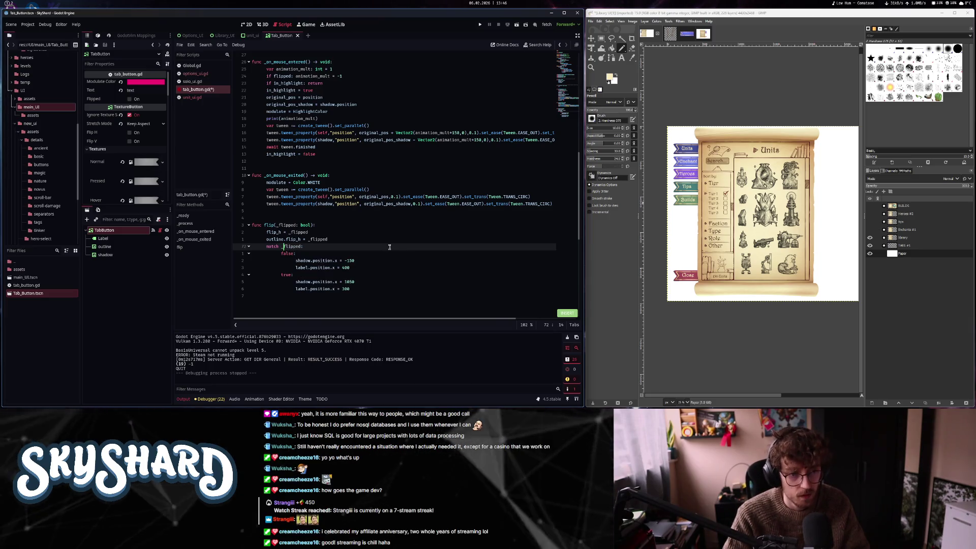
key("ctrl+s")
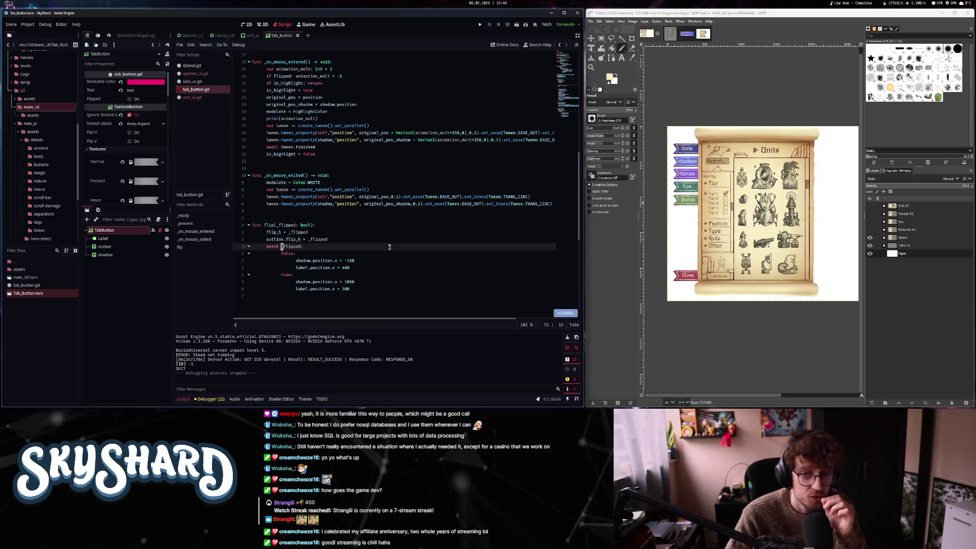
Move back up through the script toward the _ready function
key("k")
key("k")
key("k")
key("k")
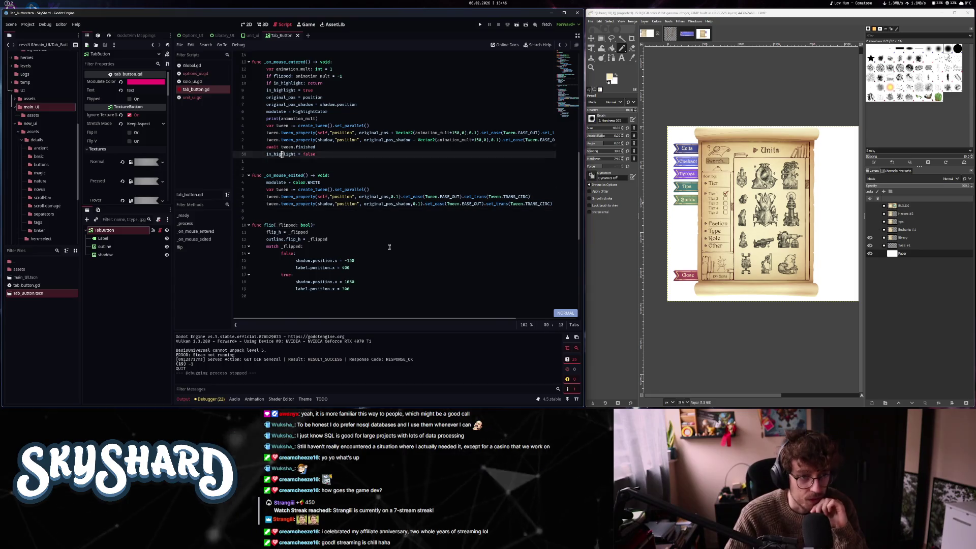
key("j")
key("j")
key("j")
key("k")
key("k")
key("k")
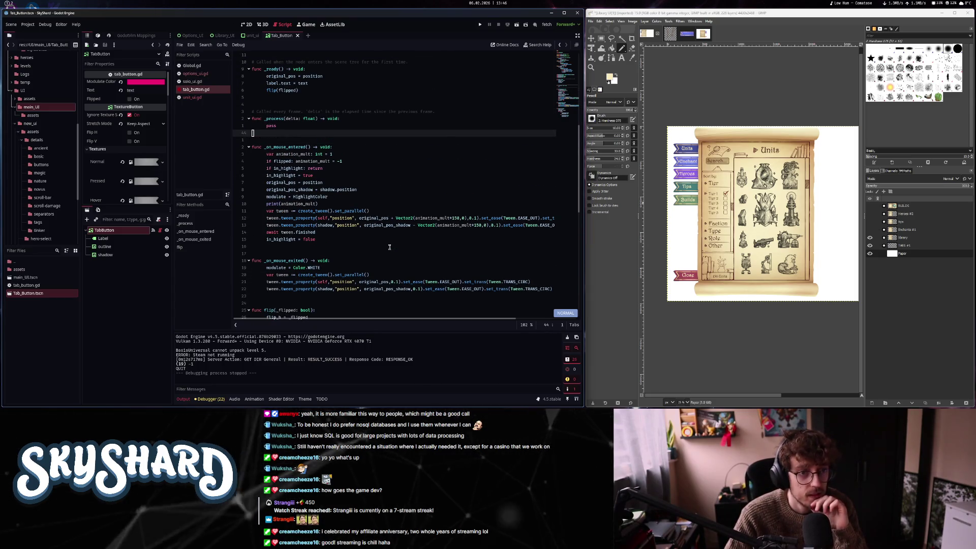
key("k")
key("k")
key("k")
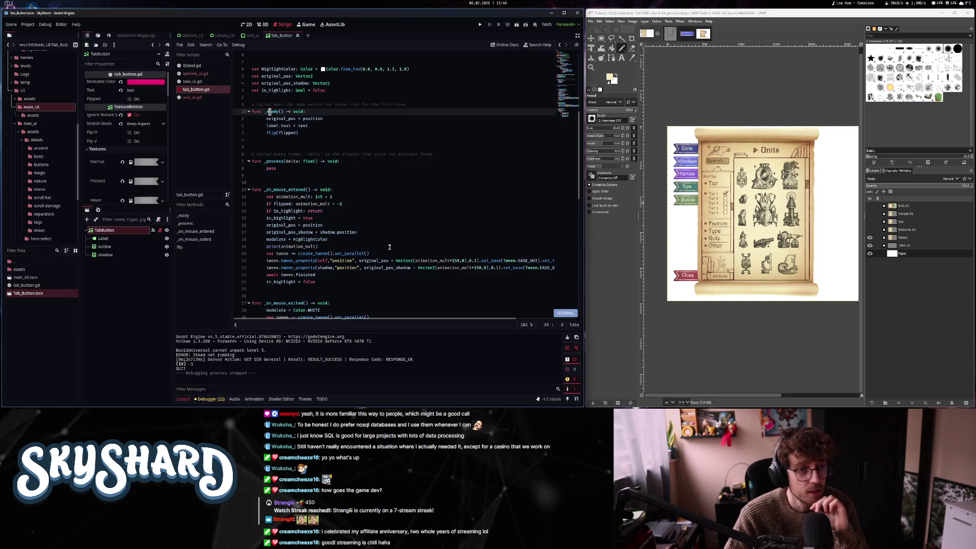
key("l")
key("l")
key("l")
key("j")
key("j")
key("j")
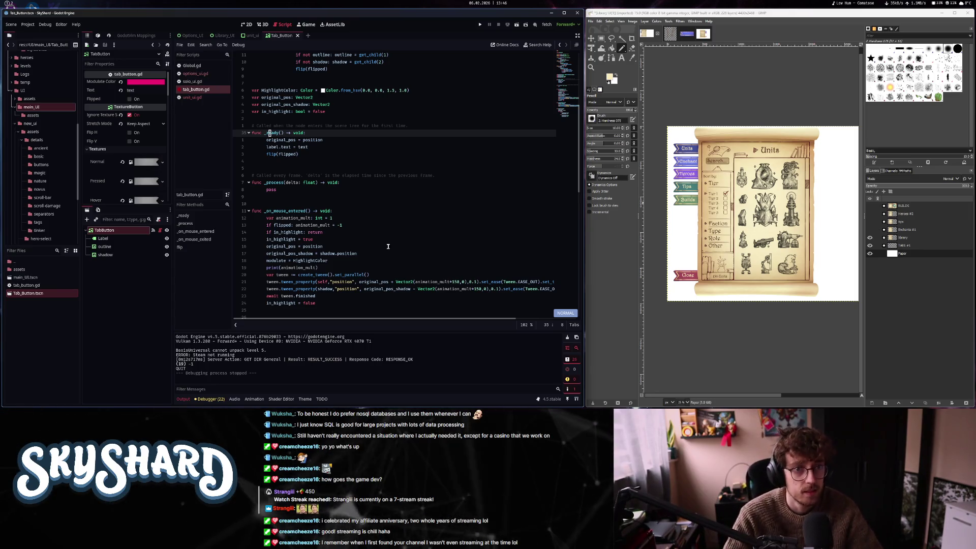
scroll(390, 247, "up", 7)
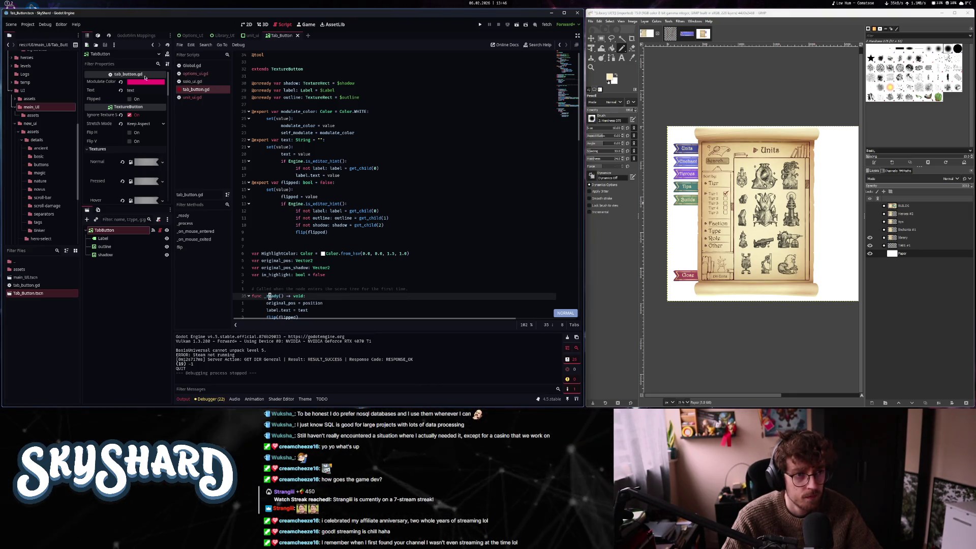
Open the solo_ui.gd script and look through it
left_click(198, 74)
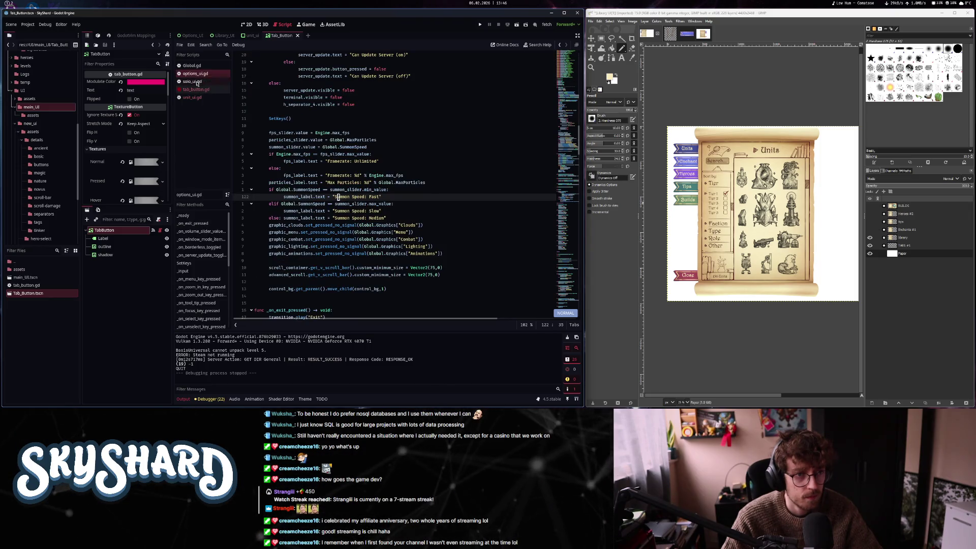
left_click(198, 82)
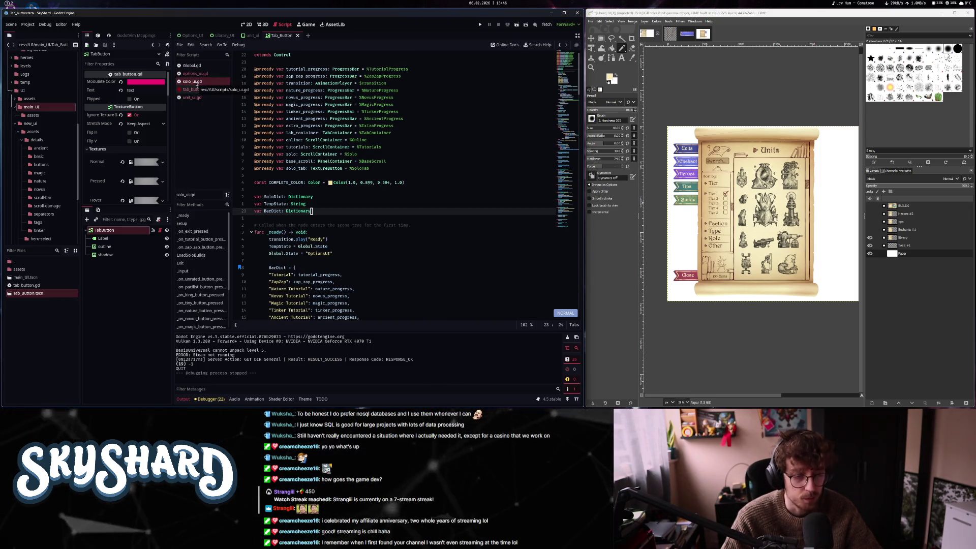
scroll(427, 262, "down", 10)
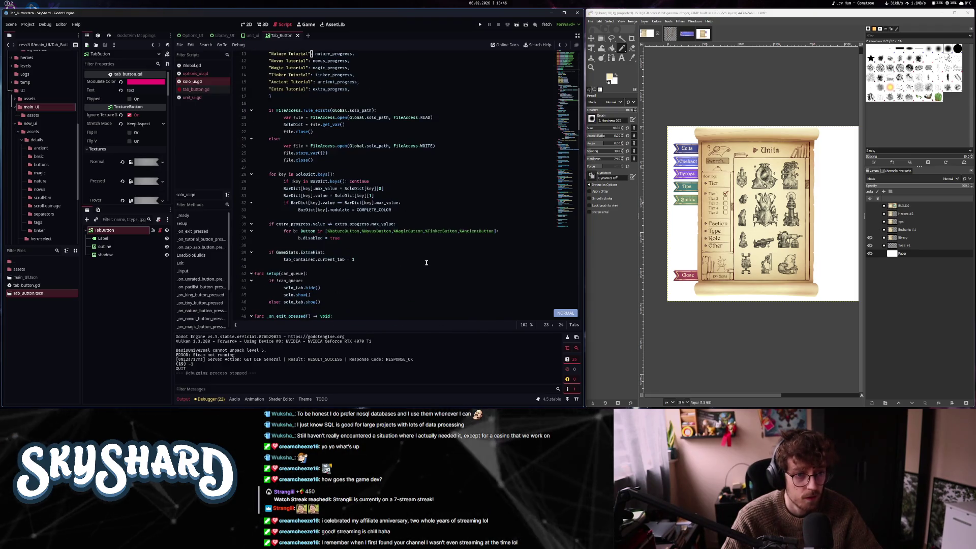
scroll(427, 263, "up", 7)
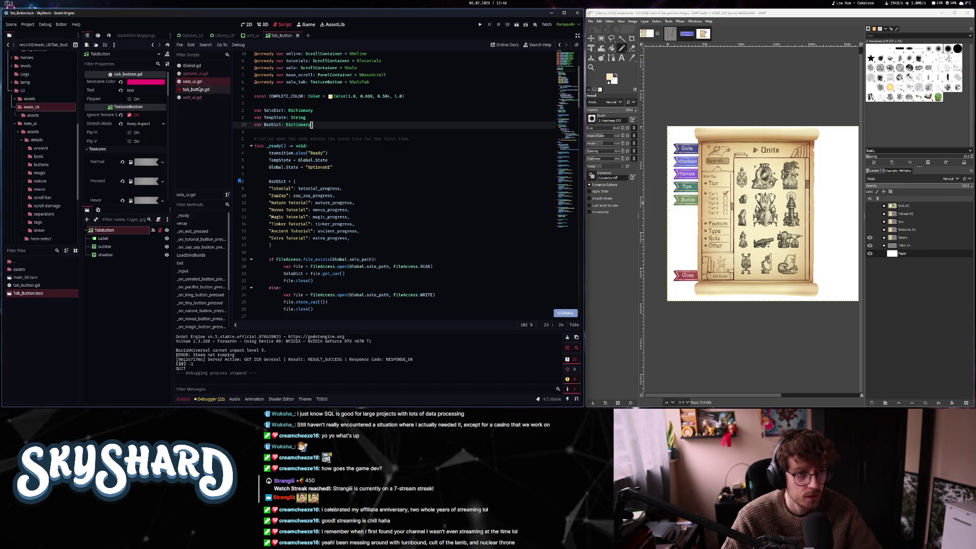
Open library_ui.gd from the Library_UI scene and review _input's unit_ui visibility and rect check
left_click(222, 36)
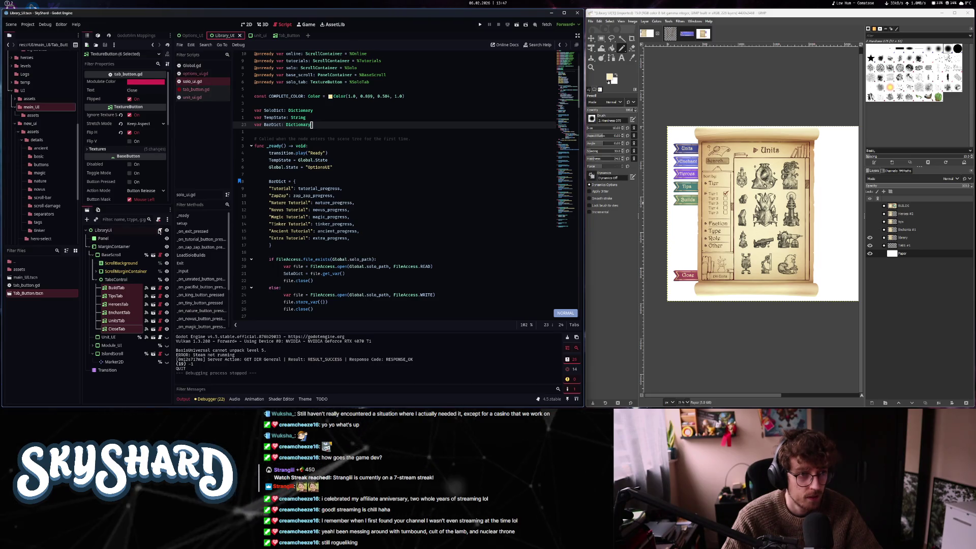
left_click(159, 230)
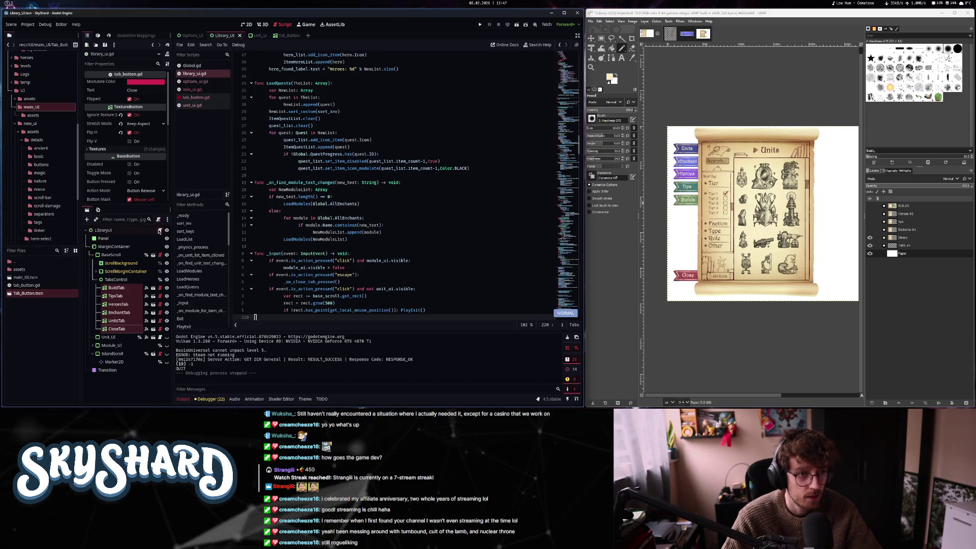
left_click(365, 217)
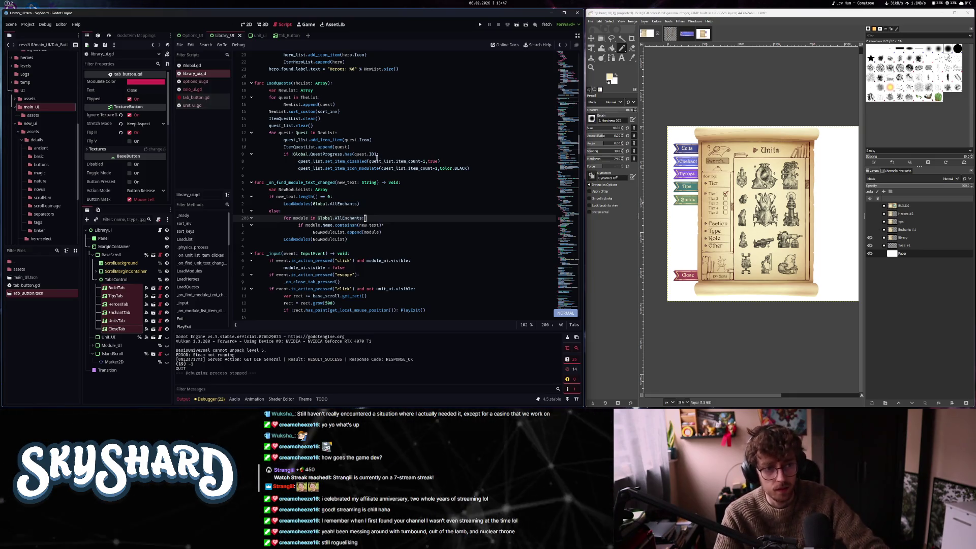
left_click(192, 303)
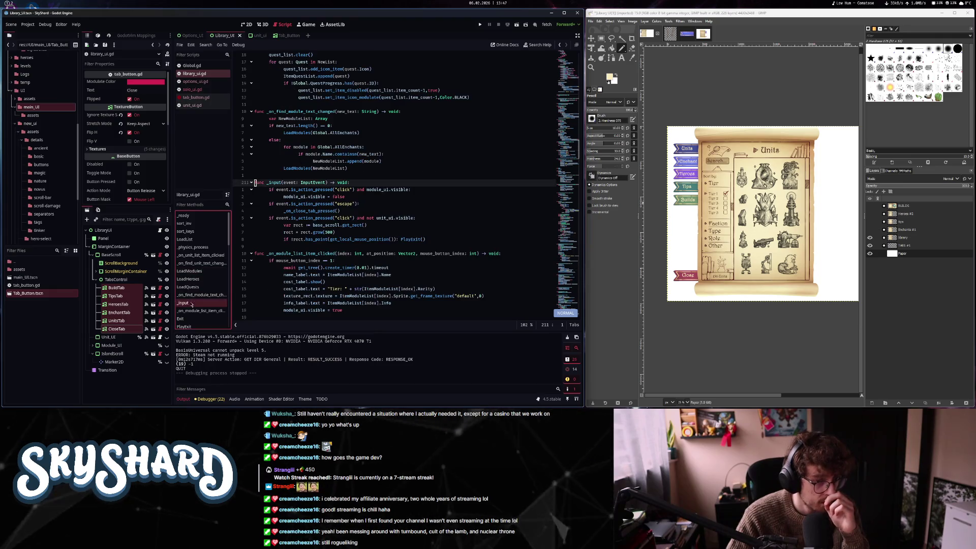
left_click(472, 218)
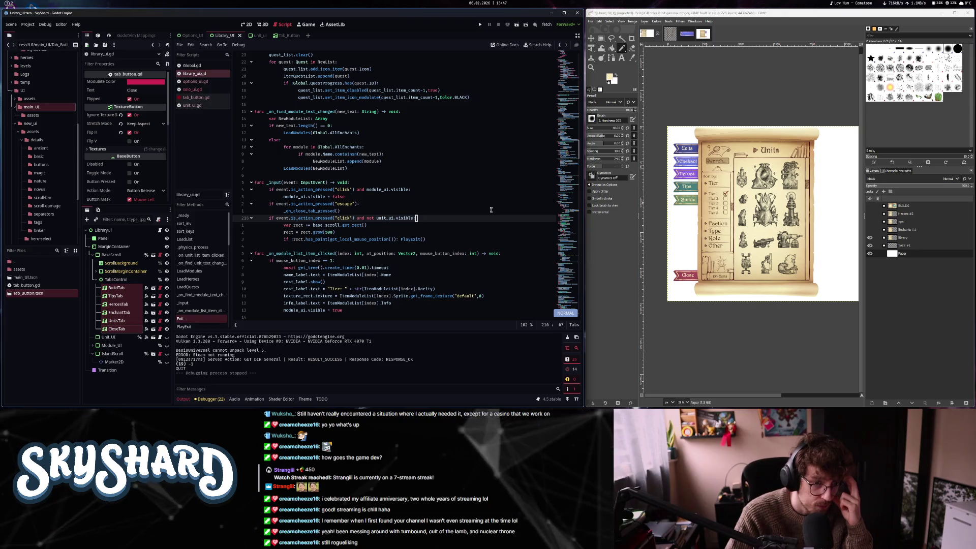
key("j")
key("j")
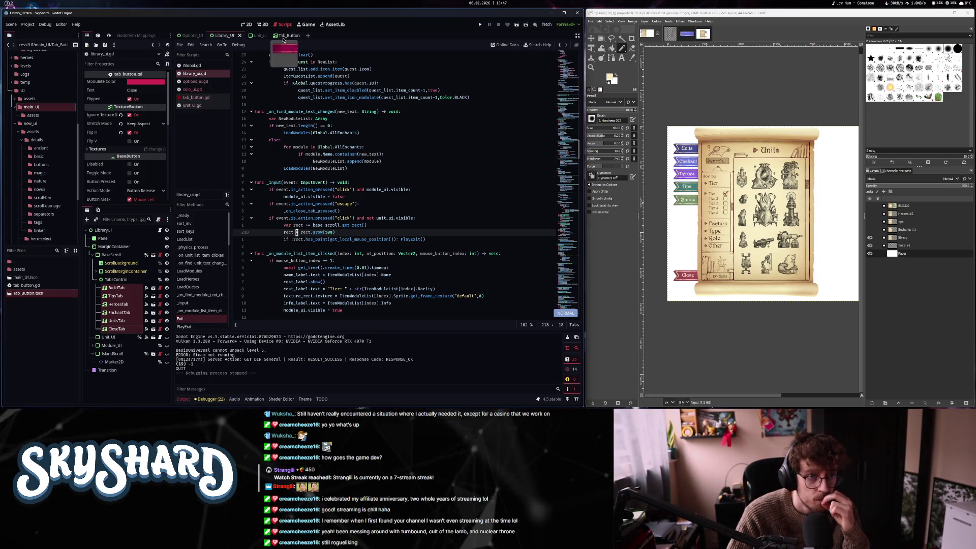
left_click(255, 36)
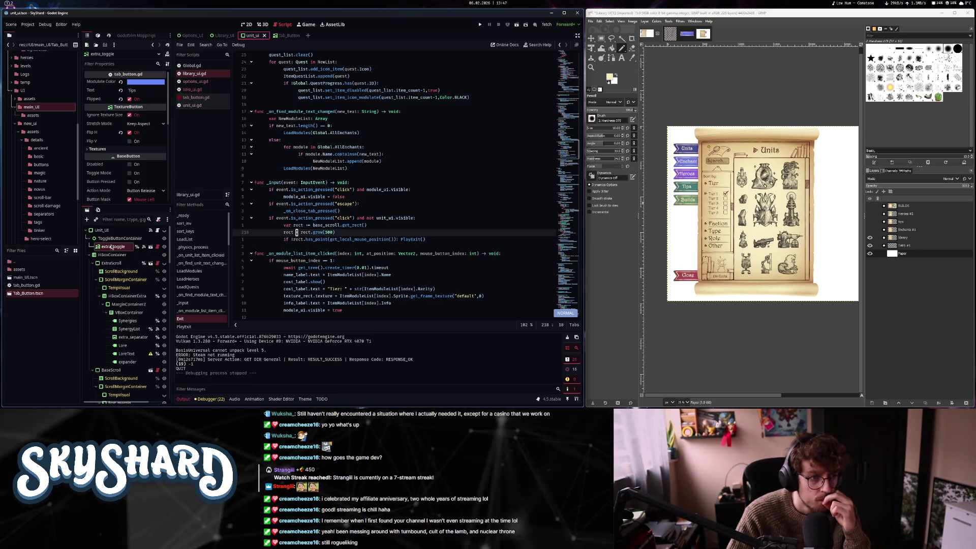
Scroll extra_toggle's Inspector past Button Mask and collapse the Mouse section
scroll(102, 158, "down", 2)
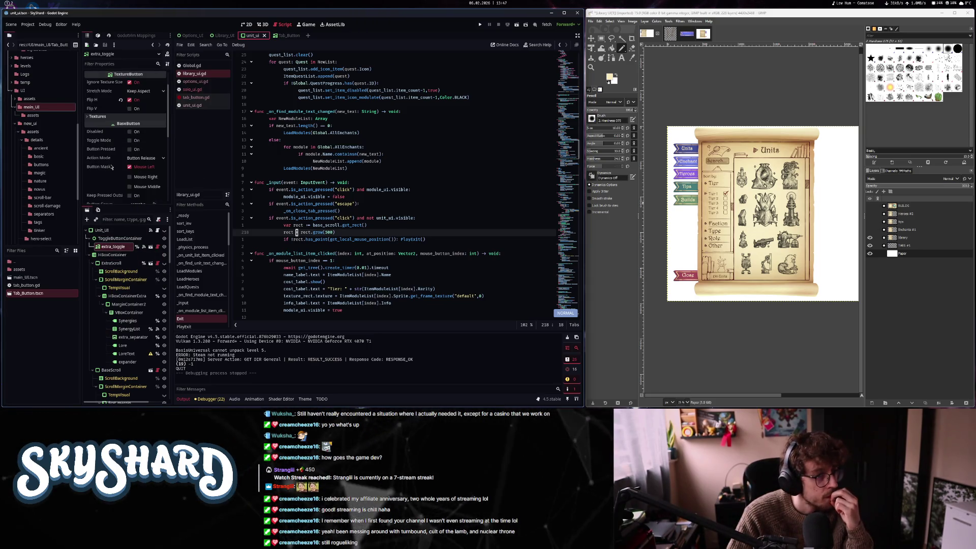
scroll(111, 167, "down", 5)
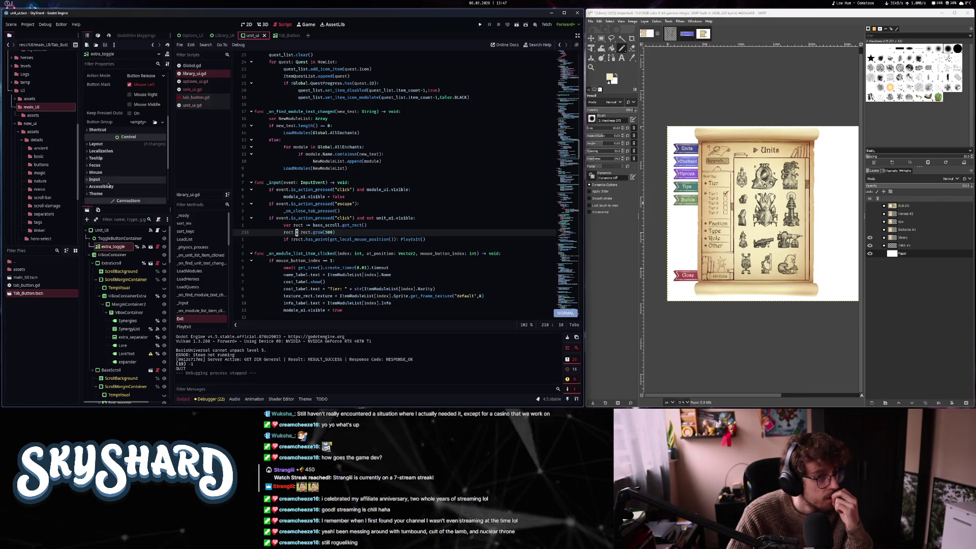
left_click(109, 173)
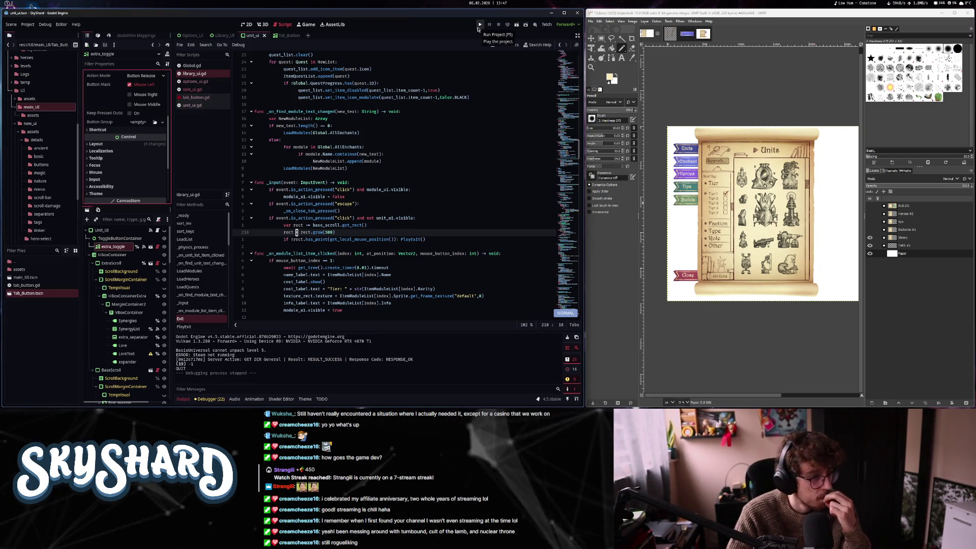
left_click(478, 29)
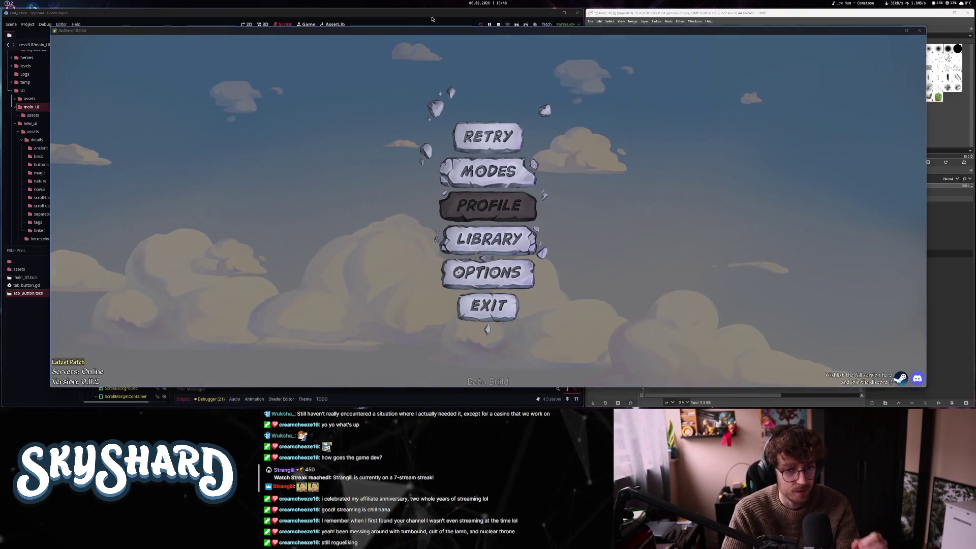
key("F8")
key("F5")
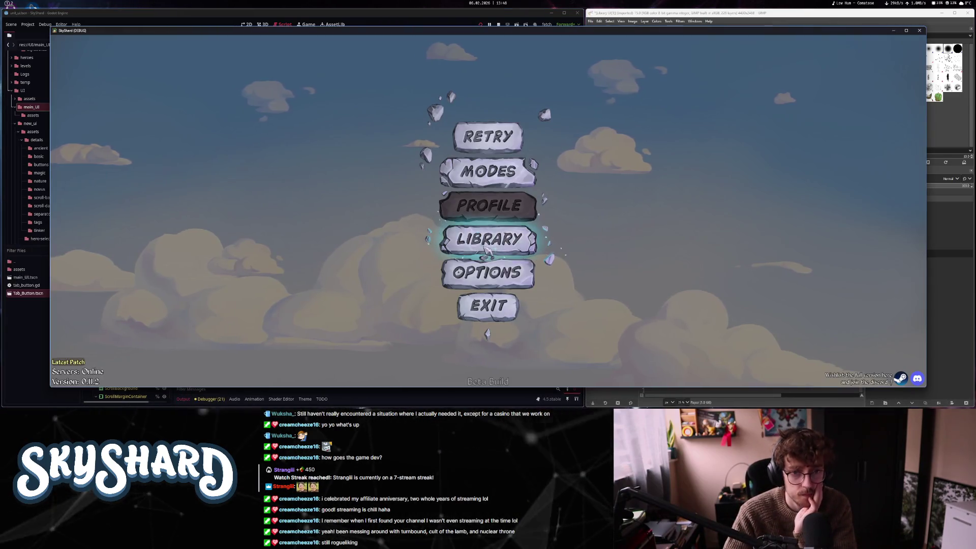
left_click(482, 255)
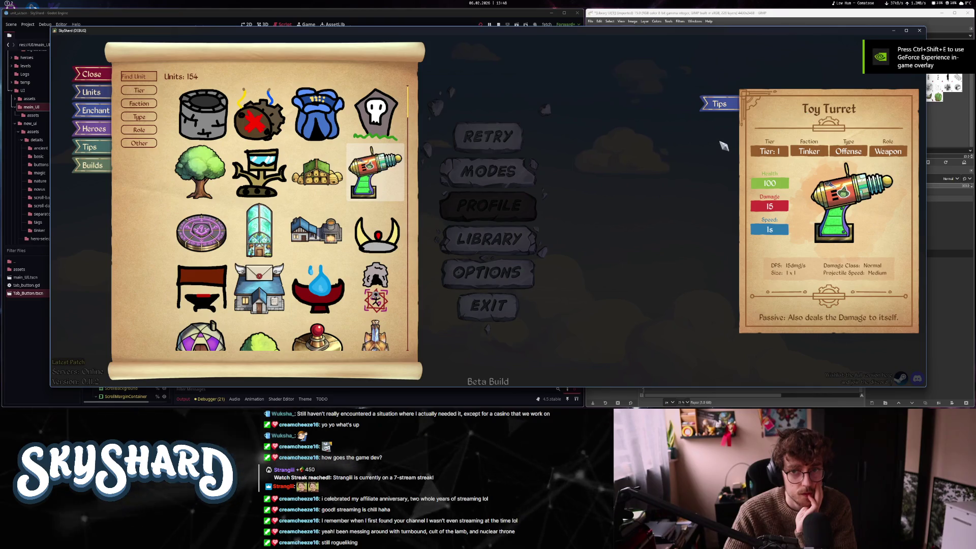
left_click(671, 148)
left_click(505, 240)
mouse_move(387, 173)
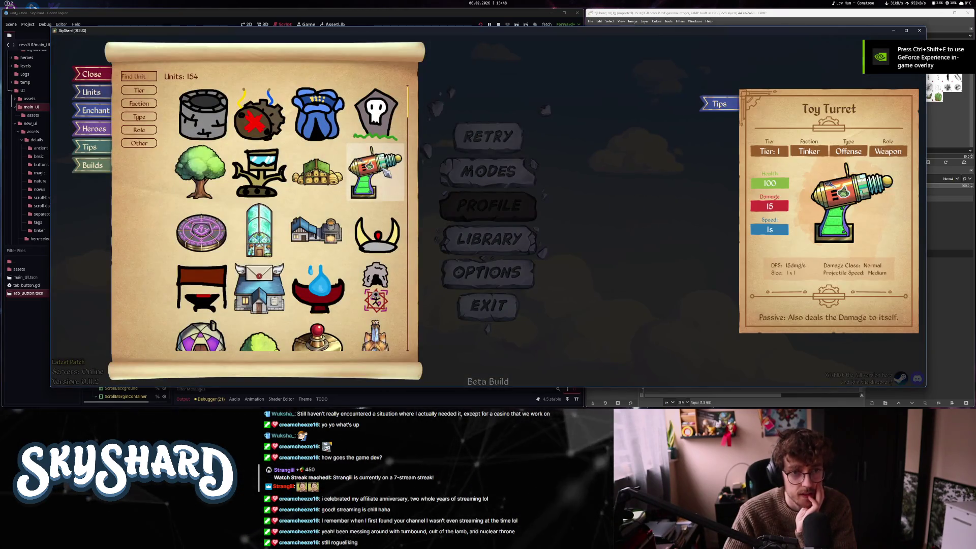
left_click(724, 108)
left_click(488, 239)
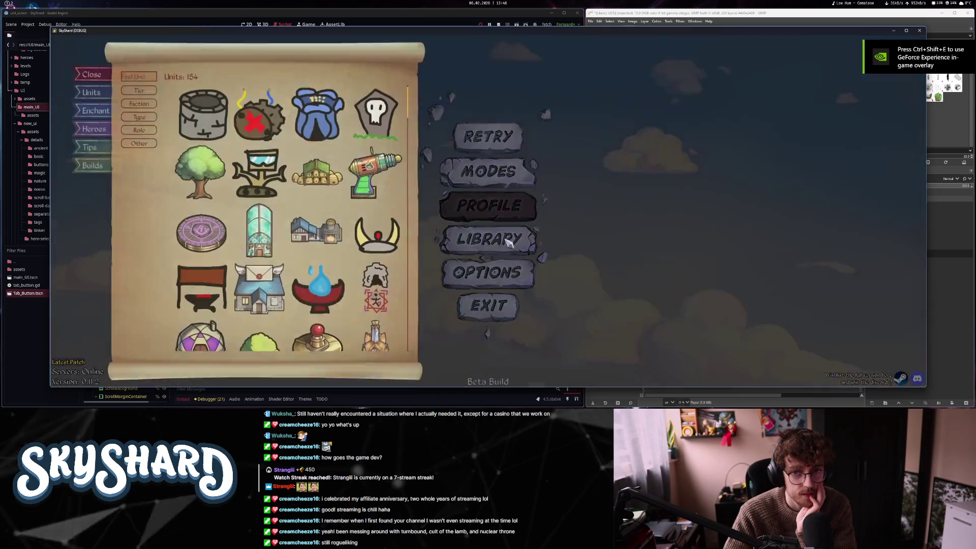
mouse_move(384, 229)
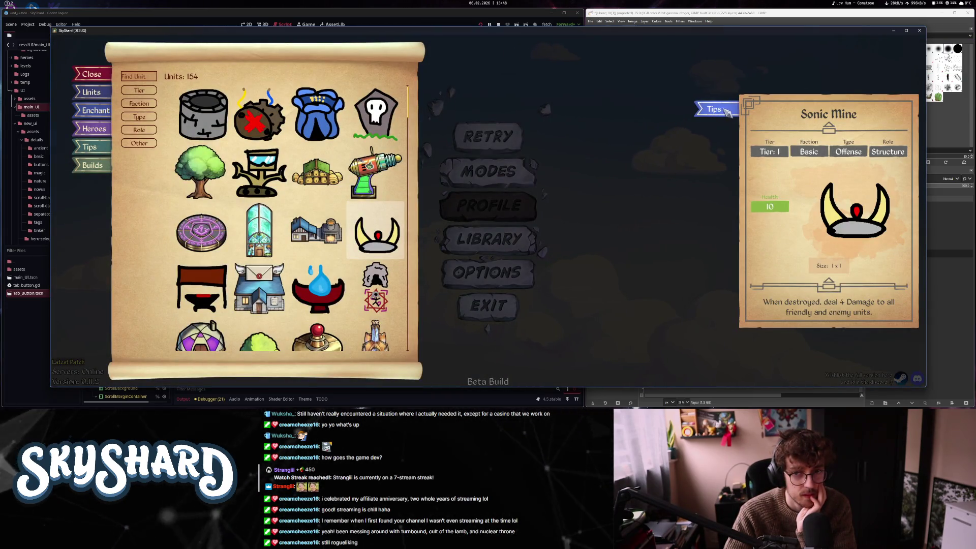
key("Escape")
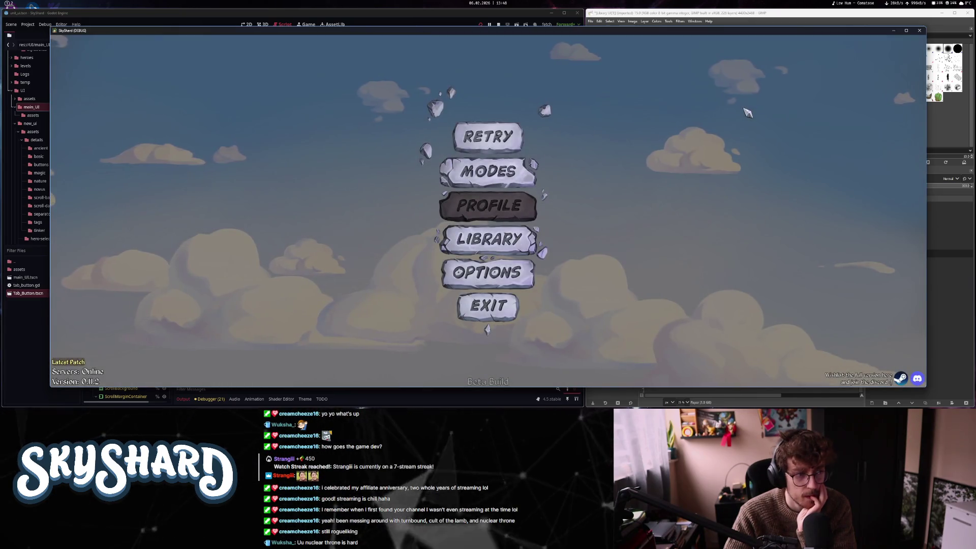
left_click(525, 248)
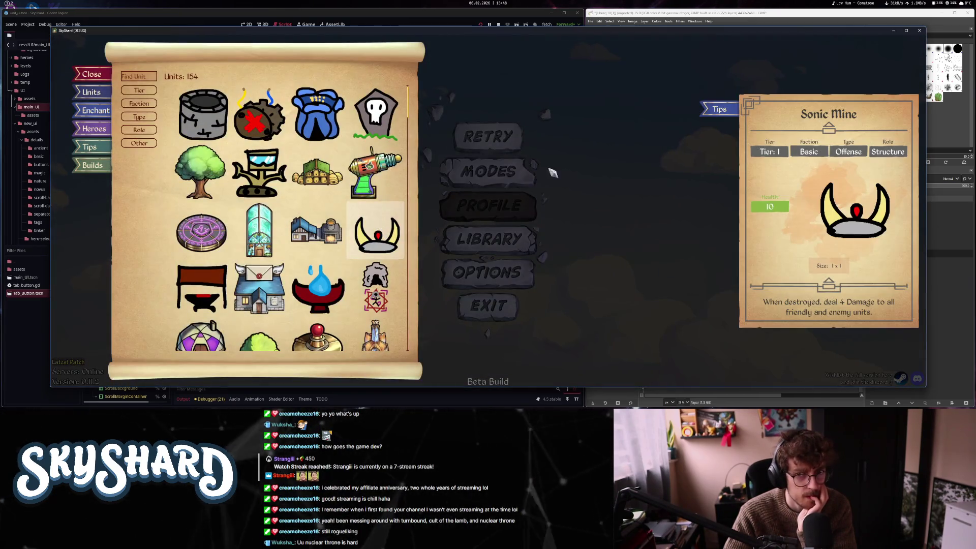
key("Escape")
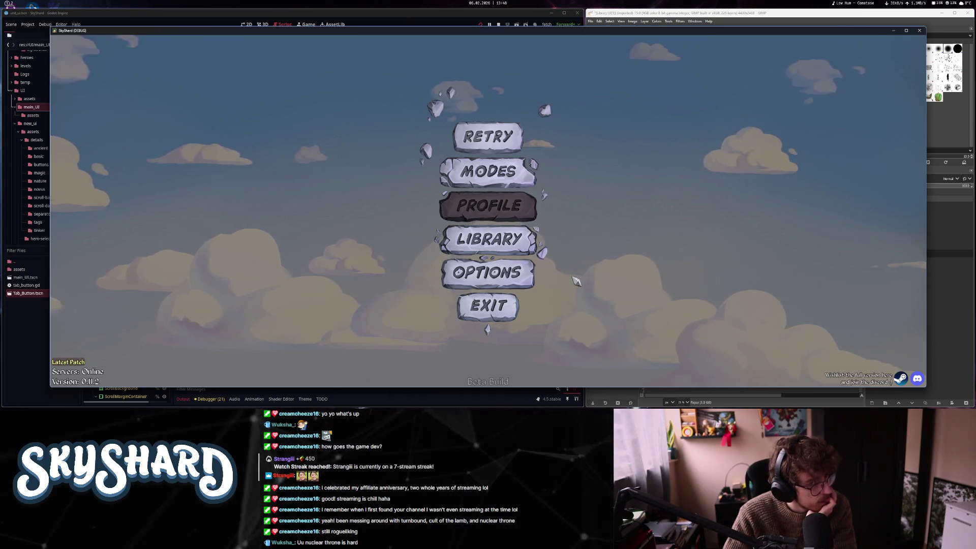
left_click(488, 306)
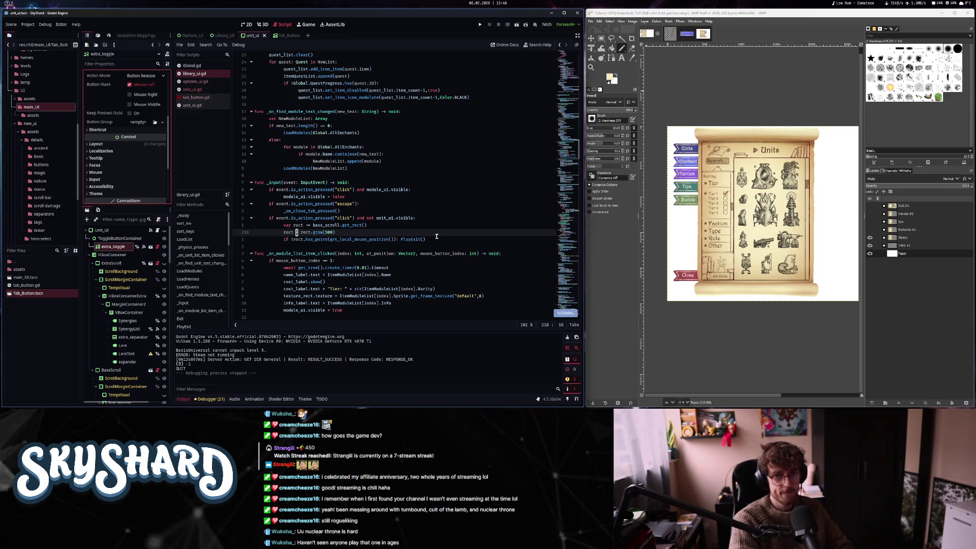
Relaunch the game, quit from its main menu, and set a Global.gd value to true
left_click(481, 25)
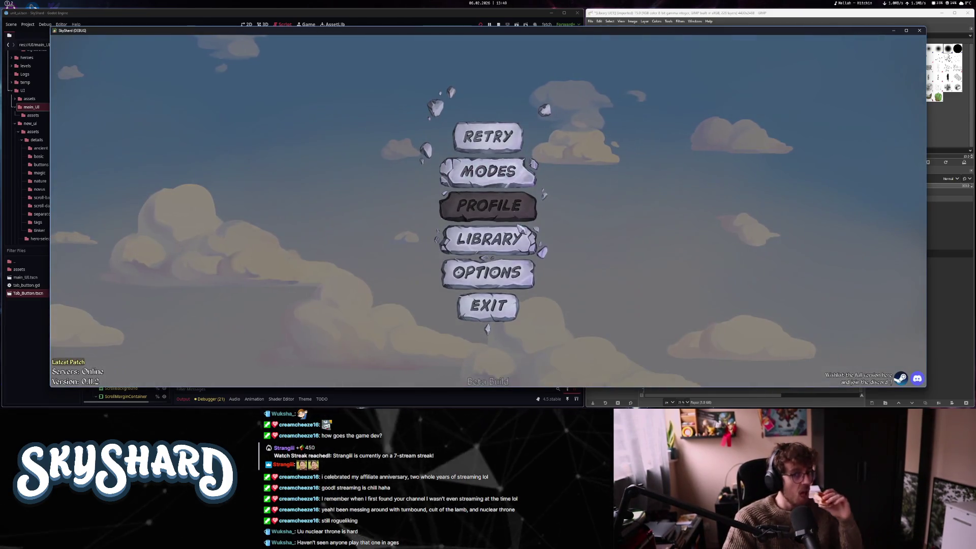
left_click(489, 303)
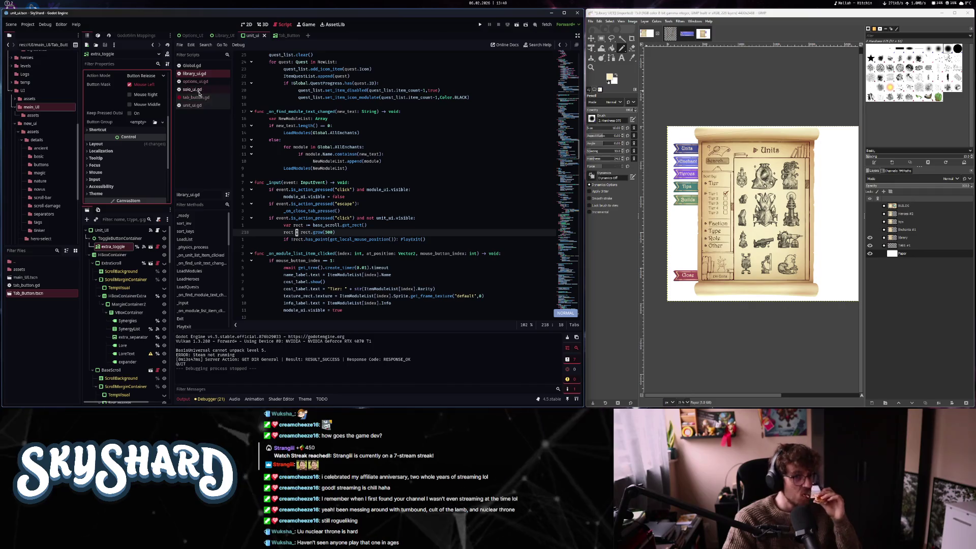
left_click(192, 66)
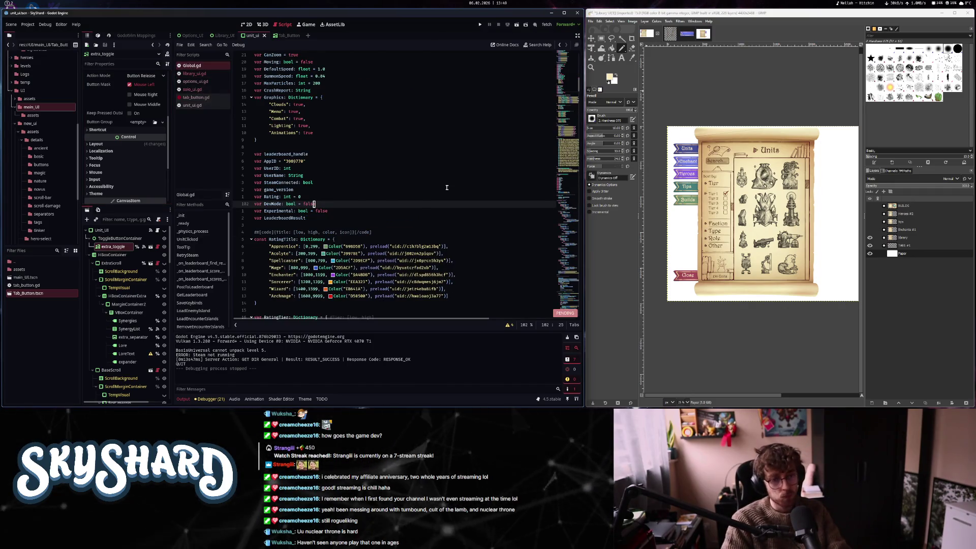
type("true")
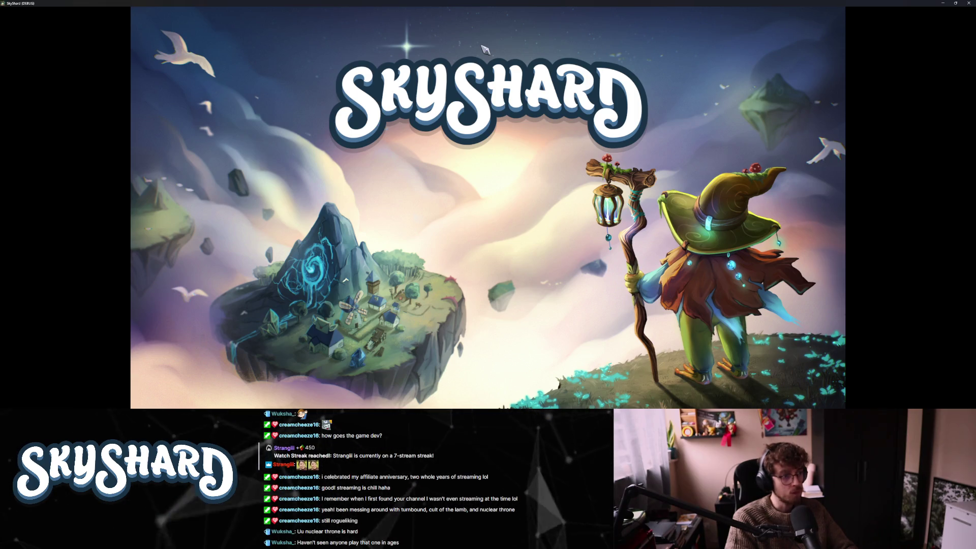
Place a Big Laser Pointer on the floating-island test board, check its card, then stop the game
key("F11")
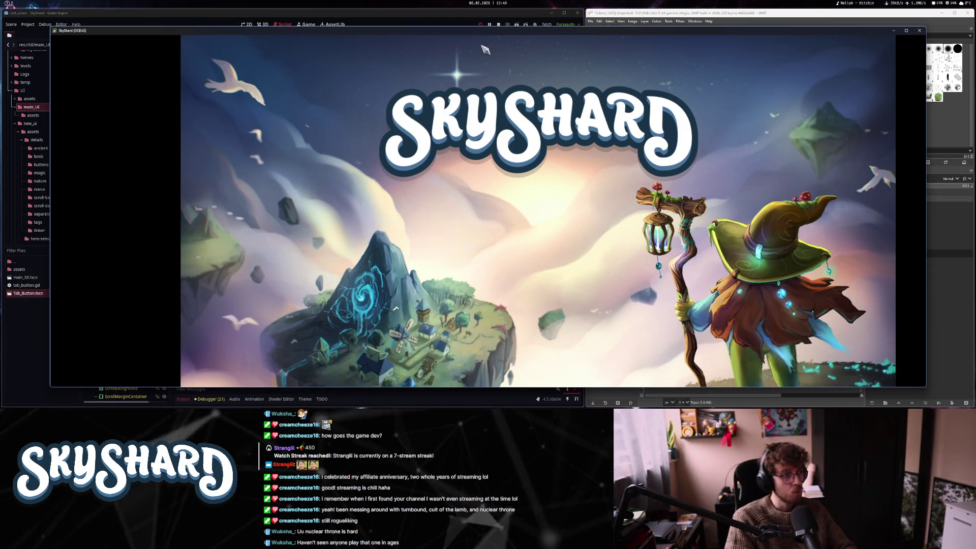
left_click(484, 48)
left_click(509, 259)
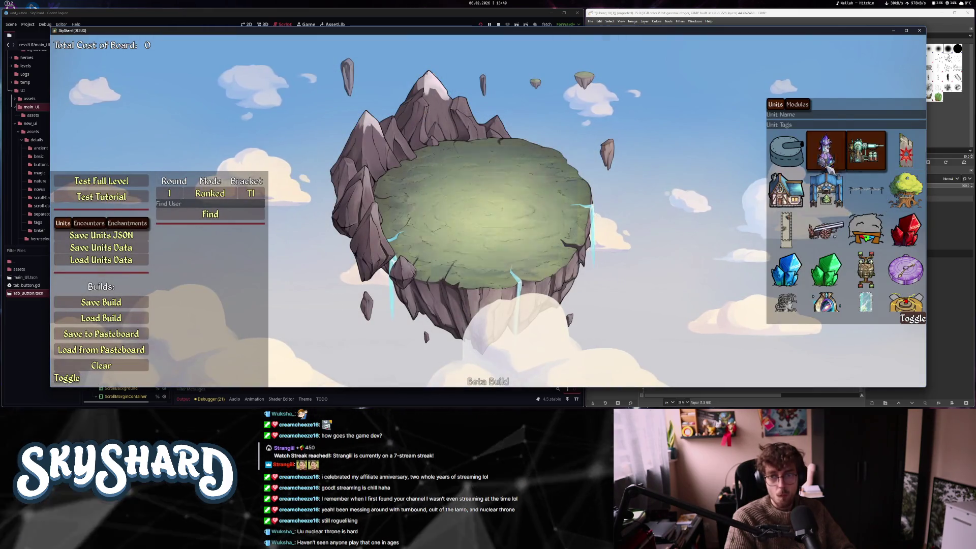
left_click_drag(865, 150, 502, 196)
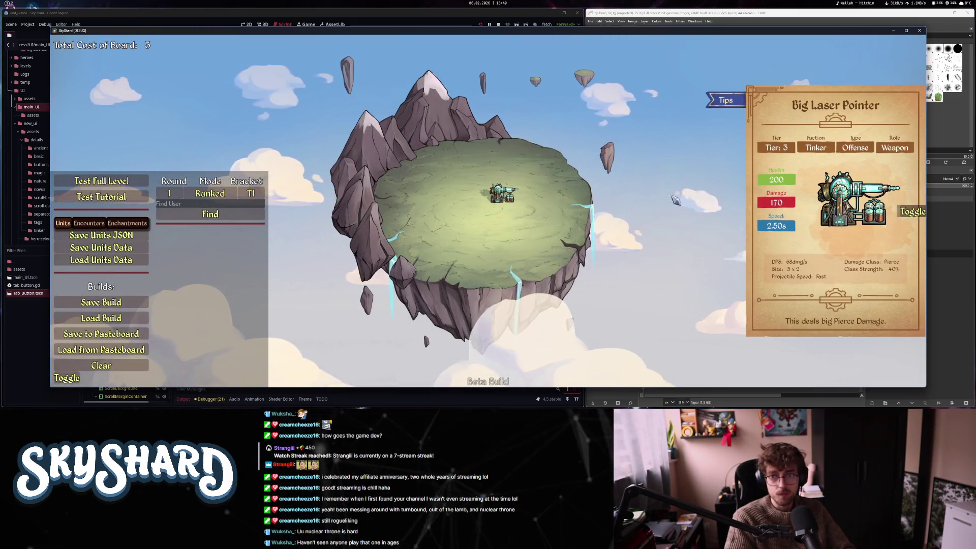
left_click(729, 112)
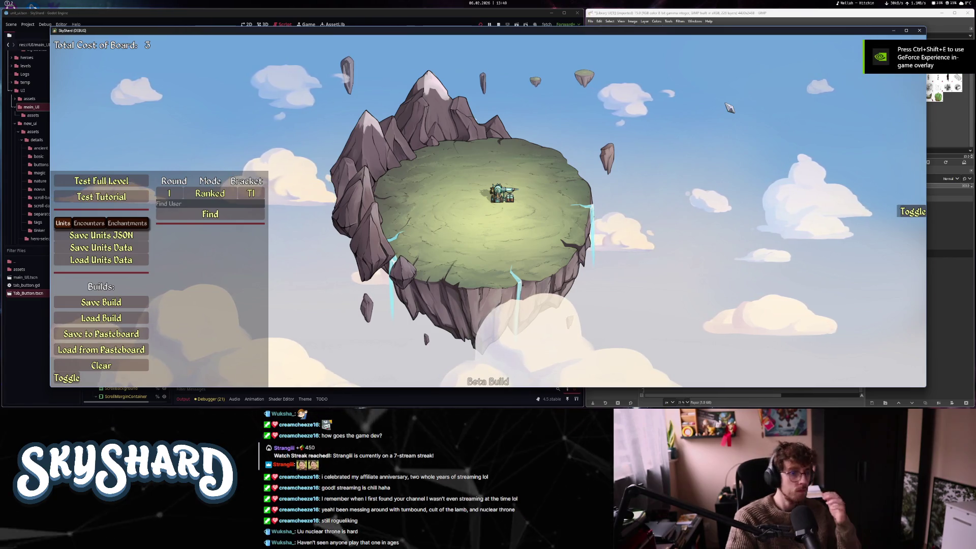
left_click(502, 195)
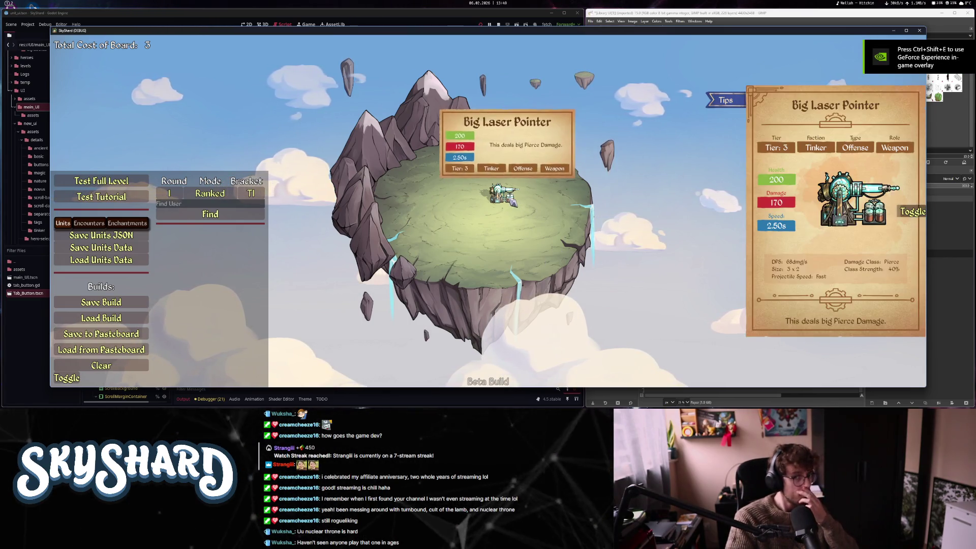
left_click(919, 30)
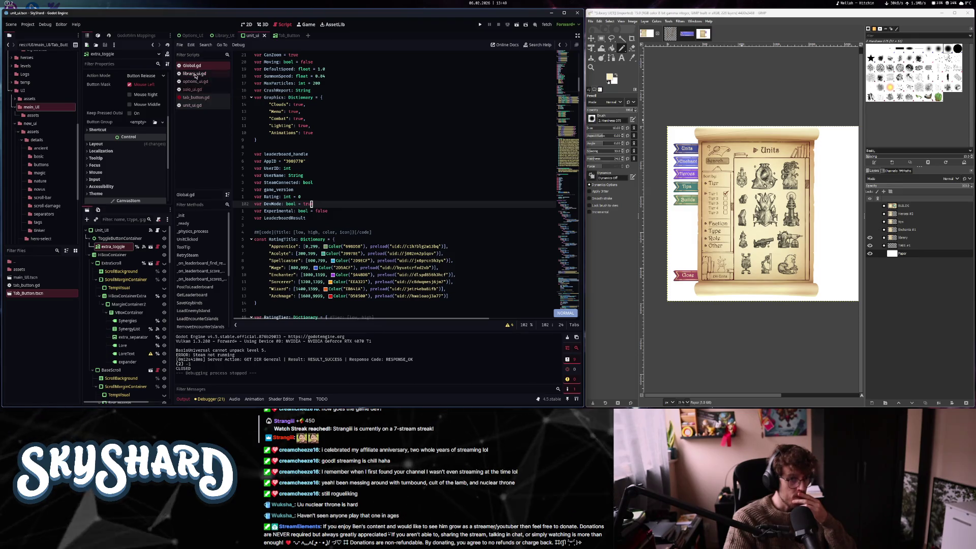
Find the extra_container_opened logic in unit_ui.gd's _input and select the extra_toggle node
left_click(193, 106)
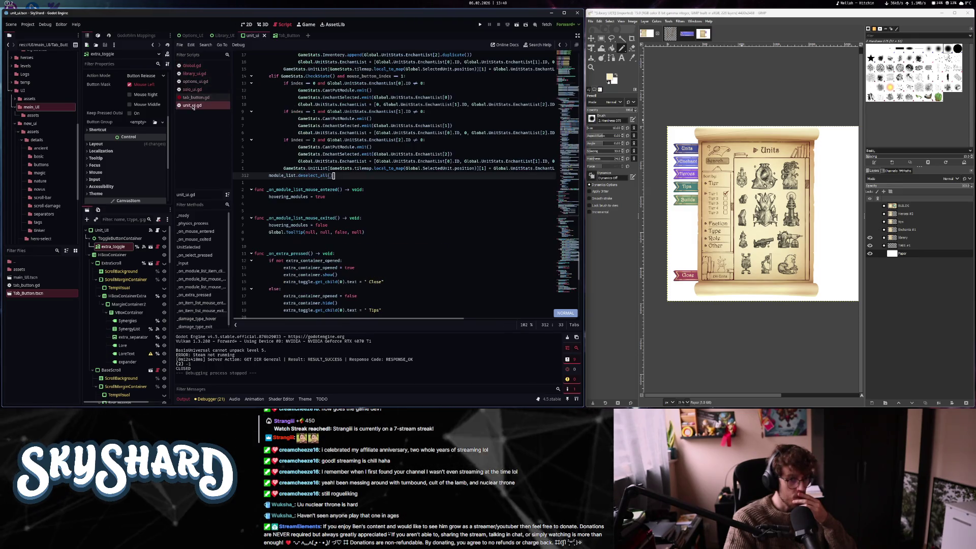
left_click(203, 264)
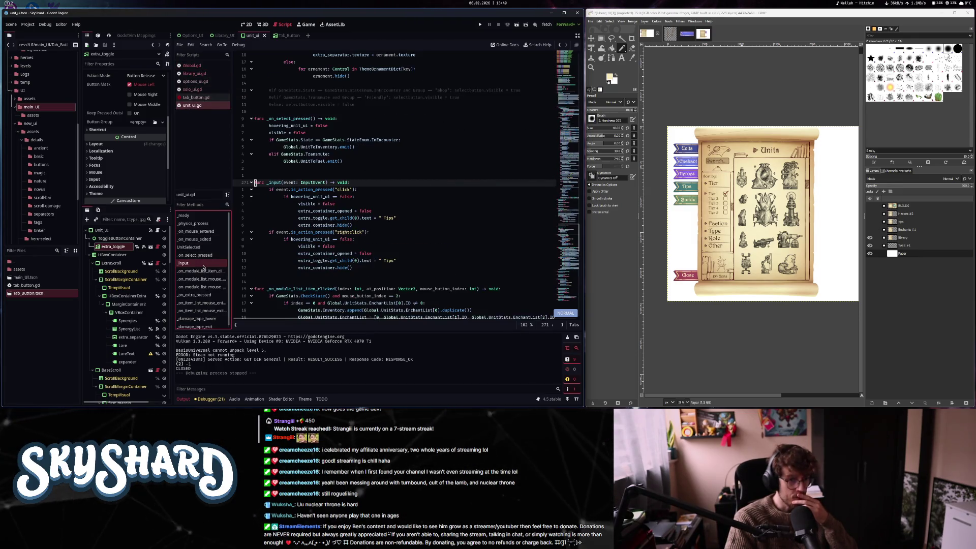
left_click(434, 254)
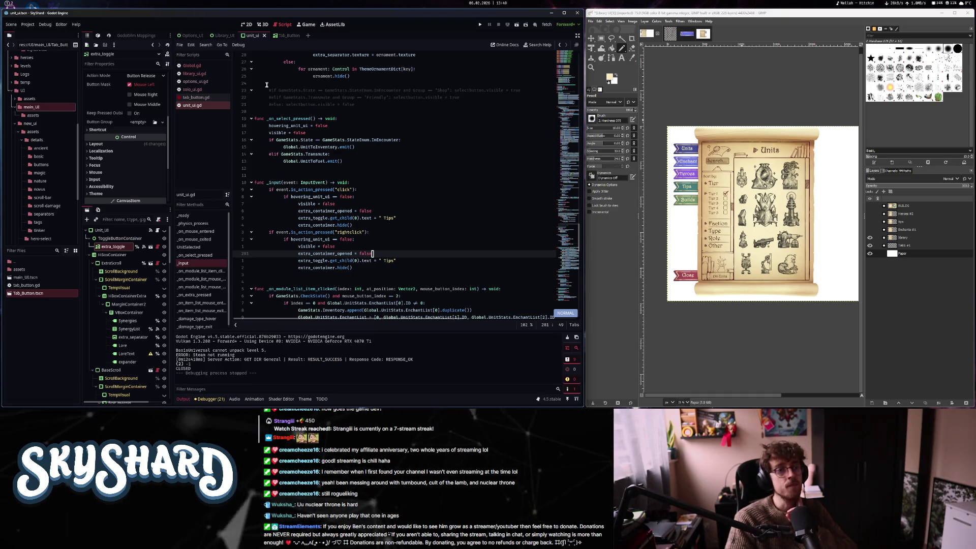
left_click(124, 247)
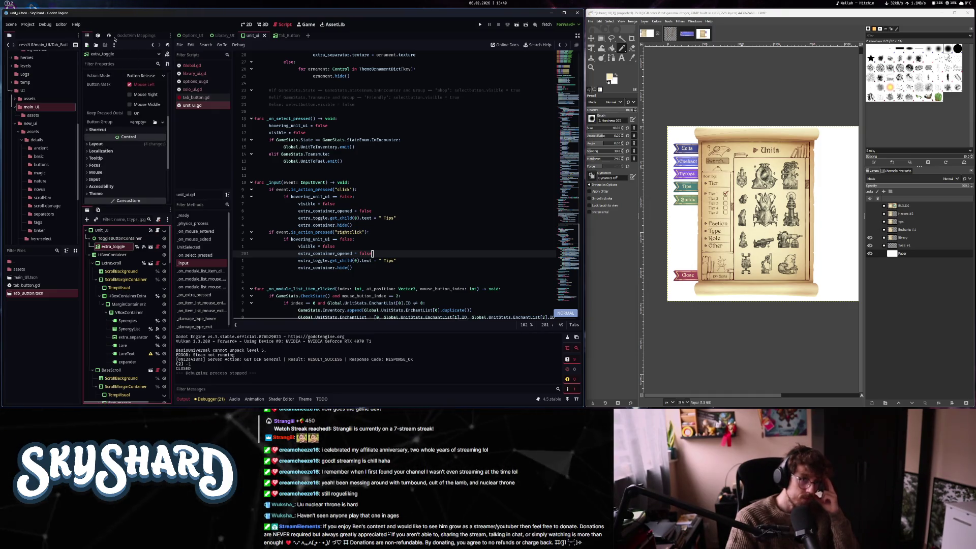
Connect extra_toggle's mouse_entered to a new handler setting hovering_unit_ui = true, and save
left_click(97, 35)
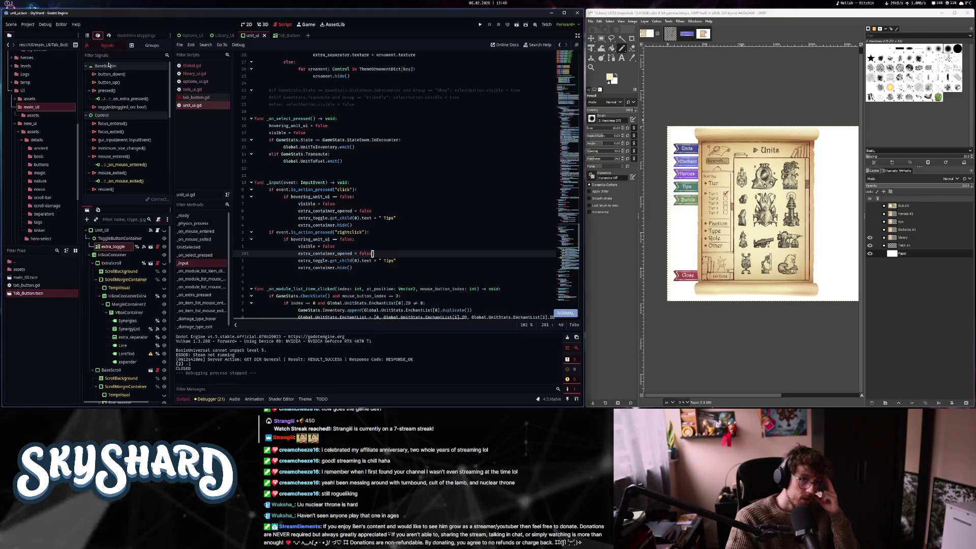
left_click(128, 158)
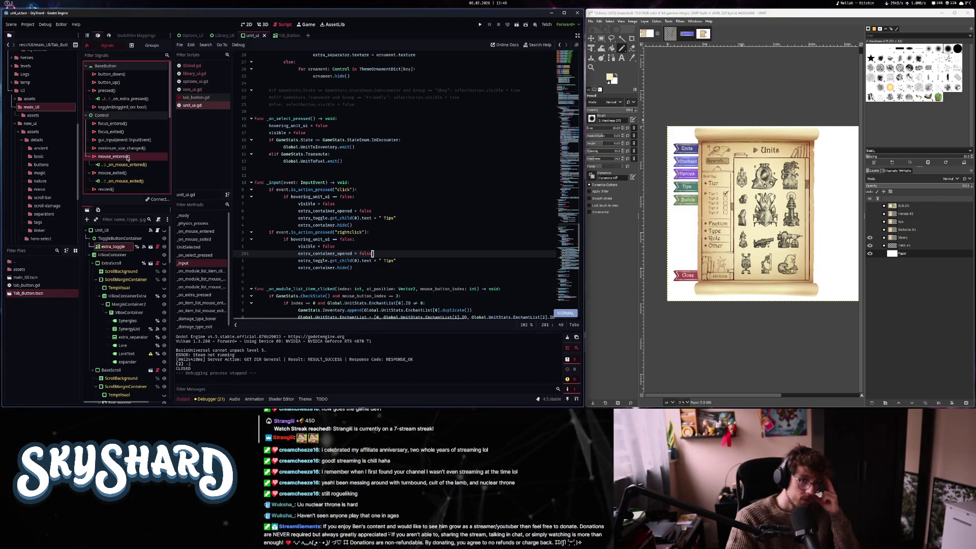
double_click(127, 158)
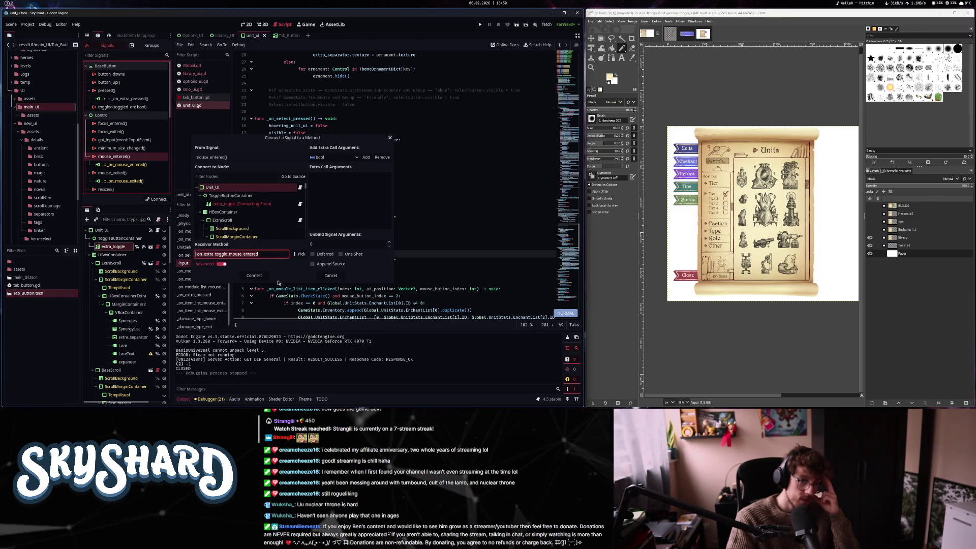
key("Tab")
key("Return")
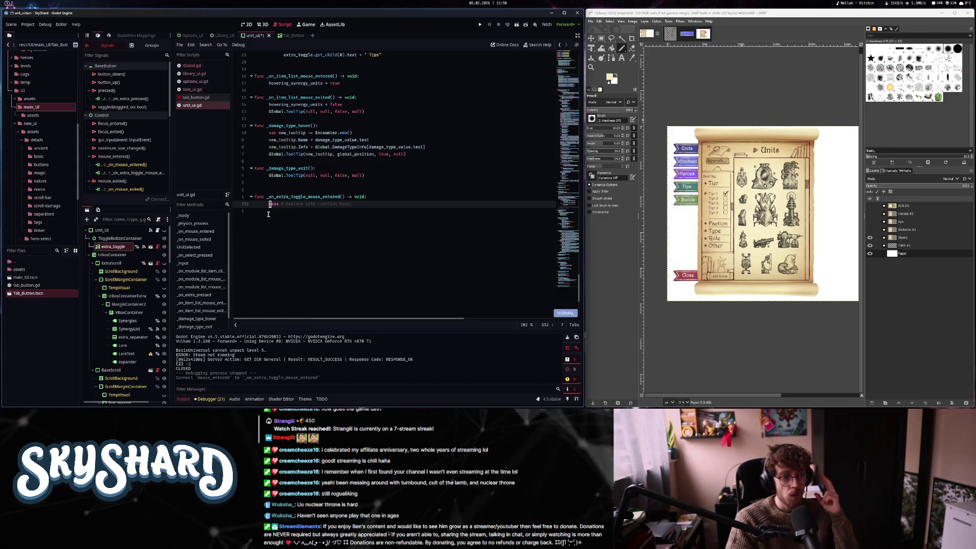
key("c")
key("c")
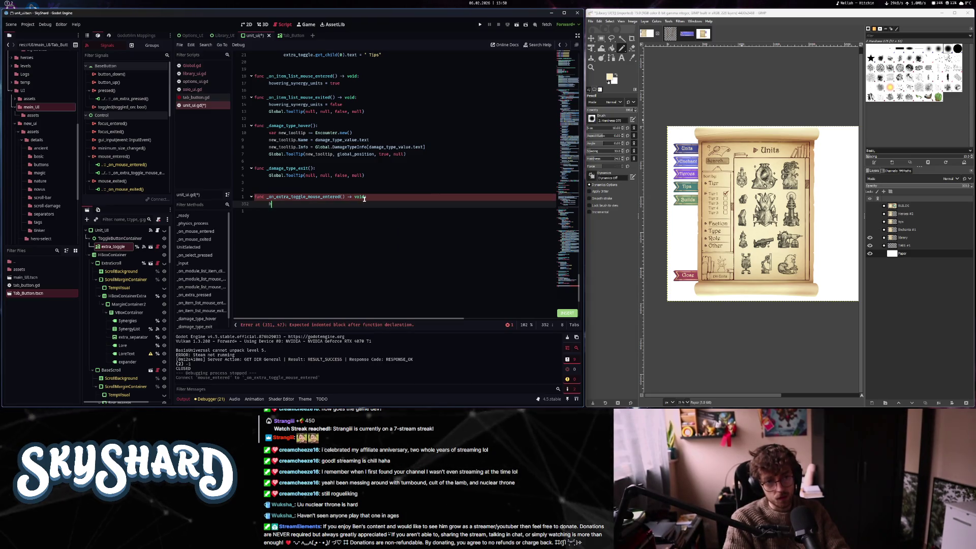
type("ove")
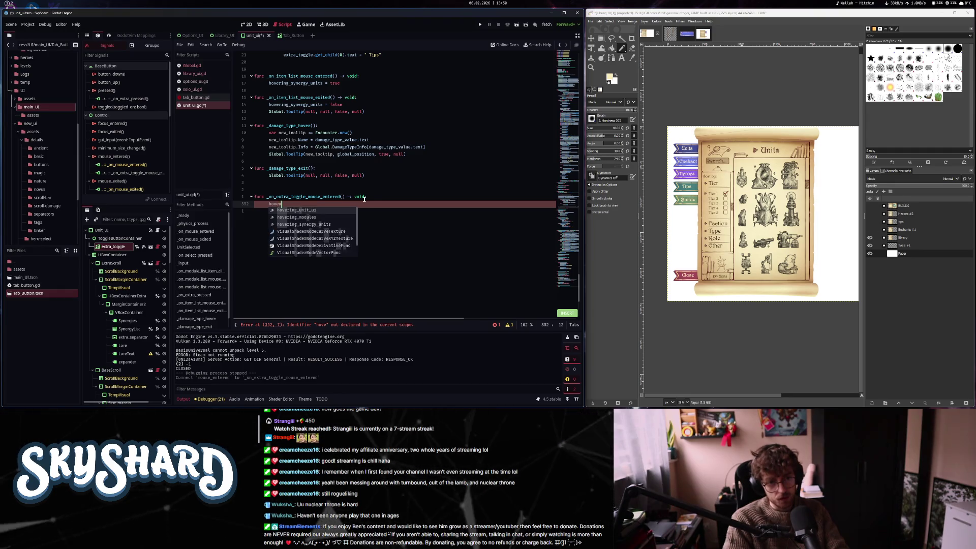
type("ring_unit_ui = true")
key("Escape")
key("ctrl+s")
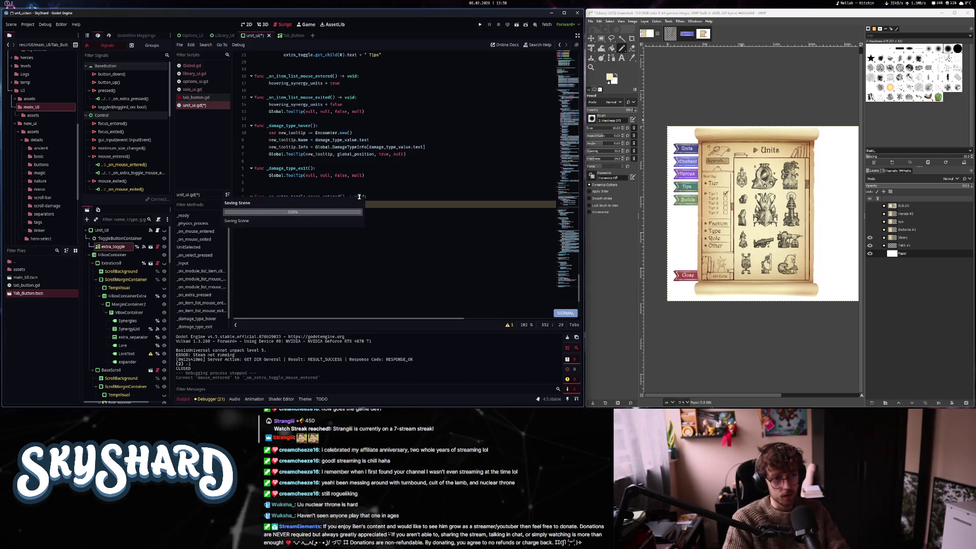
Connect mouse_exited to a new handler that assigns hovering_unit_ui
double_click(128, 180)
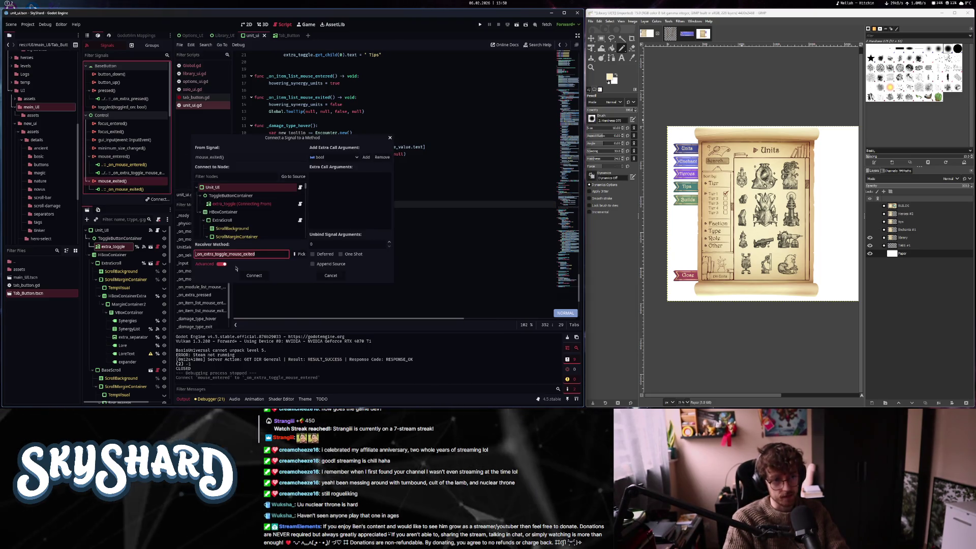
key("Return")
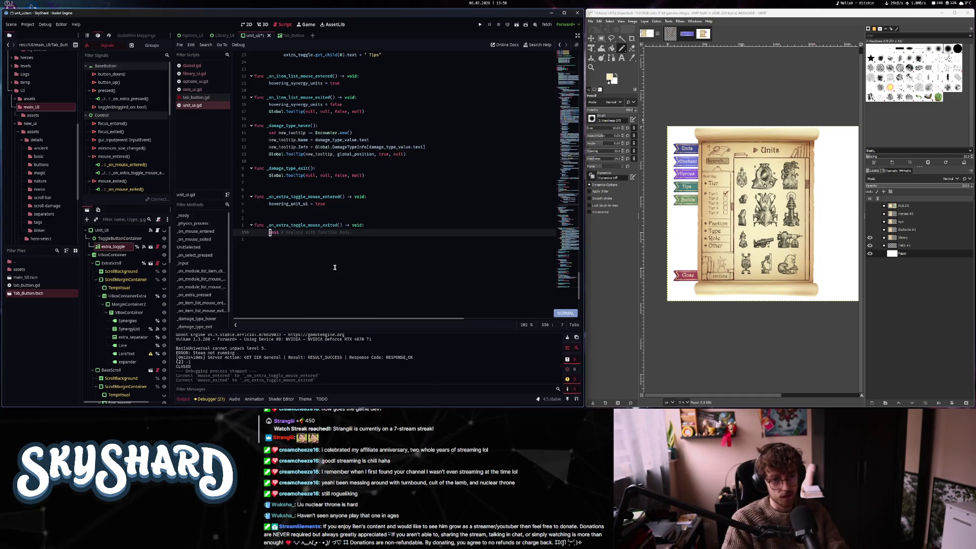
key("c")
key("c")
type("hover")
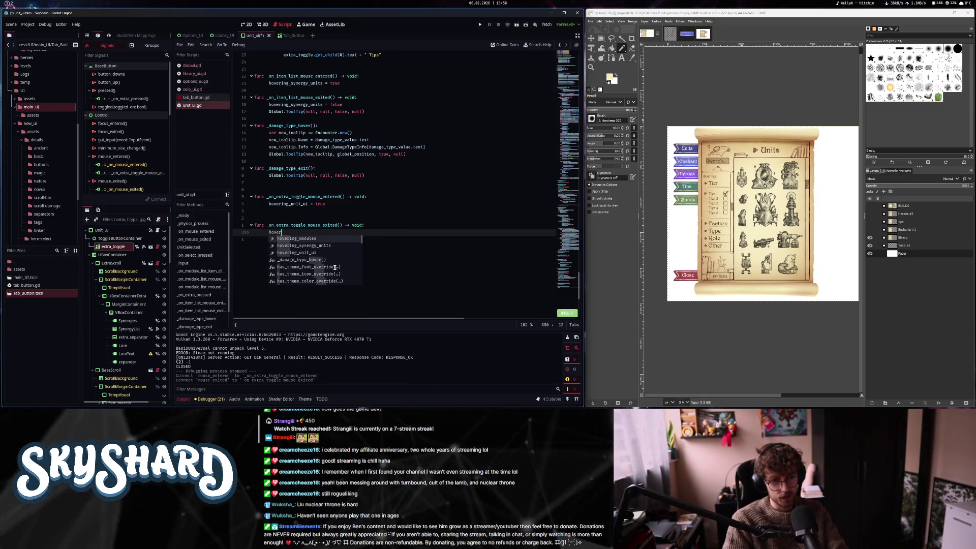
key("Down")
key("Down")
key("Return")
type("=")
key("Escape")
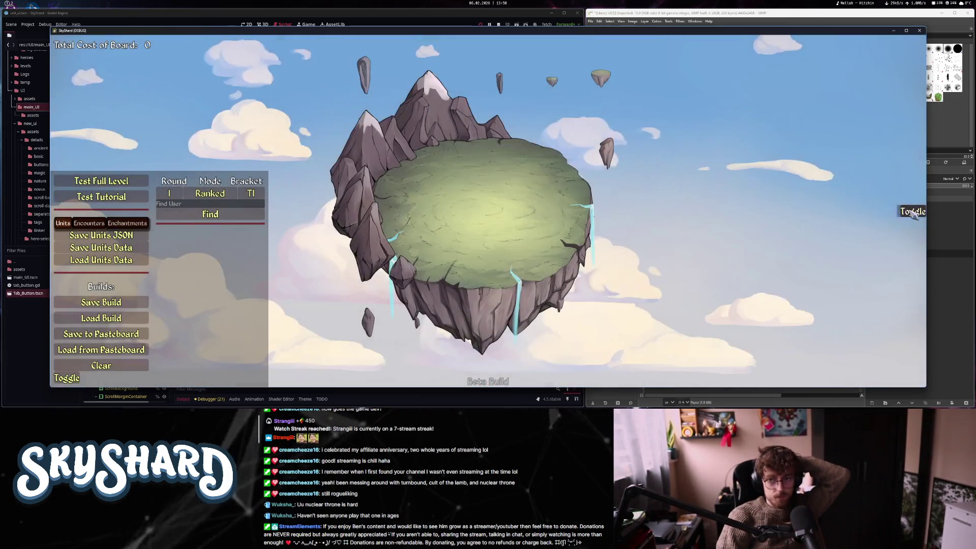
Place a Town Hall on the island and browse its tips, synergy units and lore
left_click(912, 213)
left_click_drag(823, 147, 485, 190)
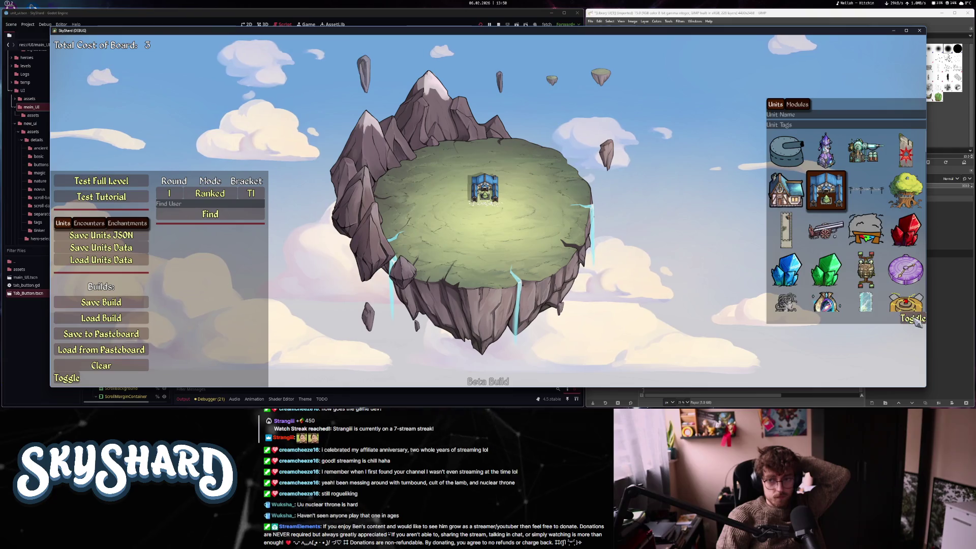
left_click(493, 194)
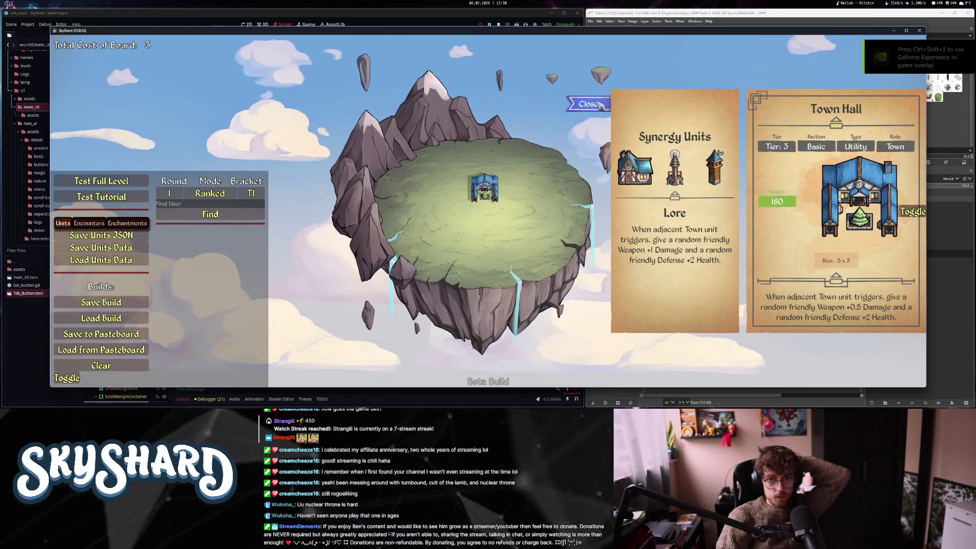
left_click(598, 104)
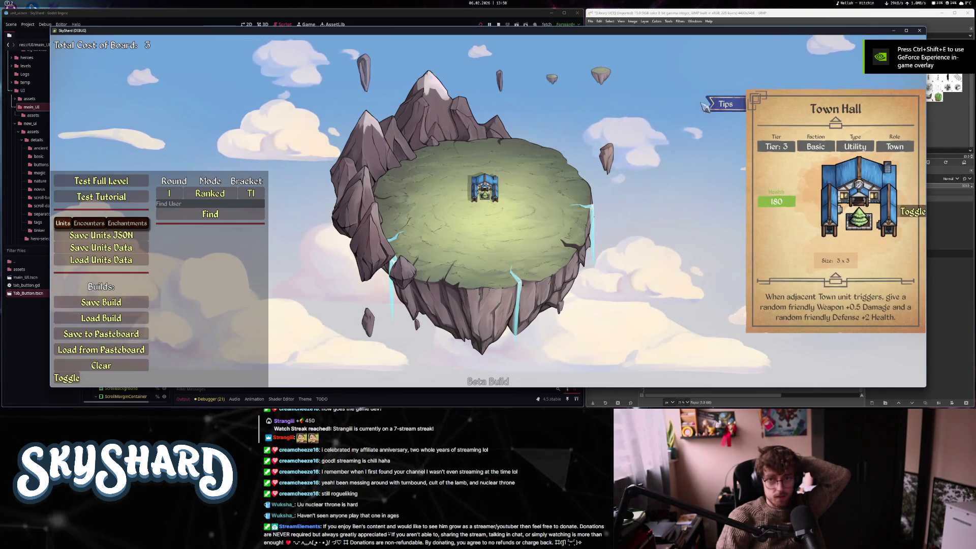
left_click(728, 103)
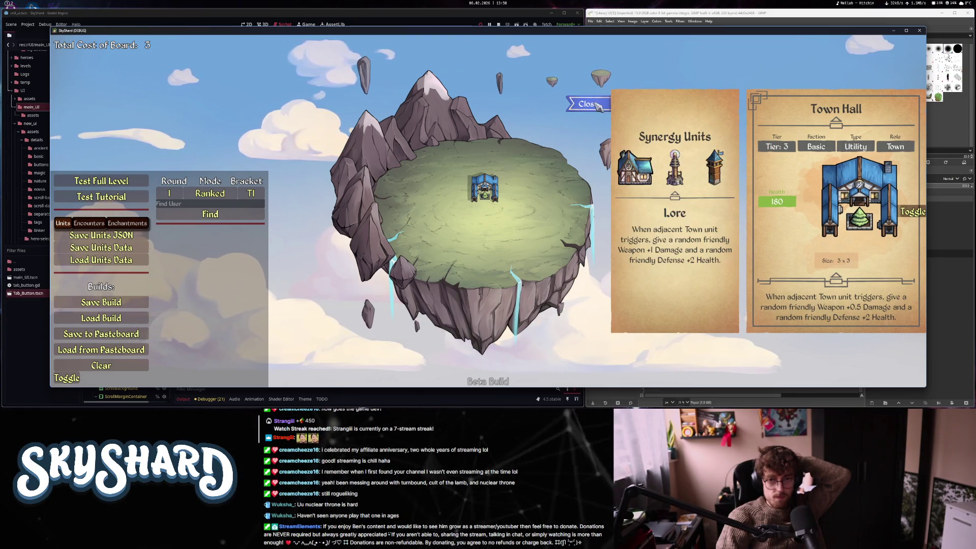
left_click(598, 104)
left_click(598, 105)
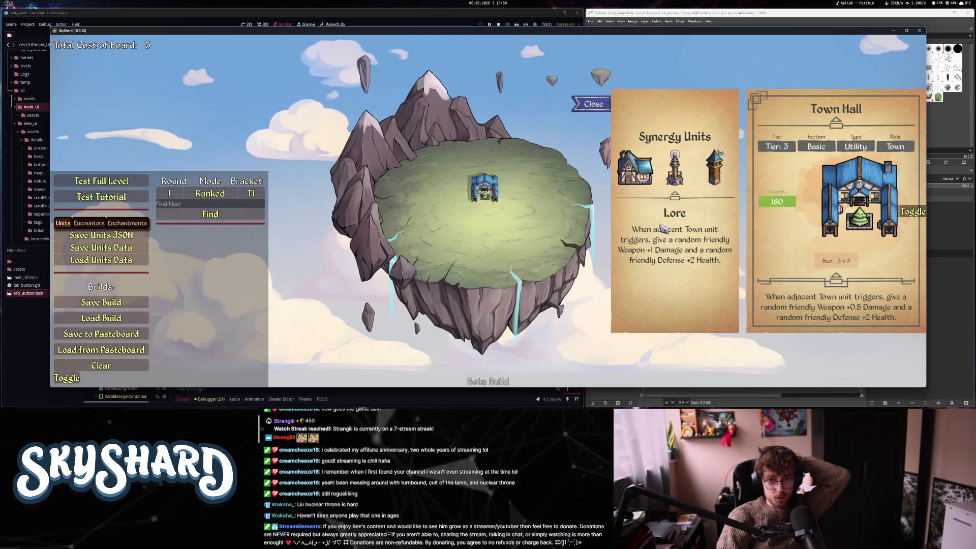
left_click(598, 105)
From the main menu open the Library's Toy Turret card and synergies, then close the game
key("Escape")
key("Escape")
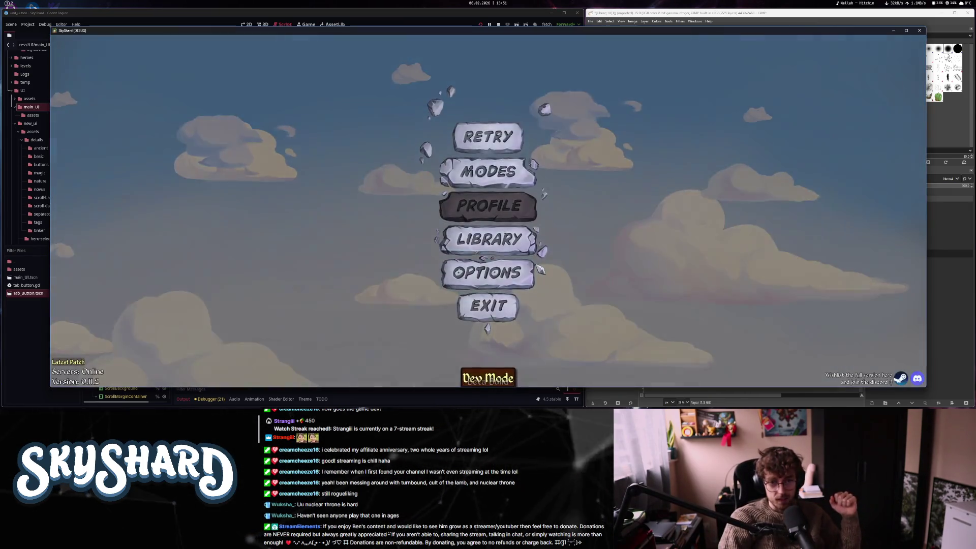
left_click(508, 270)
left_click(522, 239)
left_click(375, 172)
left_click(715, 102)
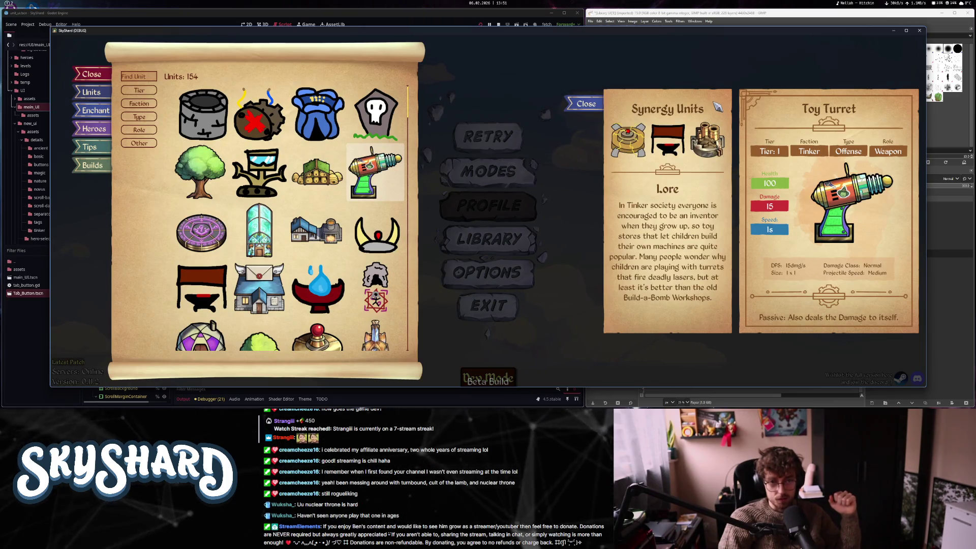
key("F8")
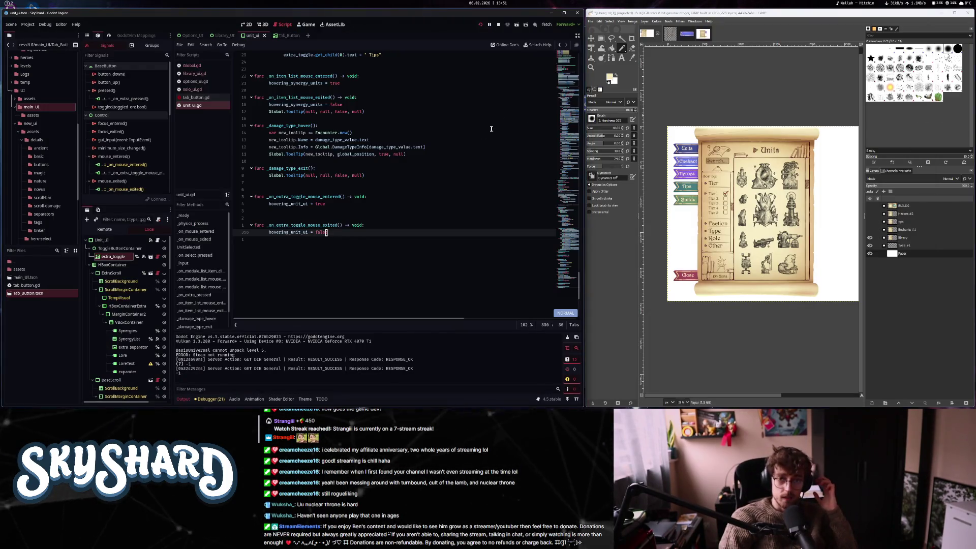
key("super")
key("alt+Tab")
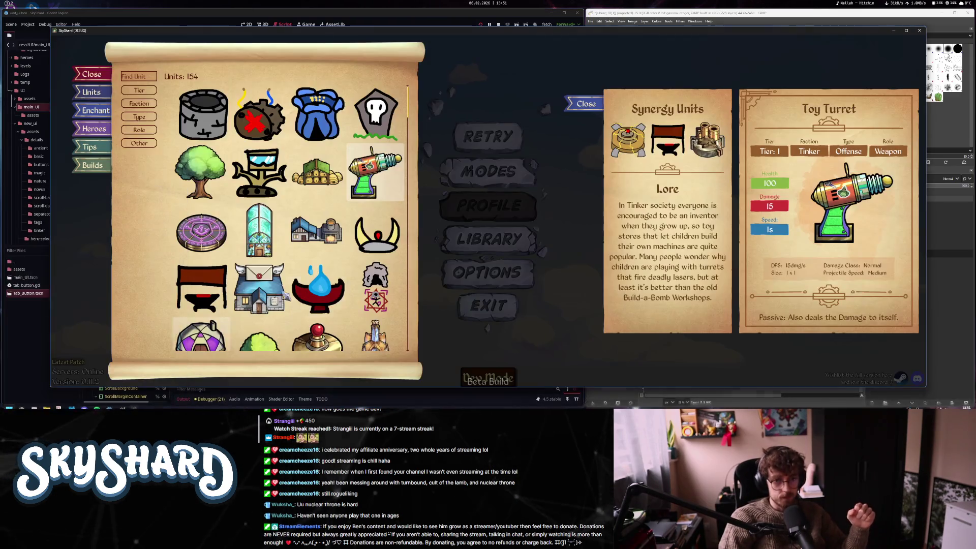
left_click(918, 34)
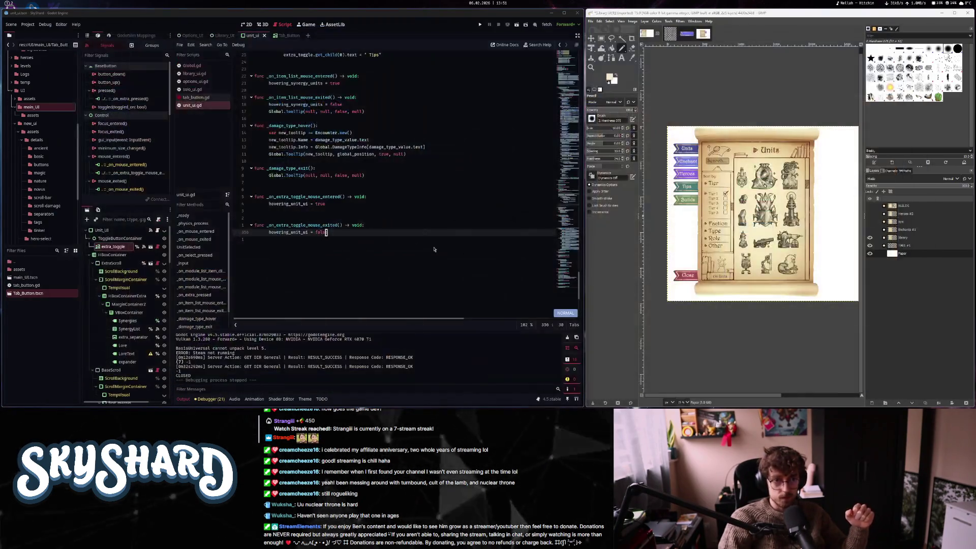
Close unit_ui.gd and solo_ui.gd from the script list, leaving tab_button.gd open
left_click(400, 238)
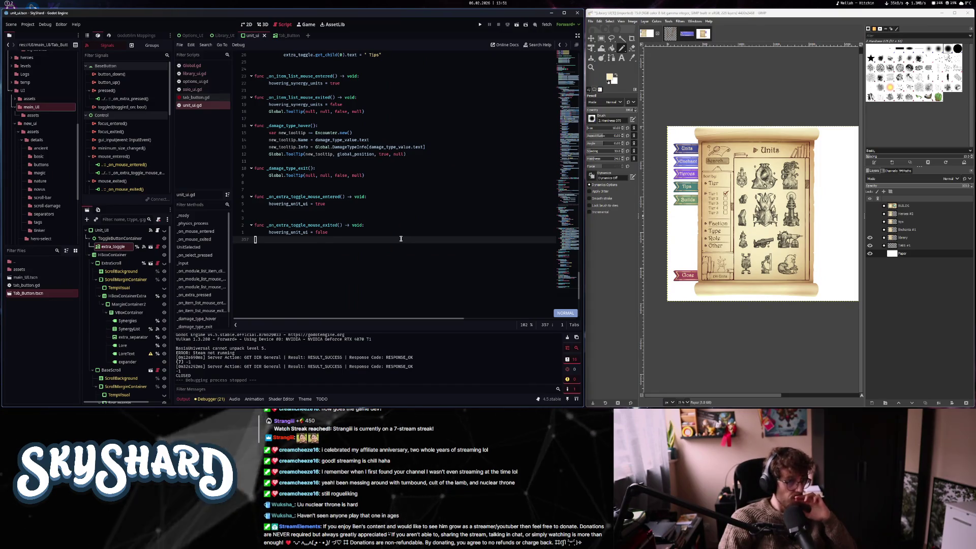
middle_click(195, 106)
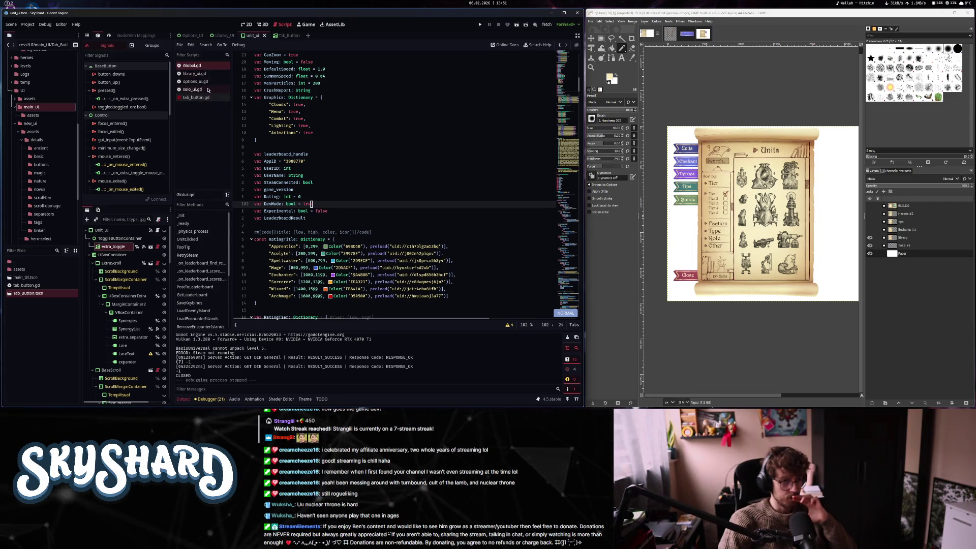
left_click(207, 90)
middle_click(208, 90)
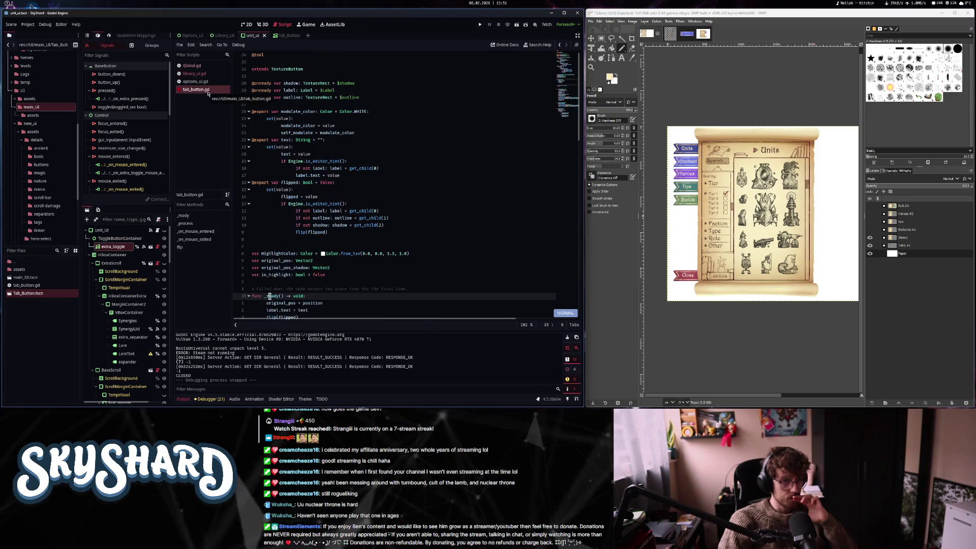
In the 2D view close the unit_ui and Tab_Button tabs, then select Library_UI's MarginContainer
key("ctrl+F1")
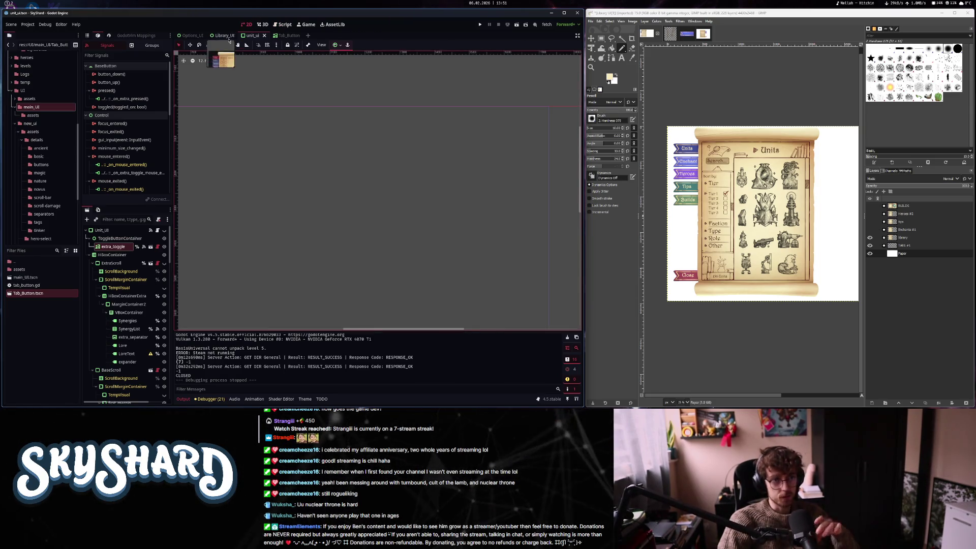
left_click(264, 36)
left_click(269, 36)
left_click(275, 36)
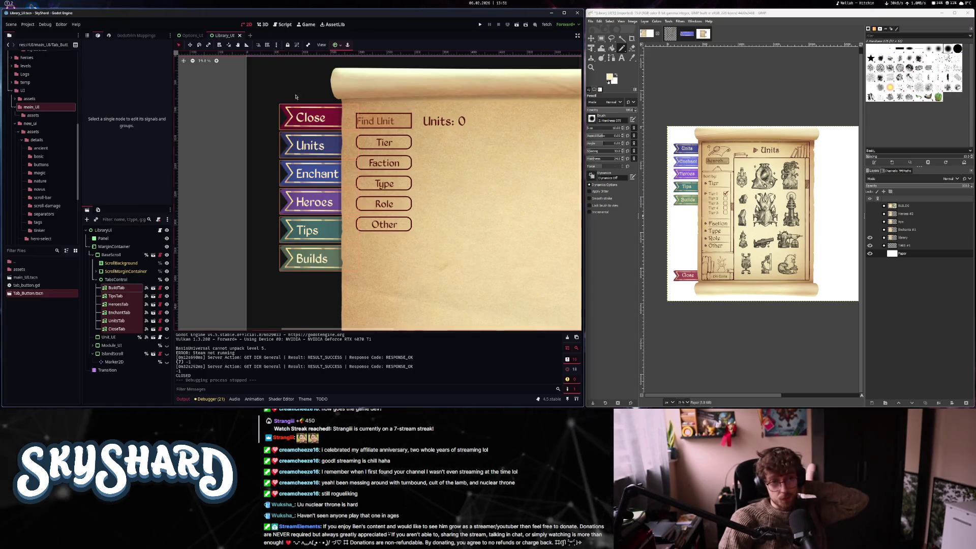
scroll(399, 212, "down", 2)
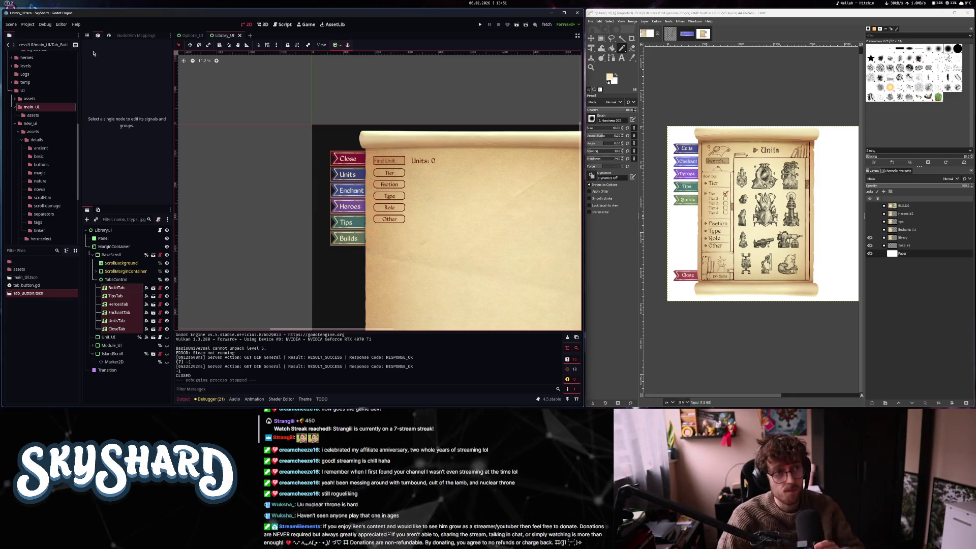
left_click(88, 35)
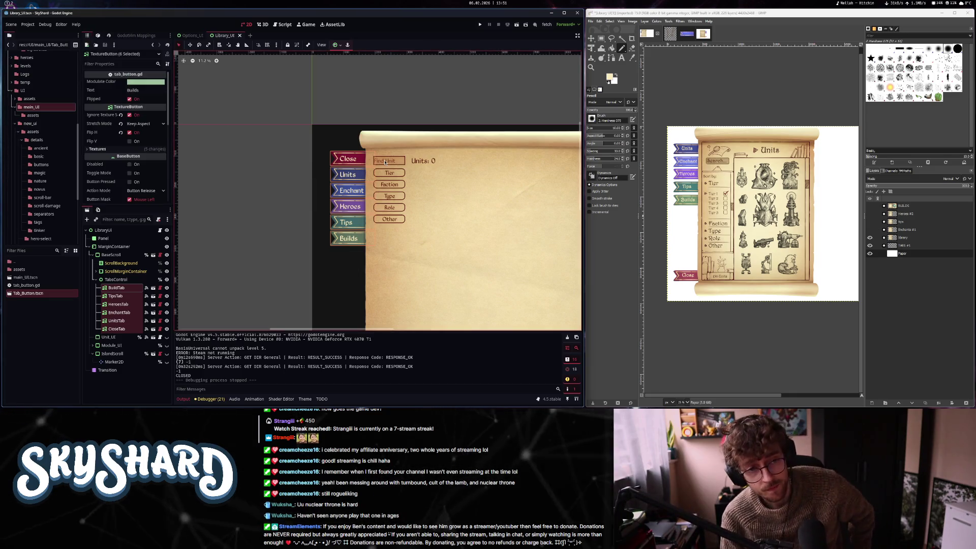
scroll(385, 162, "down", 2)
left_click(357, 227)
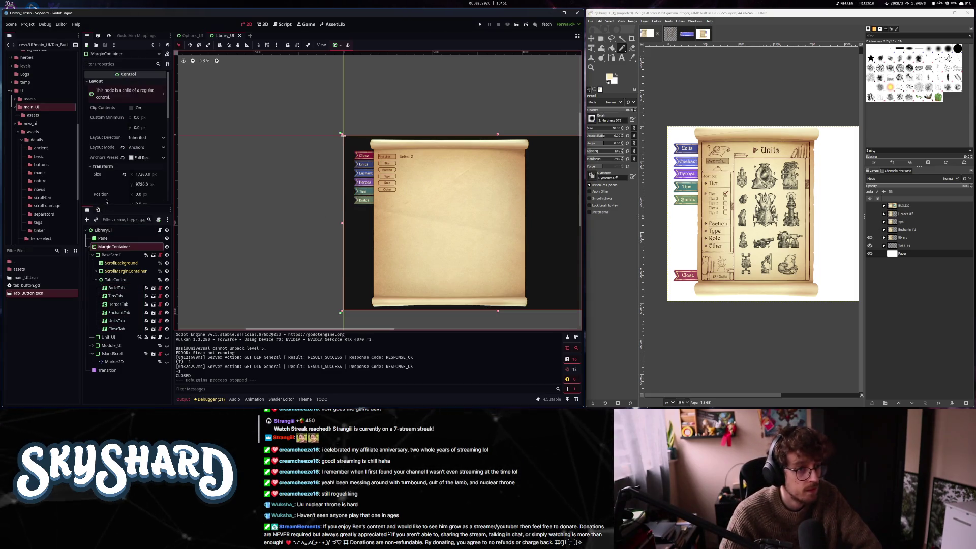
Change the MarginContainer's Margin Left constant from 1500 to 1200, passing through 1000
scroll(107, 202, "down", 3)
scroll(111, 176, "down", 5)
left_click(149, 146)
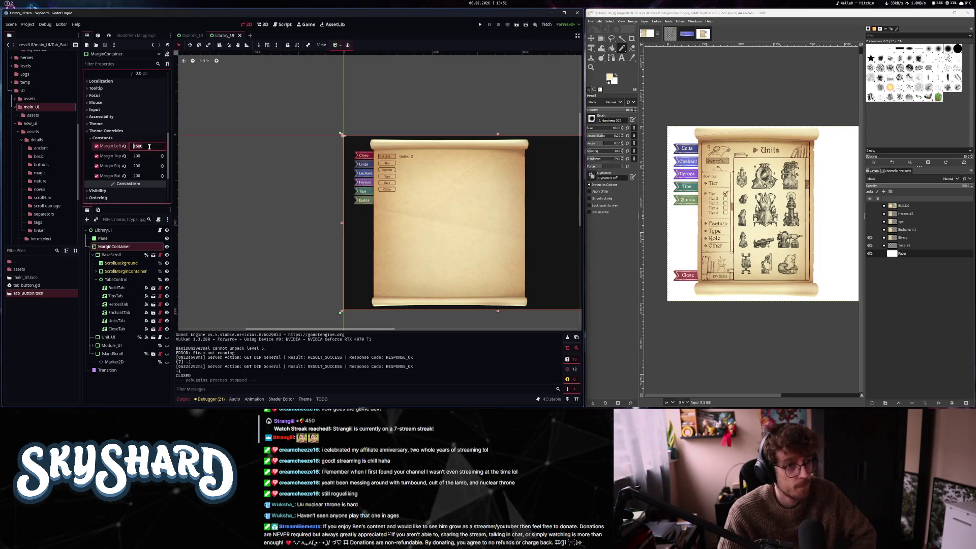
key("Return")
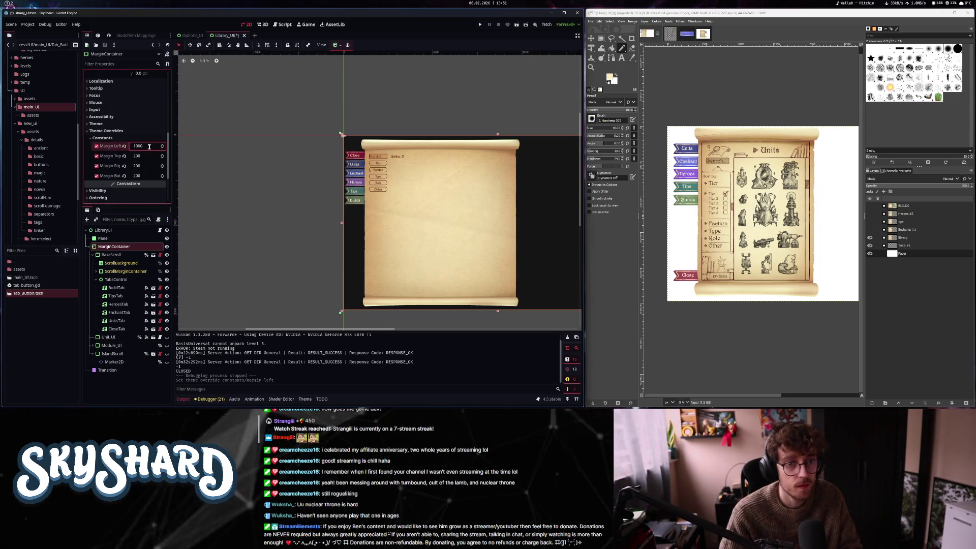
type("0")
key("Return")
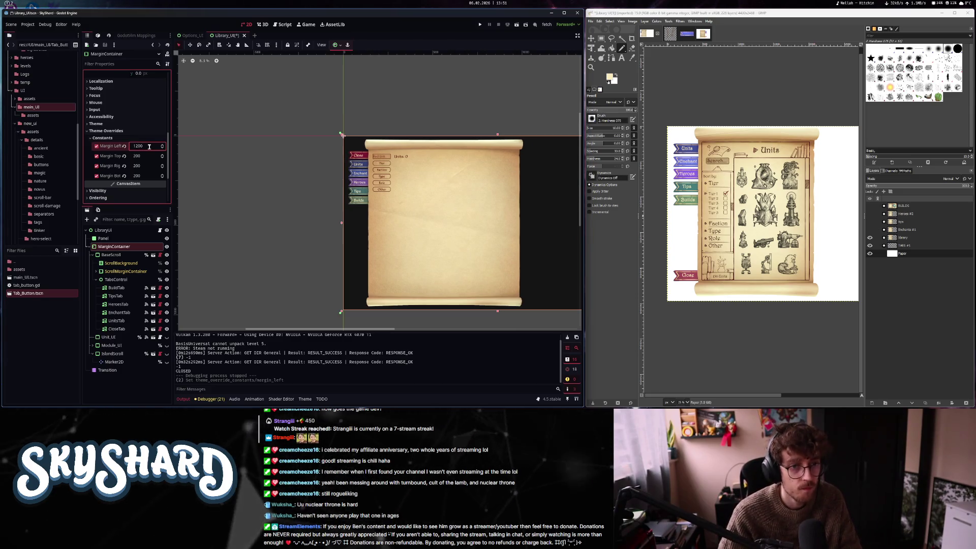
scroll(374, 192, "right", 3)
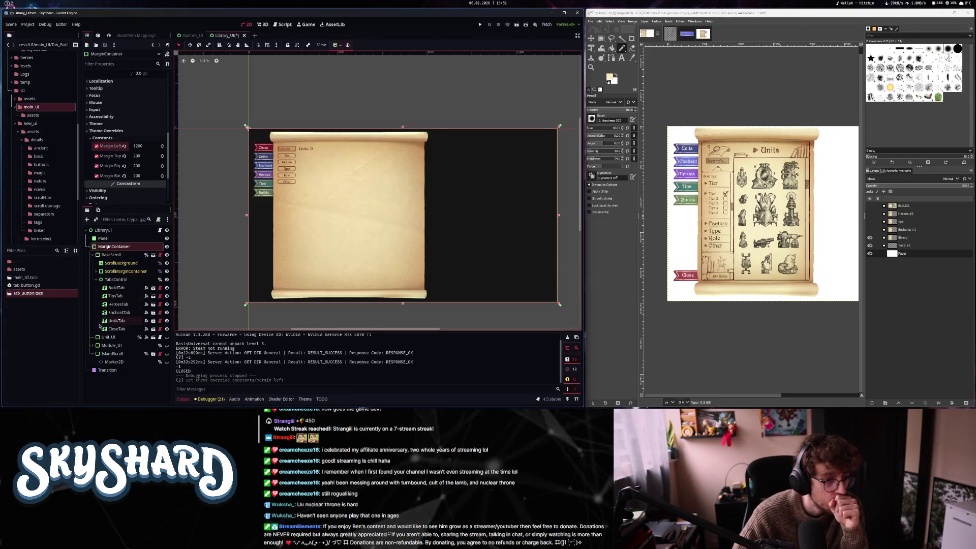
left_click(95, 279)
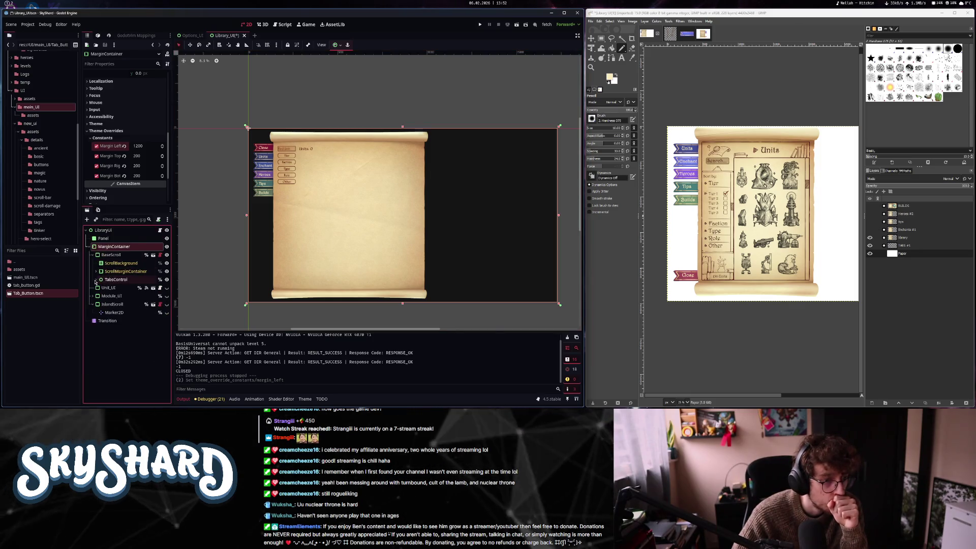
left_click(96, 271)
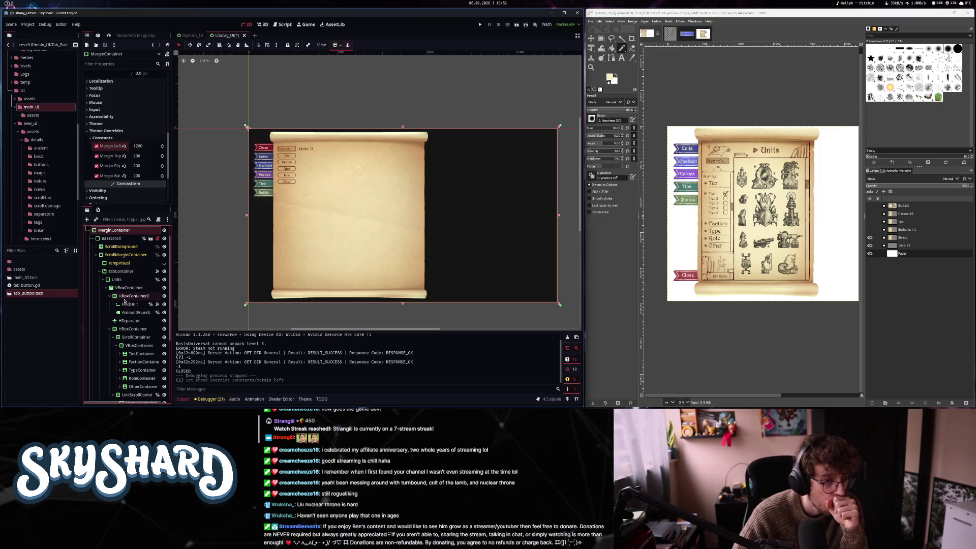
left_click(103, 280)
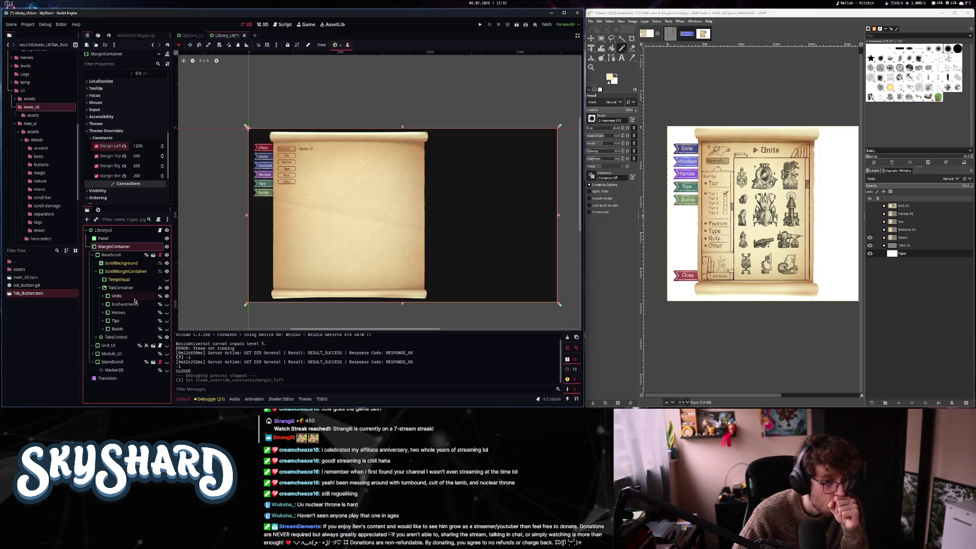
left_click(117, 296)
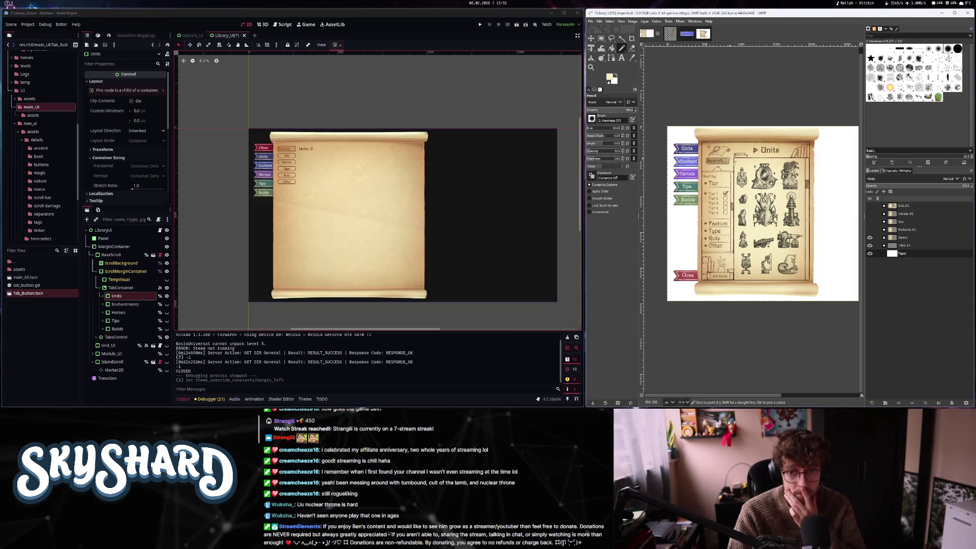
scroll(293, 177, "up", 2)
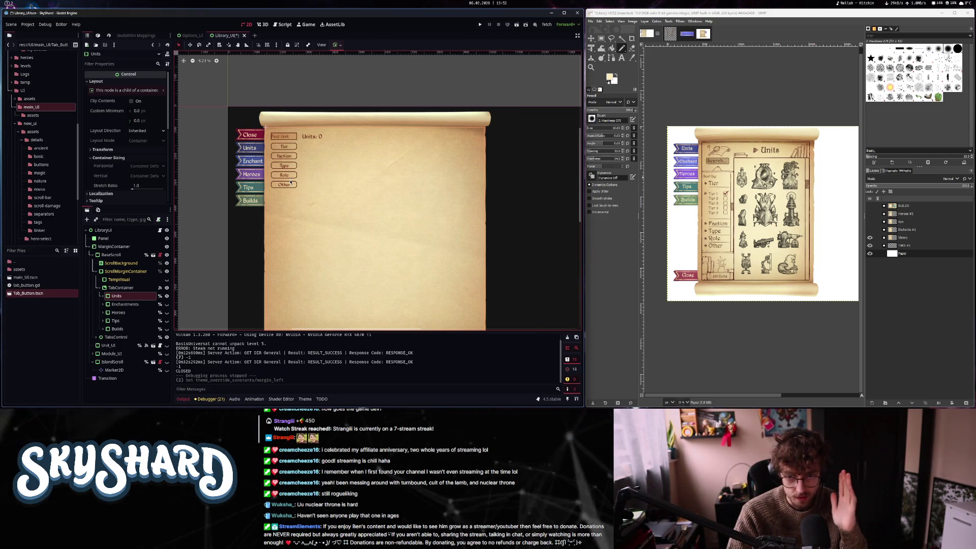
left_click(102, 297)
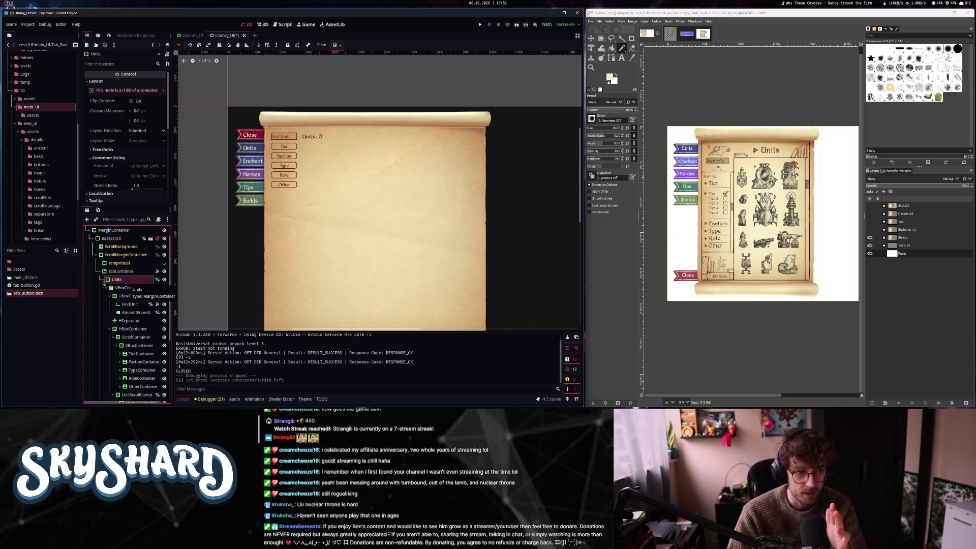
left_click(102, 281)
left_click_drag(117, 272, 117, 275)
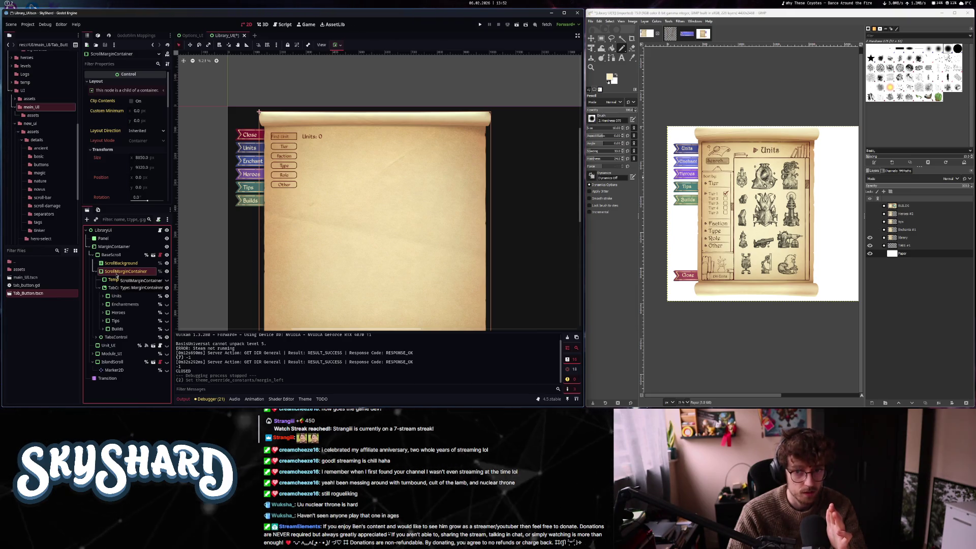
left_click_drag(117, 276, 122, 340)
key("ctrl+a")
Add a new MarginContainer node to the scene
type("marg")
left_click(312, 311)
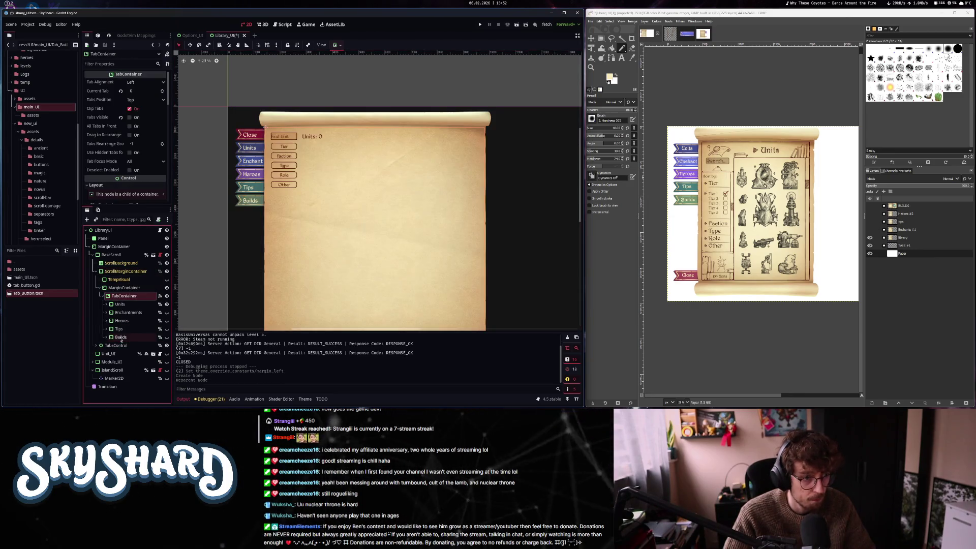
left_click(112, 290)
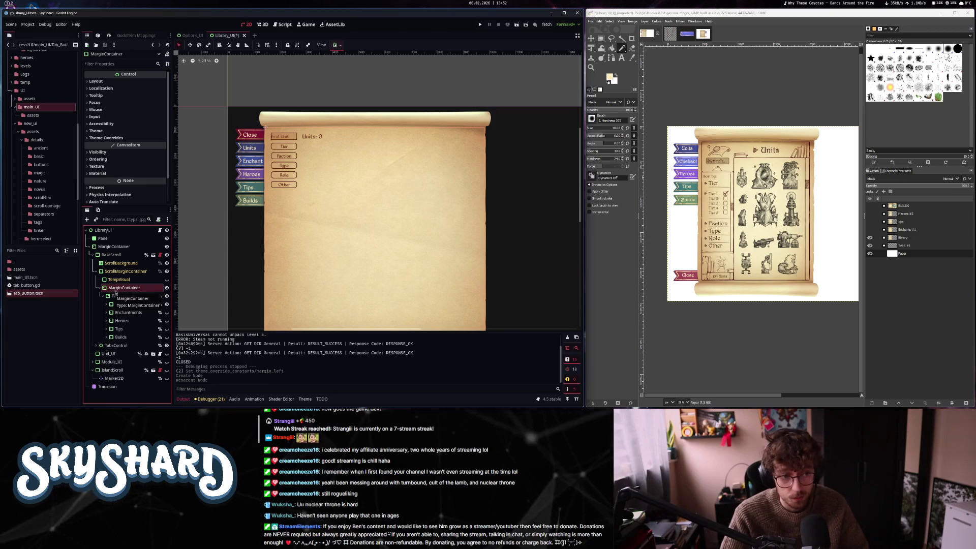
Add a PanelContainer and drag it into place so it wraps the MarginContainer
key("ctrl+a")
key("BackSpace")
key("BackSpace")
key("BackSpace")
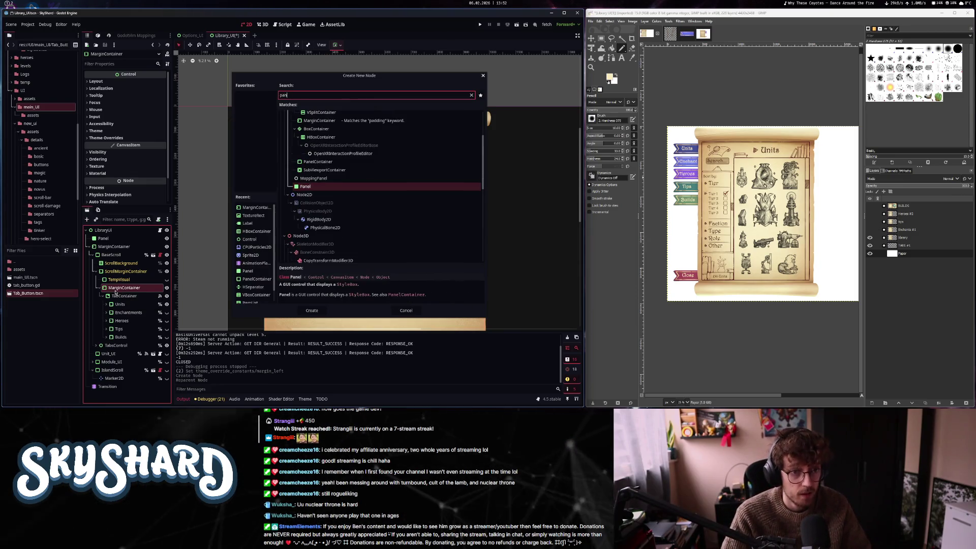
type("panelco")
key("Return")
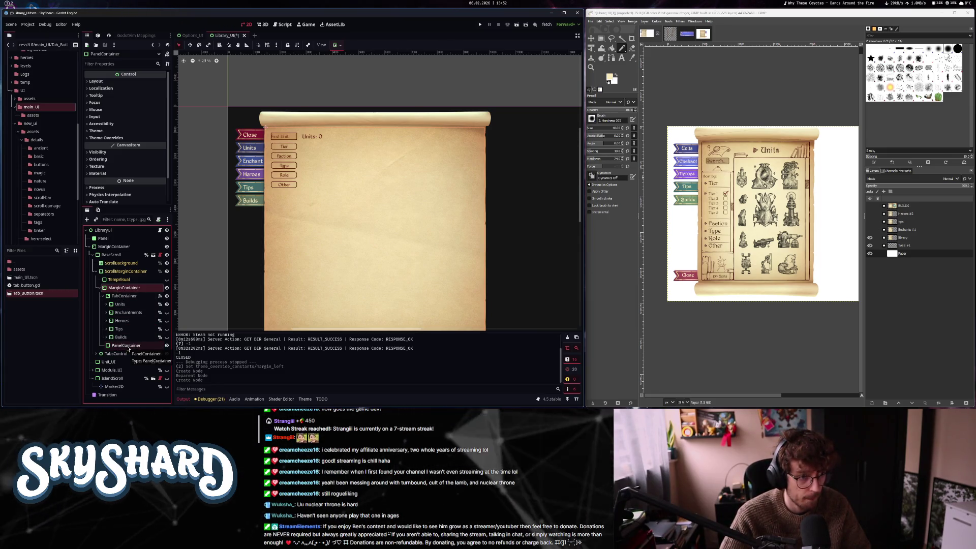
left_click_drag(126, 288, 126, 289)
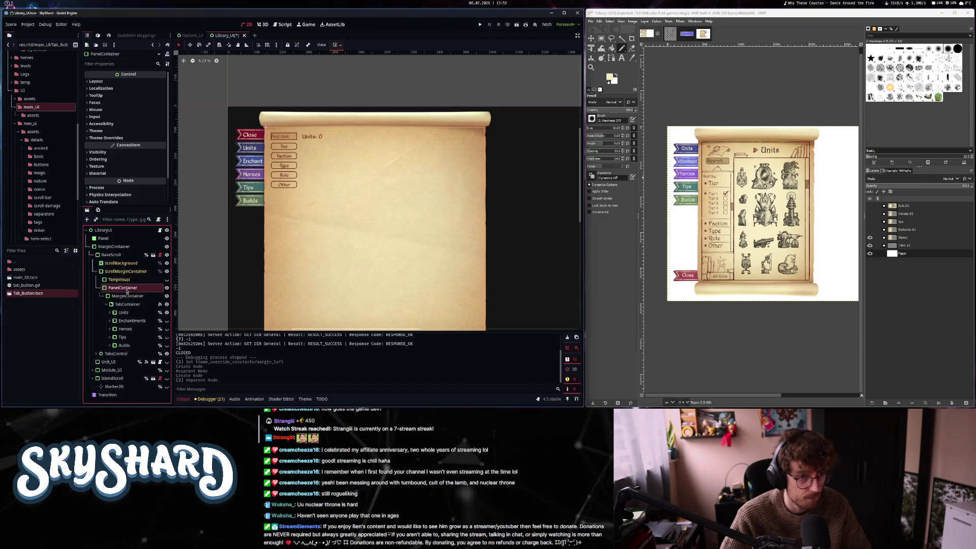
left_click(95, 81)
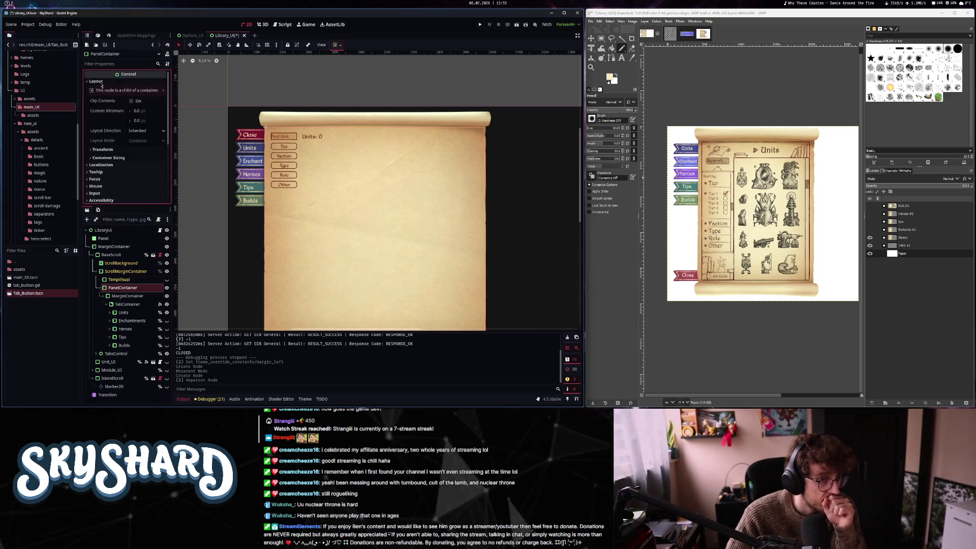
Give the PanelContainer a new StyleBoxFlat as its panel style override
left_click(123, 159)
scroll(123, 161, "down", 3)
left_click(124, 149)
left_click(98, 156)
left_click(134, 164)
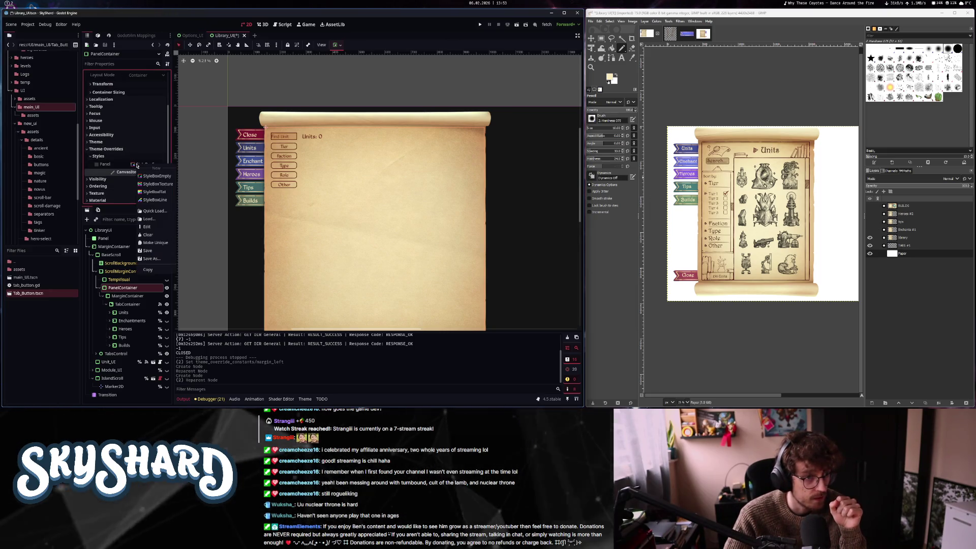
left_click(159, 192)
Set the StyleBoxFlat border widths to 35 on all sides
scroll(125, 181, "down", 3)
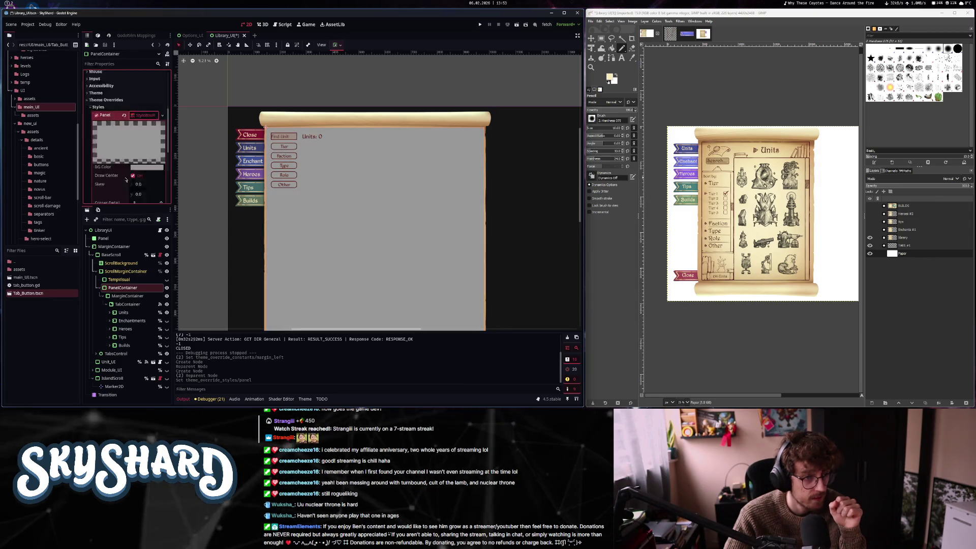
left_click(110, 145)
left_click(141, 153)
type("5")
key("Tab")
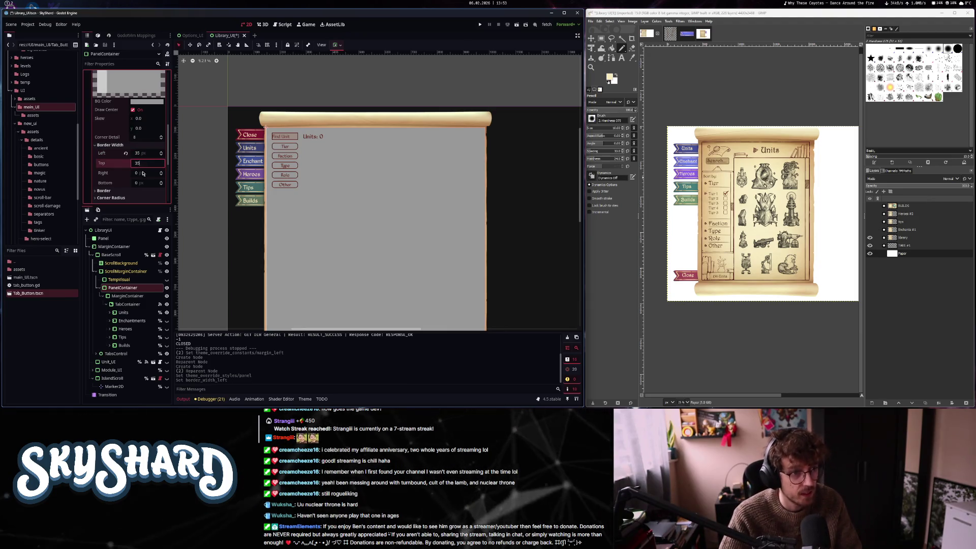
type("35")
key("Tab")
type("35")
key("Tab")
key("Return")
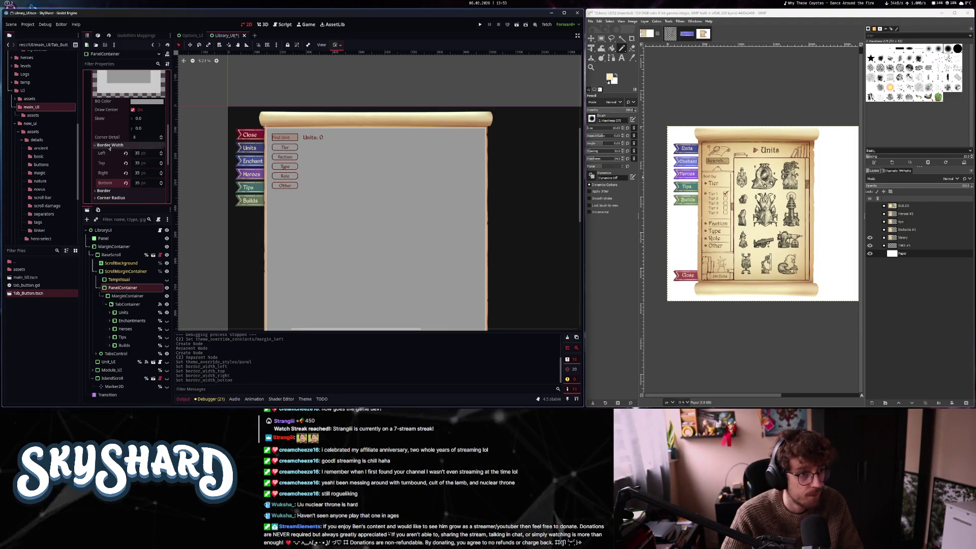
Make the panel's background colour fully transparent
scroll(112, 189, "up", 3)
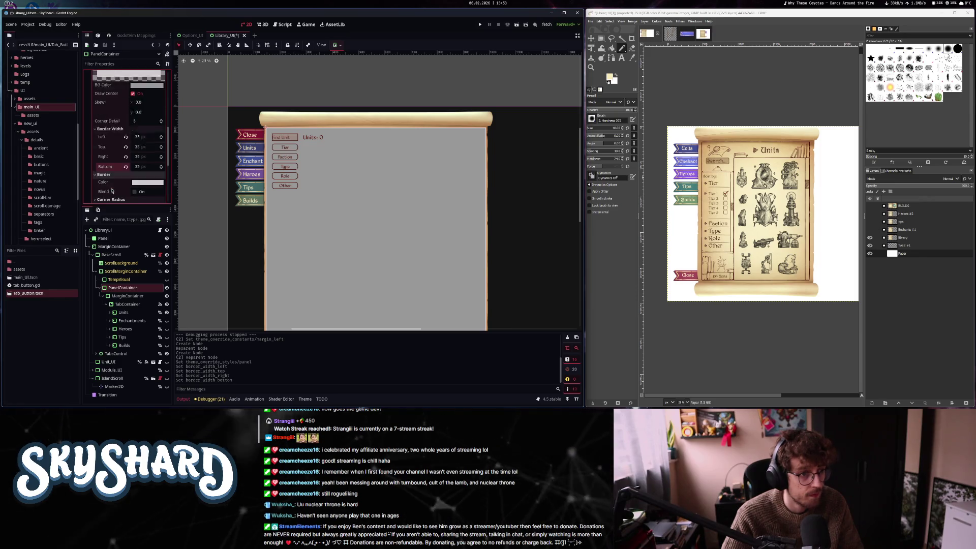
left_click(137, 134)
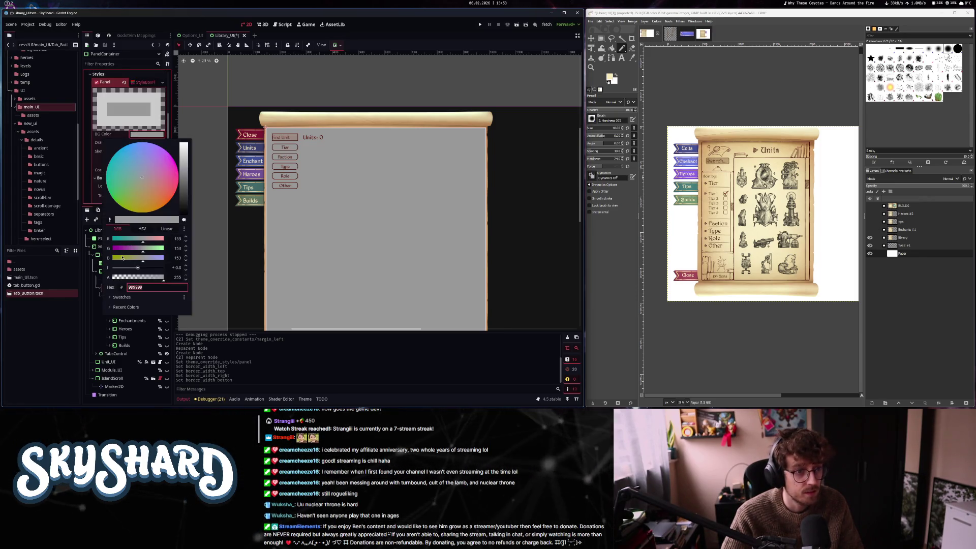
left_click_drag(122, 277, 82, 166)
left_click(107, 135)
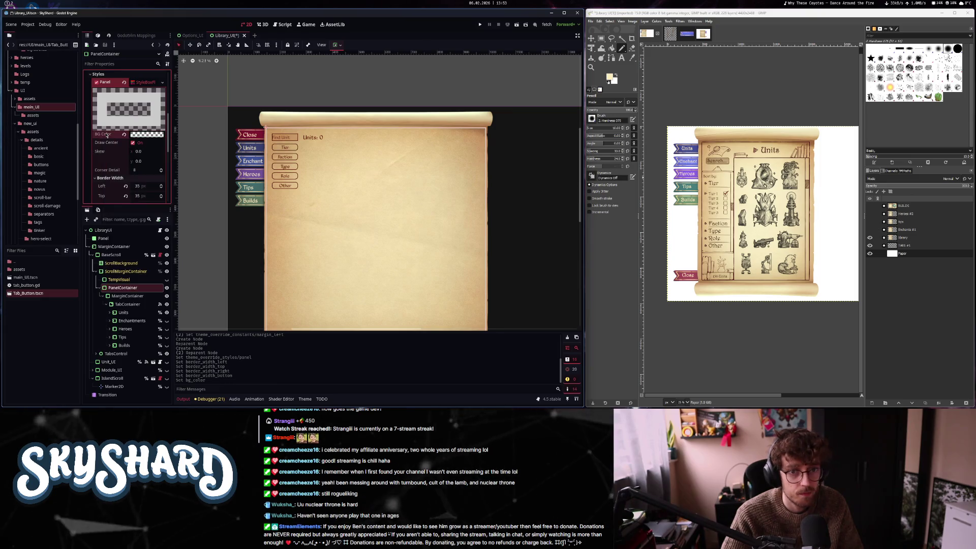
Set the border colour to the dark red 460708 sampled from the mock-up
scroll(140, 188, "down", 5)
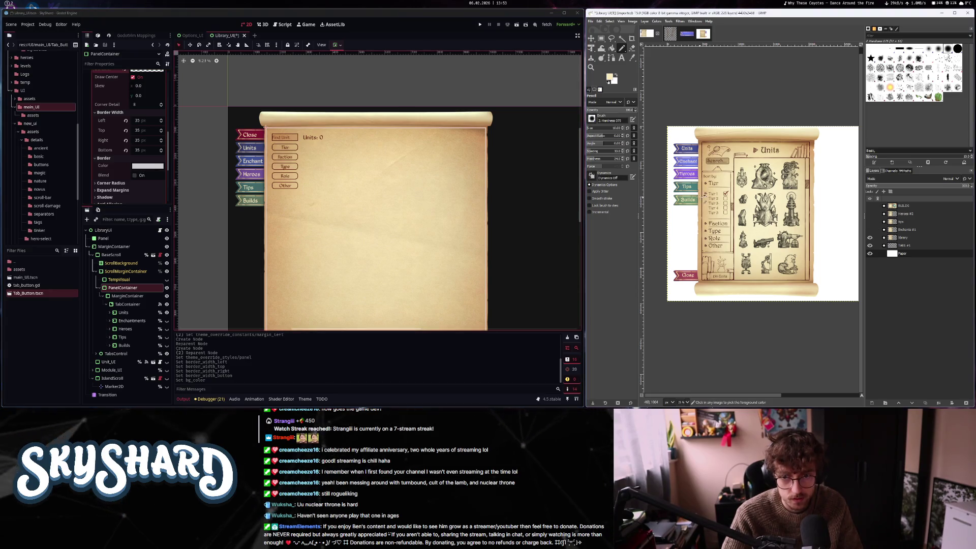
key("2")
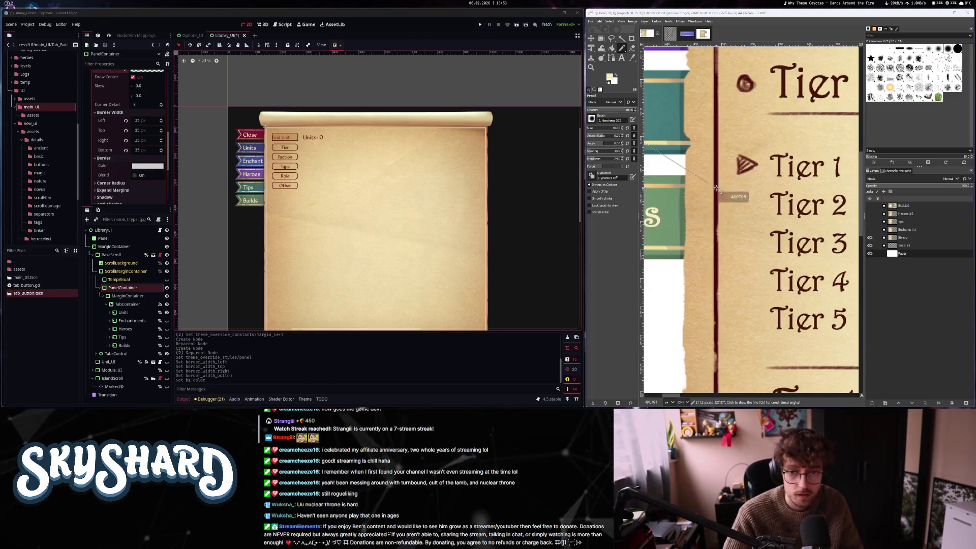
left_click(716, 175)
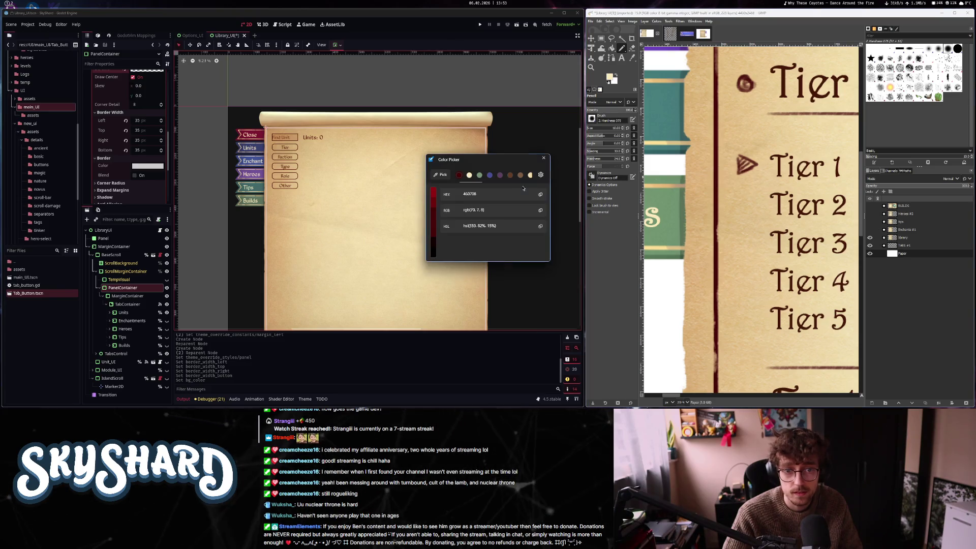
left_click(543, 160)
left_click(147, 167)
key("ctrl+v")
key("Return")
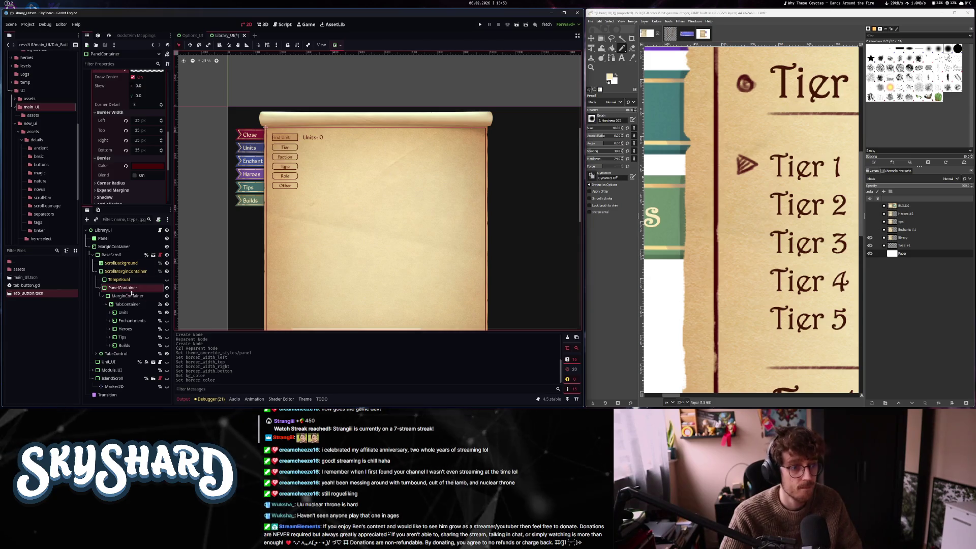
left_click(123, 278)
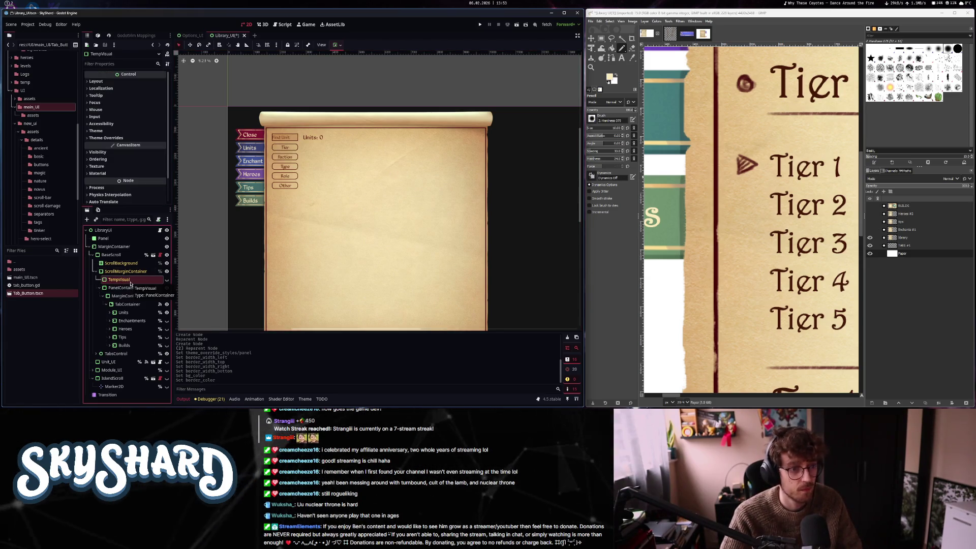
Check the ScrollMarginContainer's margin constants
left_click(129, 272)
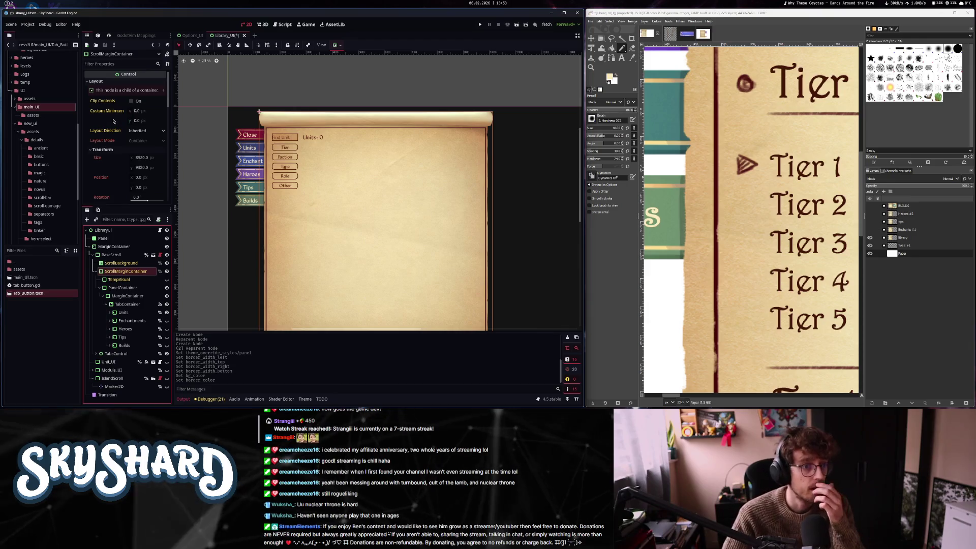
scroll(100, 179, "down", 5)
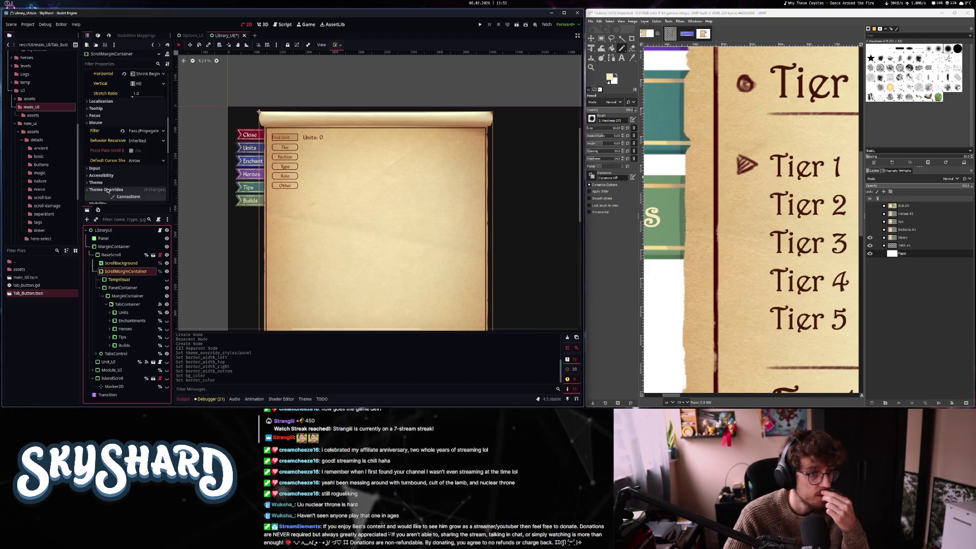
scroll(107, 180, "down", 5)
left_click(126, 115)
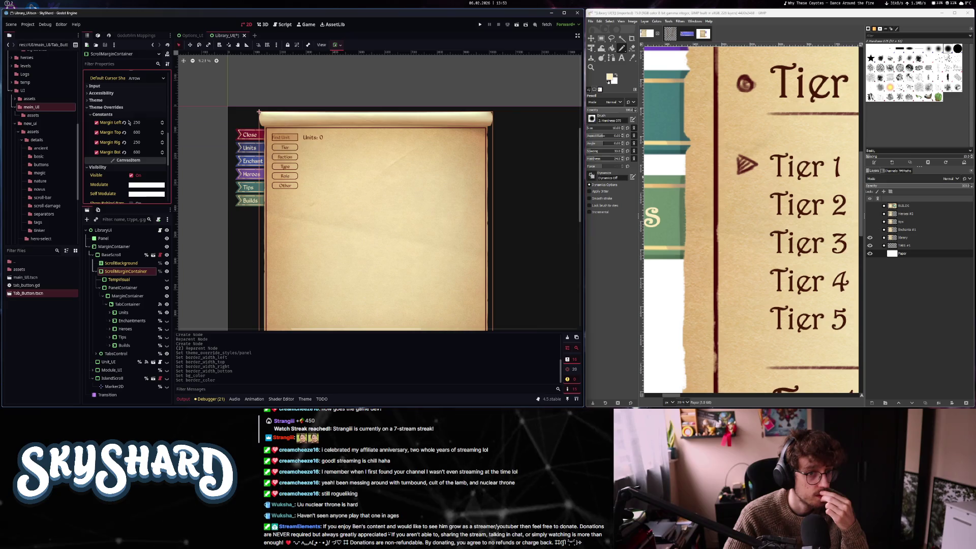
Move MarginContainer up to wrap the PanelContainer and put the TabContainer inside the PanelContainer
left_click(127, 288)
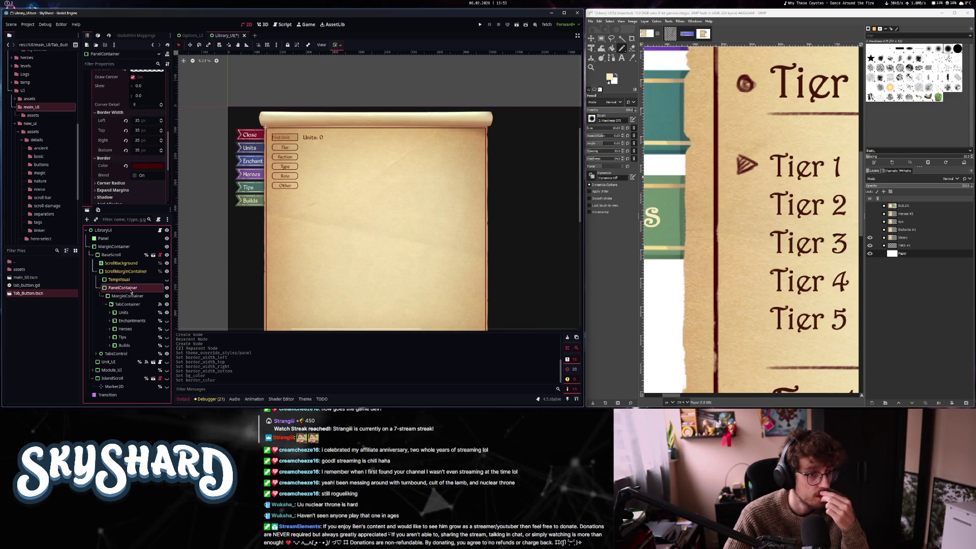
left_click(133, 298)
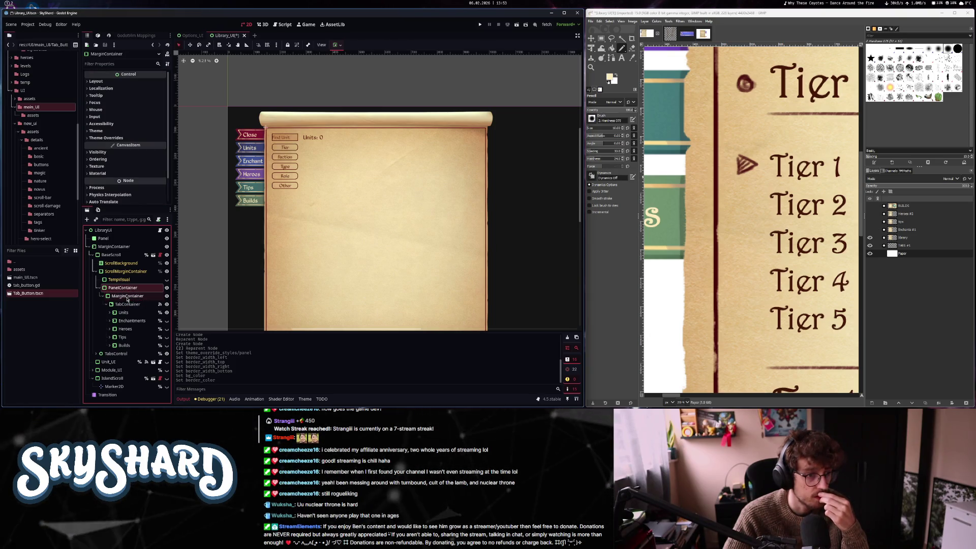
left_click_drag(127, 301, 121, 287)
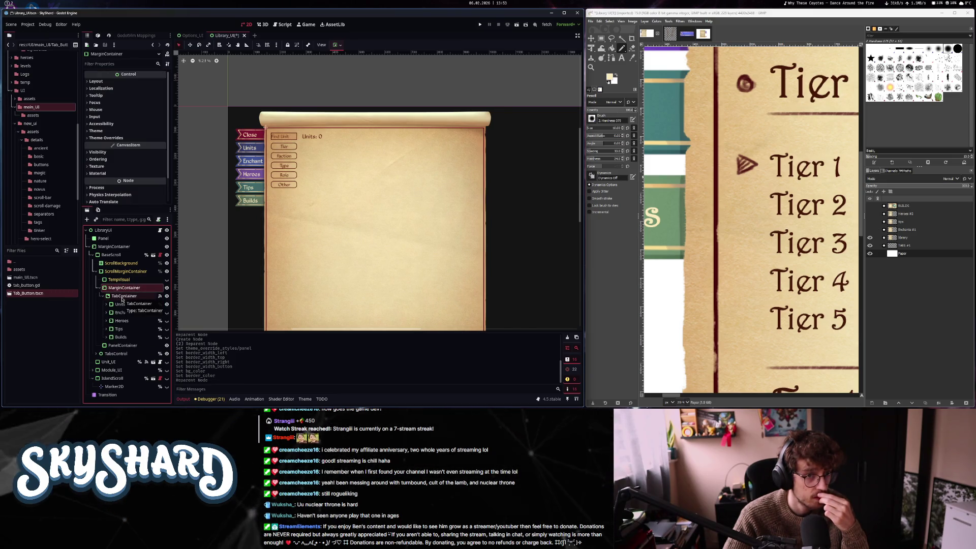
left_click_drag(123, 345, 124, 300)
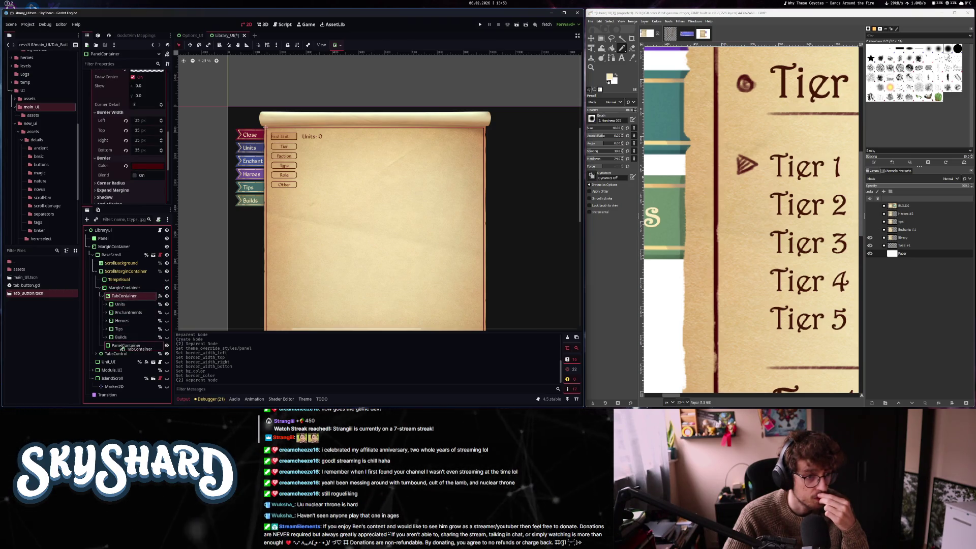
left_click_drag(122, 348, 122, 347)
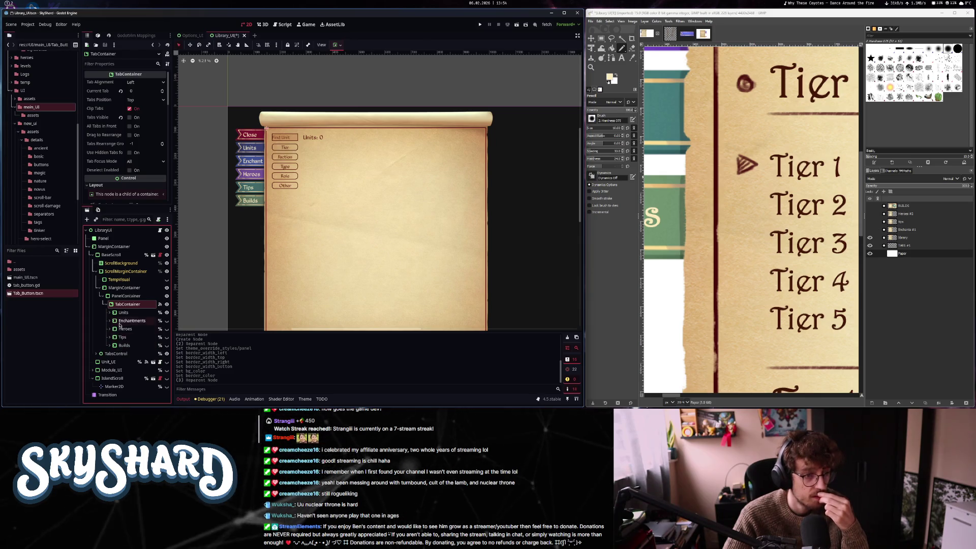
left_click(117, 288)
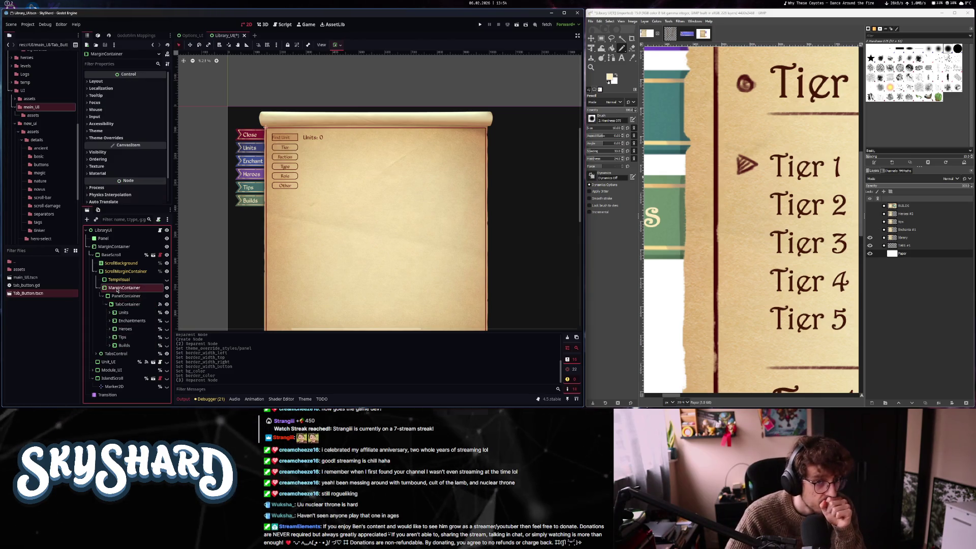
left_click(107, 138)
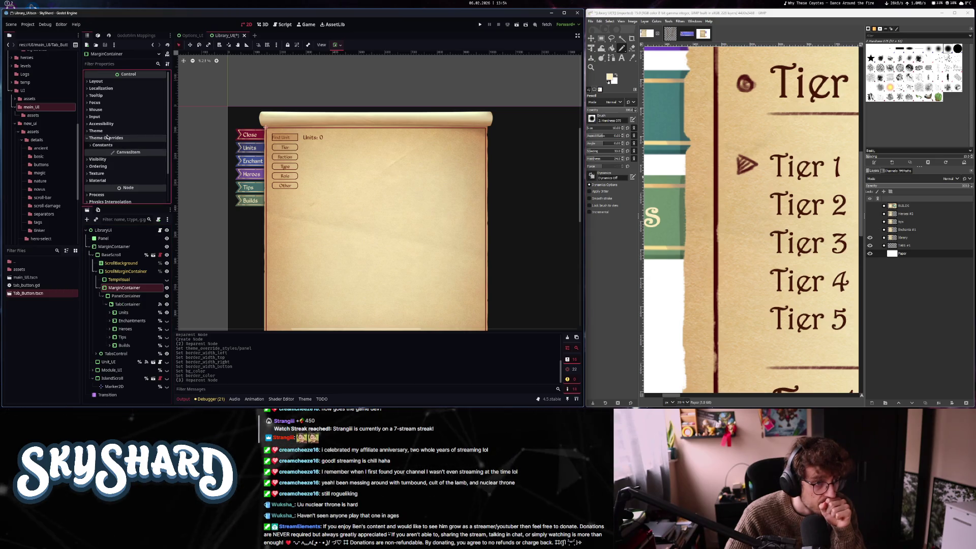
left_click(102, 146)
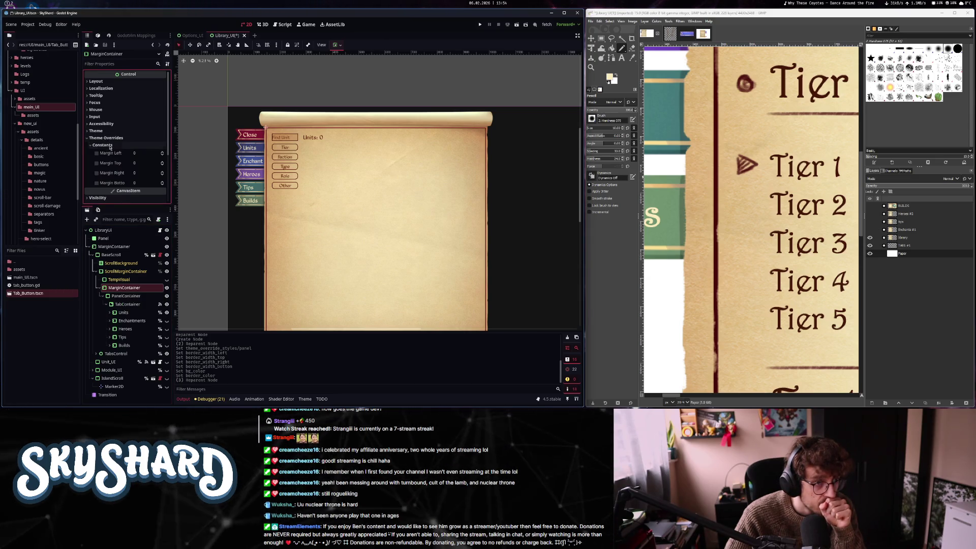
Enter 50 for the MarginContainer's left, top and right margins
left_click(145, 153)
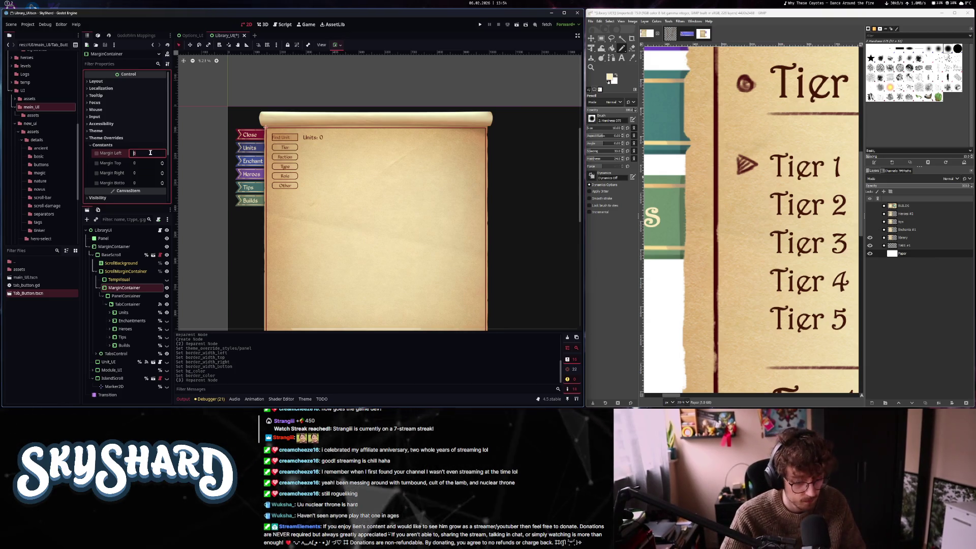
type("10")
key("Tab")
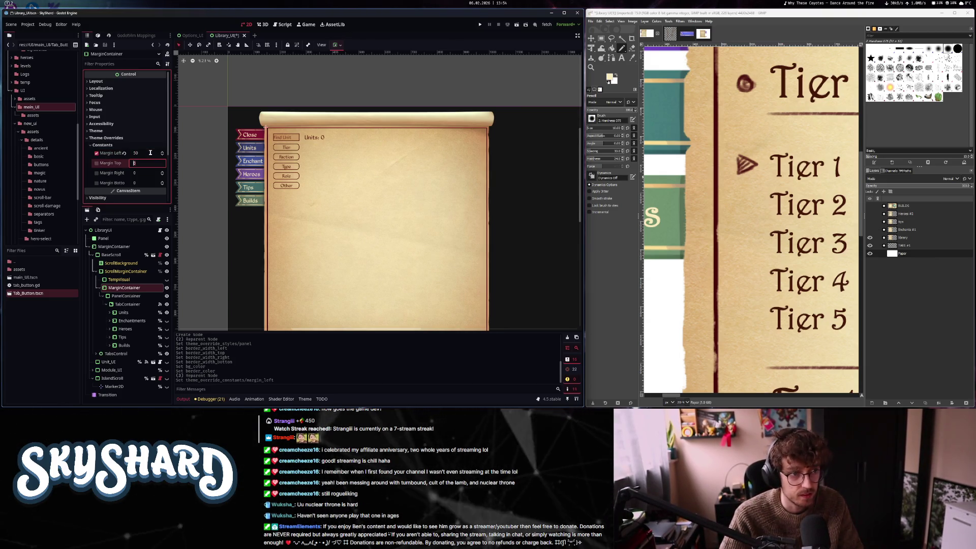
type("10")
key("Tab")
type("50")
key("Tab")
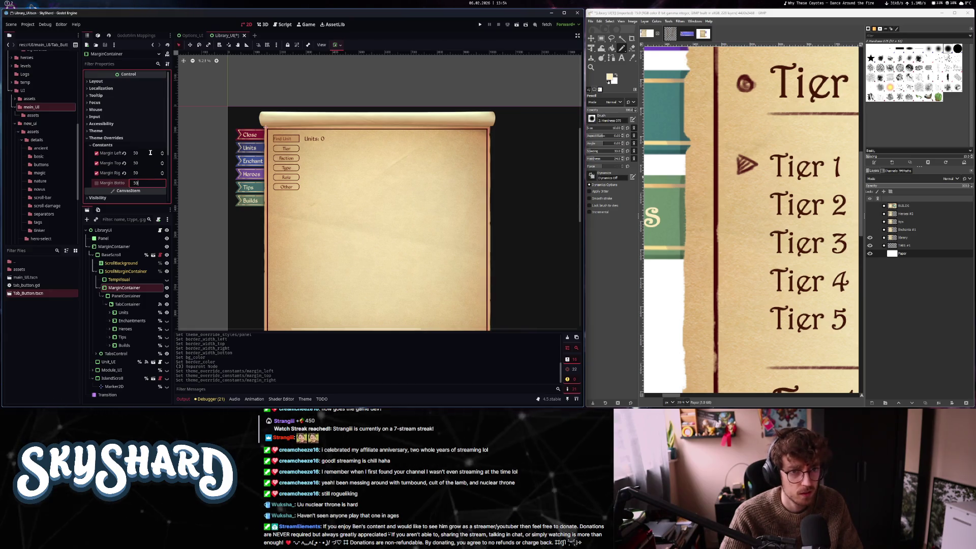
scroll(365, 150, "down", 1)
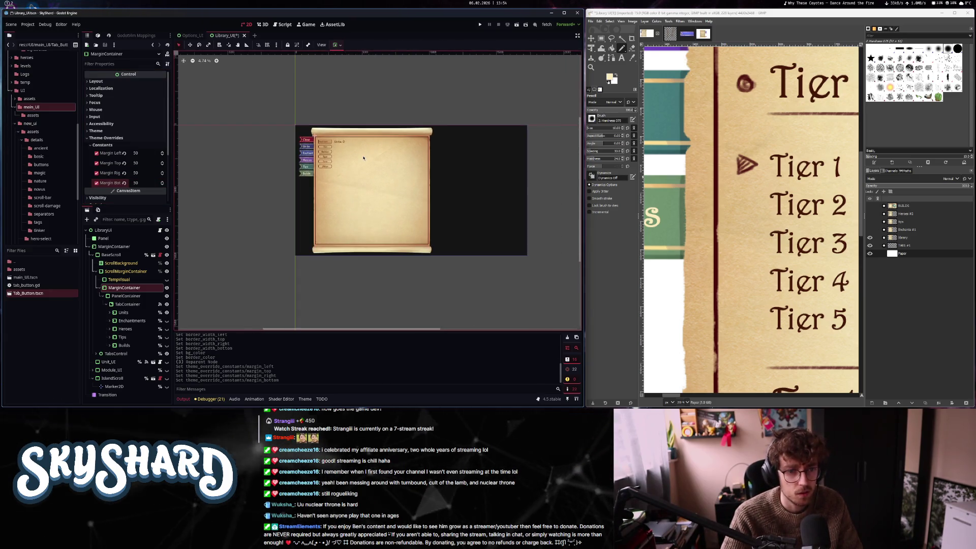
scroll(362, 158, "up", 1)
Change the MarginContainer's left, top, right and bottom margins to 70 each
left_click(143, 153)
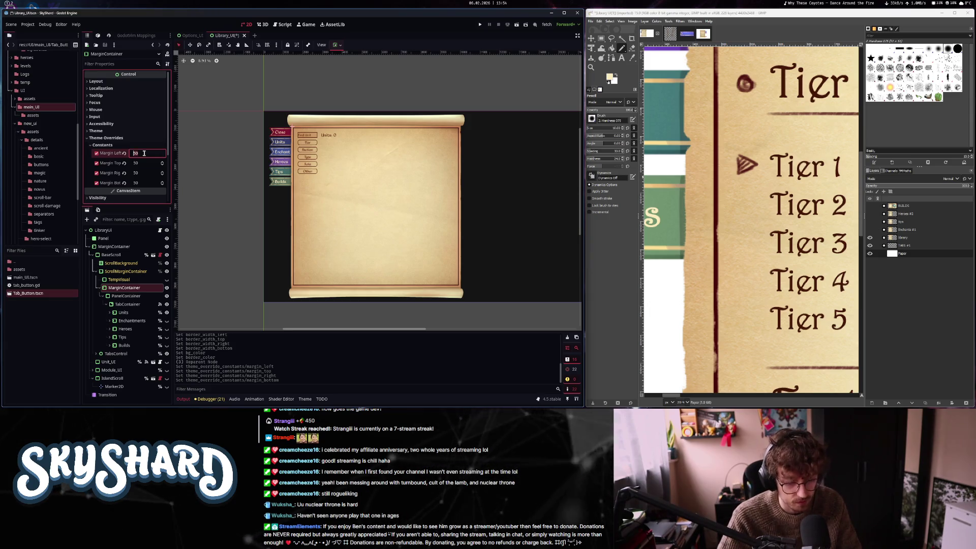
type("10")
key("Tab")
type("70")
key("Tab")
type("70")
key("Tab")
type("70")
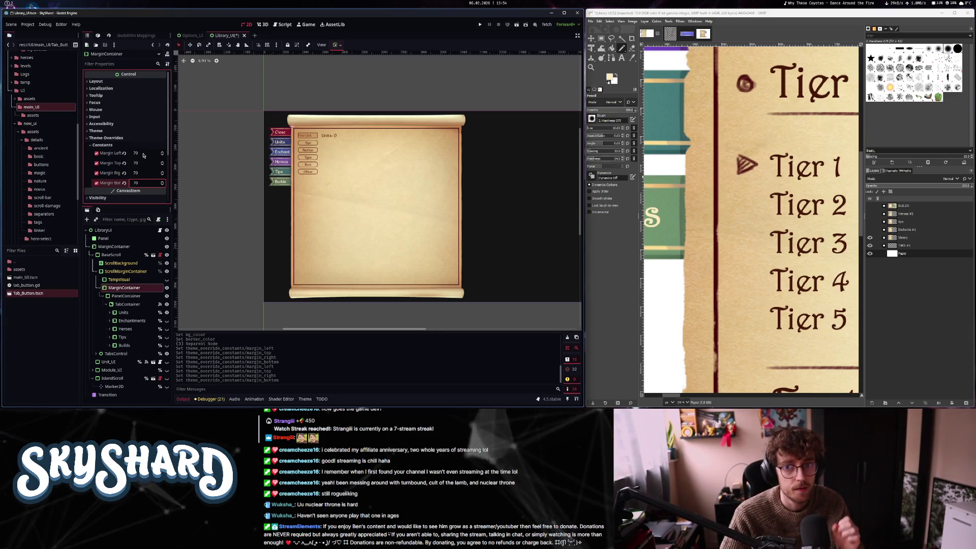
left_click(127, 296)
left_click(127, 304)
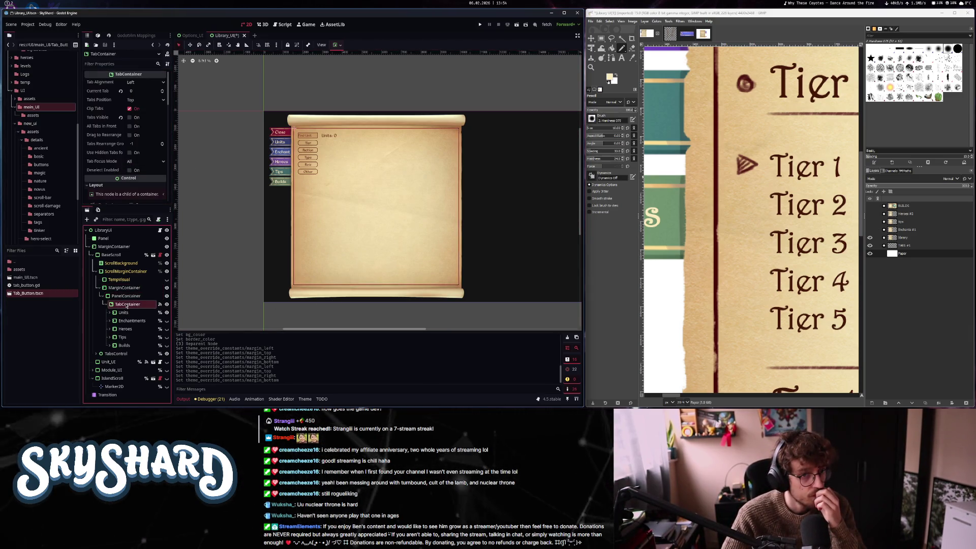
left_click(122, 312)
left_click(108, 312)
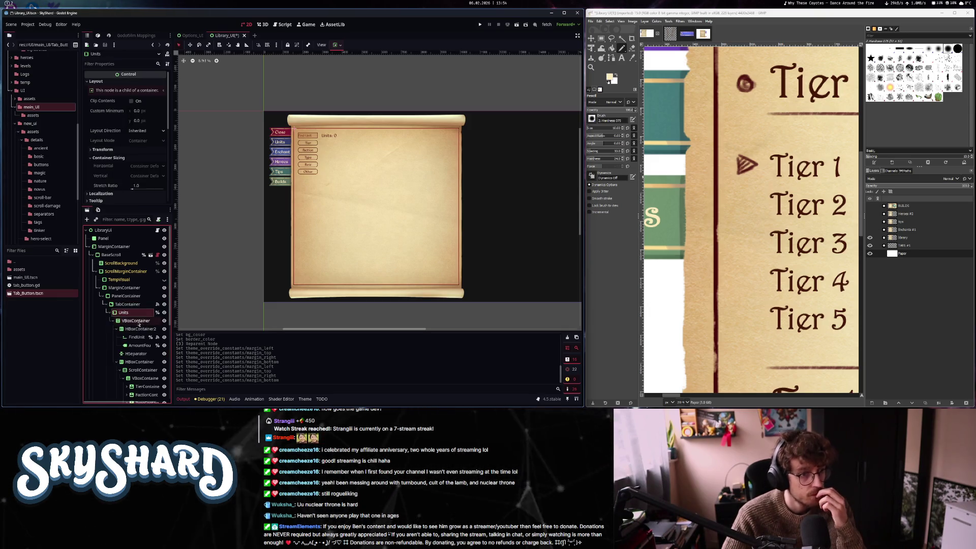
scroll(117, 152, "down", 5)
left_click(105, 167)
scroll(117, 153, "down", 2)
scroll(710, 233, "down", 5)
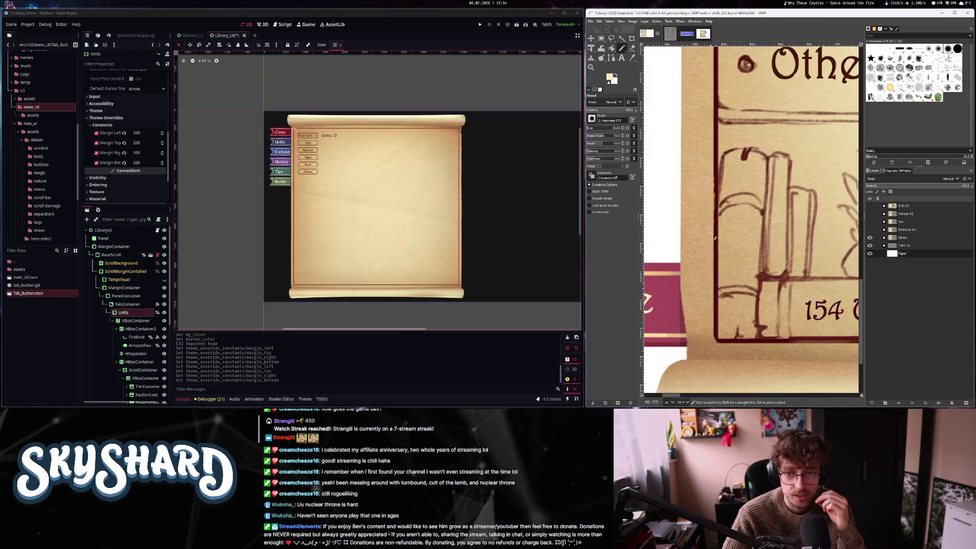
scroll(714, 226, "down", 10)
scroll(718, 218, "left", 2)
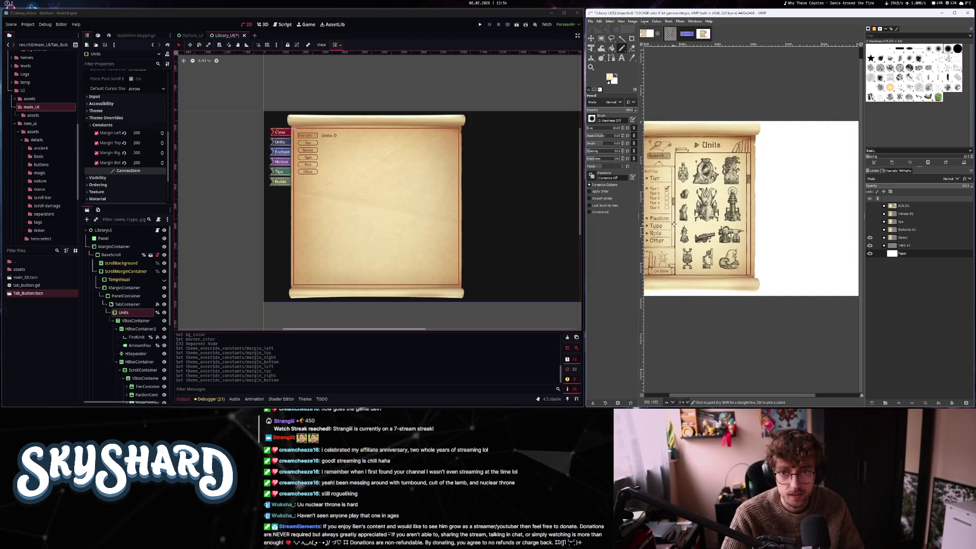
left_click(97, 133)
left_click(96, 143)
left_click(96, 153)
left_click(96, 163)
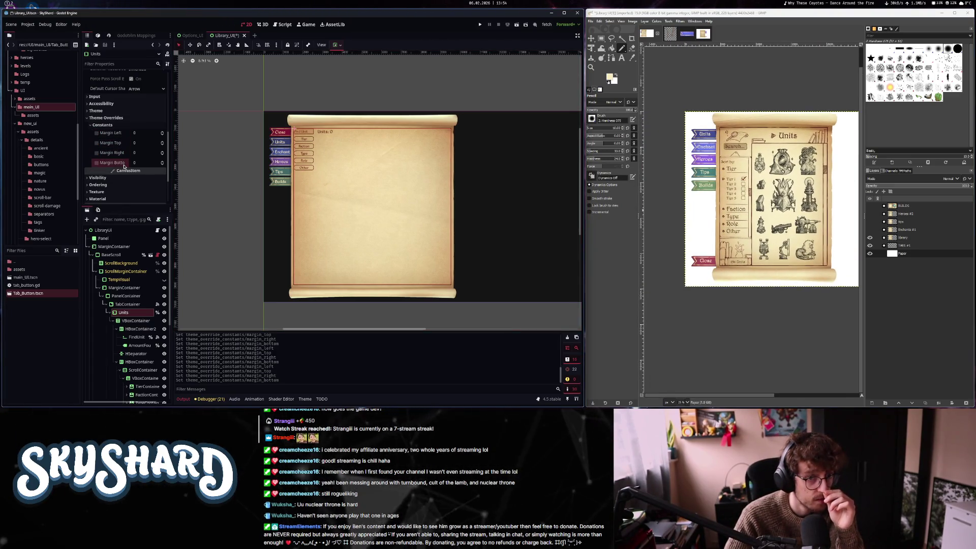
left_click(133, 321)
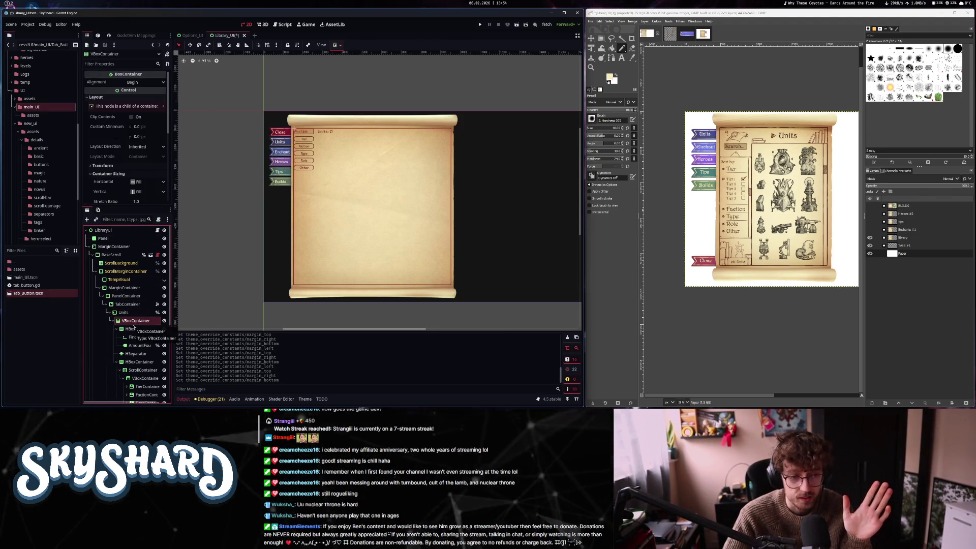
left_click(115, 328)
left_click(116, 345)
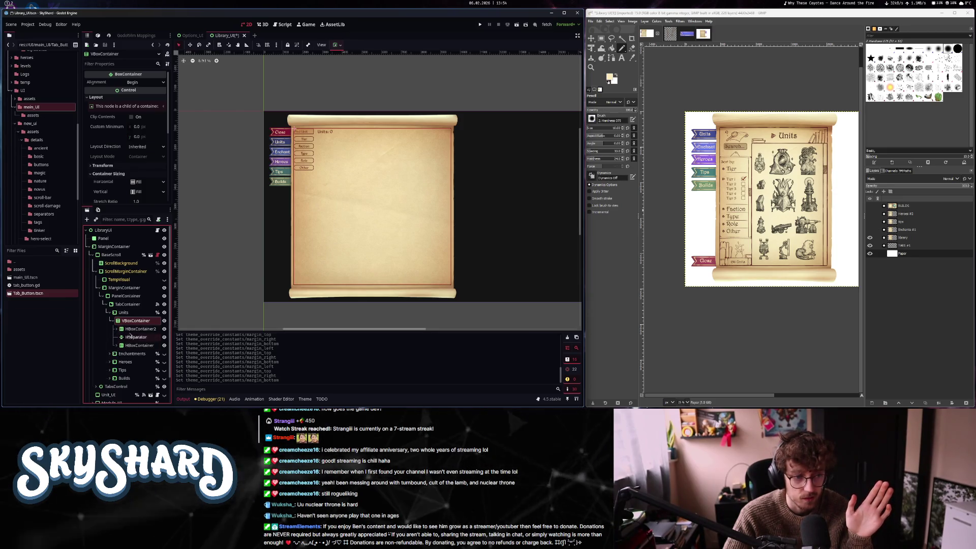
scroll(350, 257, "up", 3)
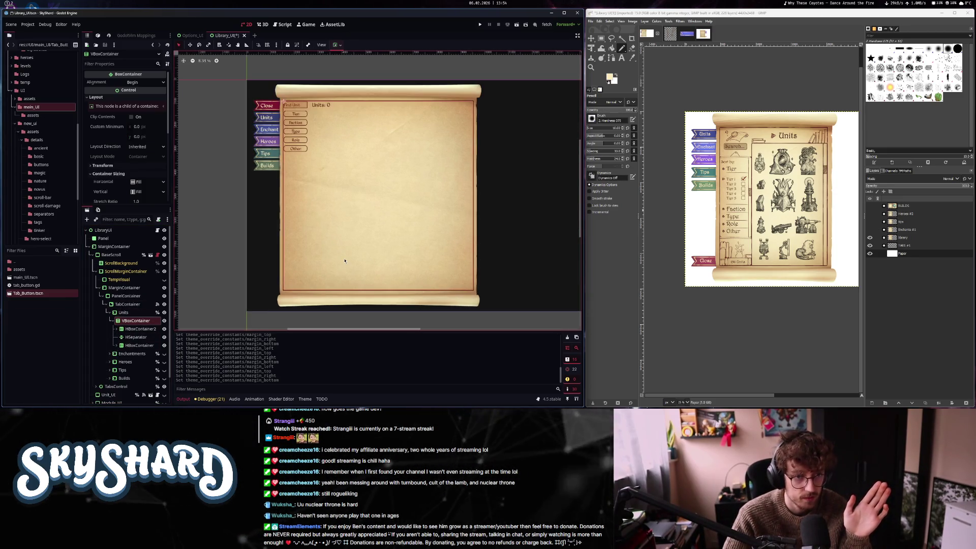
left_click(133, 322)
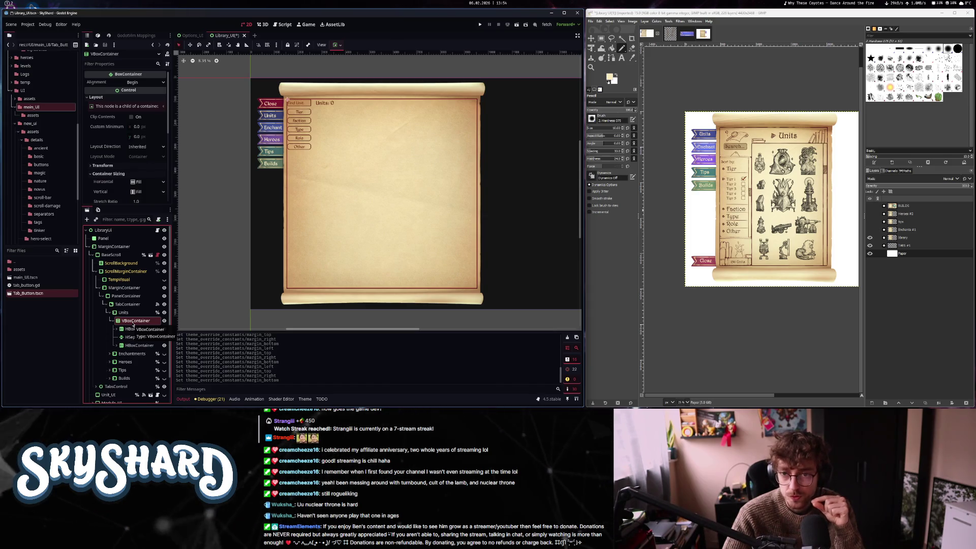
scroll(783, 118, "up", 1)
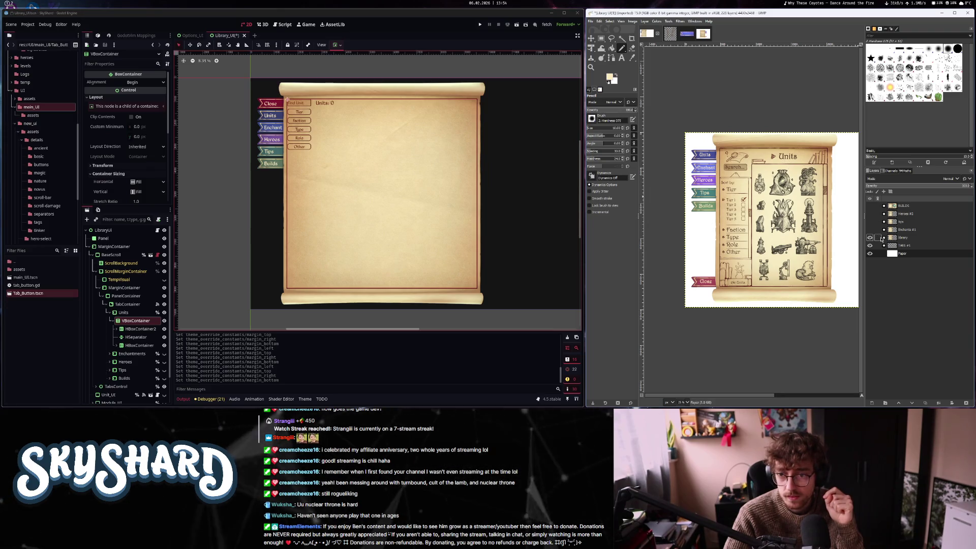
Expand the library layer group and hide the TEXT layer's labels
left_click(883, 238)
left_click(899, 247)
left_click(871, 246)
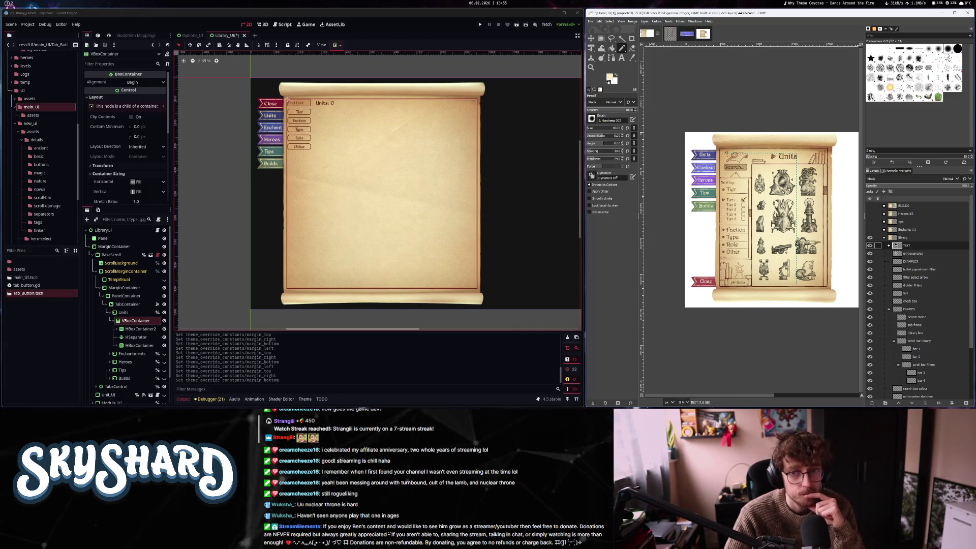
left_click(917, 277)
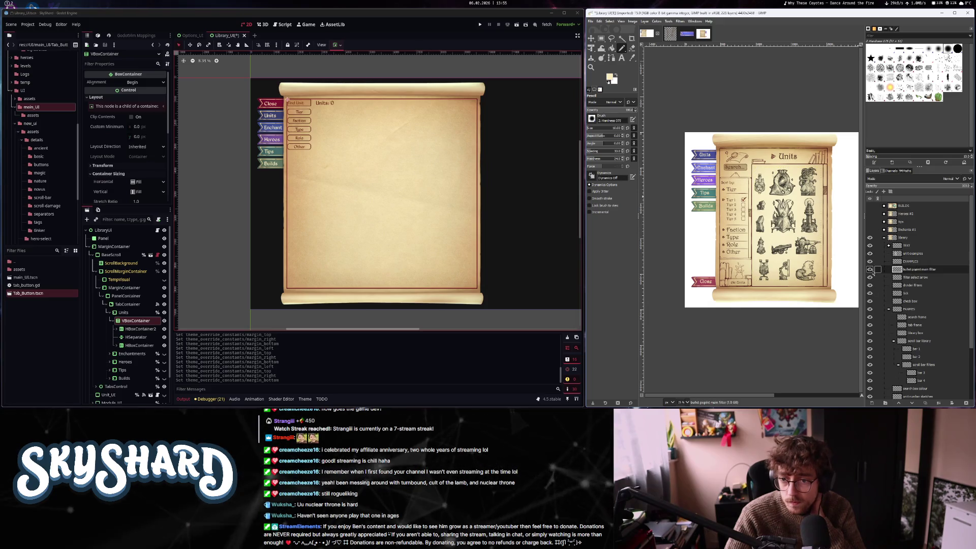
left_click(872, 270)
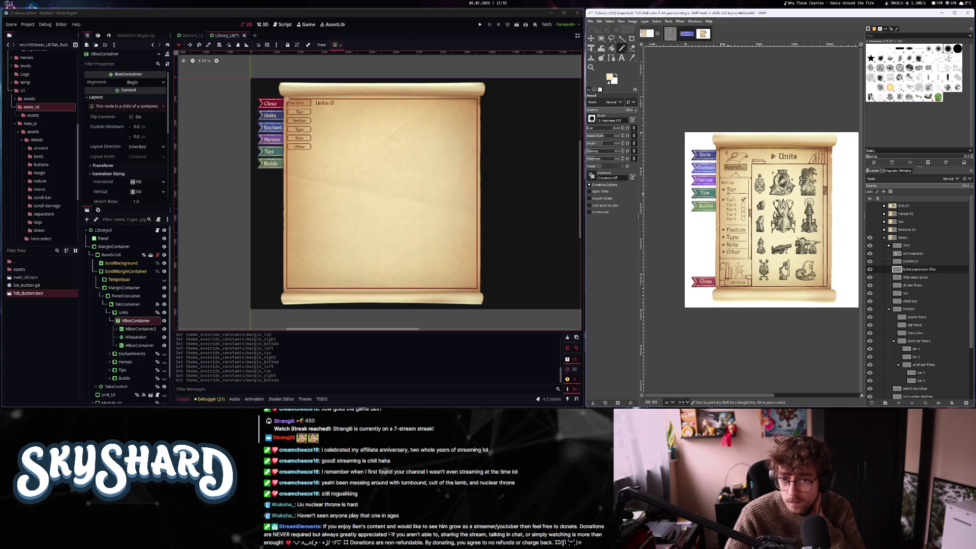
Show the Tier 1 arrow and check mark layers
scroll(728, 192, "up", 5)
scroll(722, 193, "down", 2)
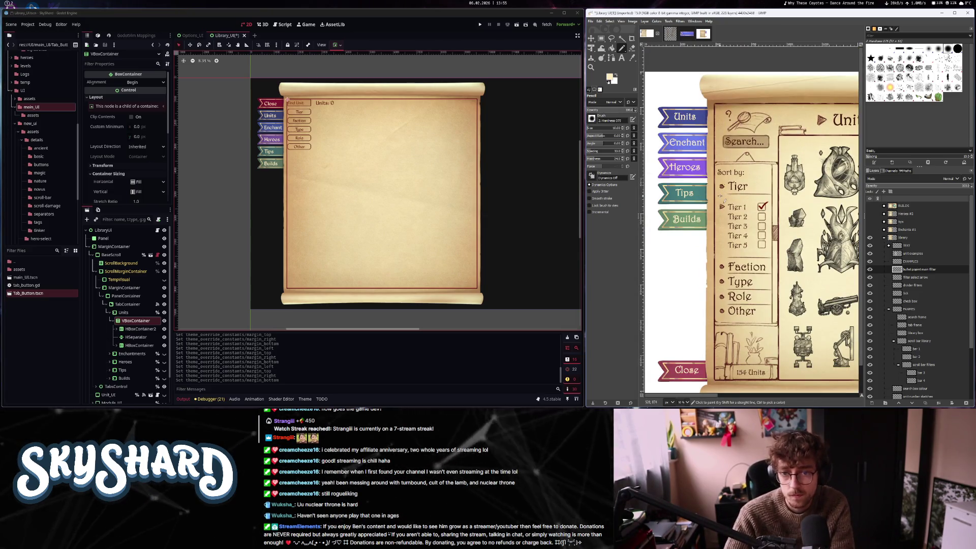
left_click(870, 279)
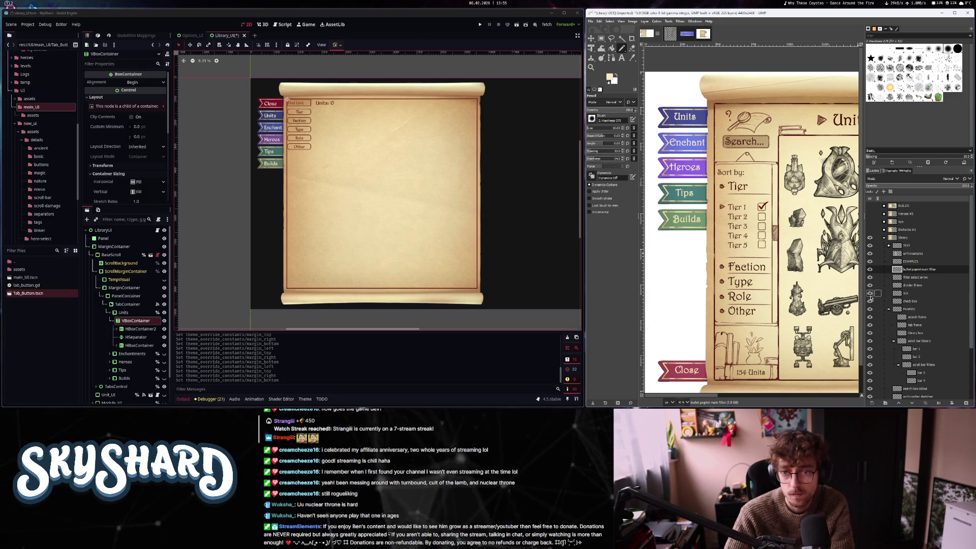
left_click(870, 293)
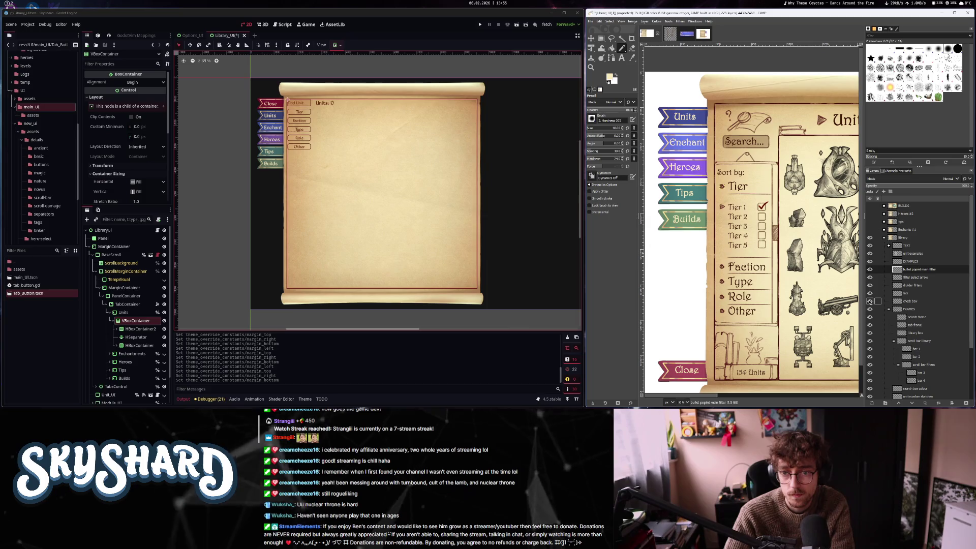
Keep the FRAMES borders visible and hide the search frame layer
left_click(869, 308)
left_click(870, 308)
left_click(870, 308)
left_click(870, 309)
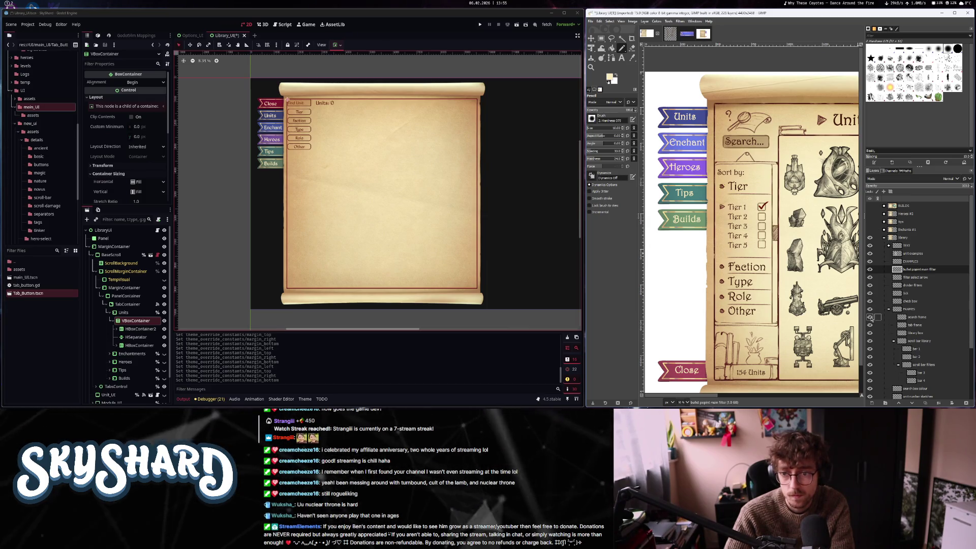
left_click(869, 316)
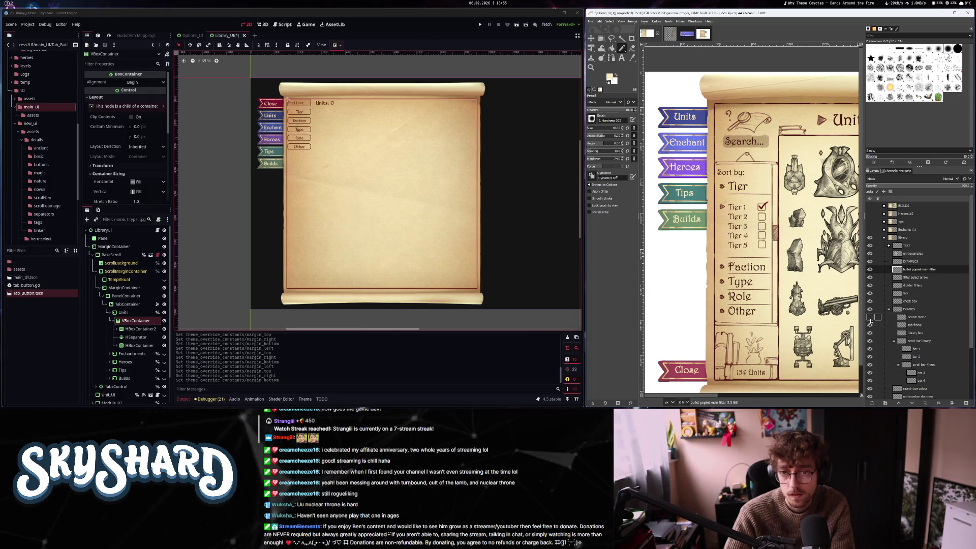
scroll(718, 70, "right", 2)
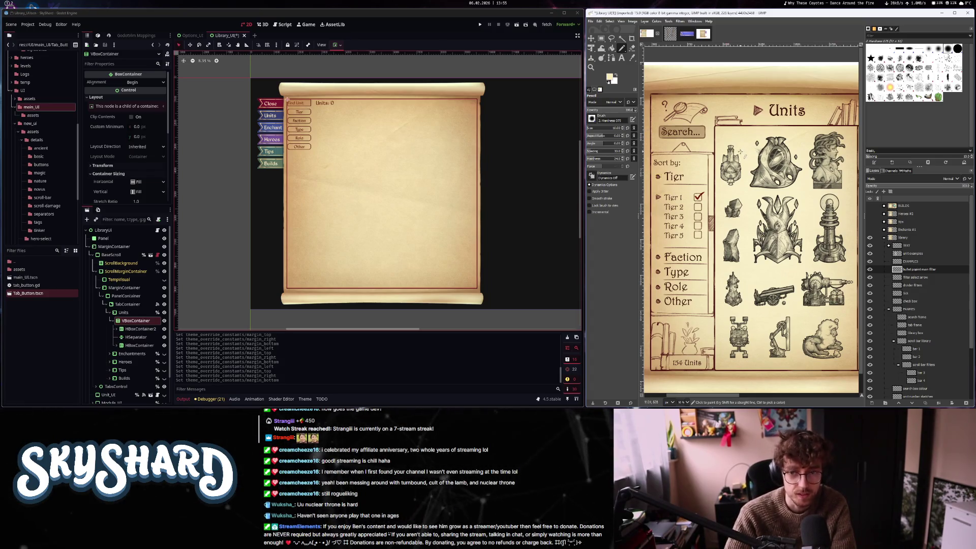
Hide the search box colour fill and select the doodle search layer
left_click(870, 277)
left_click(870, 316)
left_click(869, 316)
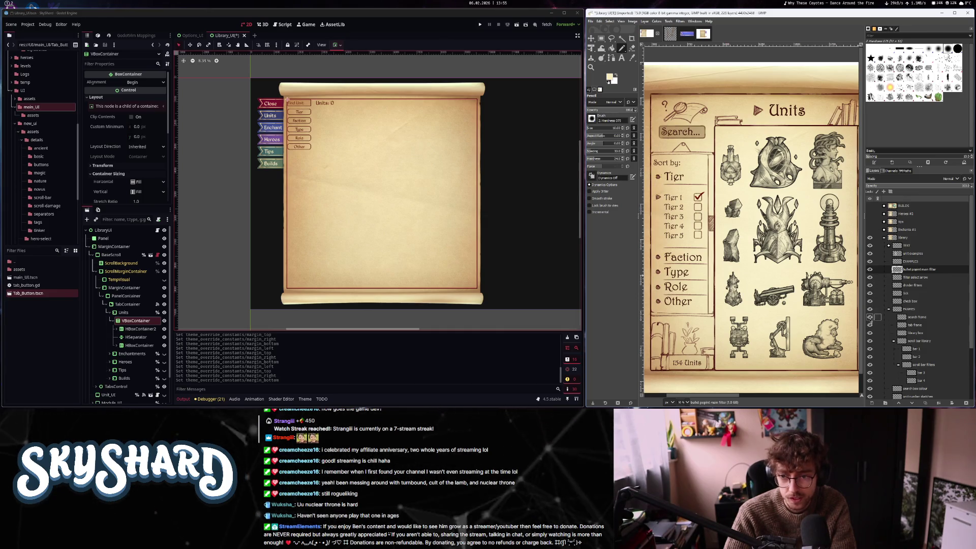
left_click(869, 389)
scroll(874, 389, "down", 3)
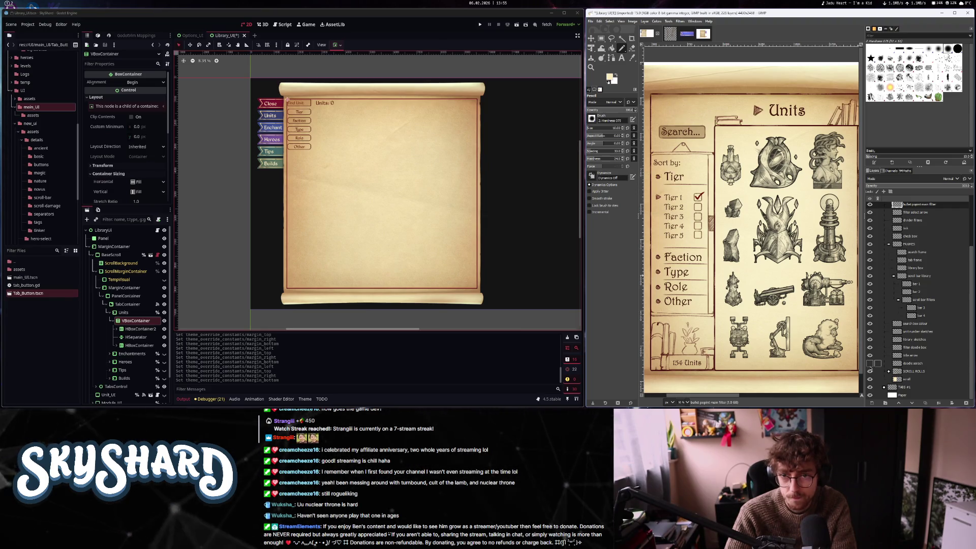
left_click(870, 371)
left_click(870, 372)
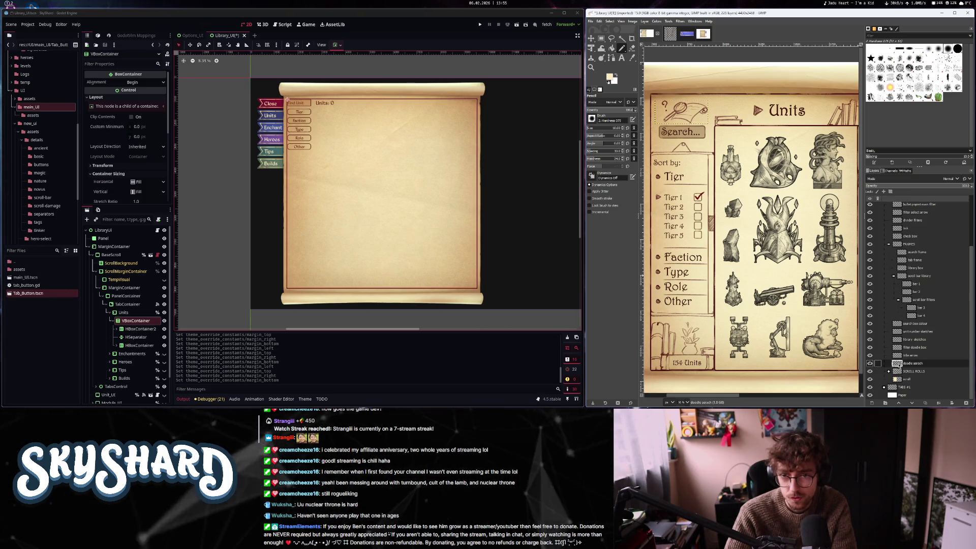
left_click(872, 364)
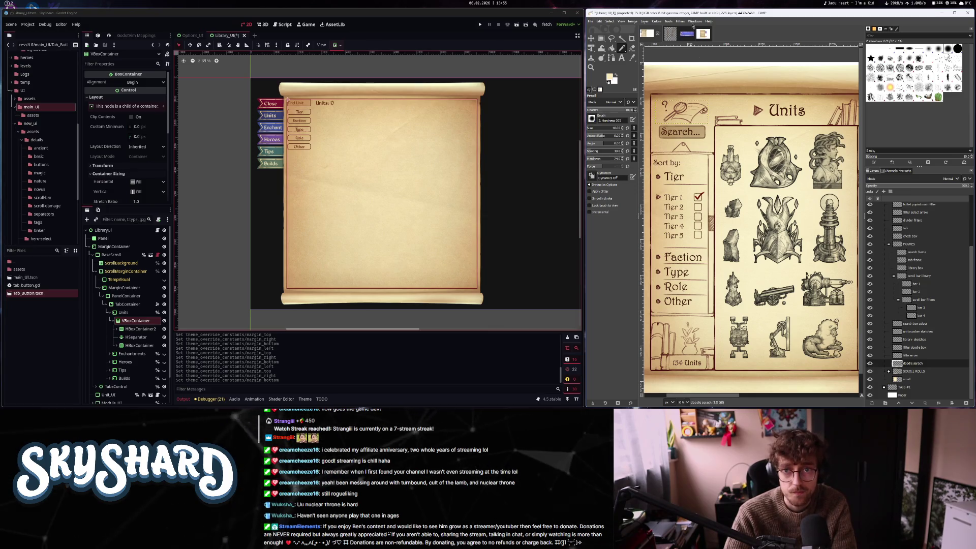
Close the tab_button_flipped image
left_click(647, 34)
left_click(681, 33)
left_click(690, 34)
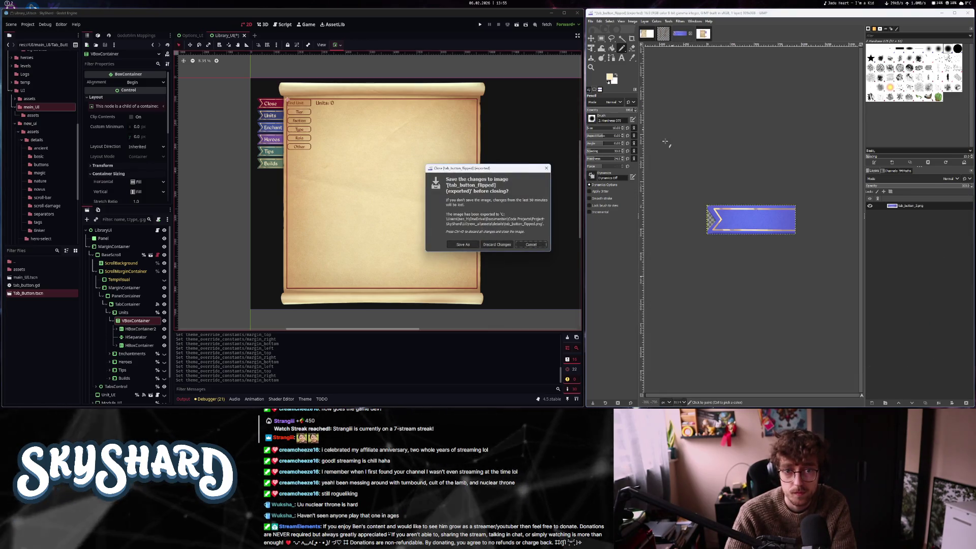
Discard tab button changes, close General Options, and leave only the doodle search layer in the small image
key("ctrl+d")
left_click(691, 34)
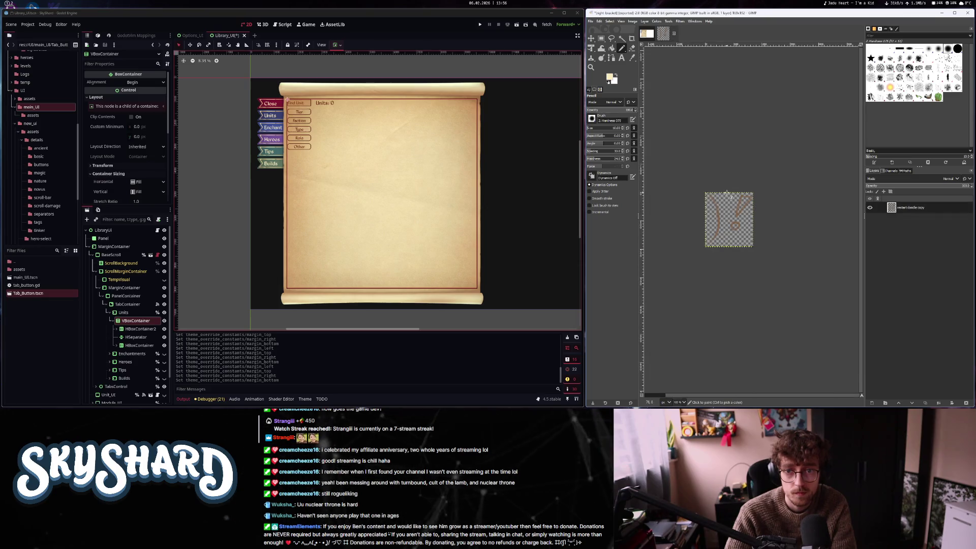
mouse_move(914, 397)
left_mouse_down()
mouse_move(737, 101)
mouse_move(663, 34)
mouse_move(699, 144)
left_mouse_up()
right_click(919, 218)
left_click(940, 147)
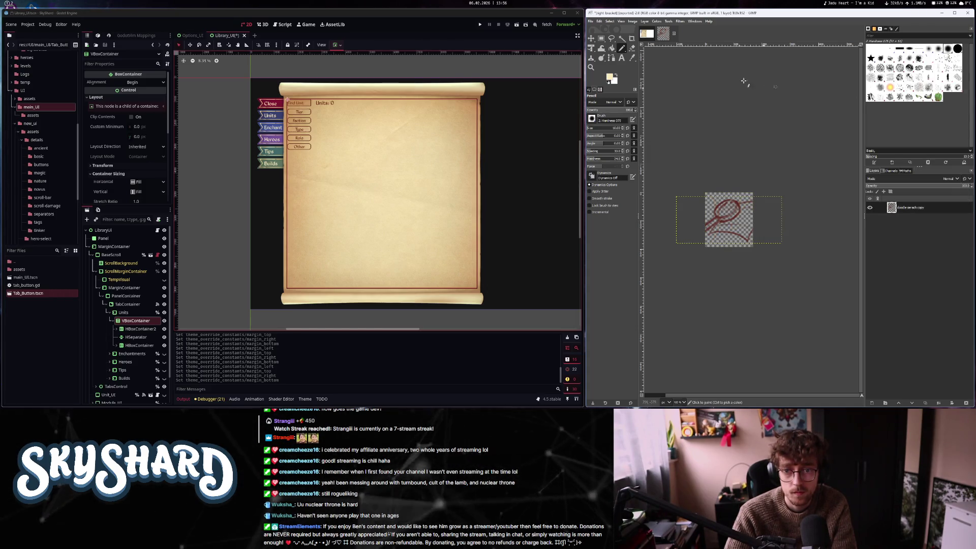
Fit the small image's canvas to the doodle layer
left_click(632, 21)
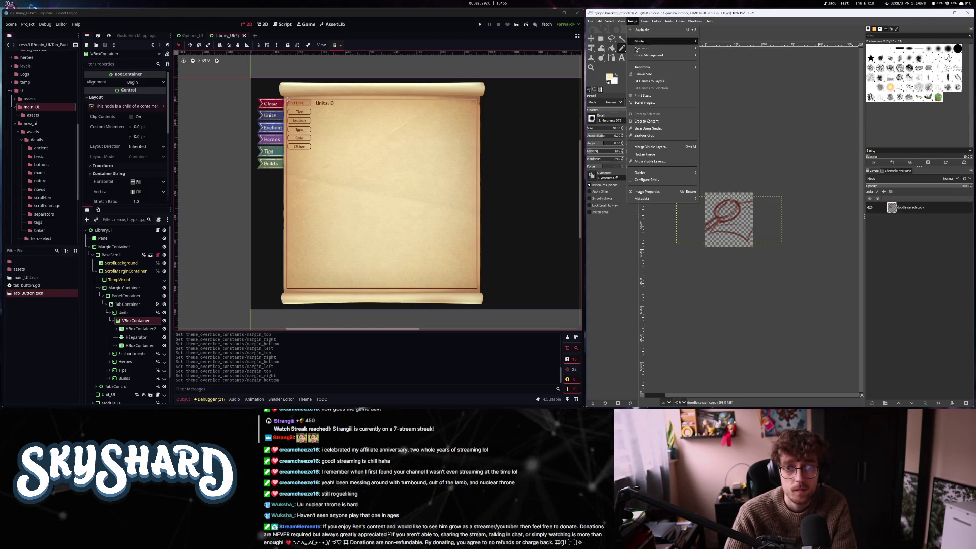
left_click(655, 81)
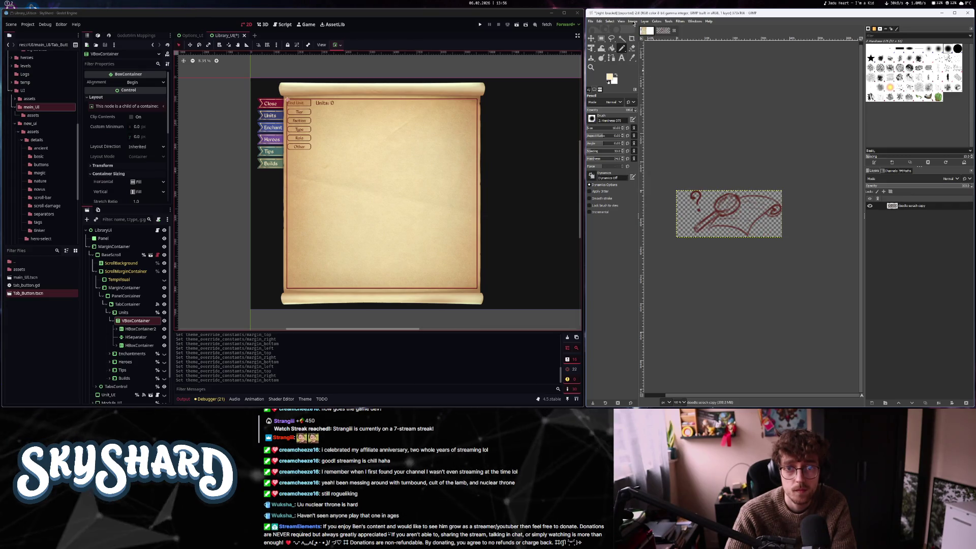
left_click(591, 21)
left_click(610, 118)
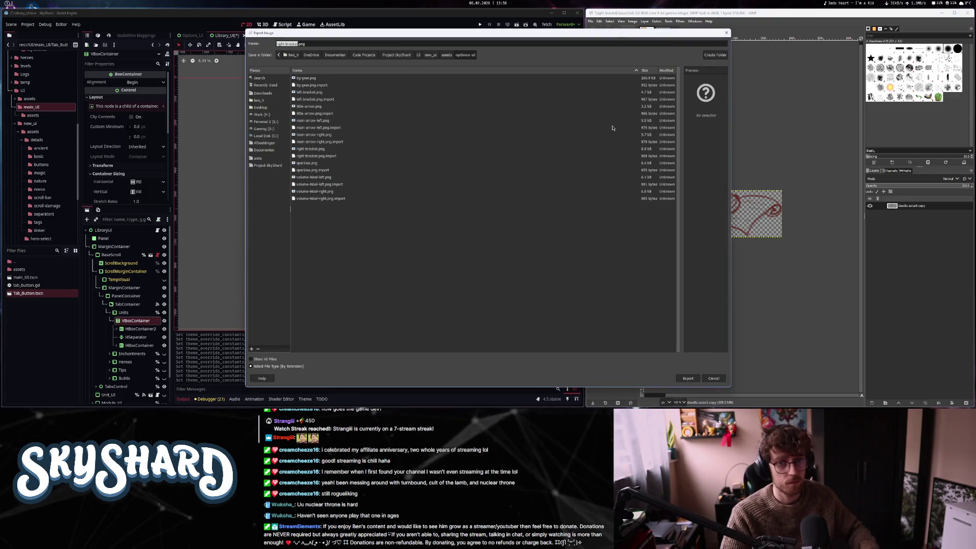
Create a library-ui folder under new_ui assets and save the doodle there as search-doodle.png
left_click(447, 55)
left_click(709, 58)
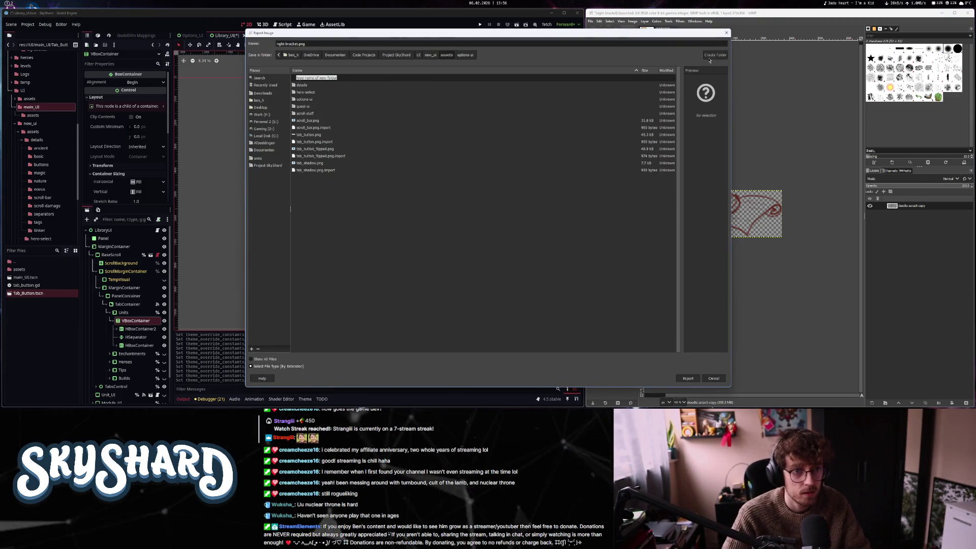
type("y-ui")
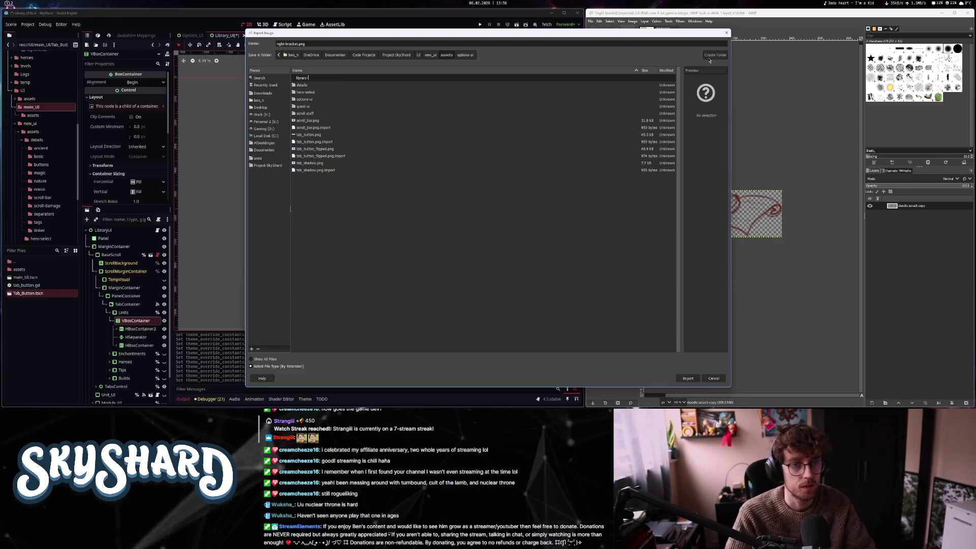
key("Return")
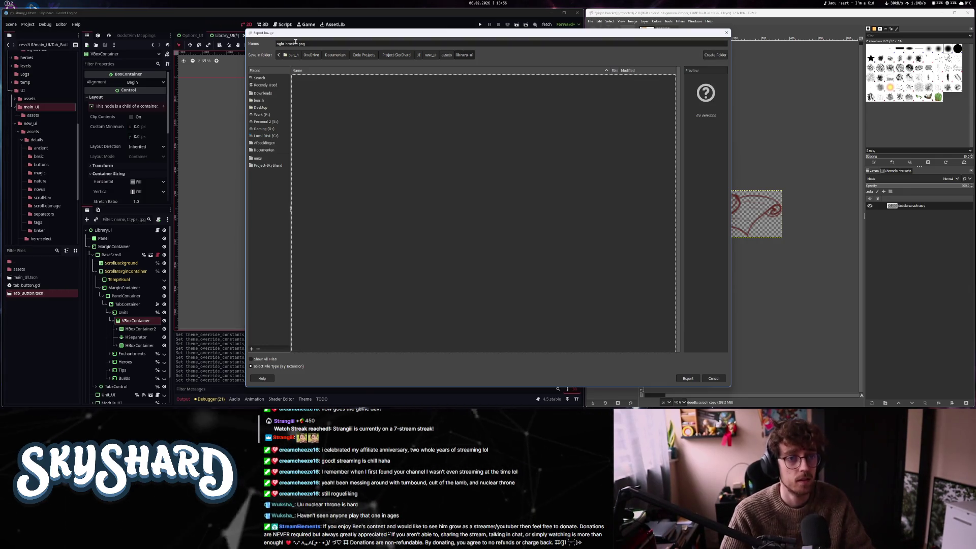
type("search-doodle")
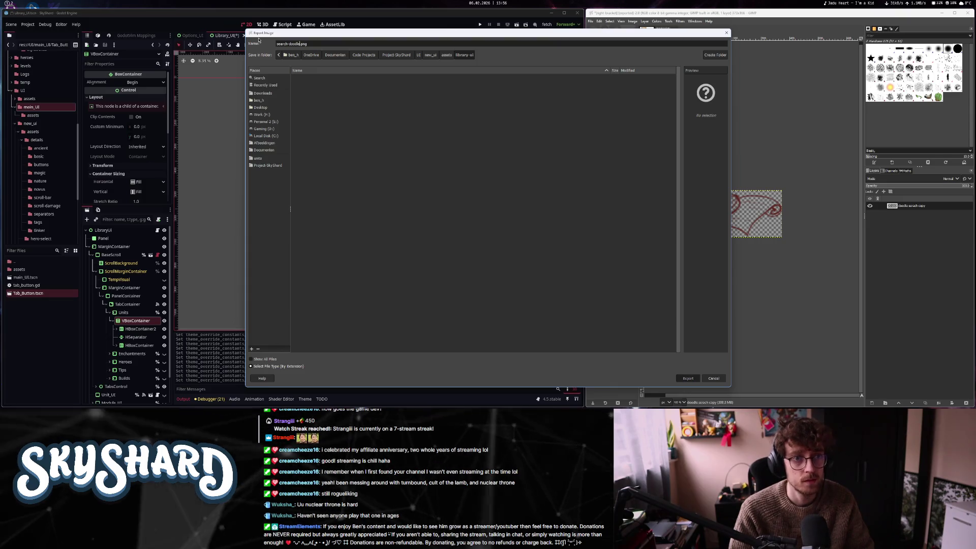
key("Return")
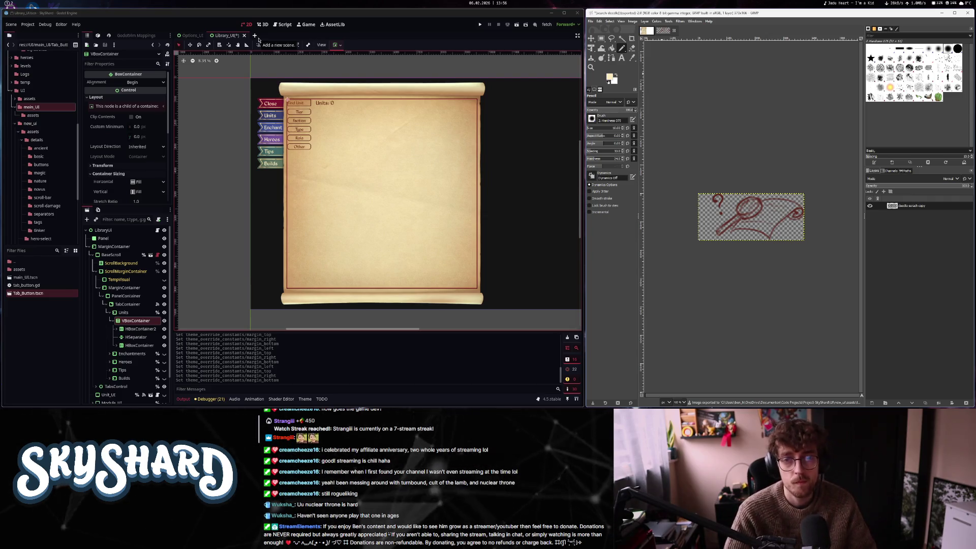
left_click(656, 21)
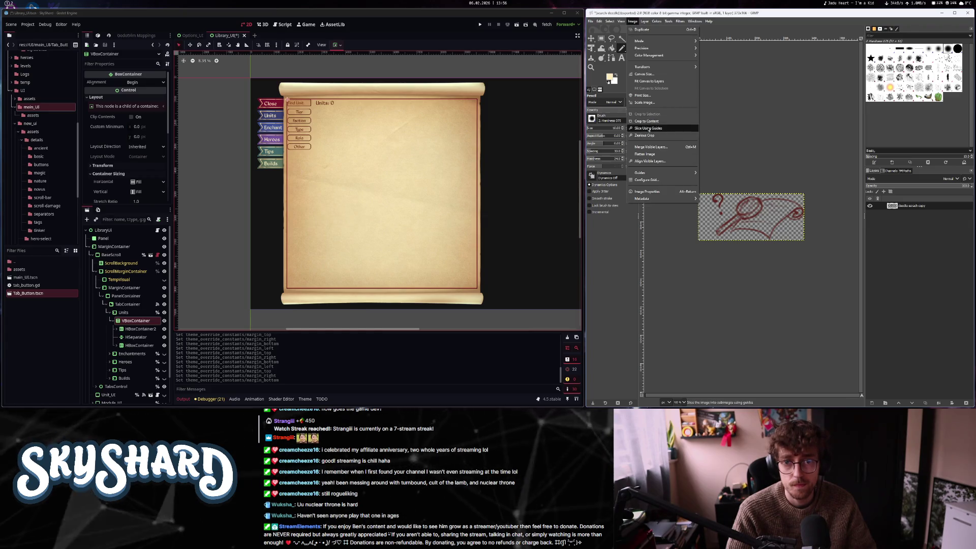
Try Crop to Content, then delete the doodle layer from the small image
left_click(649, 122)
left_click(520, 221)
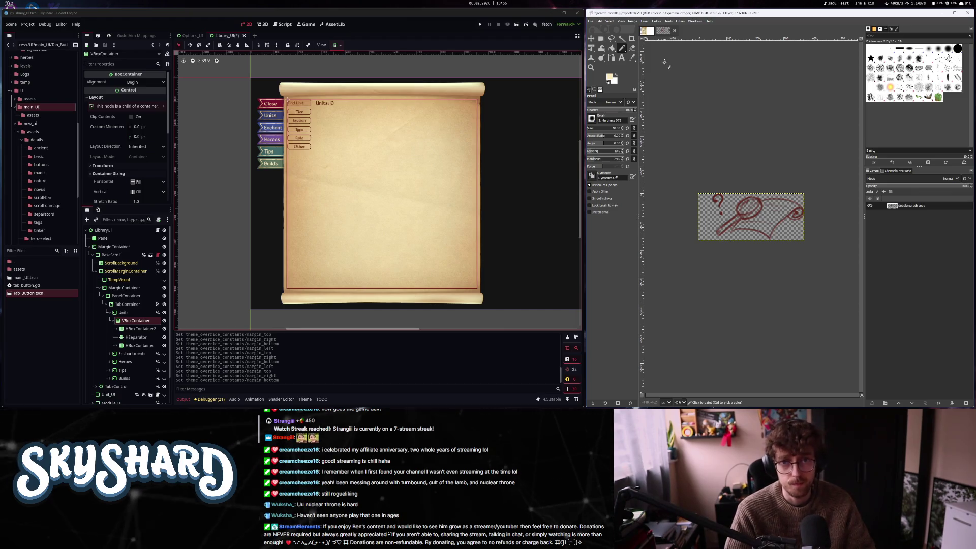
left_click(662, 31)
left_click(647, 31)
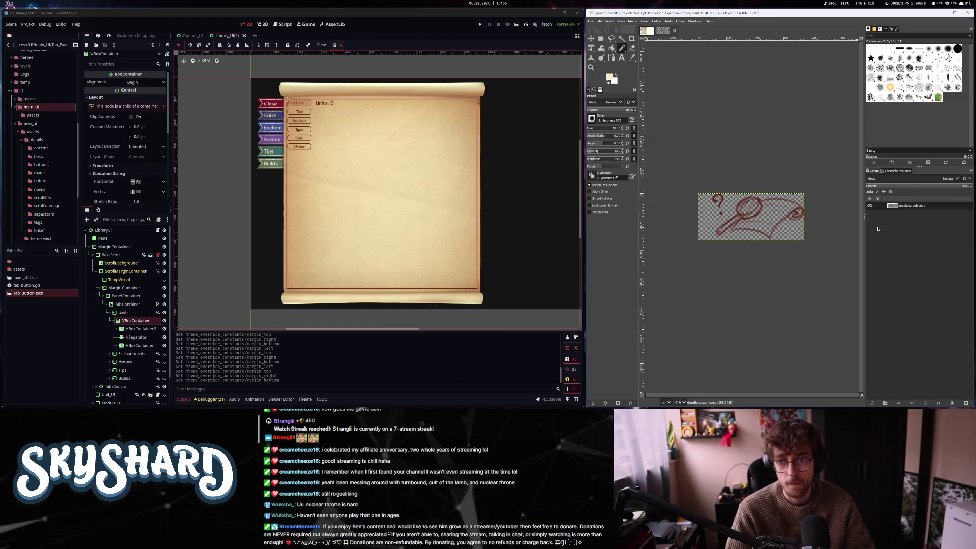
right_click(904, 206)
left_click(920, 81)
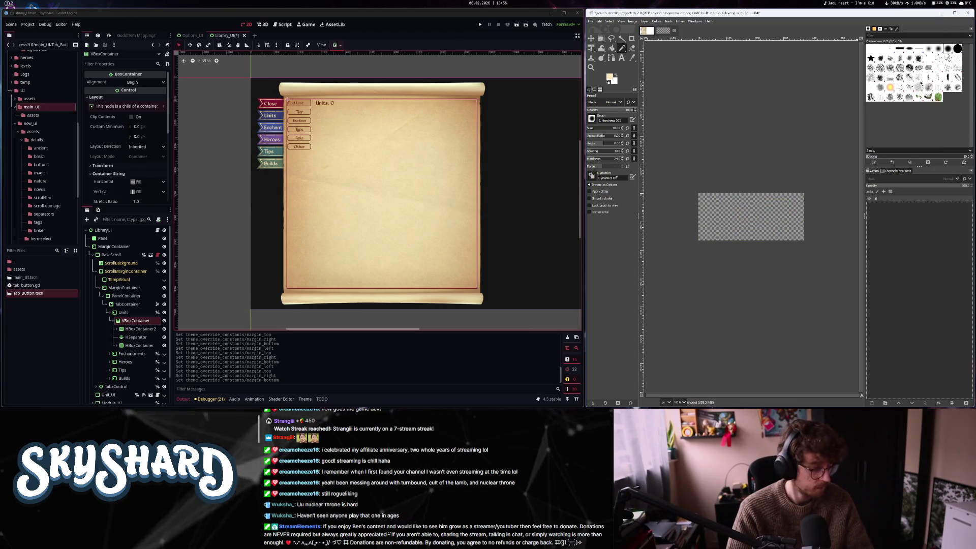
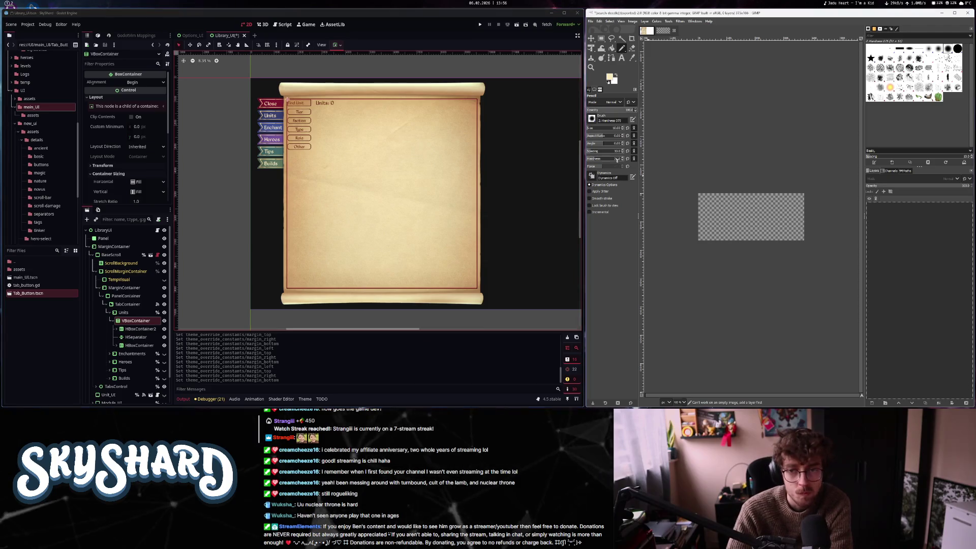
Copy the title arrow layer from the Library UI mockup into the doodle image and crop it to content
left_click(646, 31)
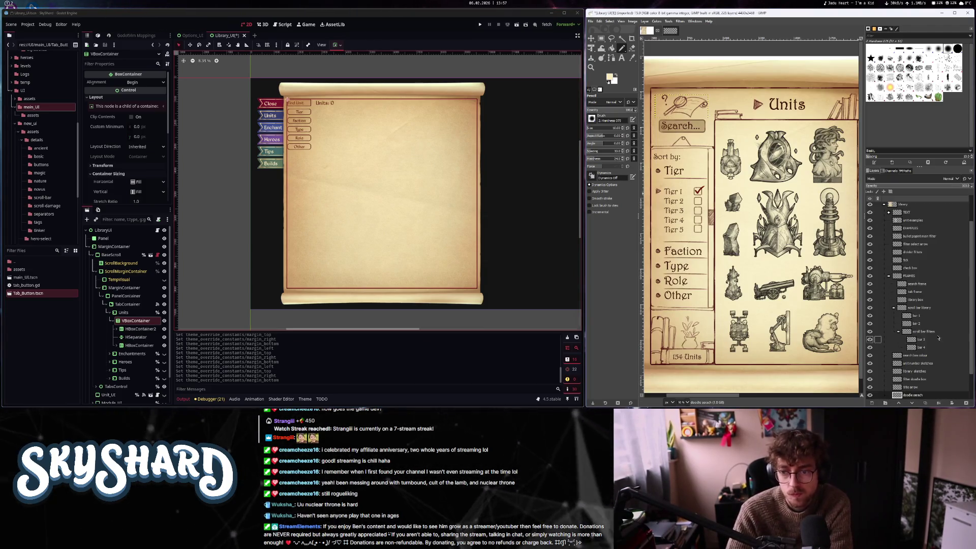
left_click(896, 387)
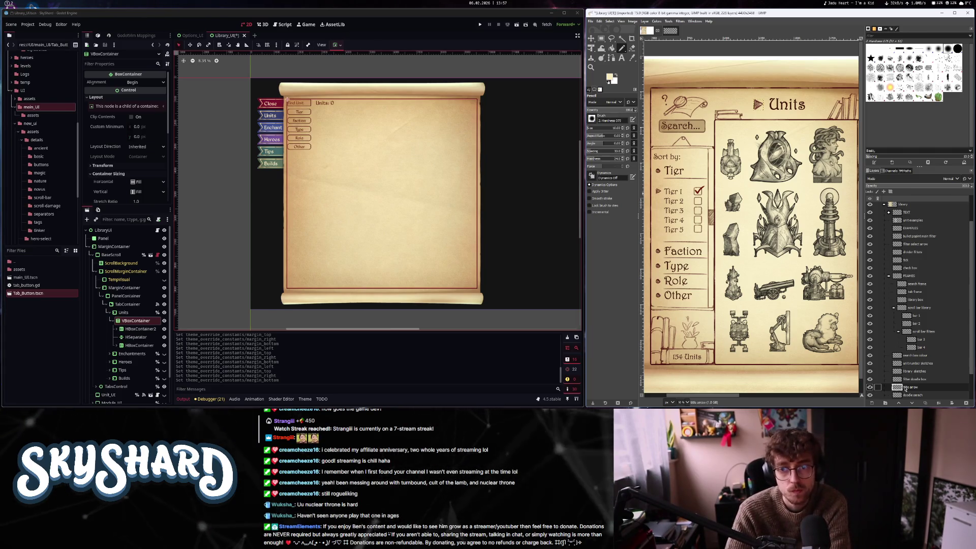
mouse_move(905, 390)
left_mouse_down()
mouse_move(663, 31)
mouse_move(686, 146)
left_mouse_up()
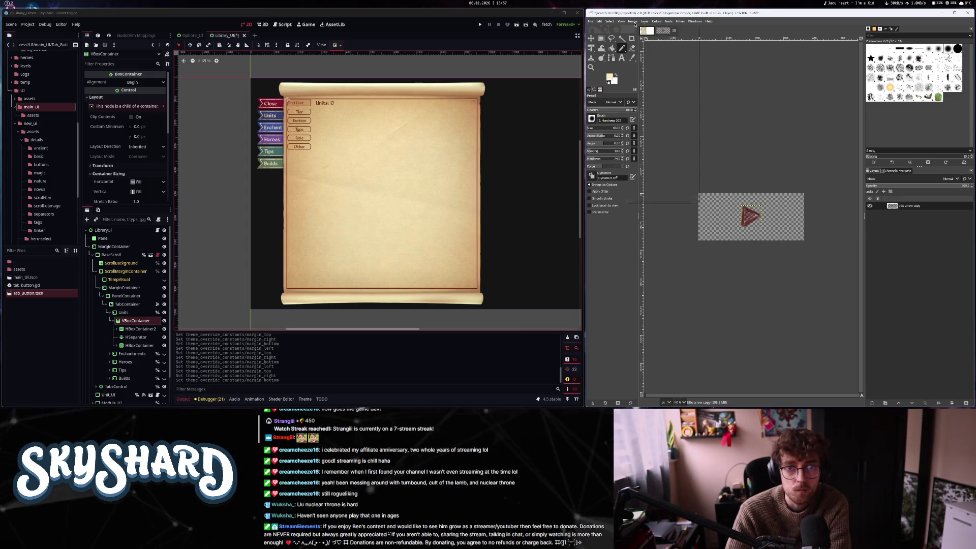
left_click(632, 21)
left_click(648, 121)
Export the cropped arrow image as title-doodle.png
left_click(590, 21)
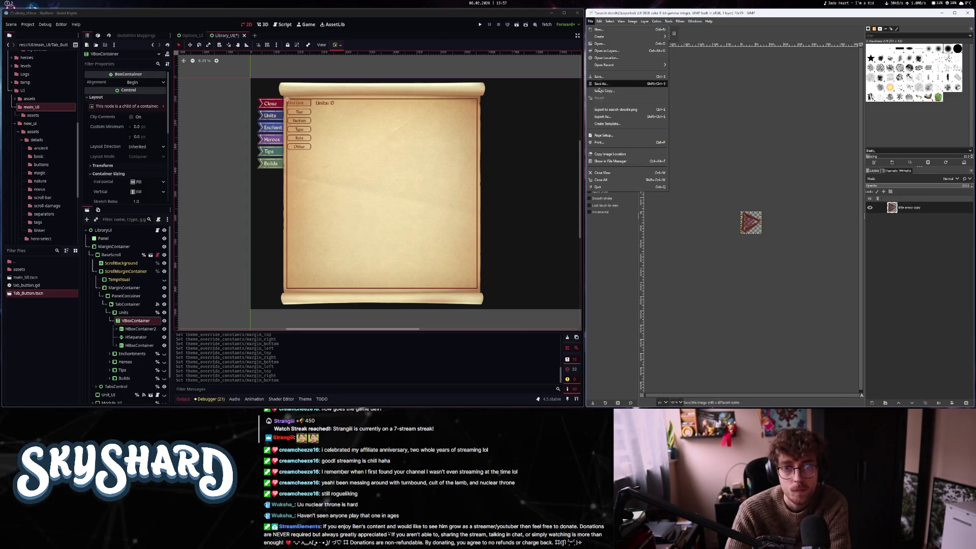
left_click(604, 118)
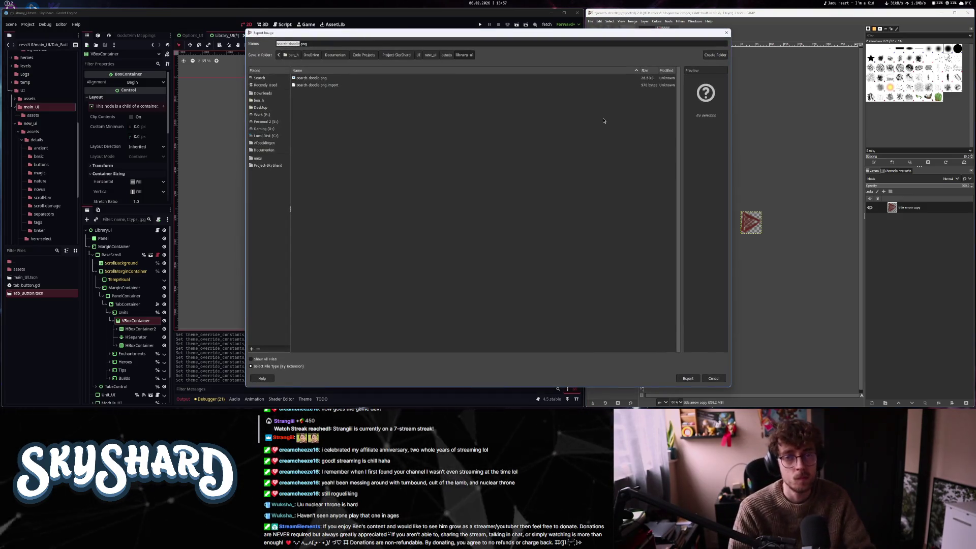
type("title-")
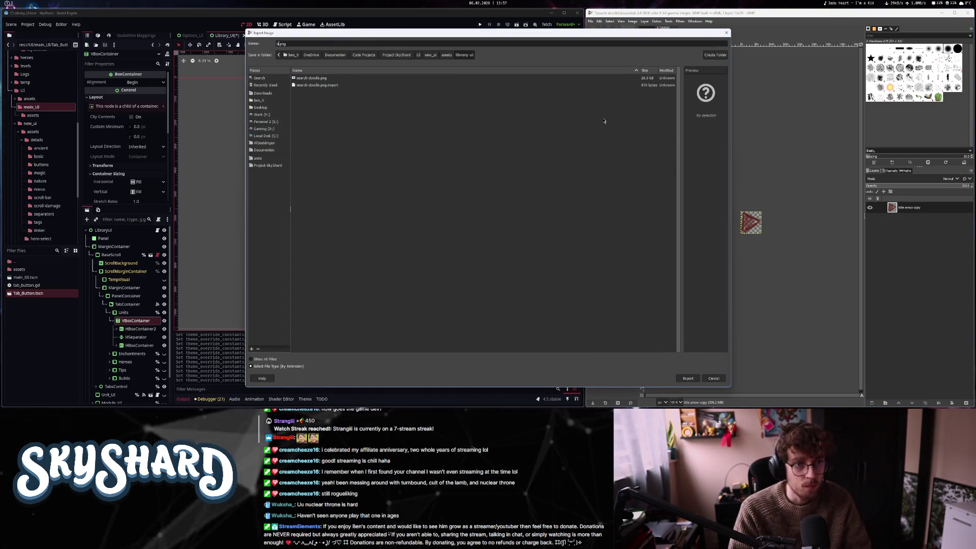
type("doodle")
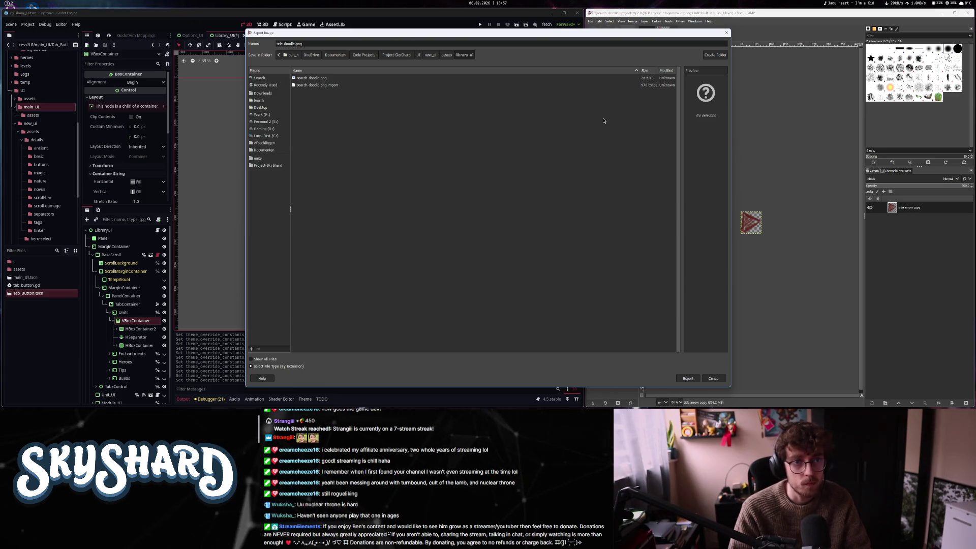
key("Return")
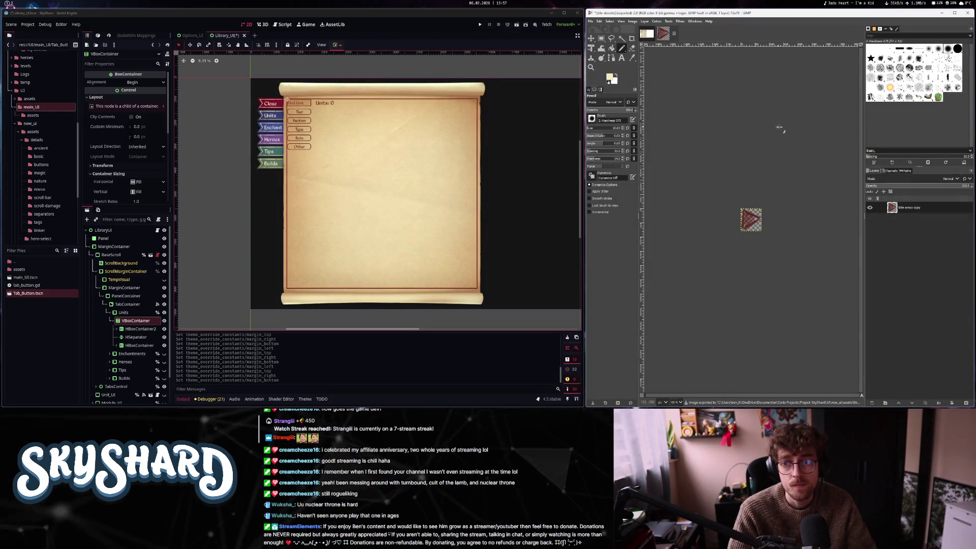
Check the filter doodle box layer, then copy the library sketches layer into the doodle image
right_click(906, 208)
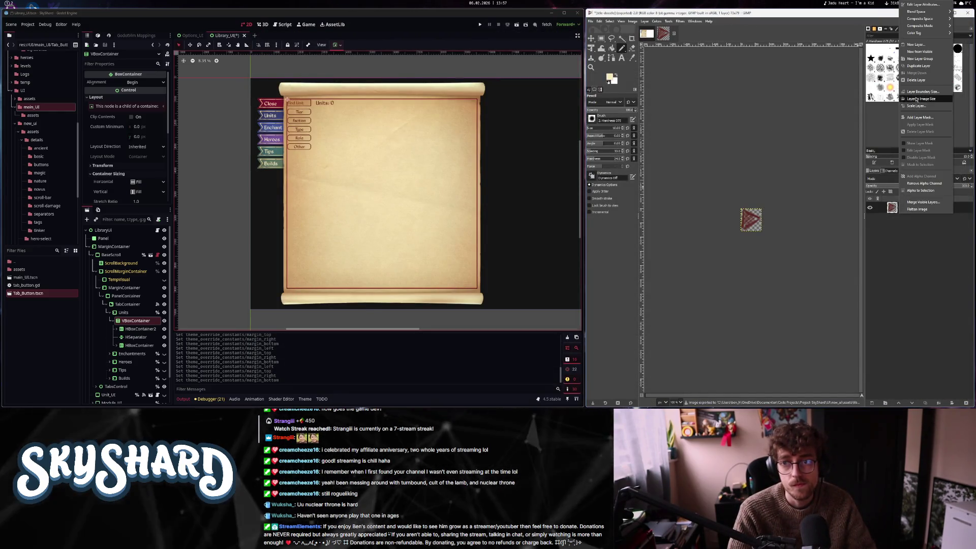
key("Escape")
left_click(646, 34)
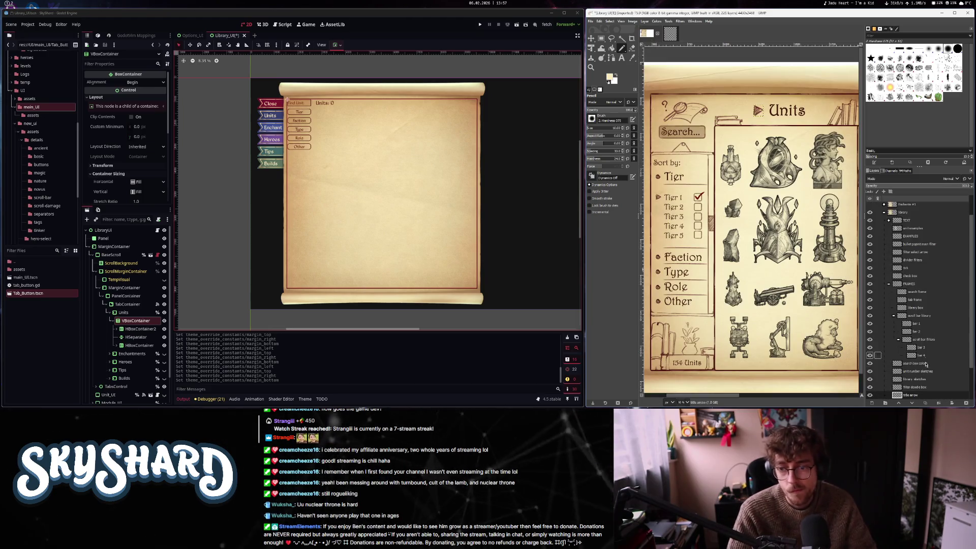
left_click(870, 387)
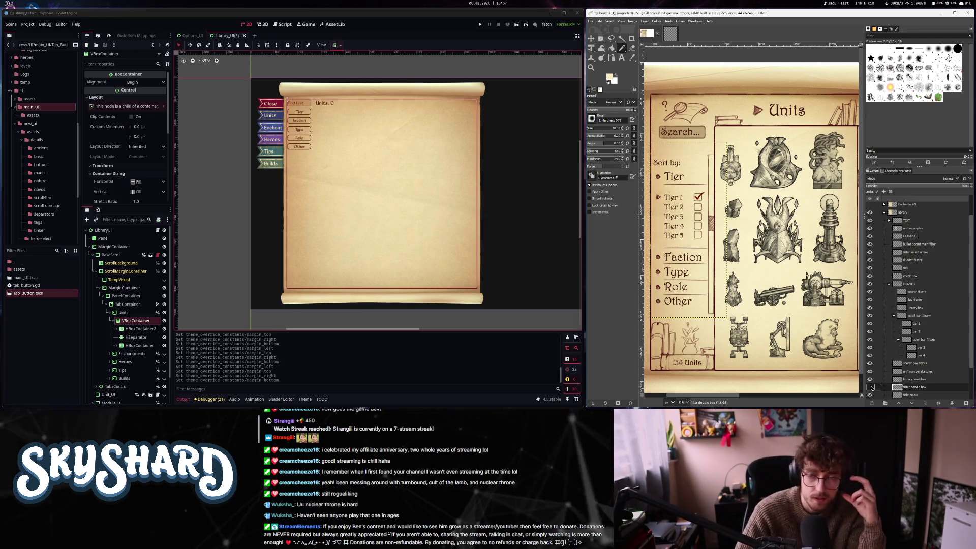
left_click(871, 388)
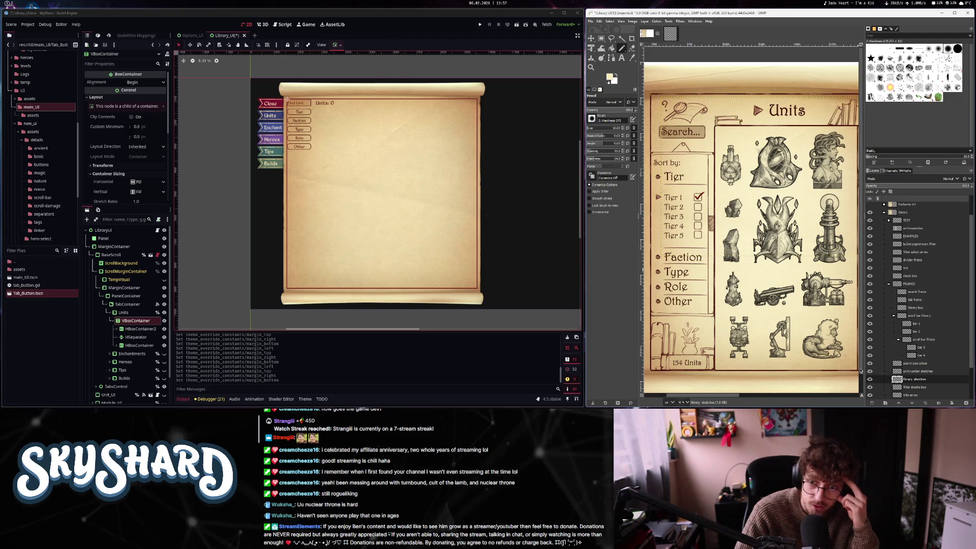
mouse_move(869, 379)
left_mouse_down()
mouse_move(867, 321)
mouse_move(671, 32)
left_mouse_up()
left_click_drag(698, 165, 701, 168)
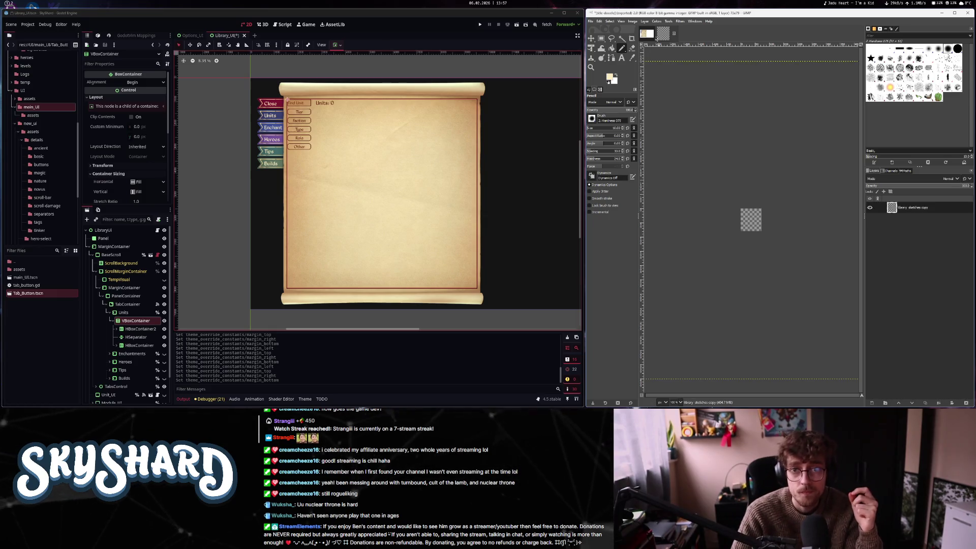
Fit the canvas to the pasted sketches and crop the image down to the sketch strip
left_click(632, 21)
left_click(655, 84)
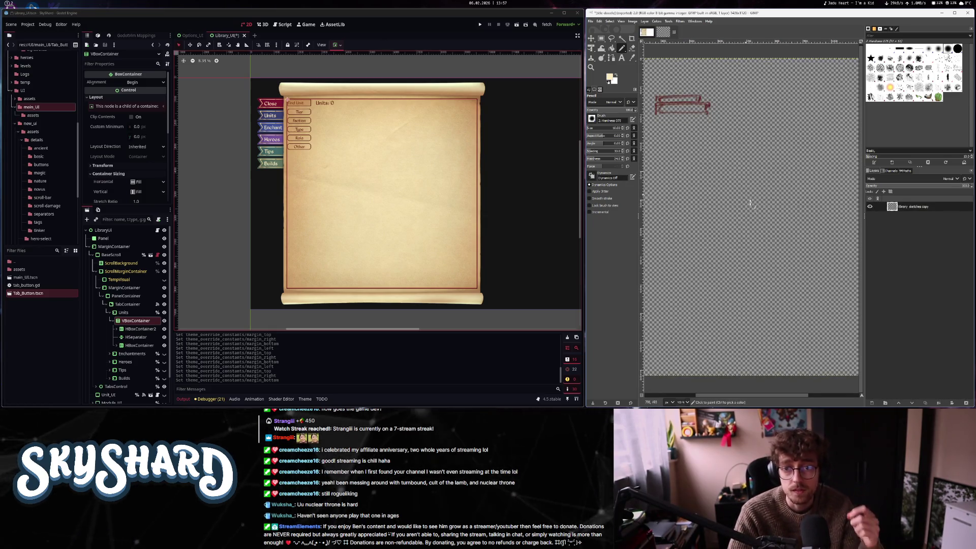
scroll(754, 214, "down", 4)
left_click(639, 22)
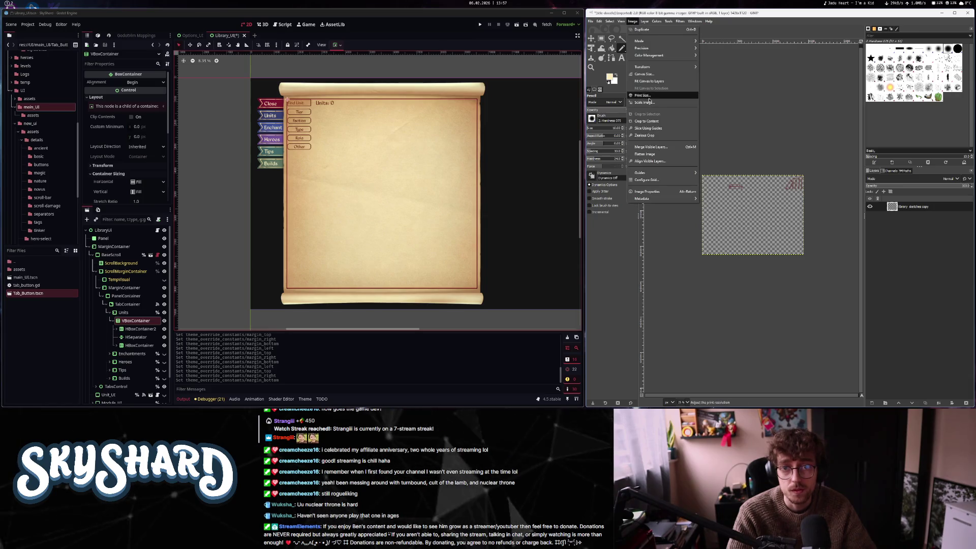
left_click(655, 103)
left_click(516, 221)
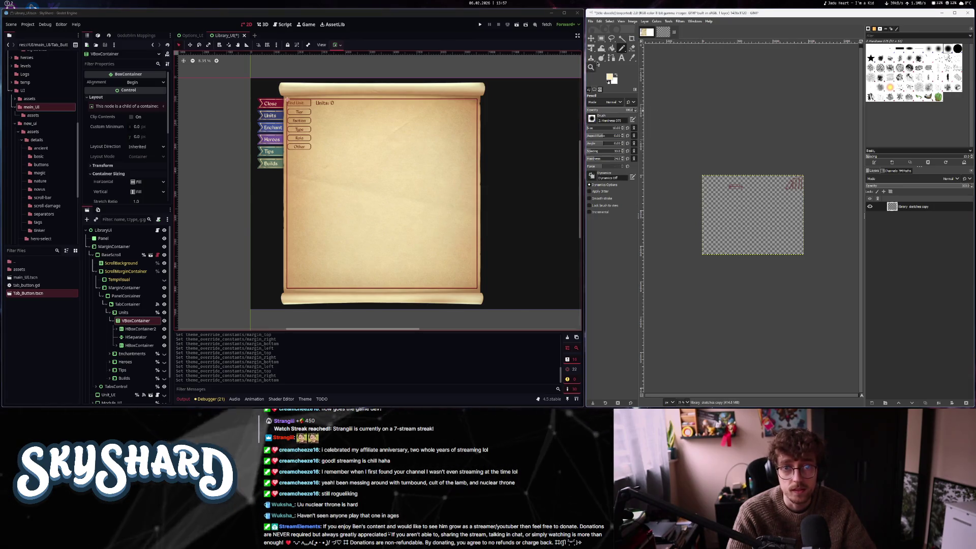
key("r")
left_click_drag(690, 199, 833, 275)
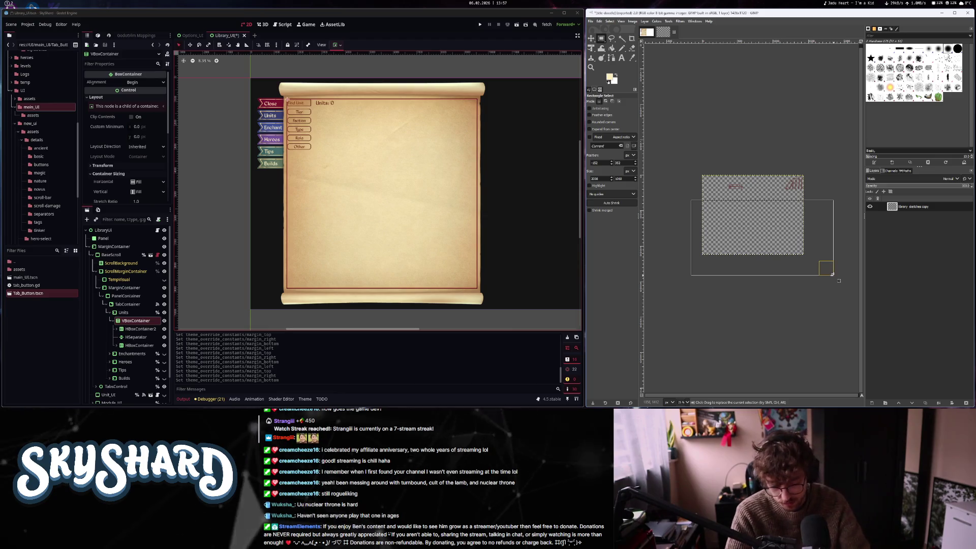
left_click(770, 132)
left_click(632, 21)
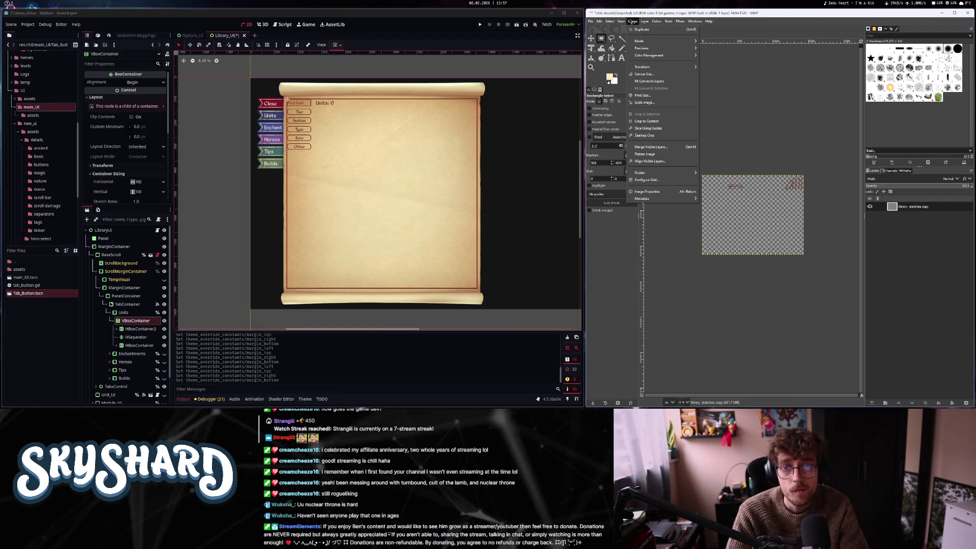
left_click(647, 121)
Crop the sketch strip to the selected bookshelf doodle area and centre it in view
scroll(816, 194, "up", 3)
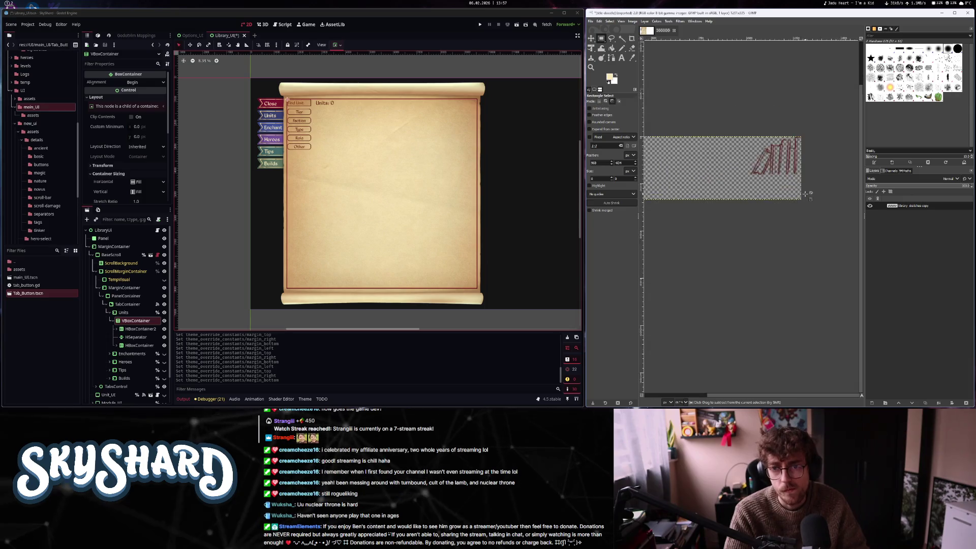
scroll(843, 190, "down", 1)
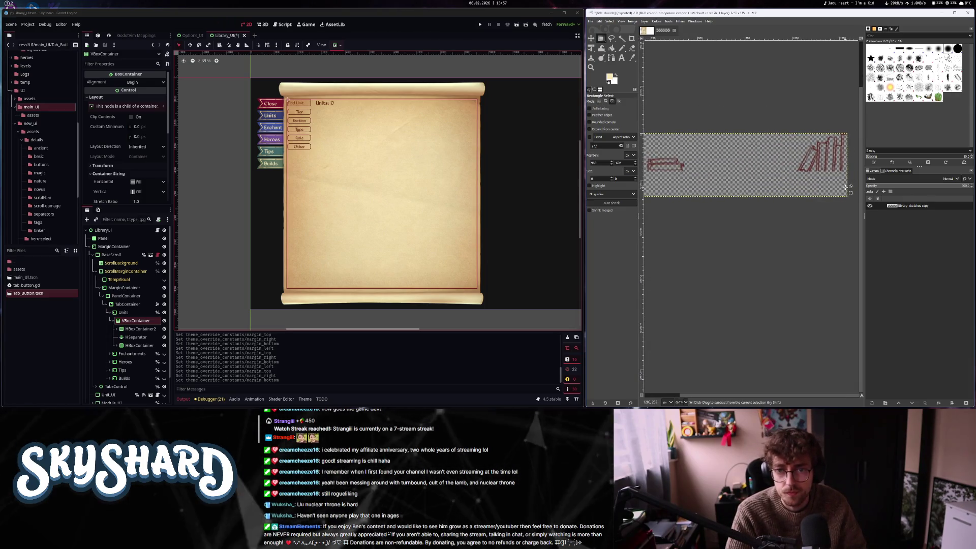
scroll(853, 186, "down", 1)
left_click_drag(847, 176, 649, 236)
scroll(713, 184, "up", 5)
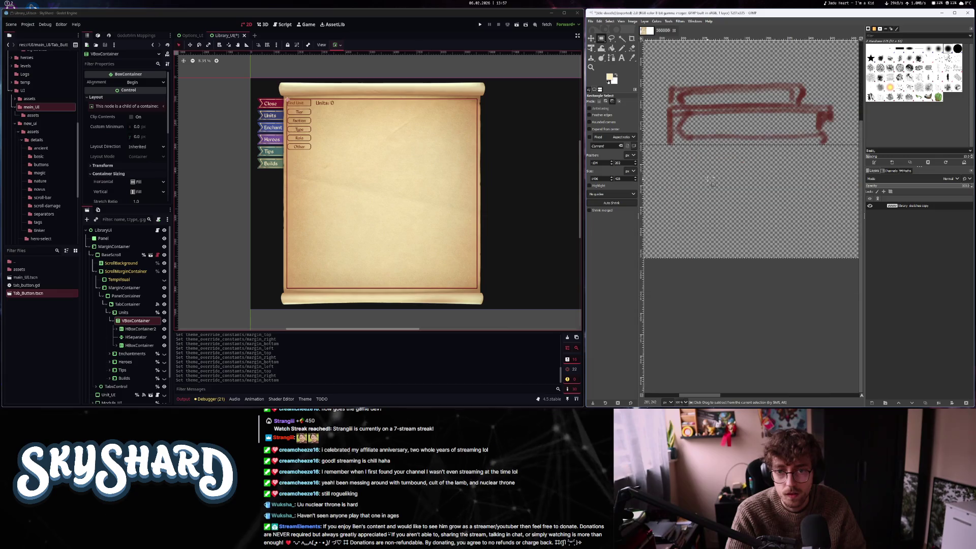
scroll(712, 185, "down", 5)
scroll(790, 188, "up", 4)
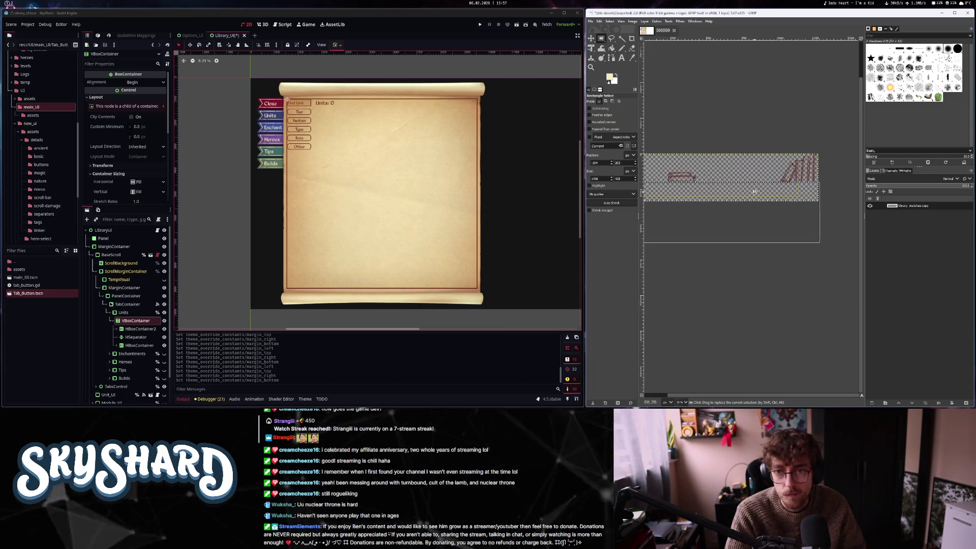
scroll(790, 188, "down", 1)
scroll(659, 189, "up", 3)
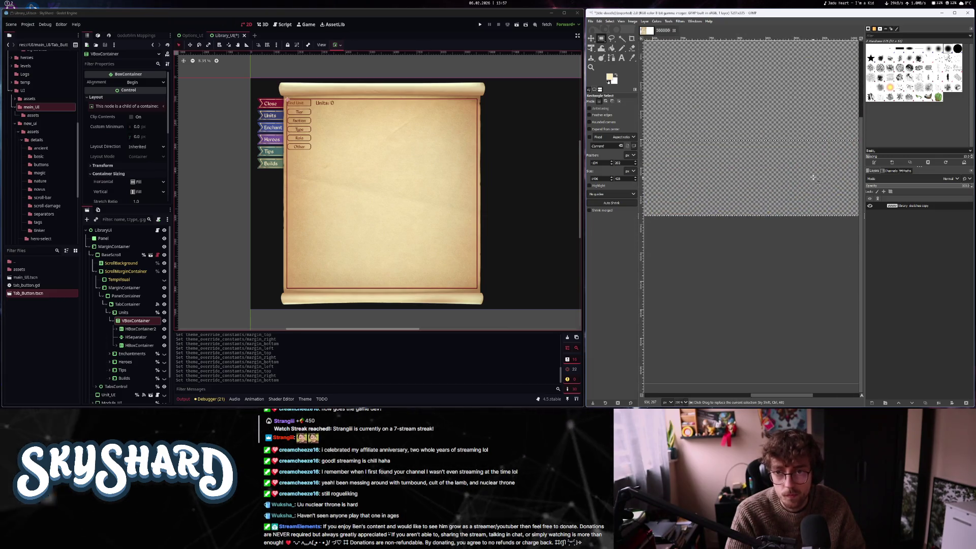
scroll(659, 189, "down", 6)
scroll(818, 191, "up", 2)
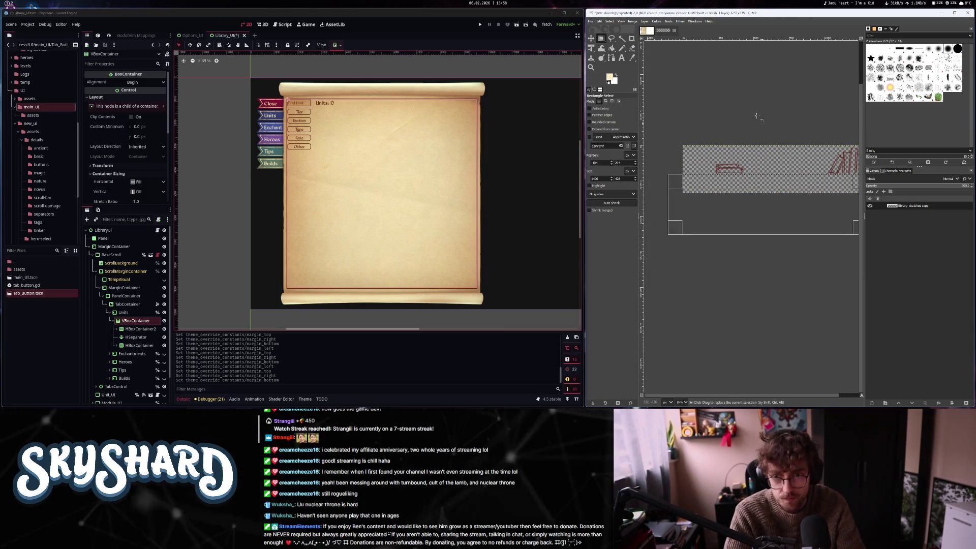
mouse_move(650, 143)
left_mouse_down()
mouse_move(716, 215)
mouse_move(693, 190)
left_mouse_up()
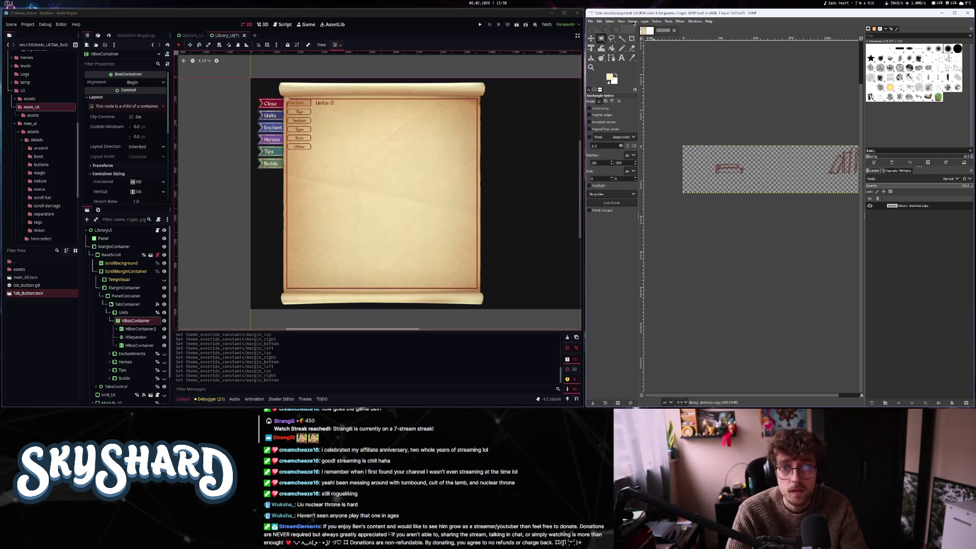
left_click(633, 22)
left_click(653, 121)
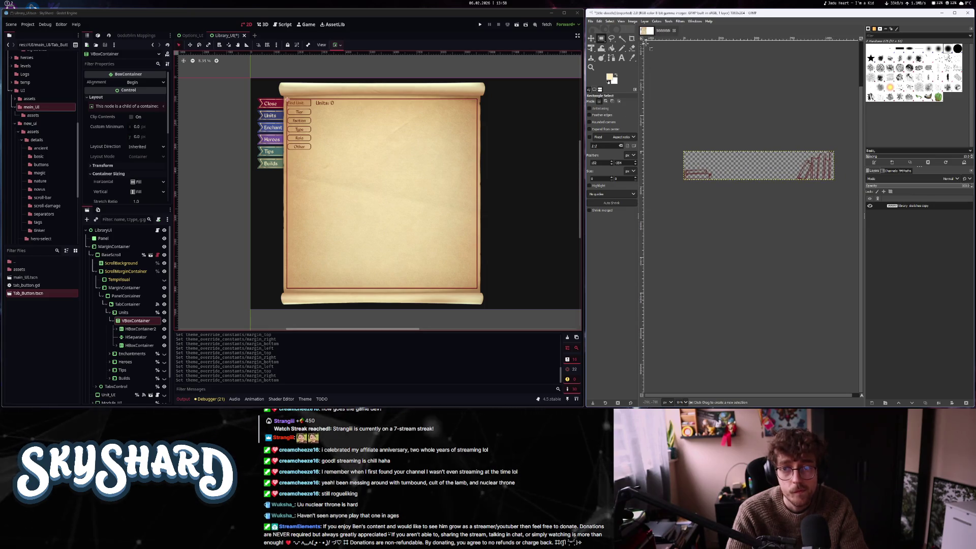
key("shift+j")
scroll(845, 218, "up", 4)
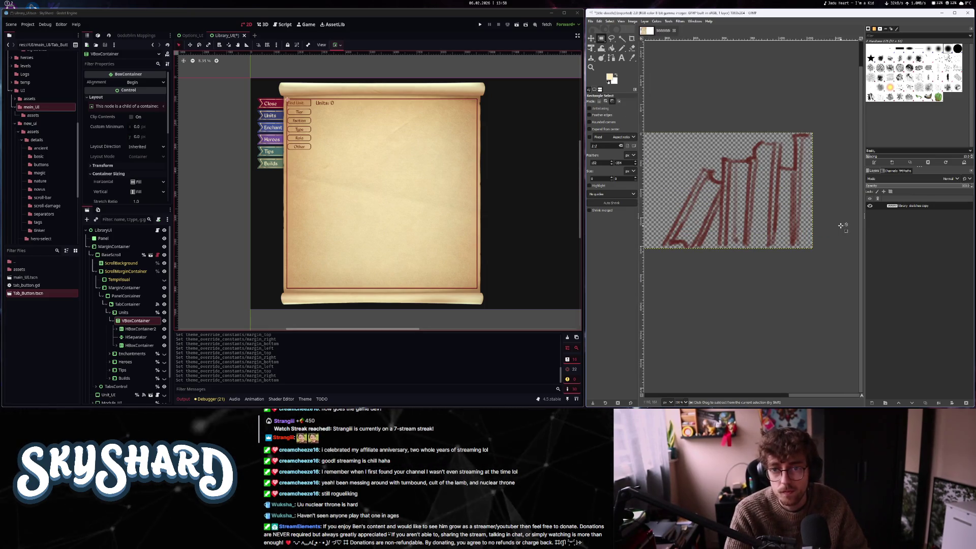
scroll(840, 225, "down", 5)
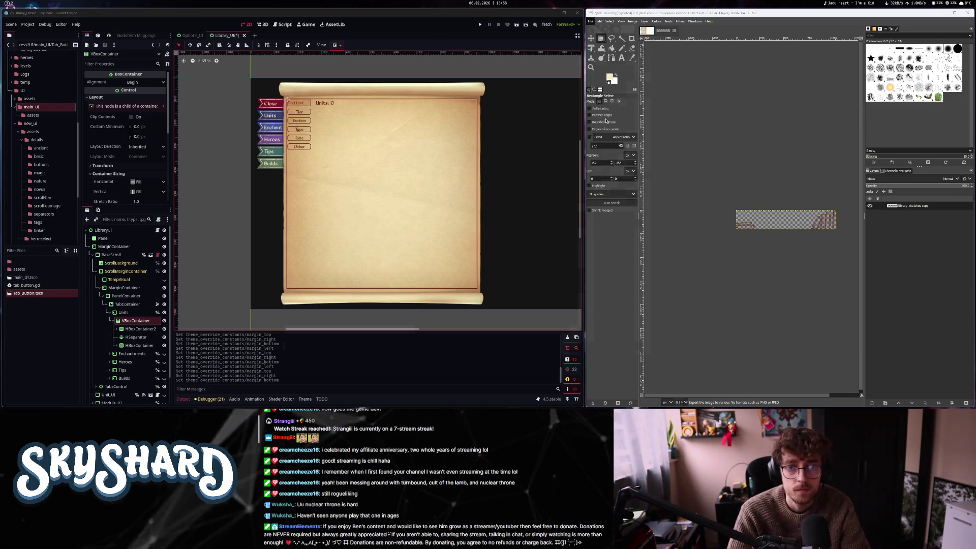
Export the bookshelf doodle as library-doodle.png into the library-ui assets folder
key("ctrl+shift+e")
left_click(282, 44)
type("library-doodle.png")
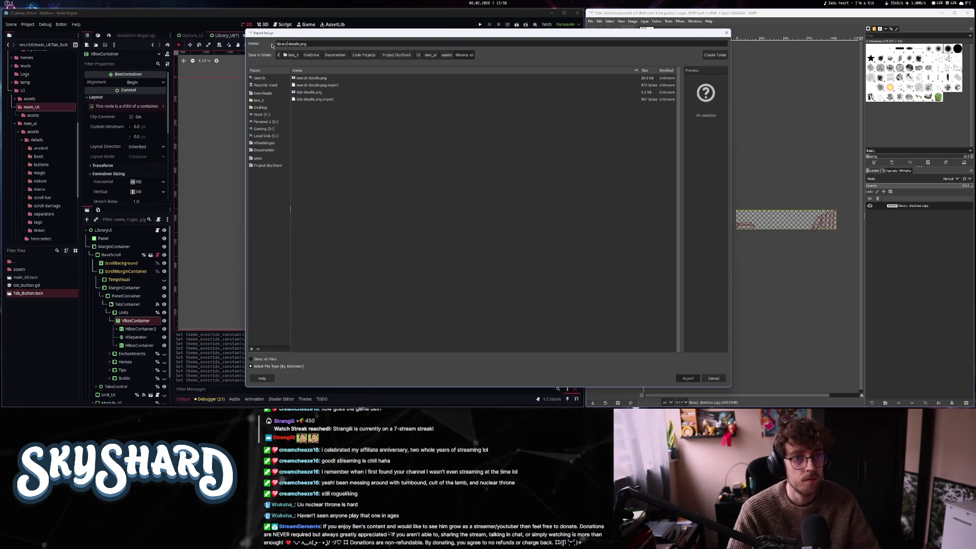
key("Return")
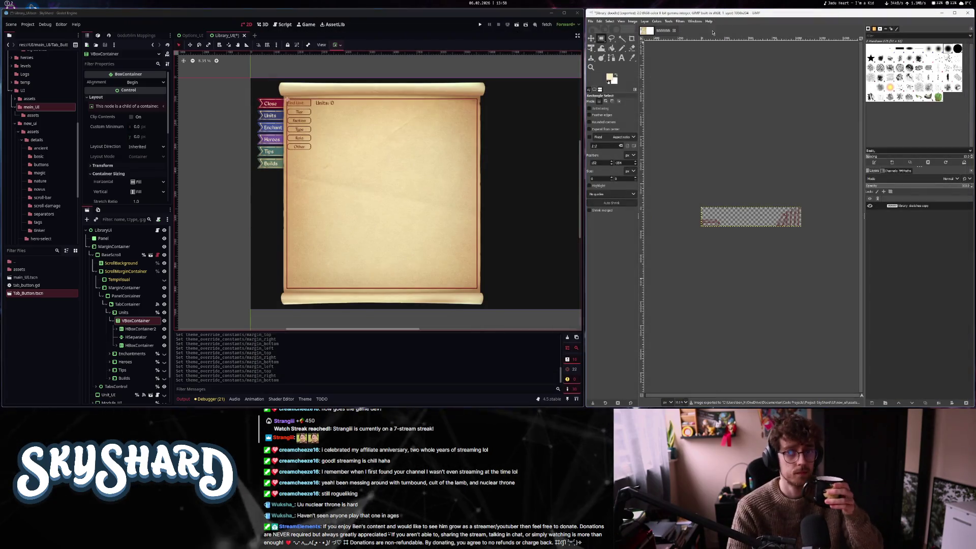
right_click(901, 205)
Delete the leftover scratch layer and copy the unit number sketches layer into a new image
left_click(917, 80)
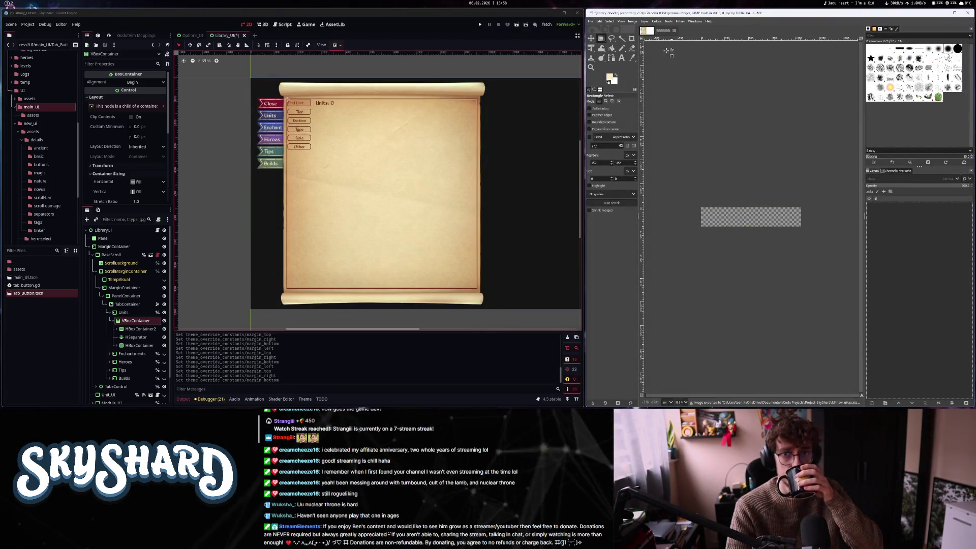
left_click(646, 31)
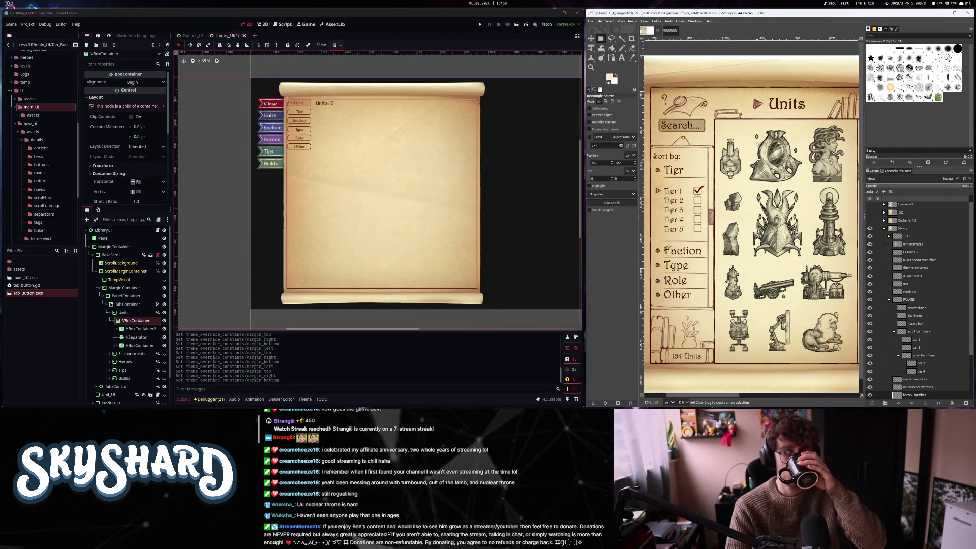
left_click(915, 388)
left_click(870, 387)
left_click(870, 387)
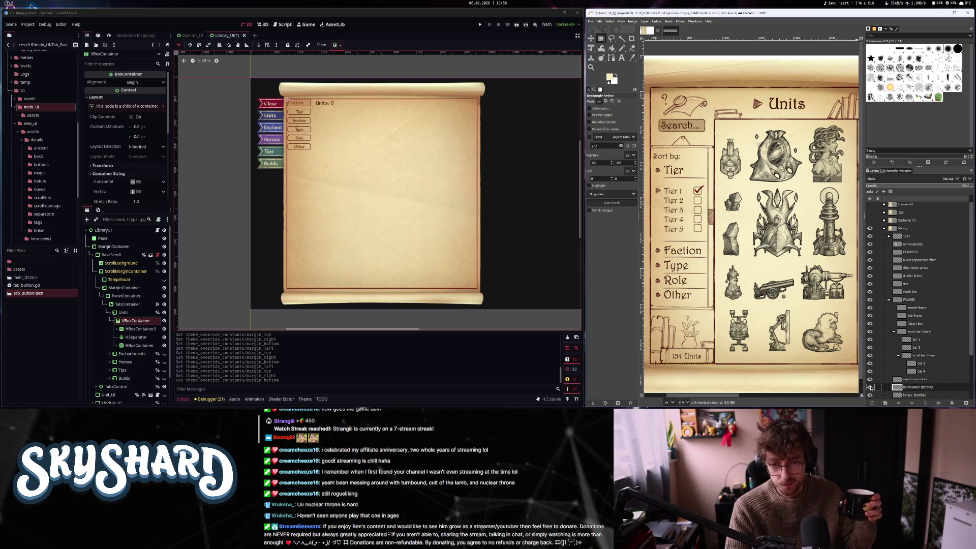
left_click(870, 387)
left_click(870, 388)
left_click(870, 387)
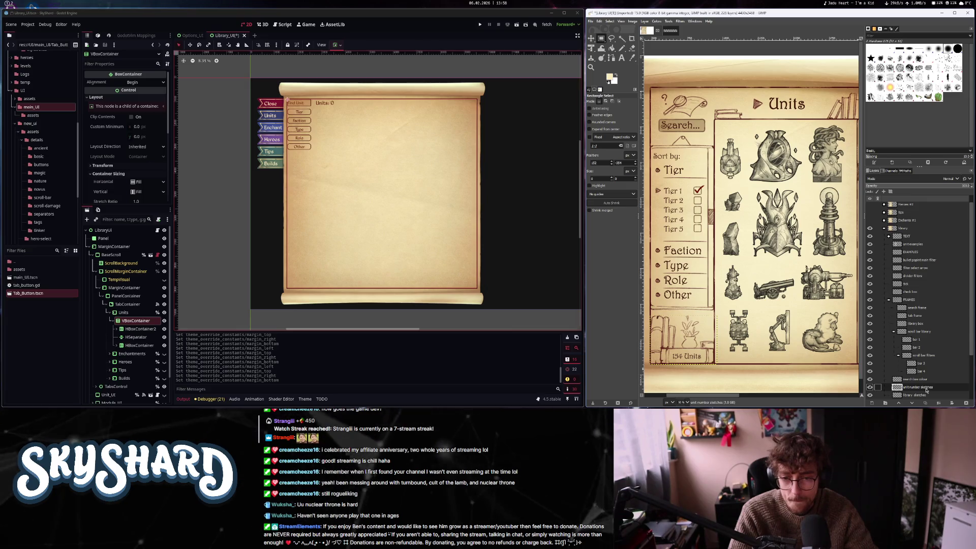
left_click_drag(926, 390, 668, 32)
Fit the canvas to the sketch layer and export it as the unit-number PNG
left_click(632, 20)
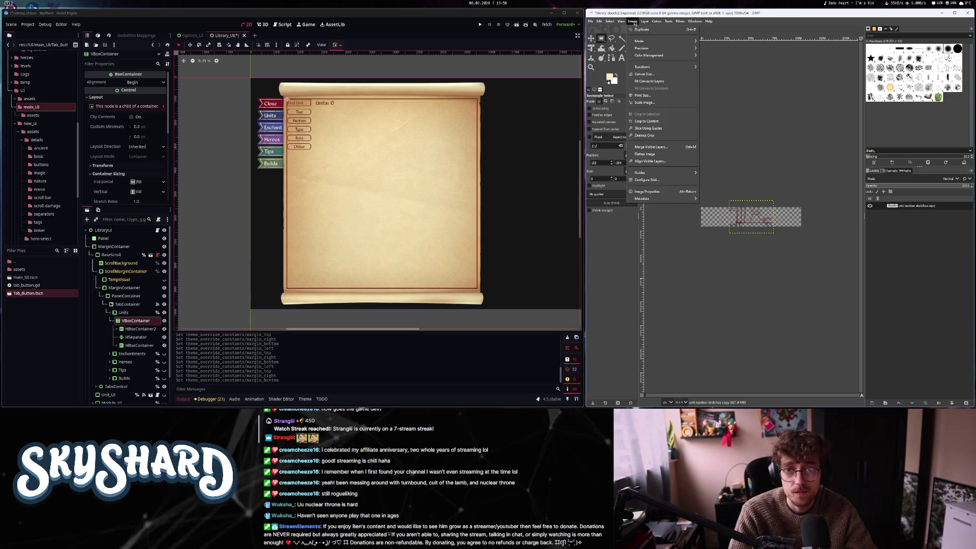
left_click(661, 84)
left_click(590, 21)
left_click(616, 118)
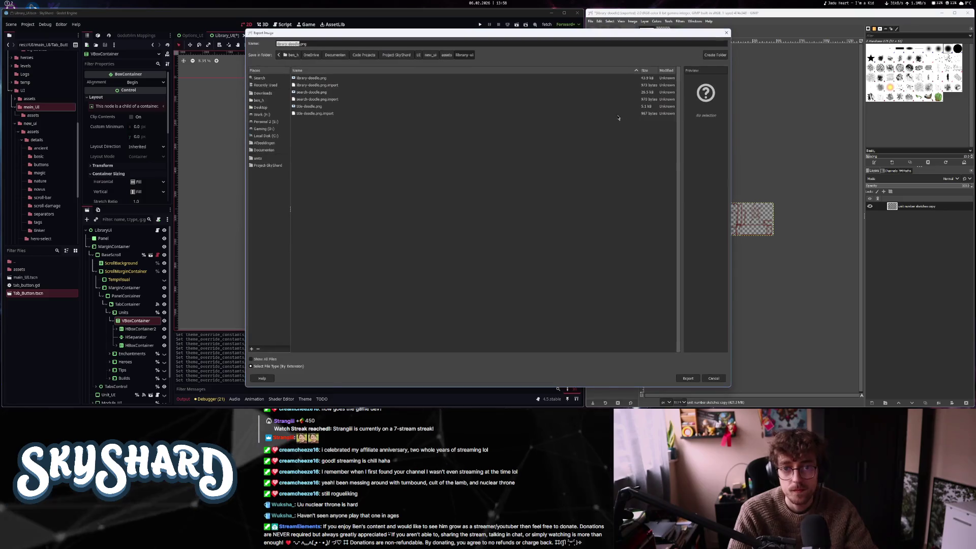
type("unit-number")
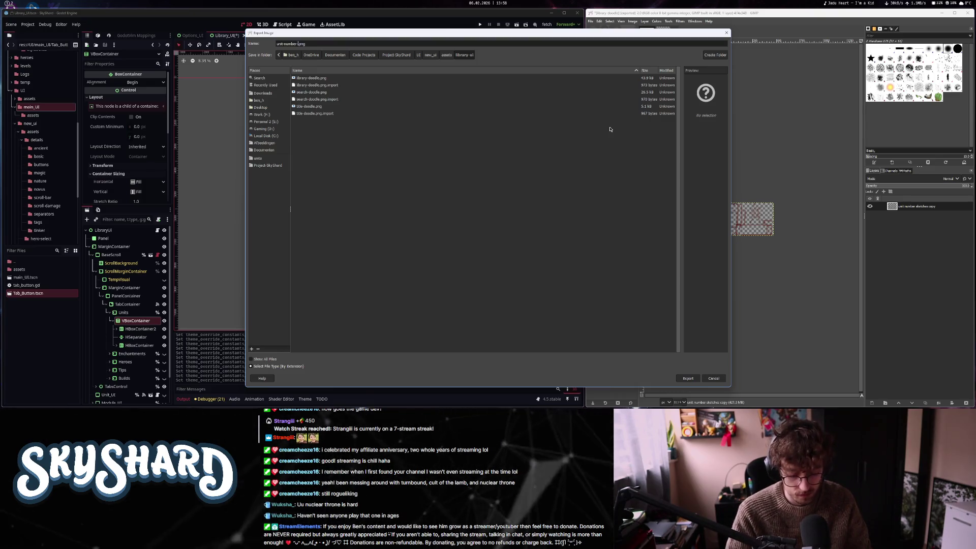
key("BackSpace")
key("BackSpace")
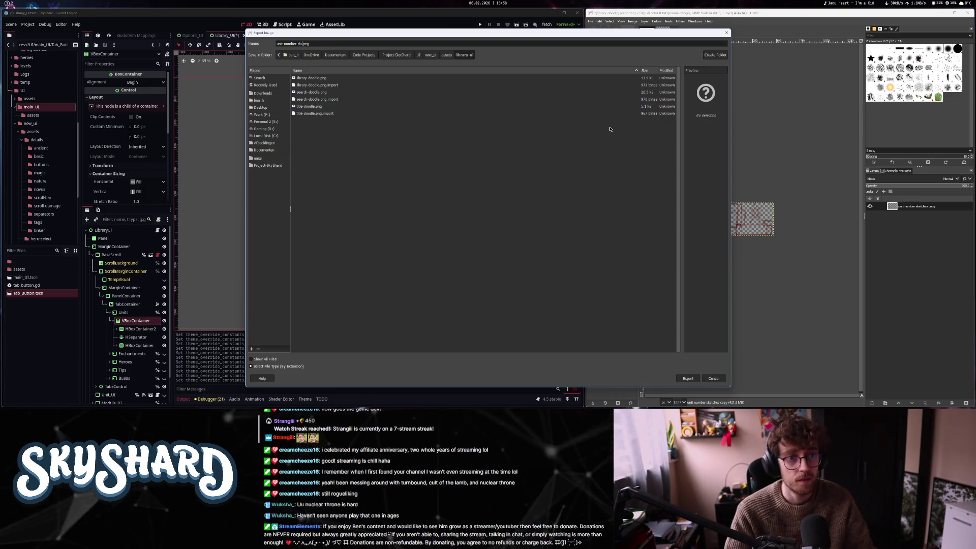
key("Return")
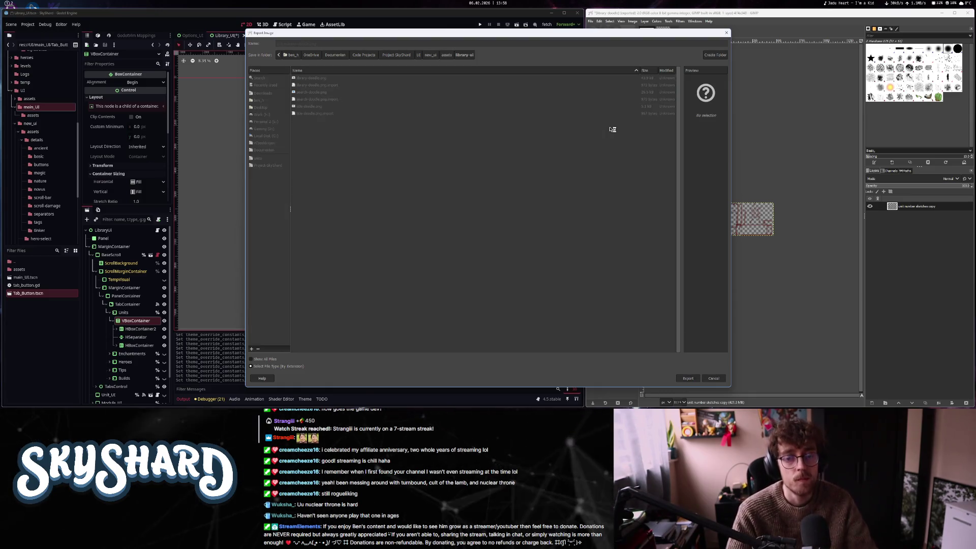
key("Return")
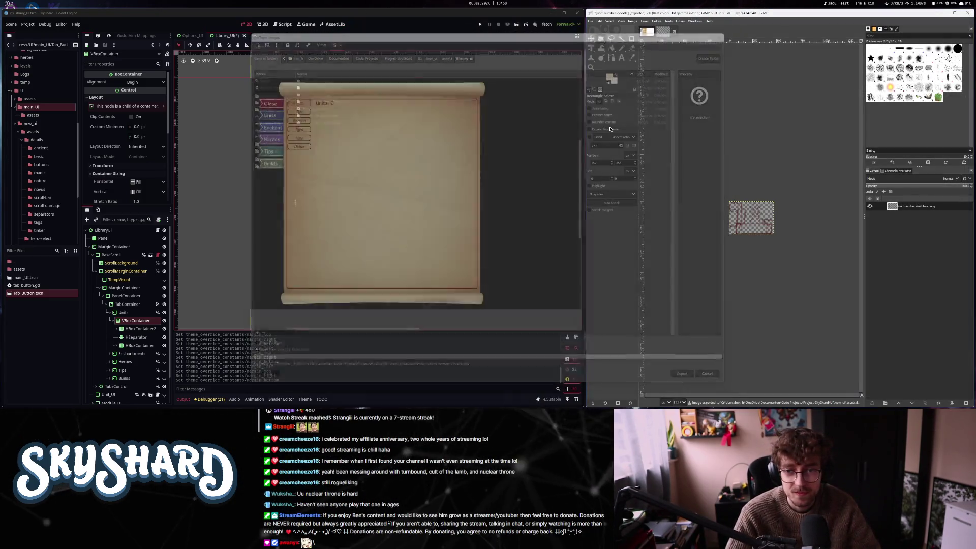
Delete the copied sketch layer and return to the Library UI mockup
right_click(897, 214)
left_click(900, 82)
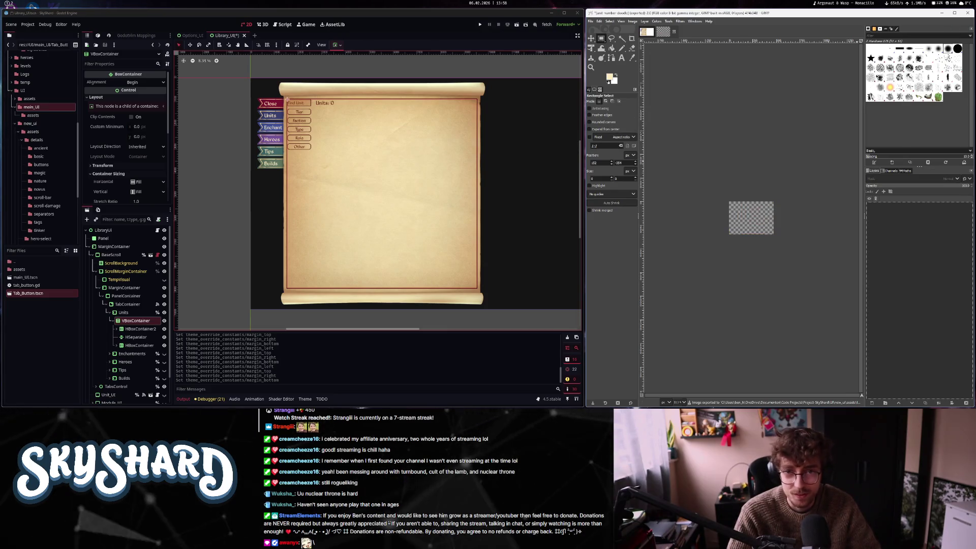
left_click(644, 33)
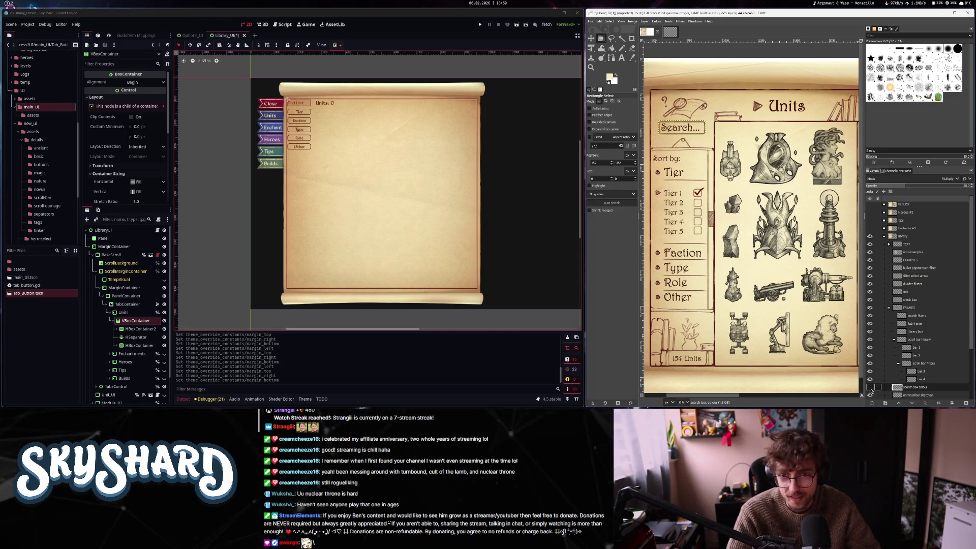
Zoom out until the whole Library UI mockup, with side tabs and Close banner, is visible
scroll(765, 276, "up", 2)
scroll(764, 277, "down", 2)
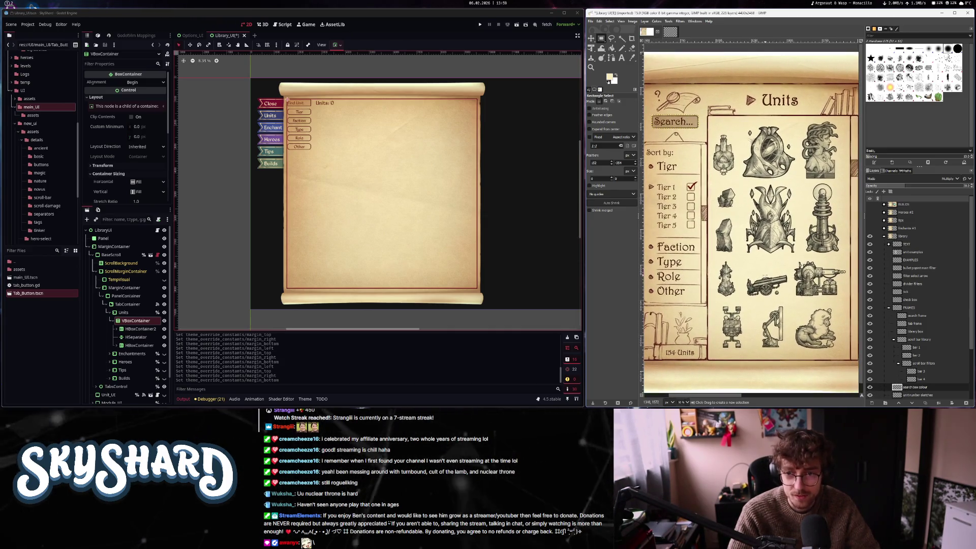
scroll(765, 277, "down", 1)
scroll(766, 280, "up", 1)
scroll(766, 284, "down", 1)
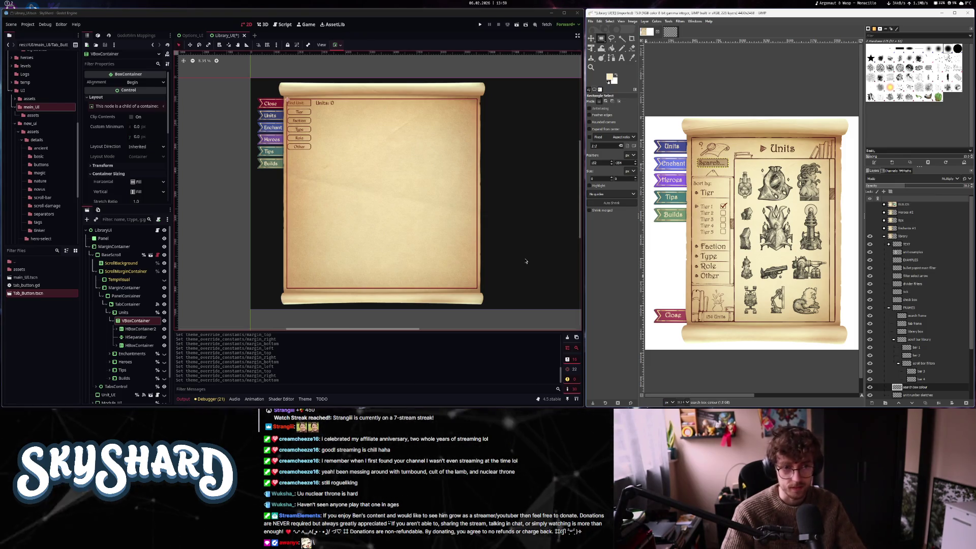
Reimport the new images in Godot and inspect the HBoxContainer2, FindUnit and Units nodes
left_click(178, 350)
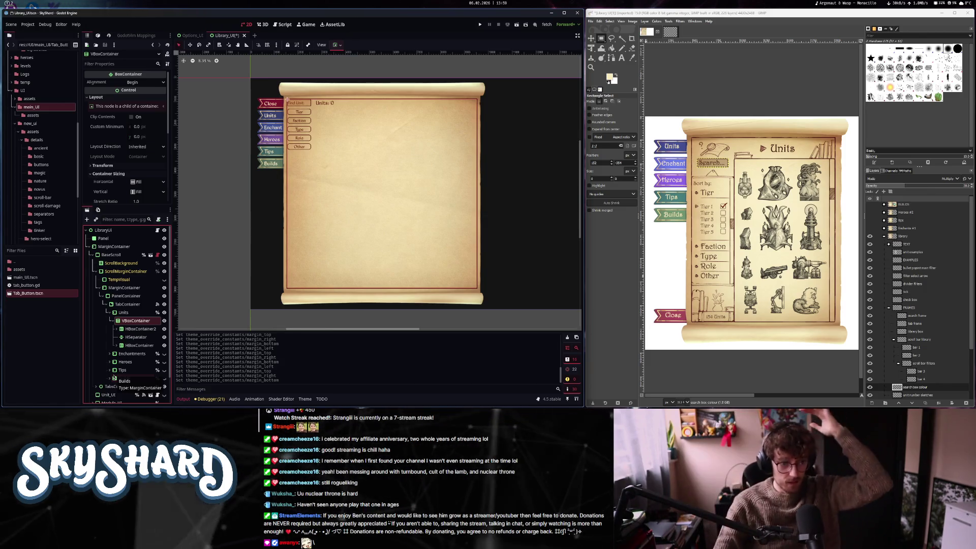
left_click(137, 329)
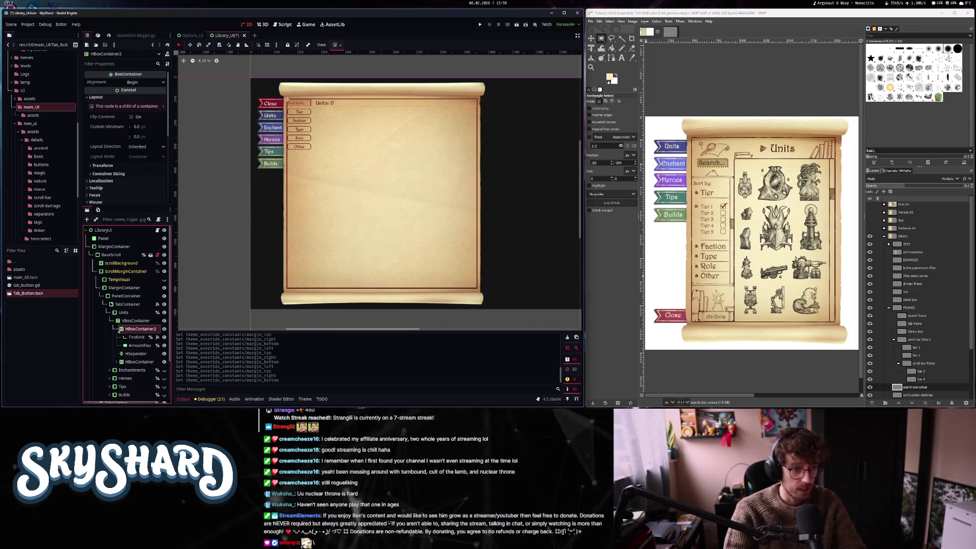
left_click(116, 330)
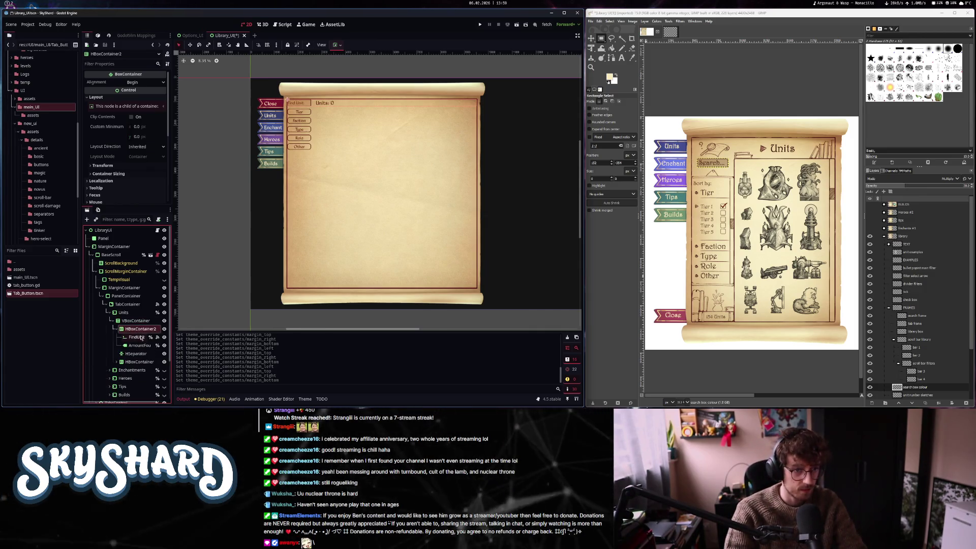
left_click(140, 338)
left_click(124, 313)
left_click(130, 321)
left_click(116, 329)
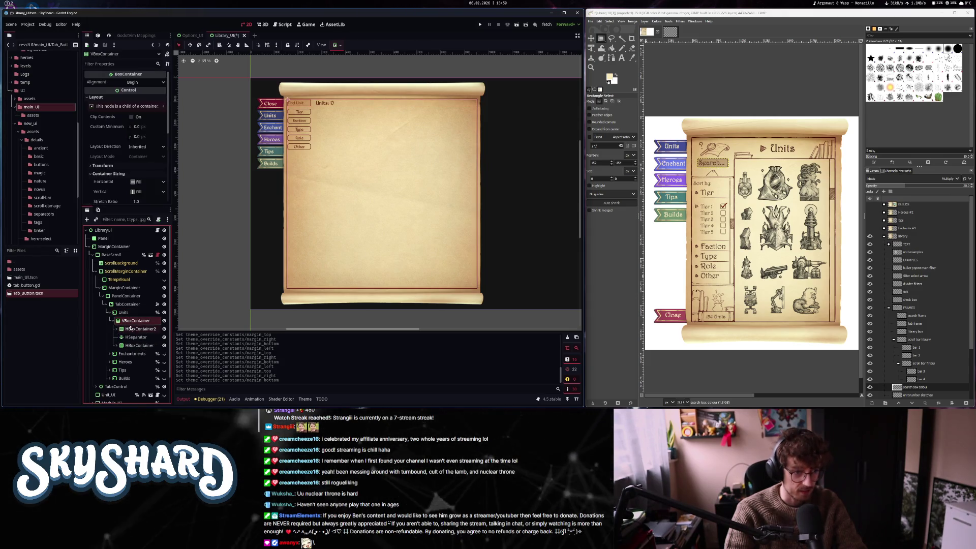
left_click(133, 329)
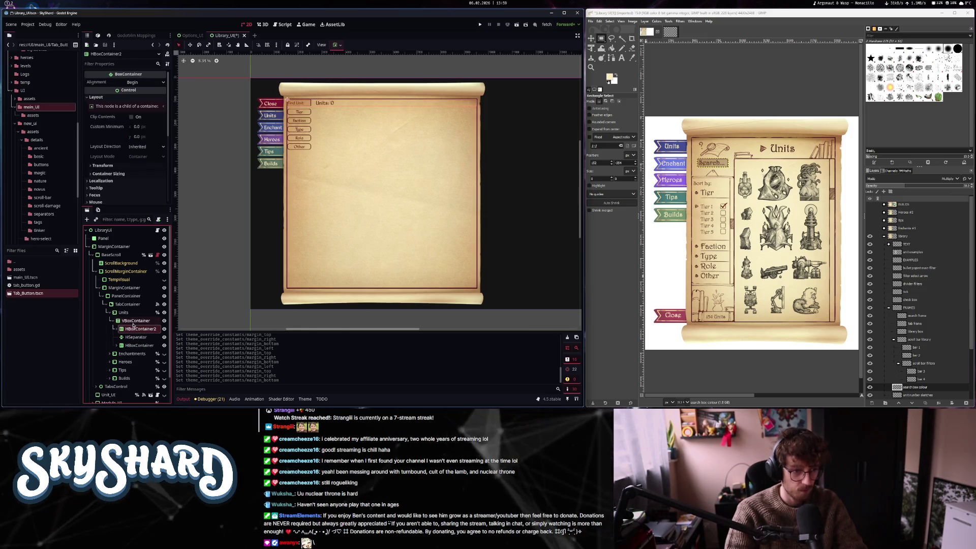
Toggle the VBoxContainer's visibility off and back on, then expand HBoxContainer2
left_click(165, 321)
double_click(165, 321)
left_click(164, 321)
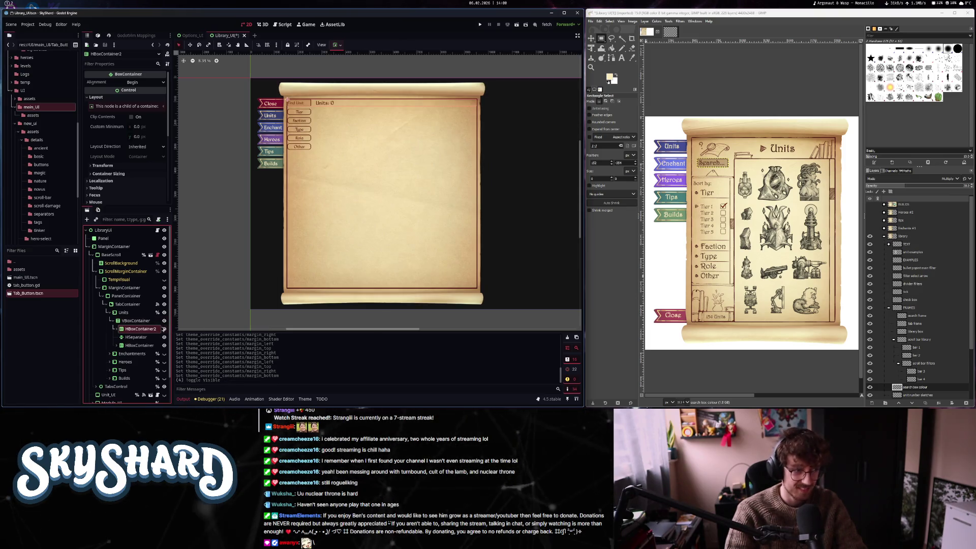
left_click(116, 328)
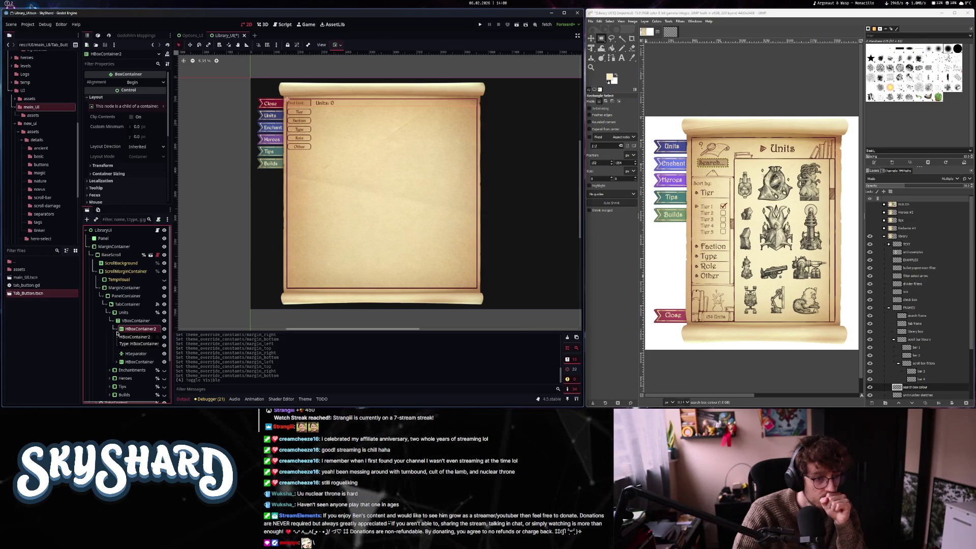
right_click(134, 313)
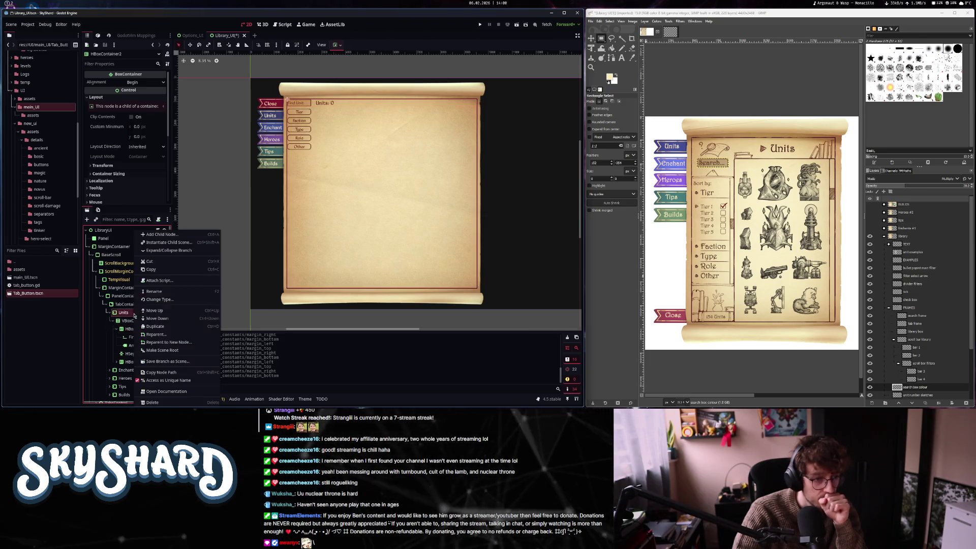
Add an HBoxContainer under the Units node, placed above the VBoxContainer
left_click(182, 234)
type("panelco")
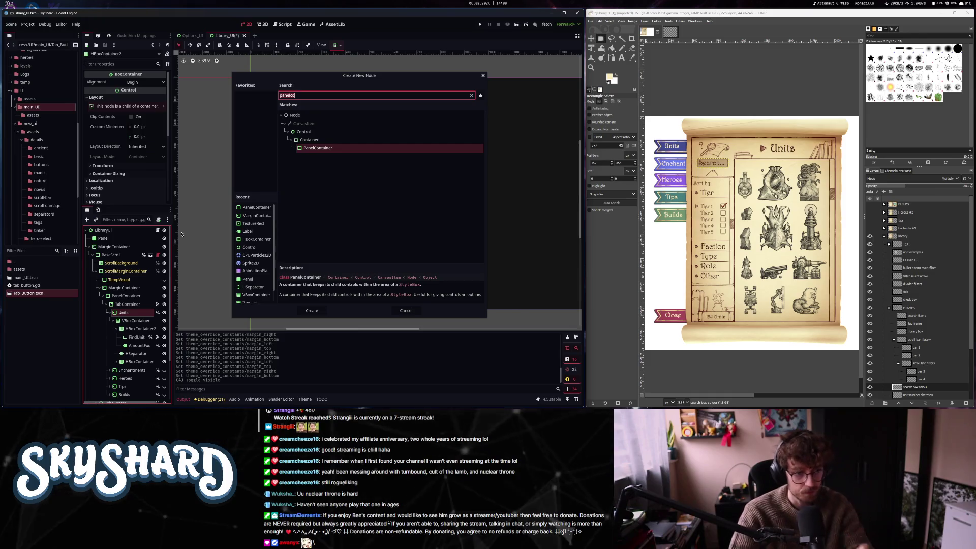
key("ctrl+a")
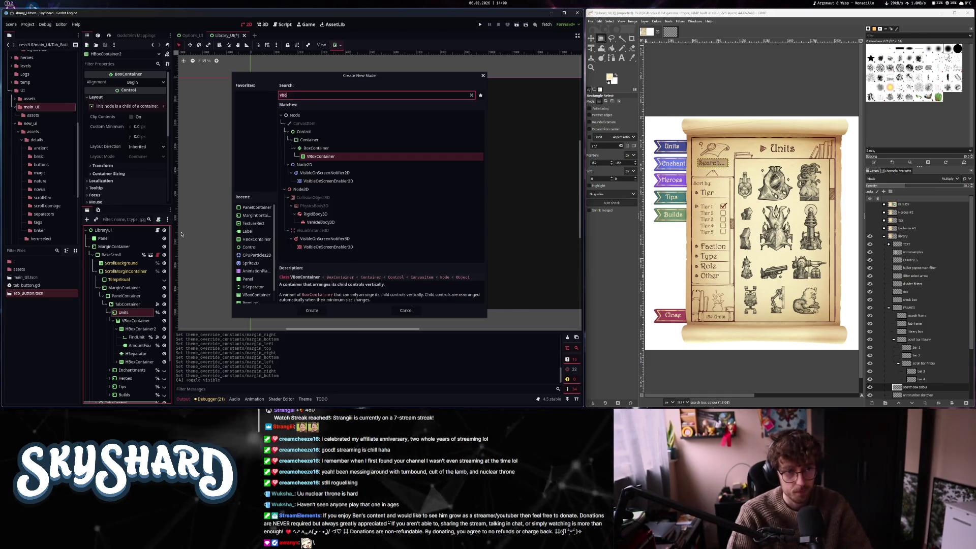
type("hb")
key("Return")
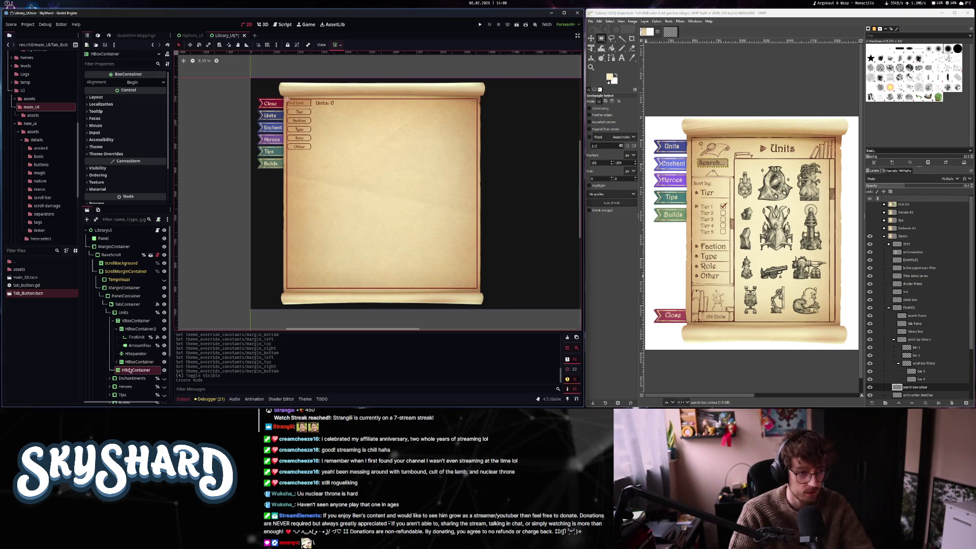
left_click_drag(134, 319, 134, 319)
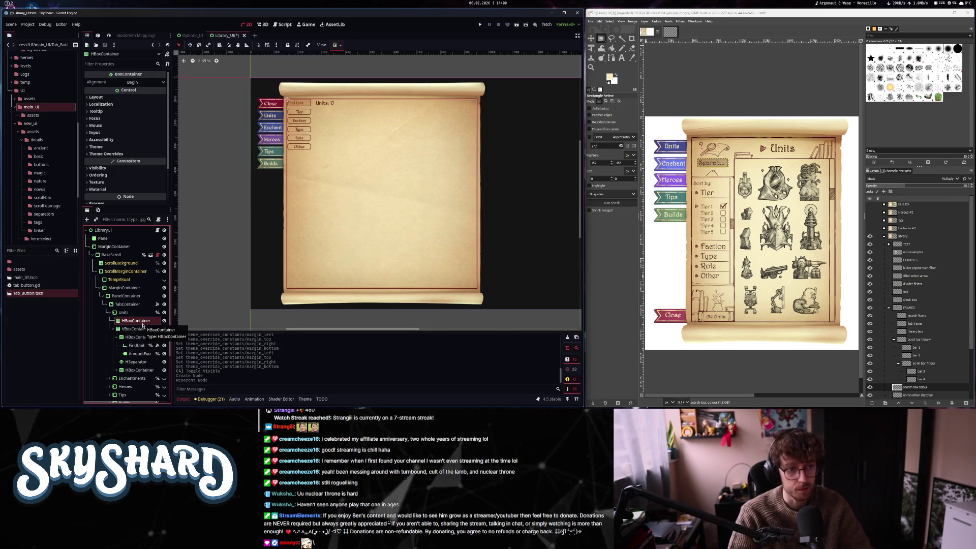
Add two VBoxContainers as children of the new HBoxContainer
key("ctrl+a")
type("hb")
key("BackSpace")
key("BackSpace")
type("vb")
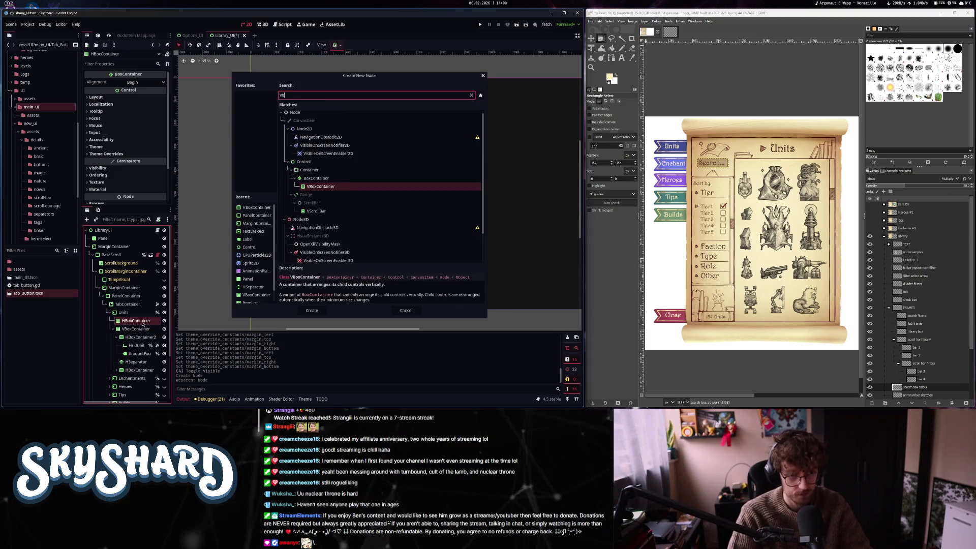
key("Return")
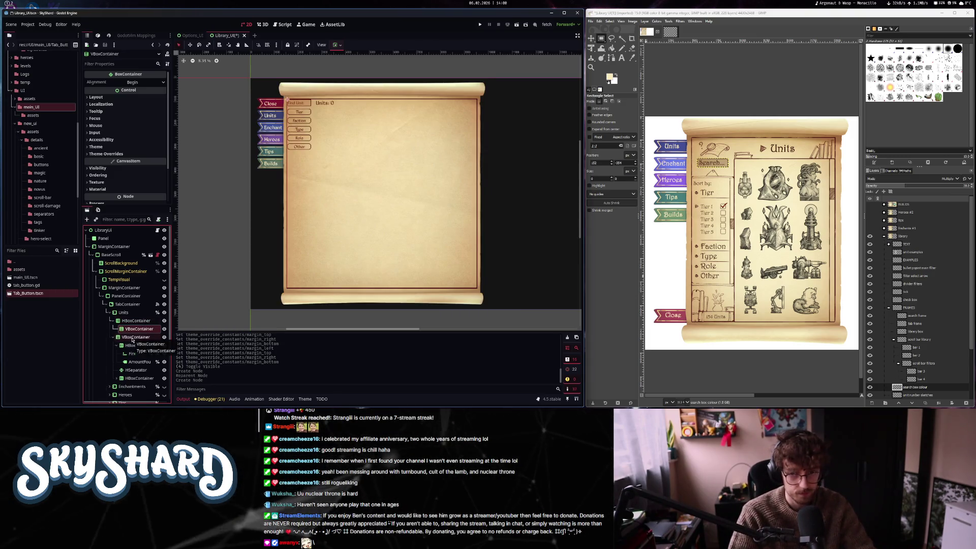
left_click(134, 322)
key("ctrl+a")
type("vb")
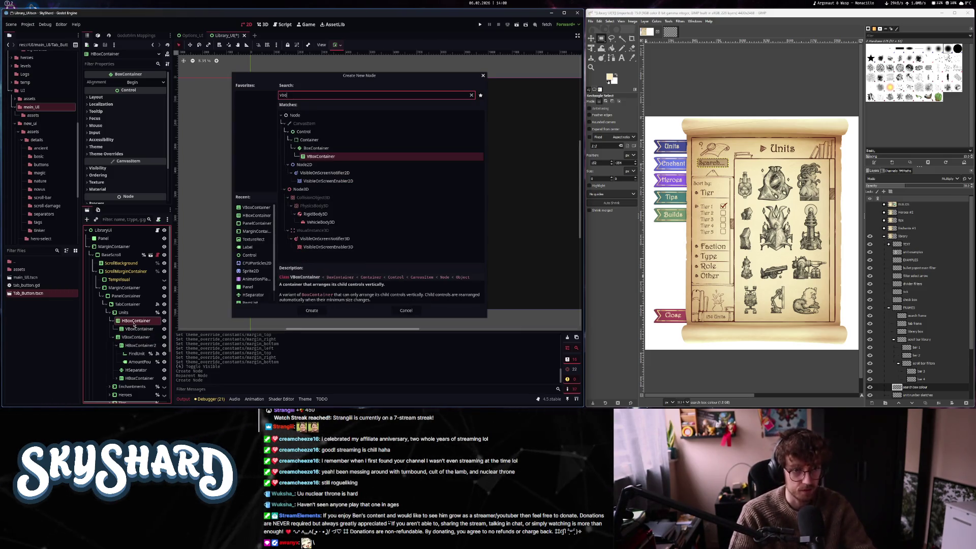
key("Return")
Rename the two column containers left-side-vbox and right-side-vbox
double_click(137, 329)
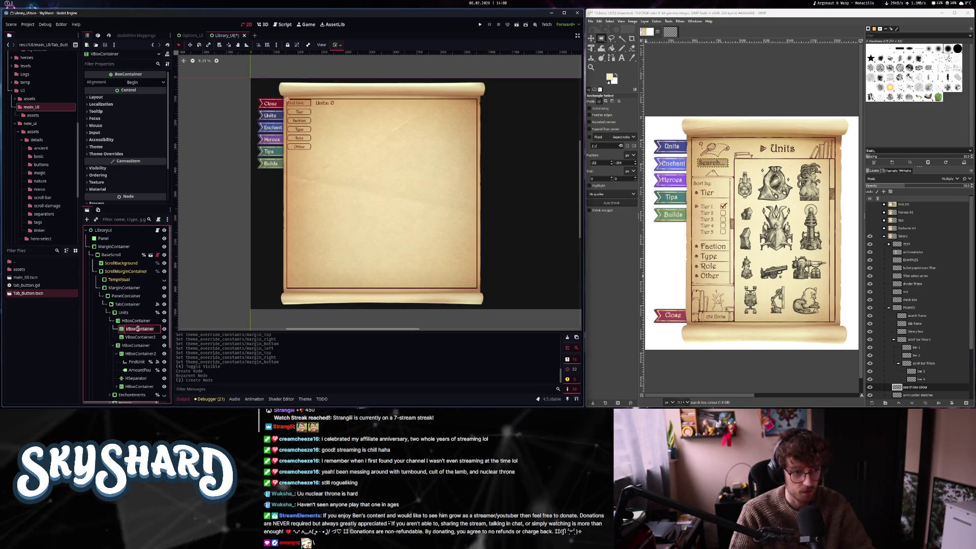
type("left-side-vbox")
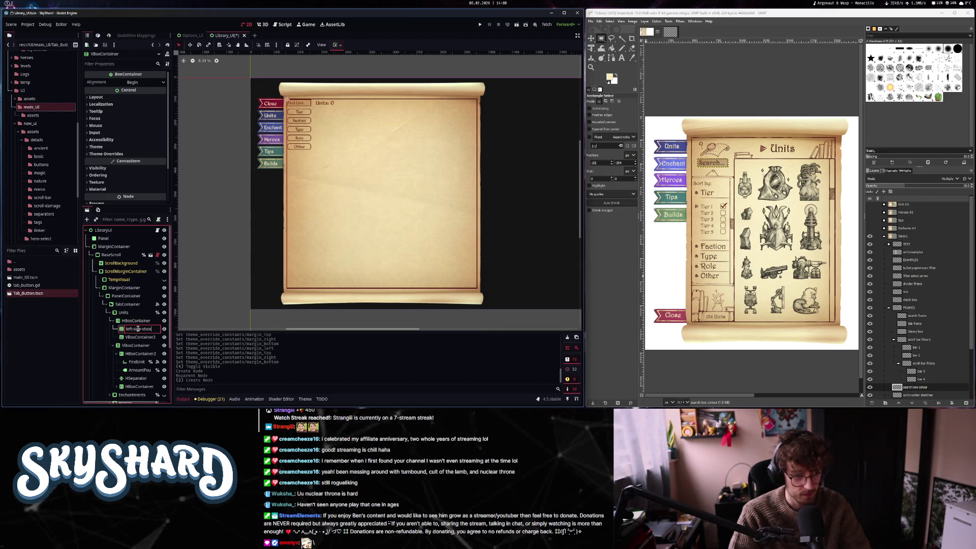
key("Return")
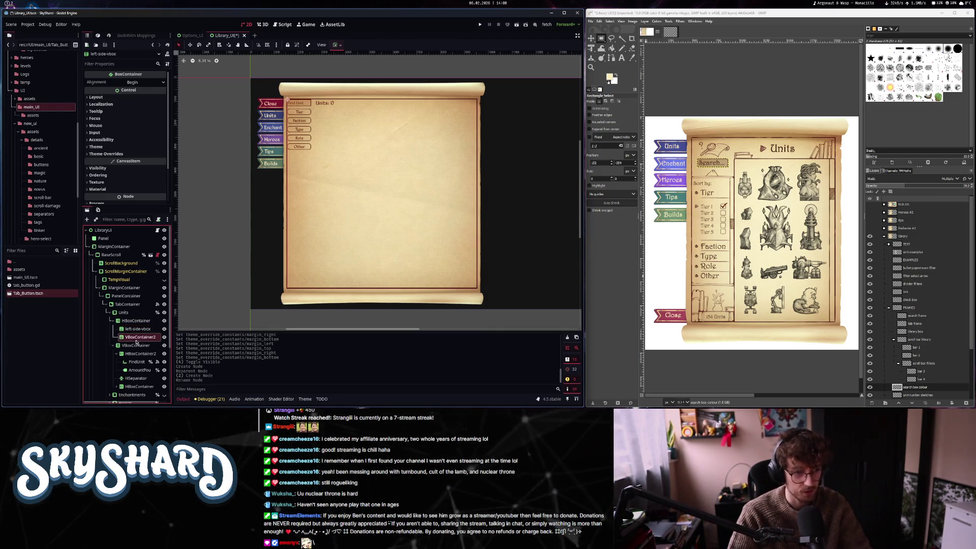
type("ht-side-vbox")
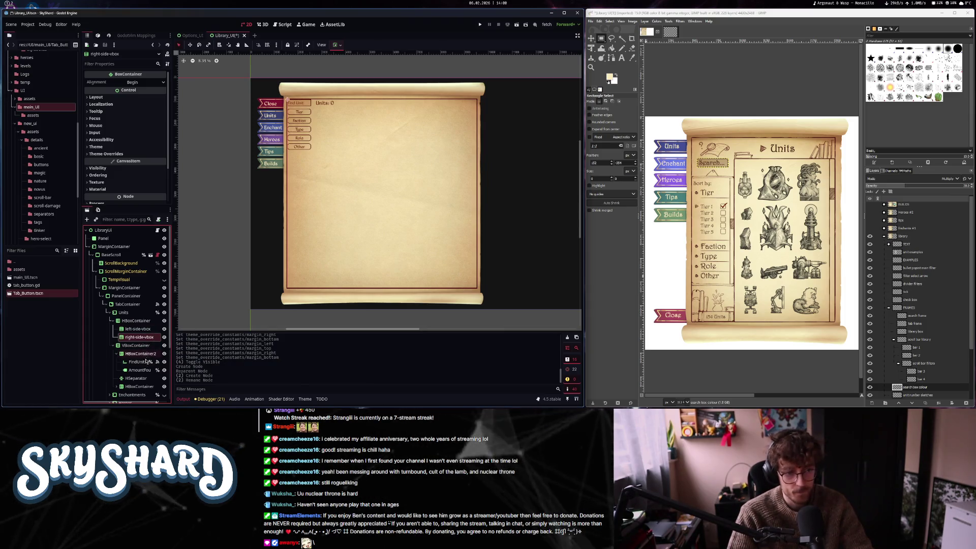
left_click(133, 329)
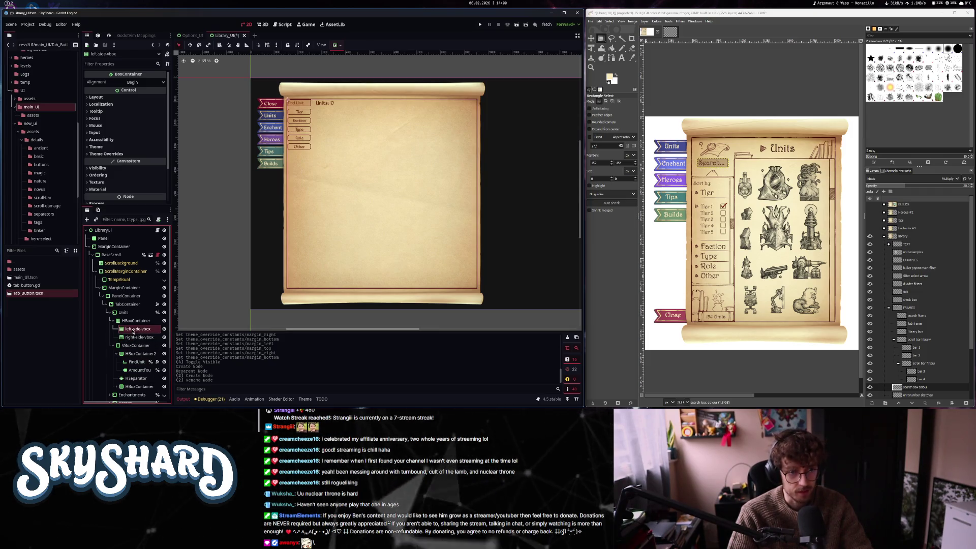
left_click(132, 321)
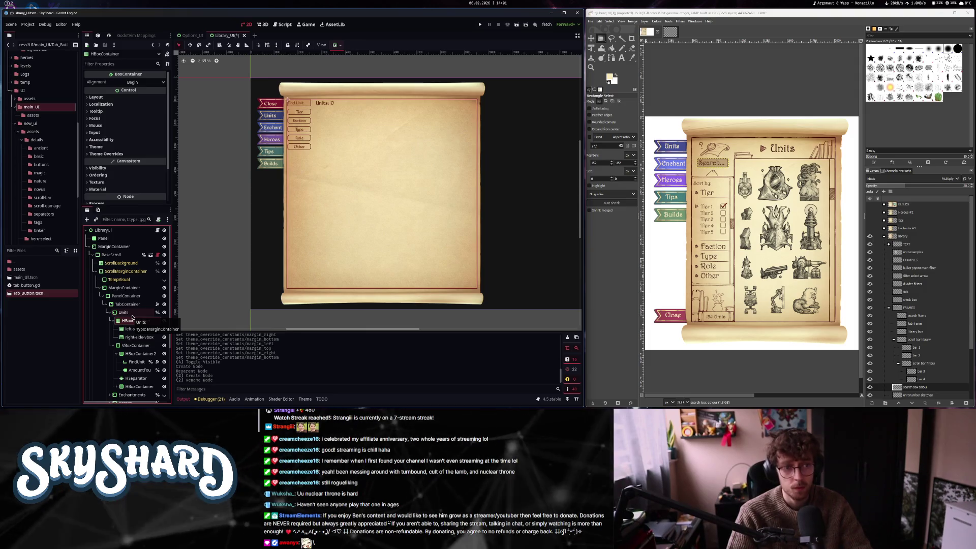
left_click(126, 296)
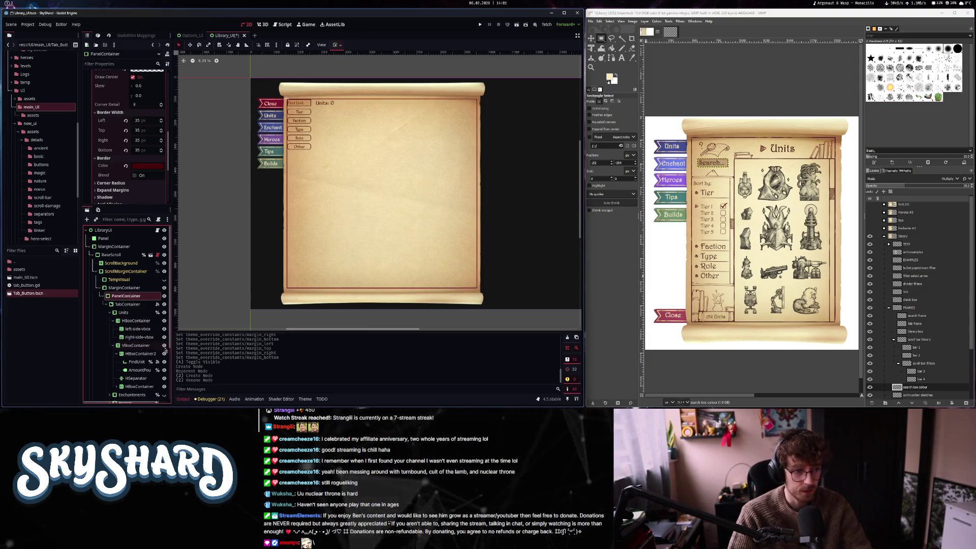
Hide the old VBoxContainer scroll contents from the canvas
left_click(165, 346)
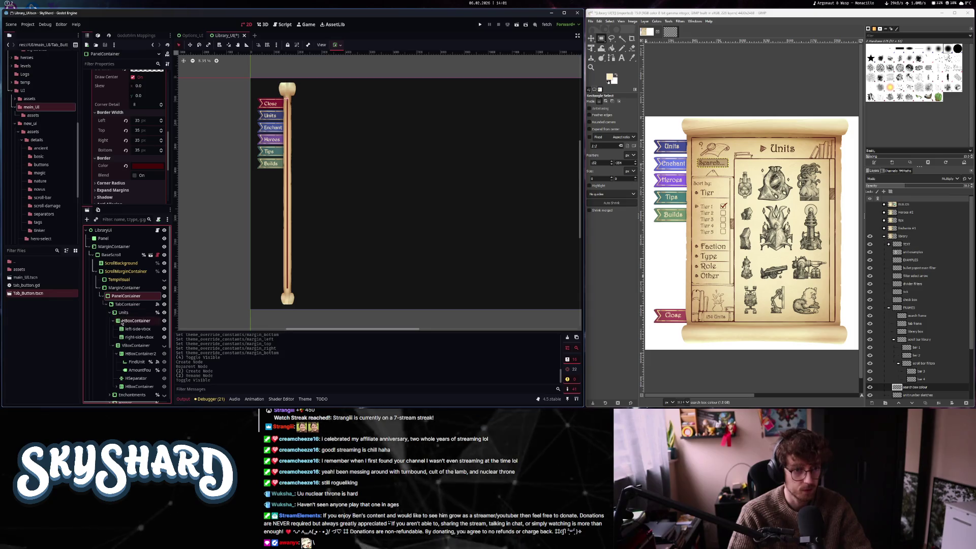
scroll(112, 76, "up", 5)
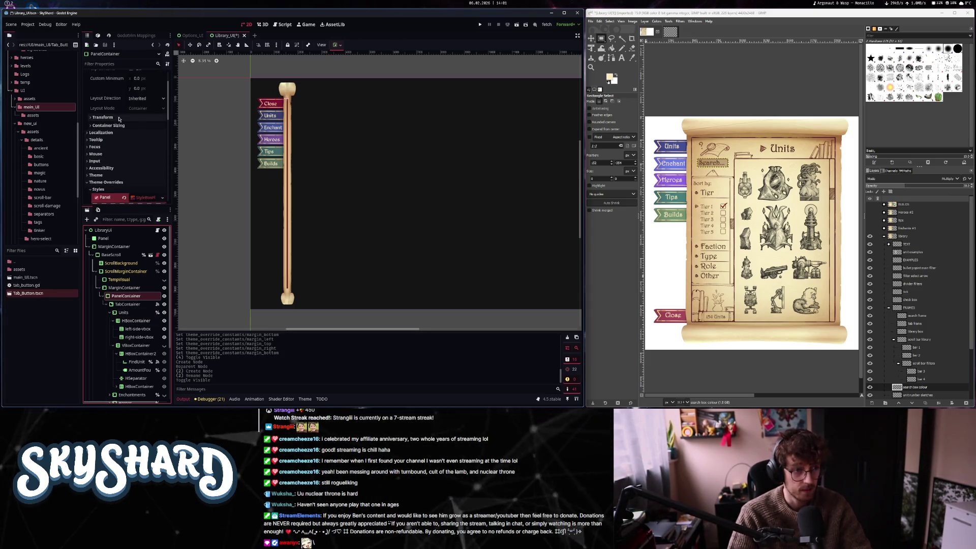
scroll(119, 120, "up", 2)
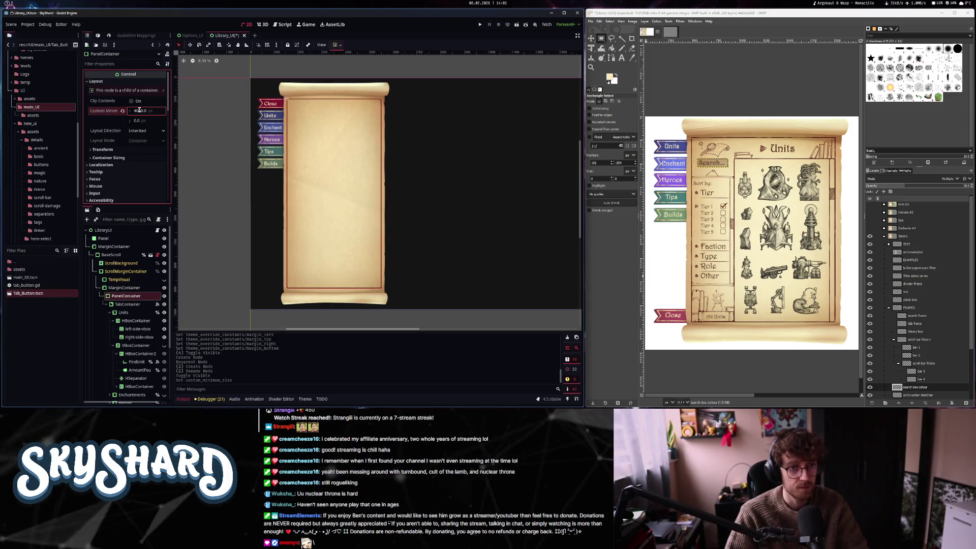
Set the PanelContainer's custom minimum width to 7000 and review the widened parchment panel
key("Return")
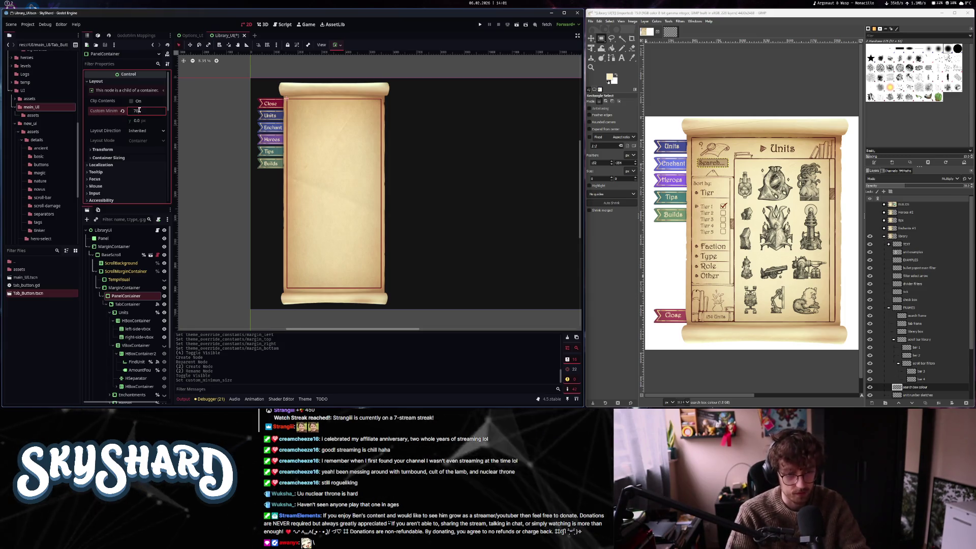
type("00")
key("Return")
scroll(459, 193, "down", 2)
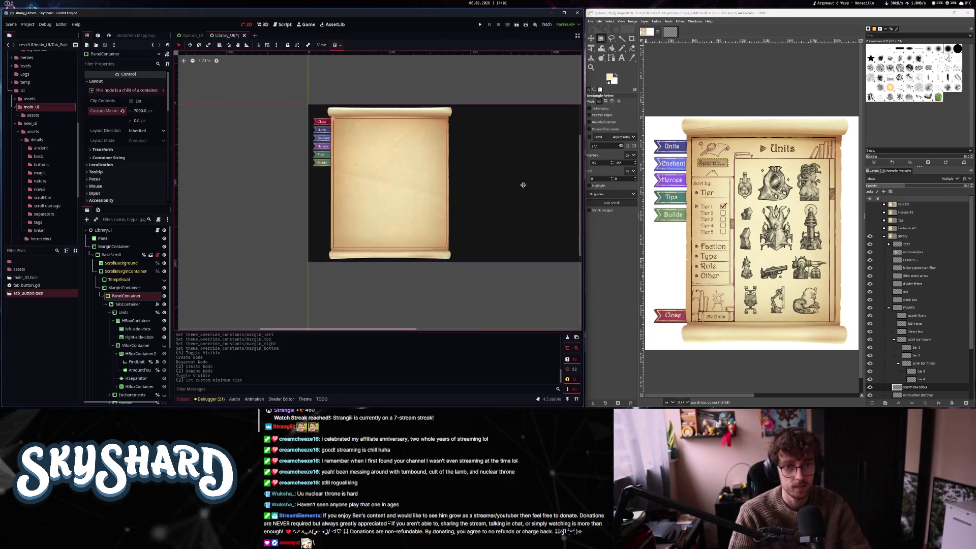
left_click_drag(460, 192, 461, 193)
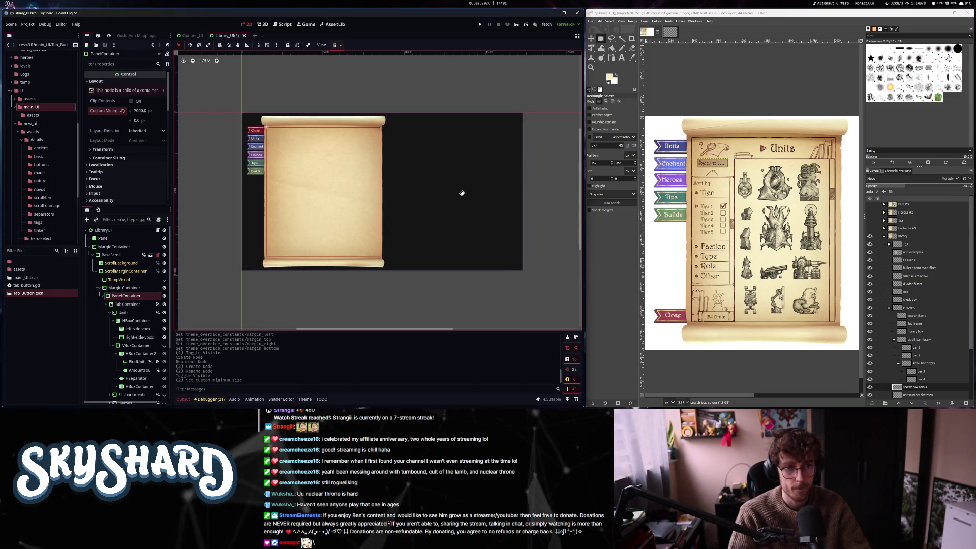
left_click_drag(461, 192, 459, 194)
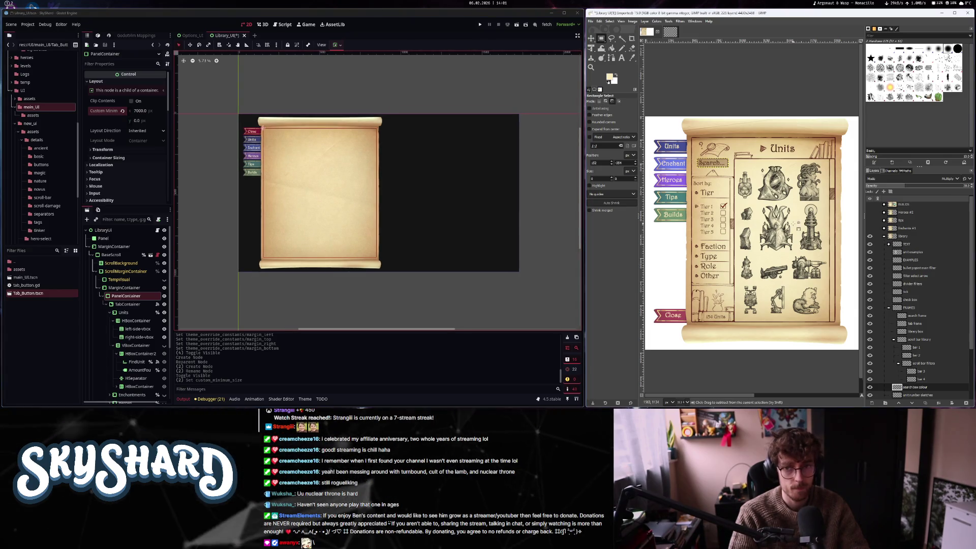
scroll(731, 219, "down", 3)
scroll(731, 219, "up", 1)
scroll(758, 235, "down", 2)
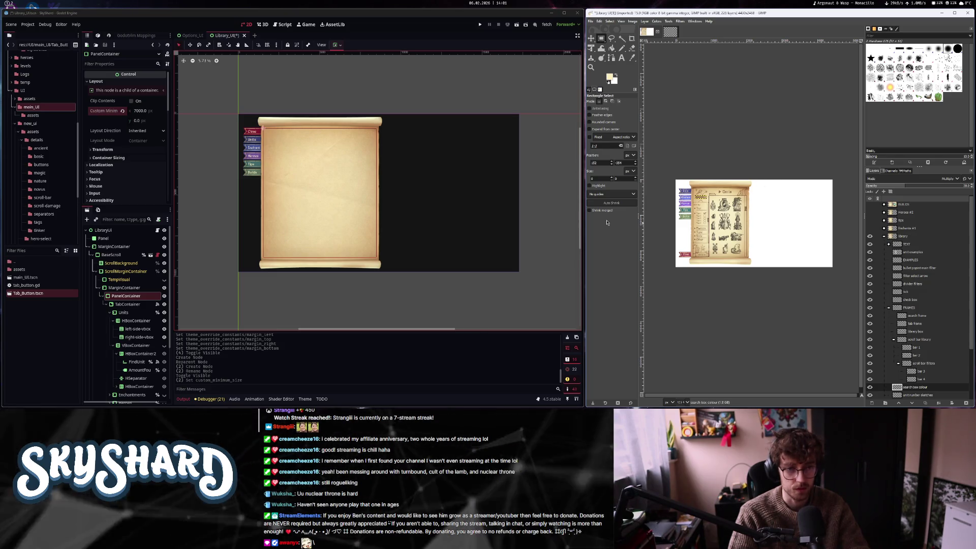
scroll(313, 204, "up", 1)
scroll(313, 204, "up", 1)
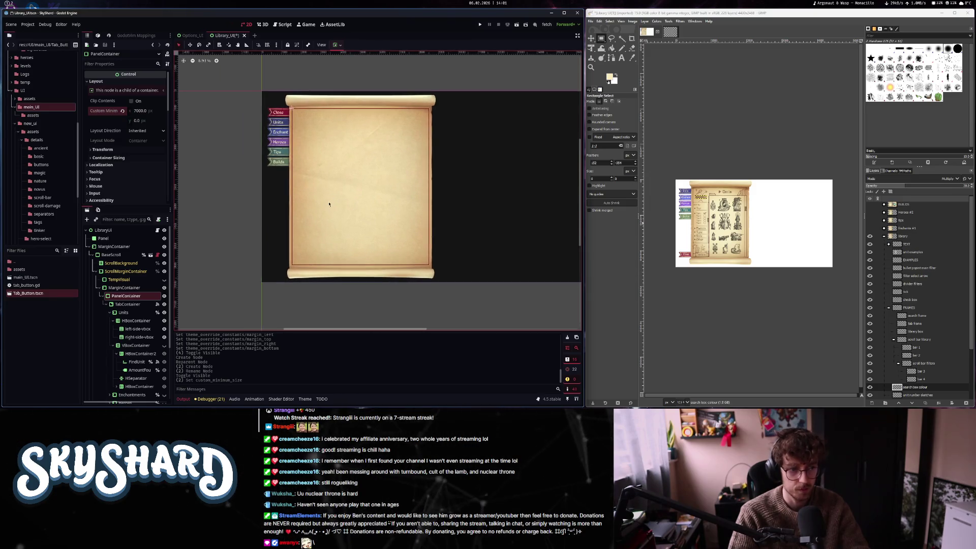
scroll(155, 325, "down", 3)
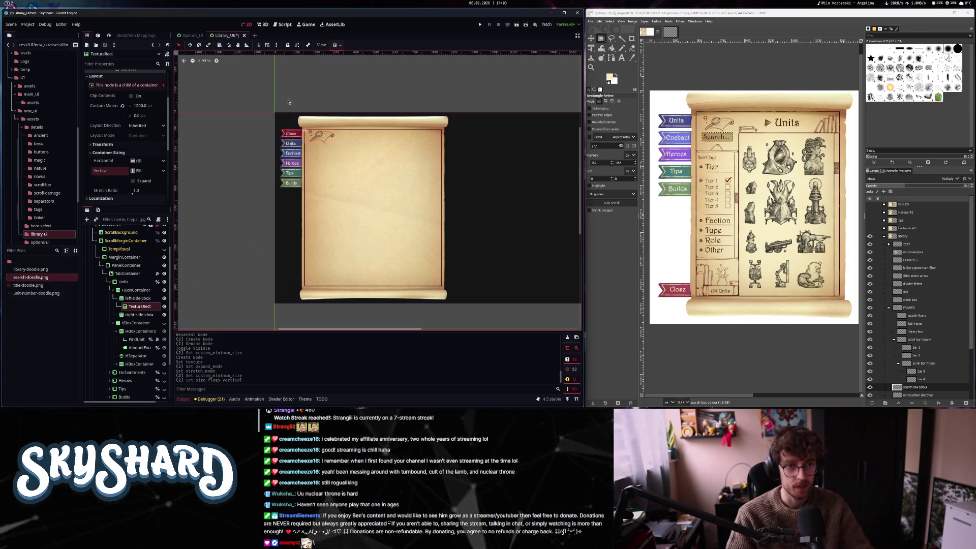
Set the doodle's Expand Mode to Fit Width Proportional and try a 1080 minimum height
scroll(116, 178, "up", 3)
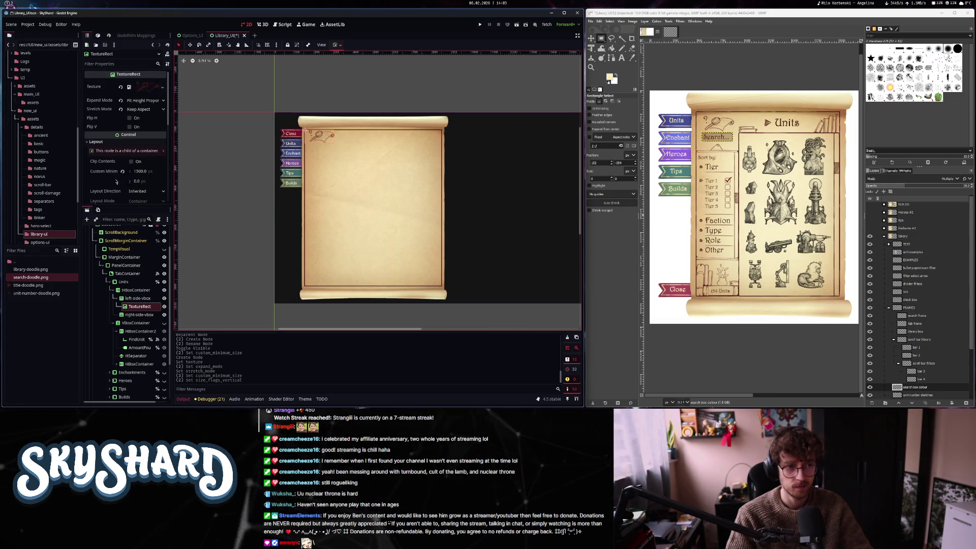
left_click(145, 100)
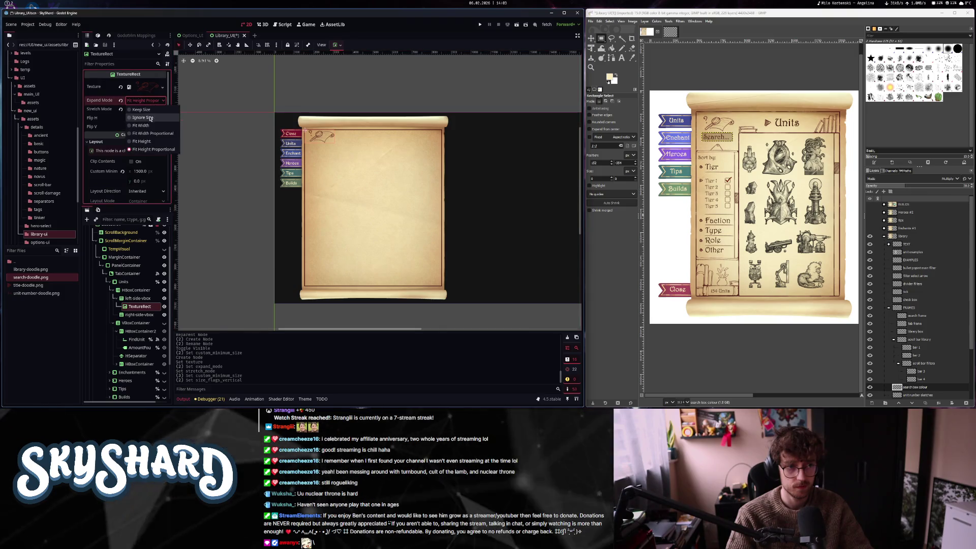
left_click(148, 133)
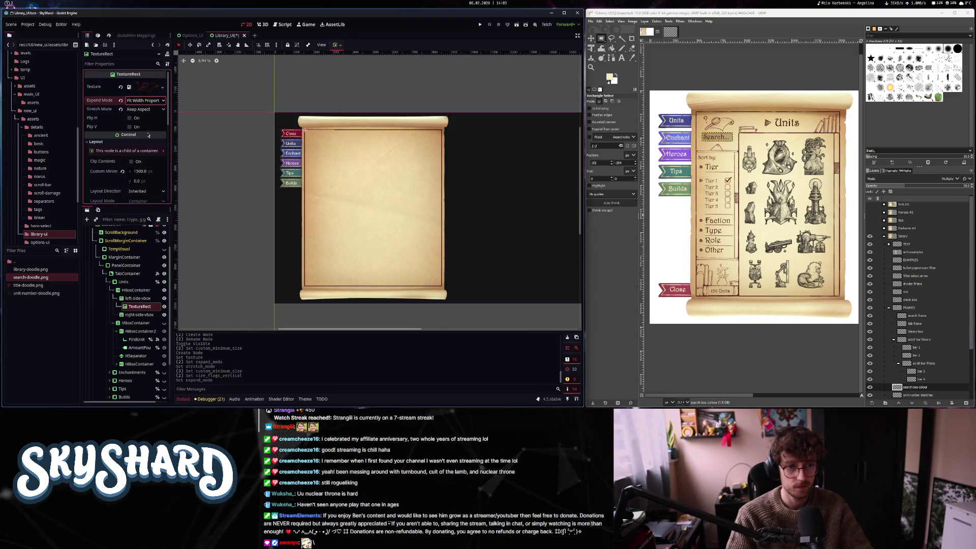
left_click(140, 181)
type("1080")
key("Return")
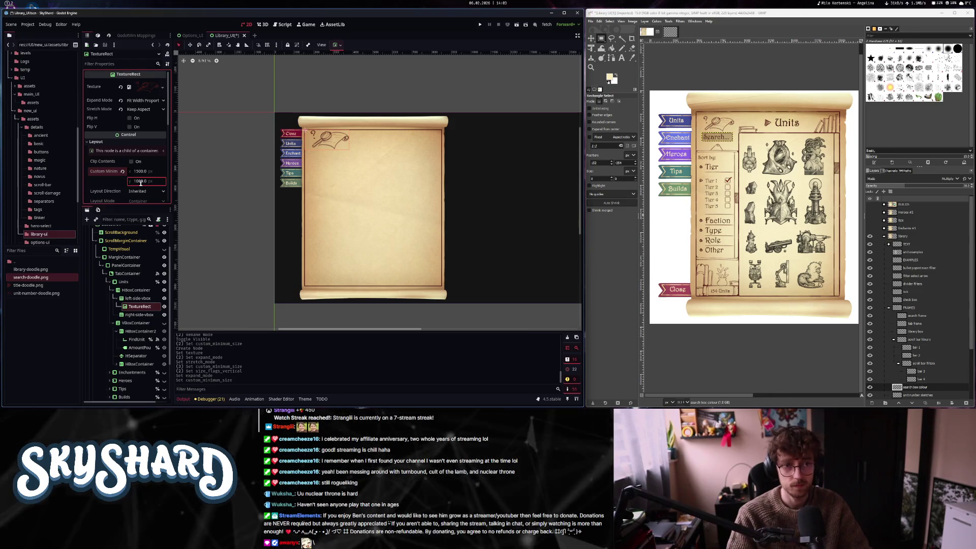
type("50")
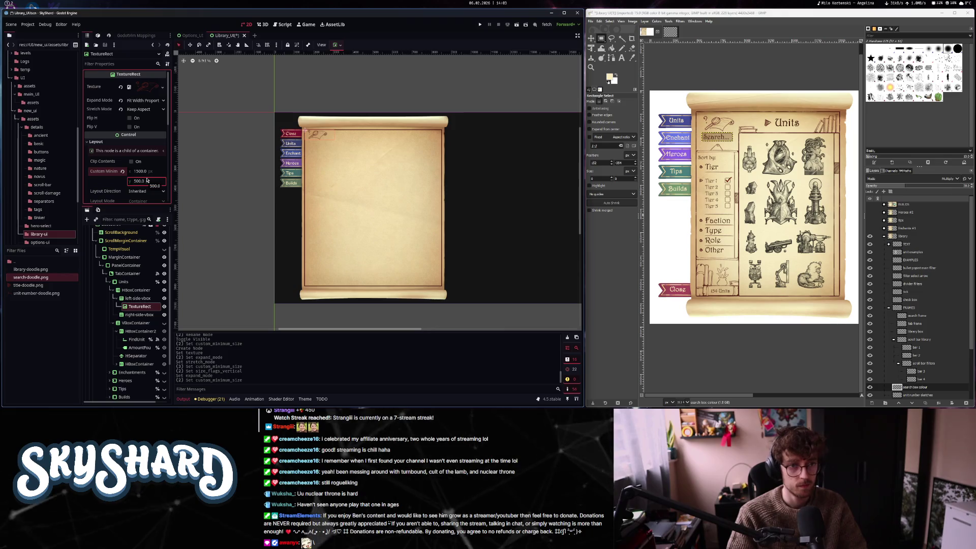
Compare horizontal Shrink Center and Expand sizing on the doodle, then reset its minimum height to 0
scroll(138, 155, "down", 3)
left_click(148, 169)
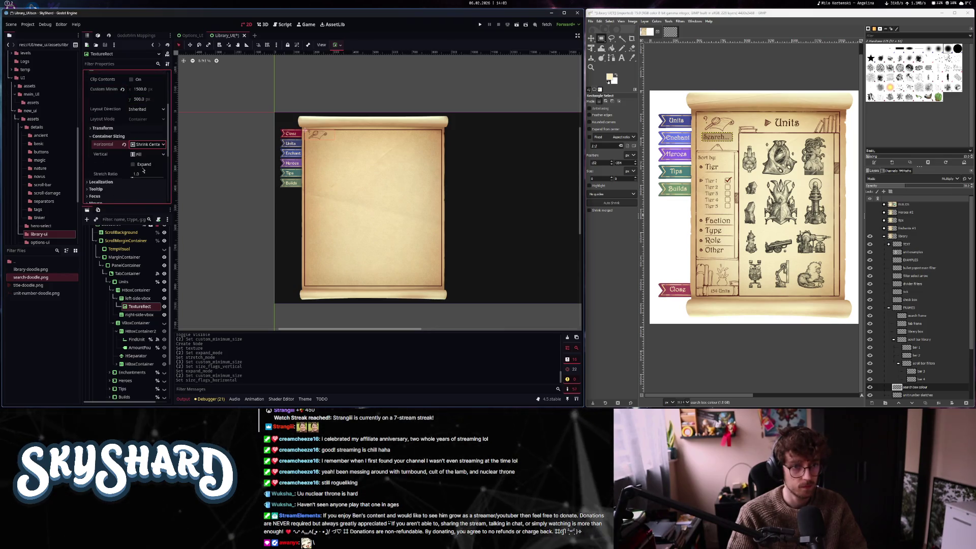
left_click(133, 164)
left_click(139, 167)
left_click(139, 166)
left_click(139, 167)
scroll(137, 144, "up", 3)
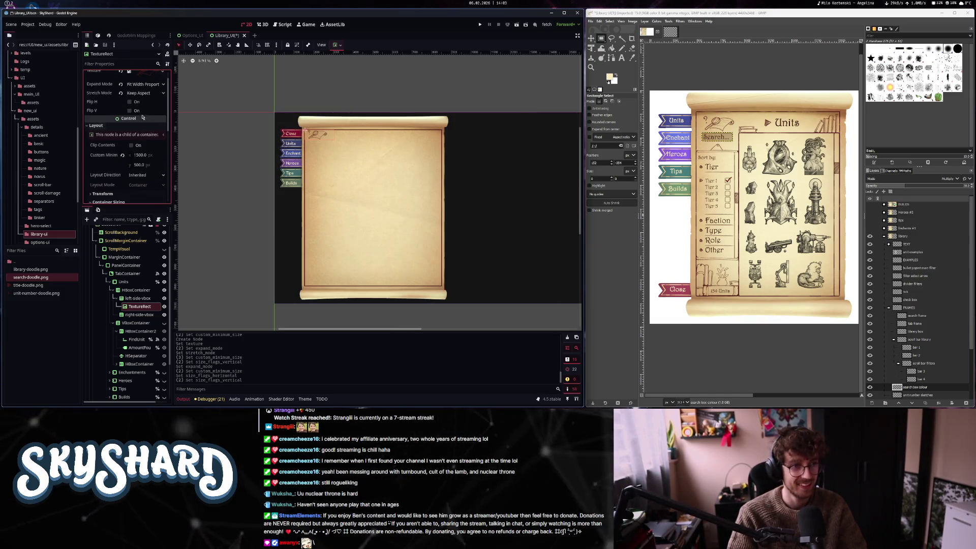
left_click(137, 166)
type("0")
key("Return")
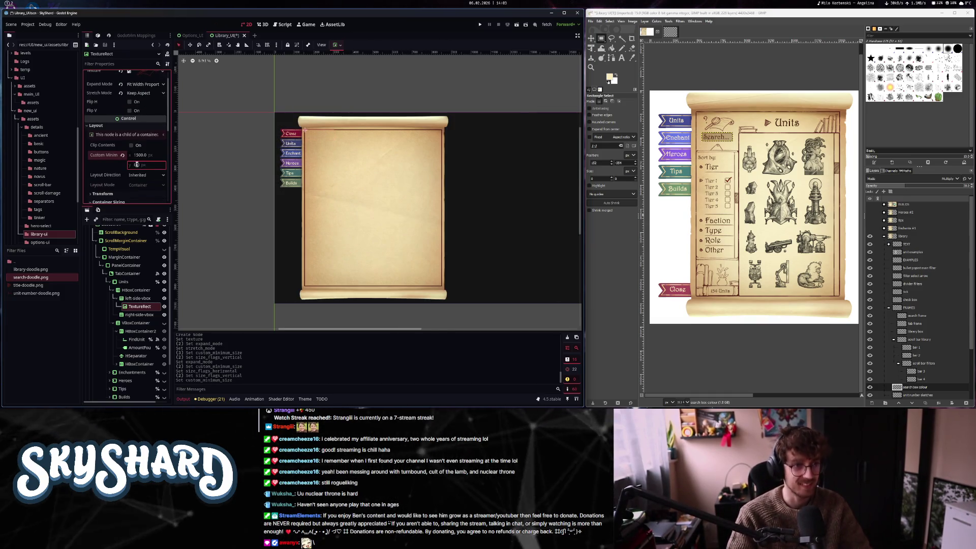
Settle the doodle's Expand Mode on Fit Height Proportional after trying plain Fit Height
scroll(144, 141, "up", 1)
left_click(145, 101)
left_click(151, 149)
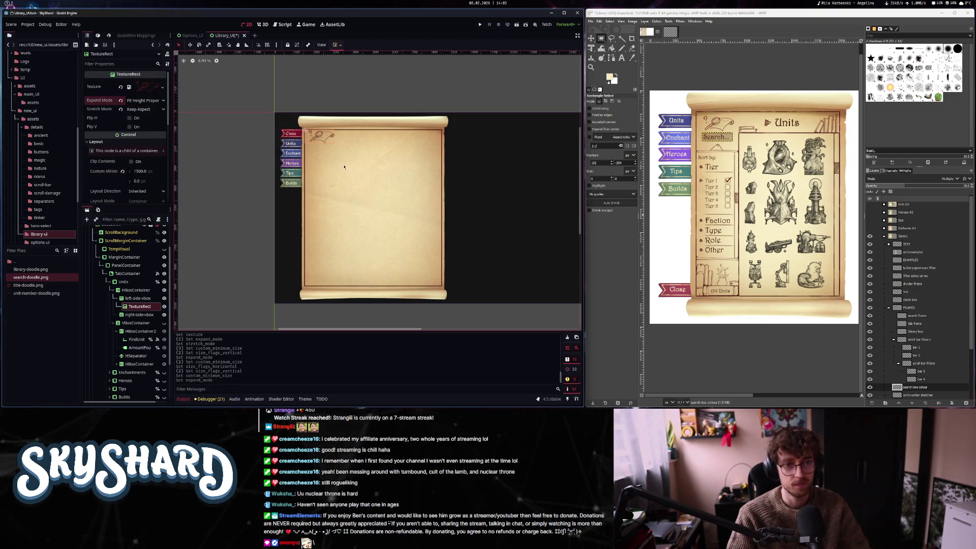
left_click(327, 150)
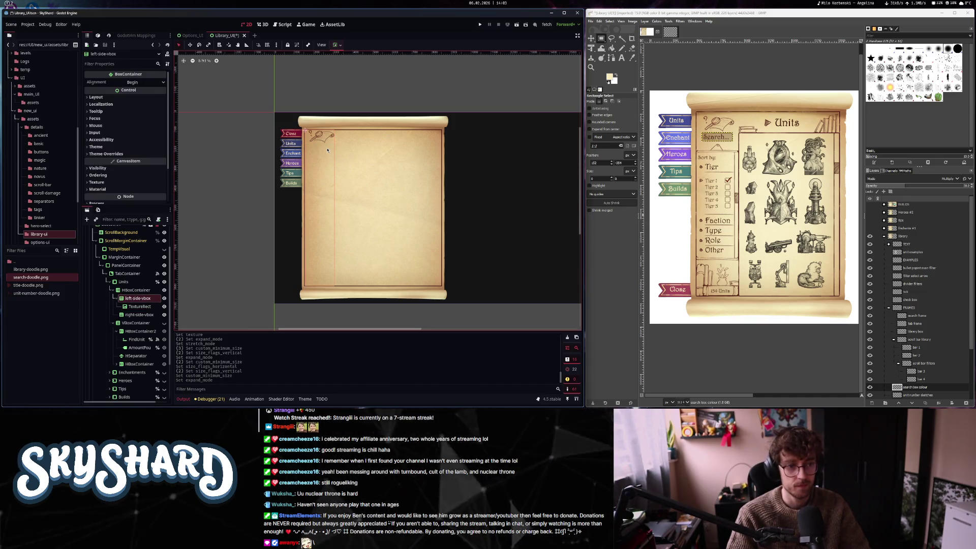
left_click(143, 306)
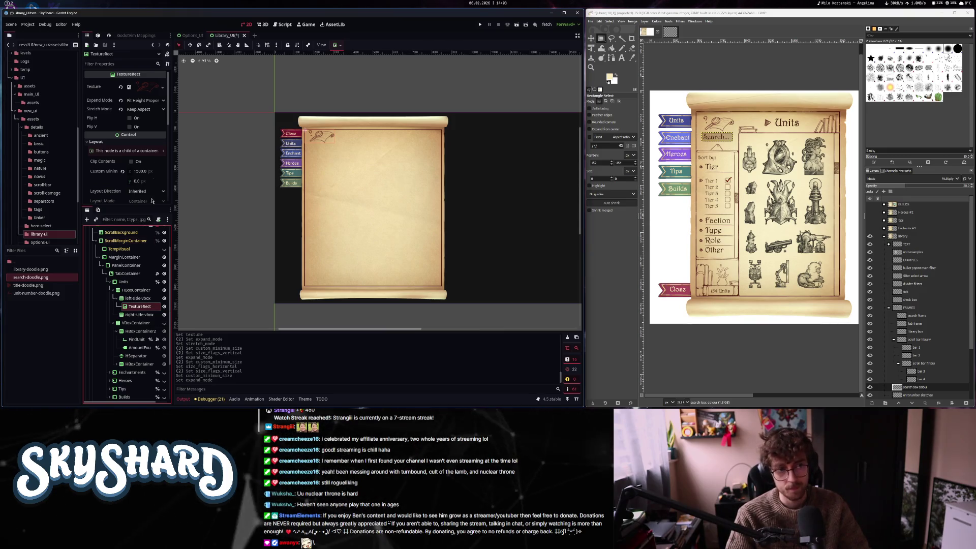
left_click(144, 100)
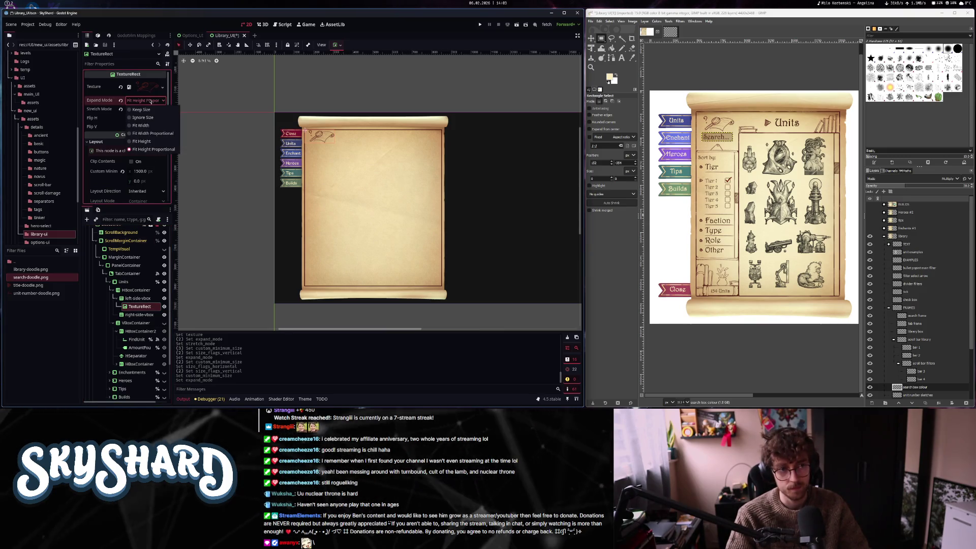
left_click(142, 141)
left_click(145, 100)
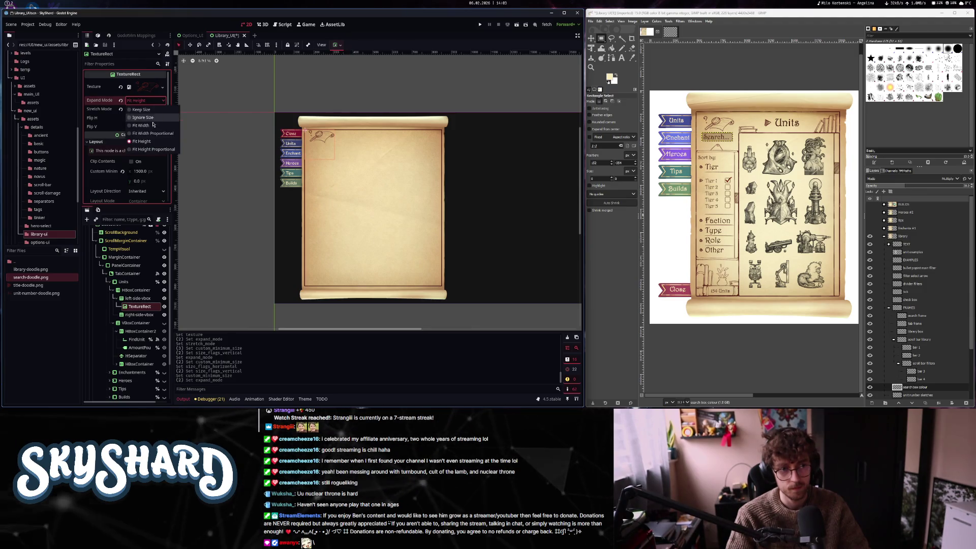
left_click(154, 149)
Set Stretch Mode to Keep Aspect Centered, try horizontal Fill, then return to Shrink Center
left_click(153, 112)
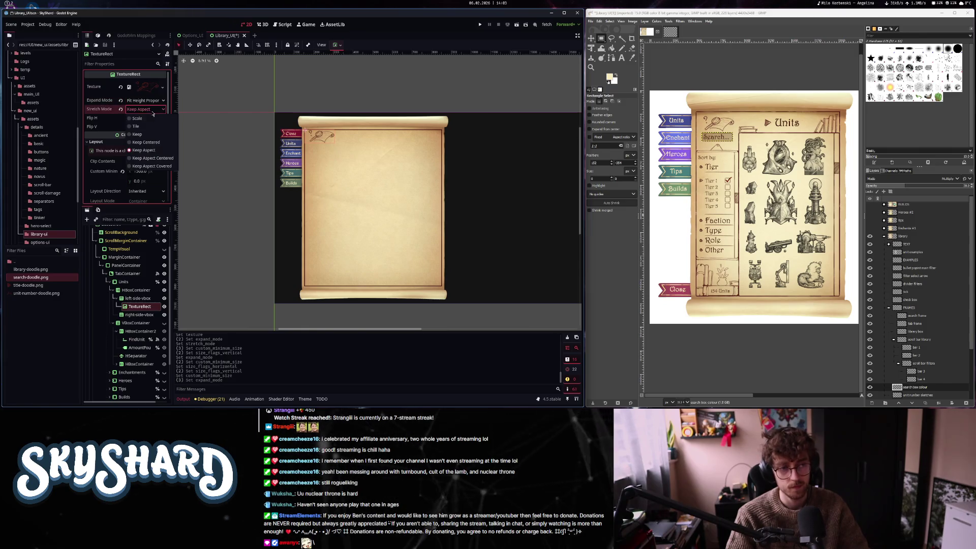
left_click(165, 161)
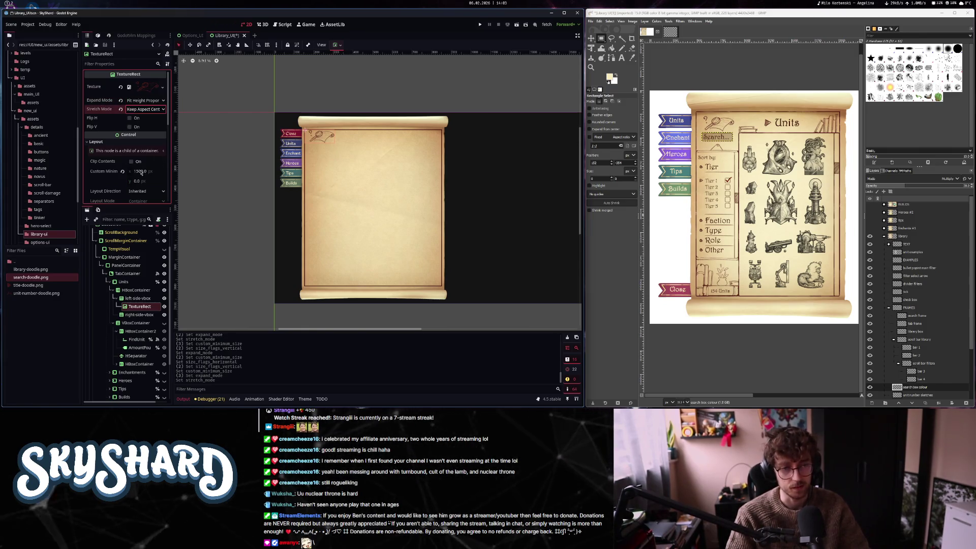
scroll(142, 175, "down", 3)
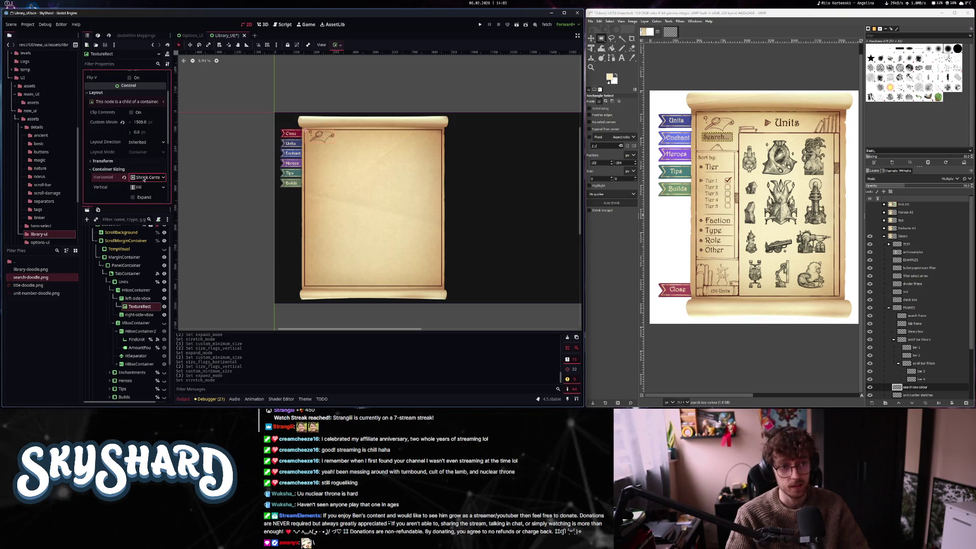
left_click(141, 178)
left_click(141, 188)
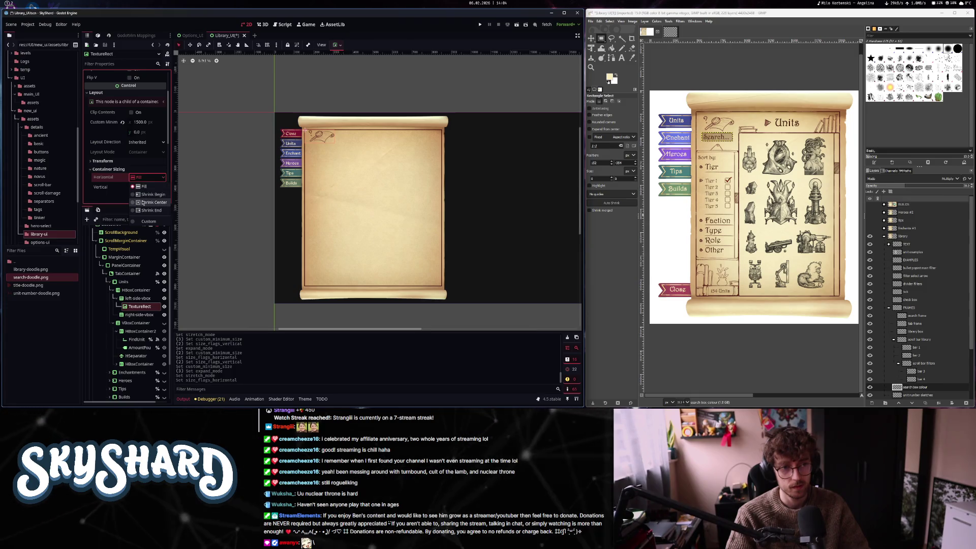
left_click(143, 203)
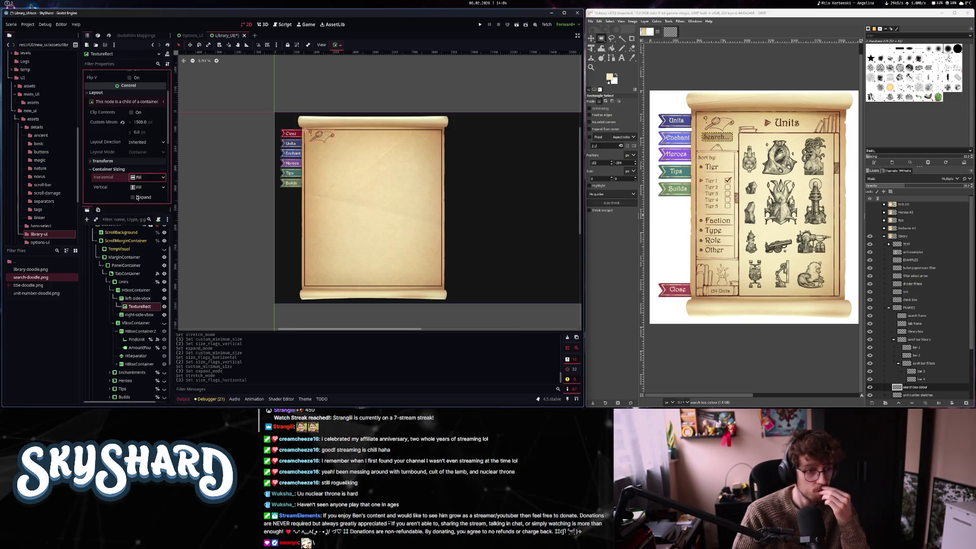
left_click(137, 339)
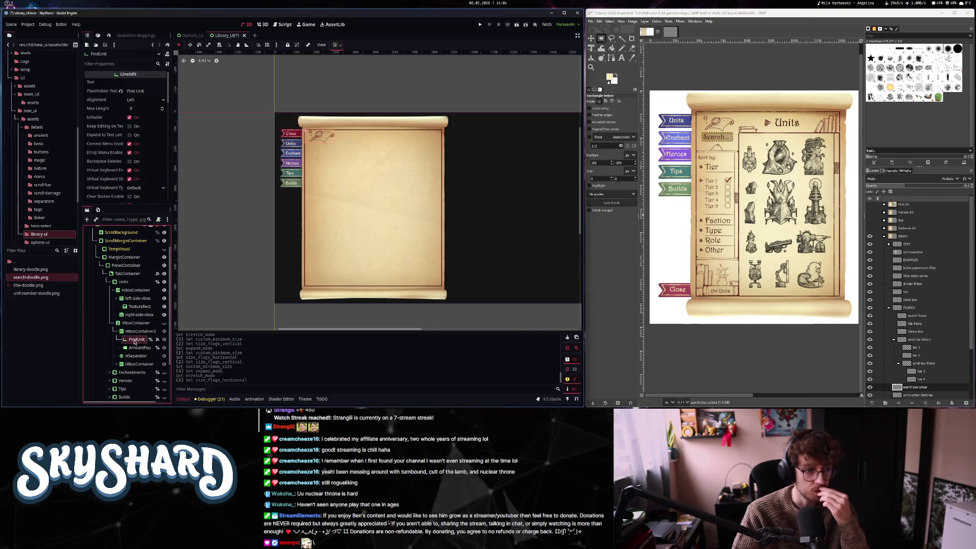
Move FindUnit into left-side-vbox below the doodle and reset its minimum width to 0
left_click_drag(144, 312, 144, 311)
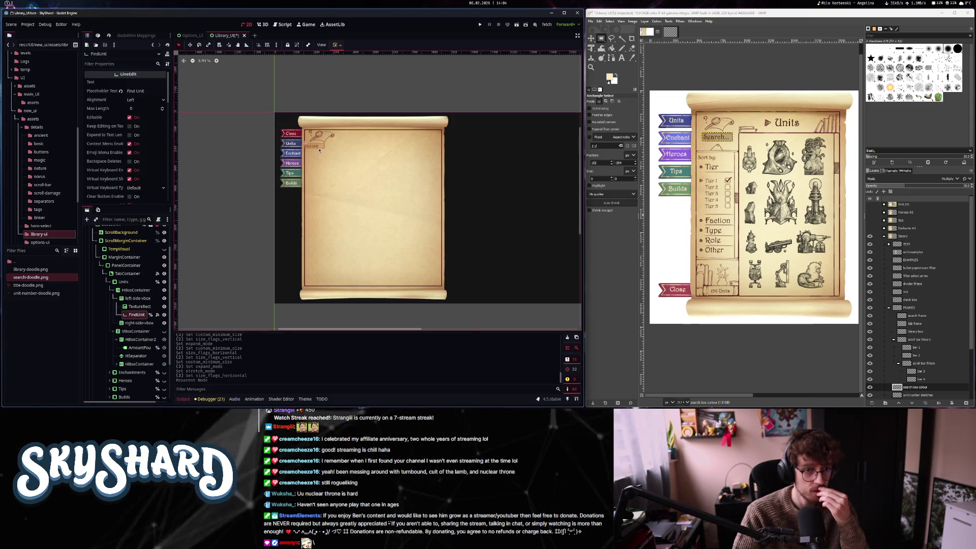
scroll(319, 152, "up", 4)
scroll(127, 152, "down", 10)
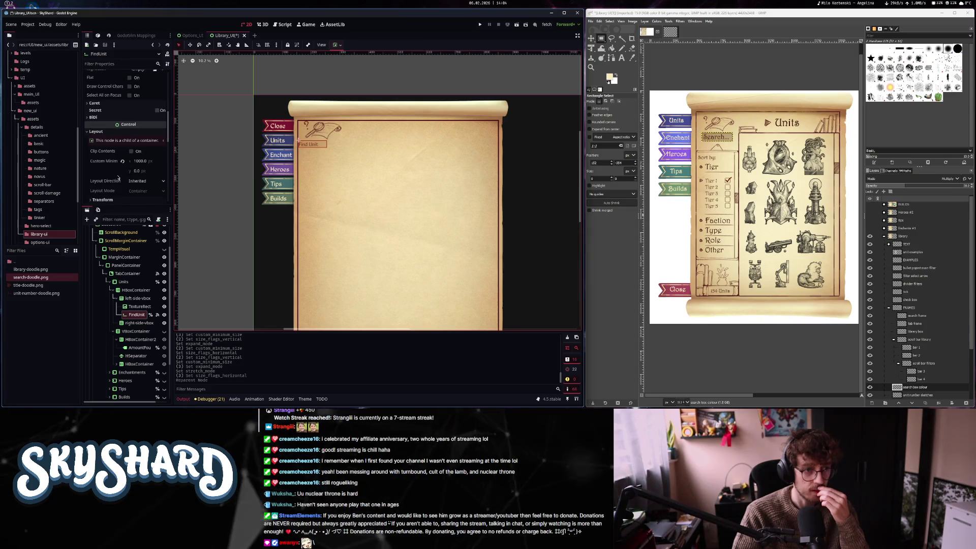
left_click(122, 160)
scroll(127, 153, "down", 2)
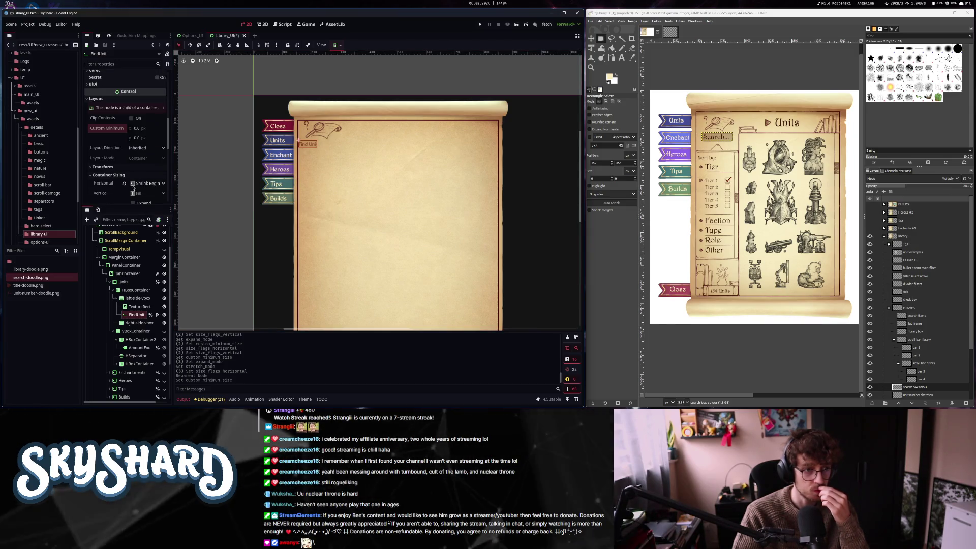
left_click(148, 183)
left_click(144, 192)
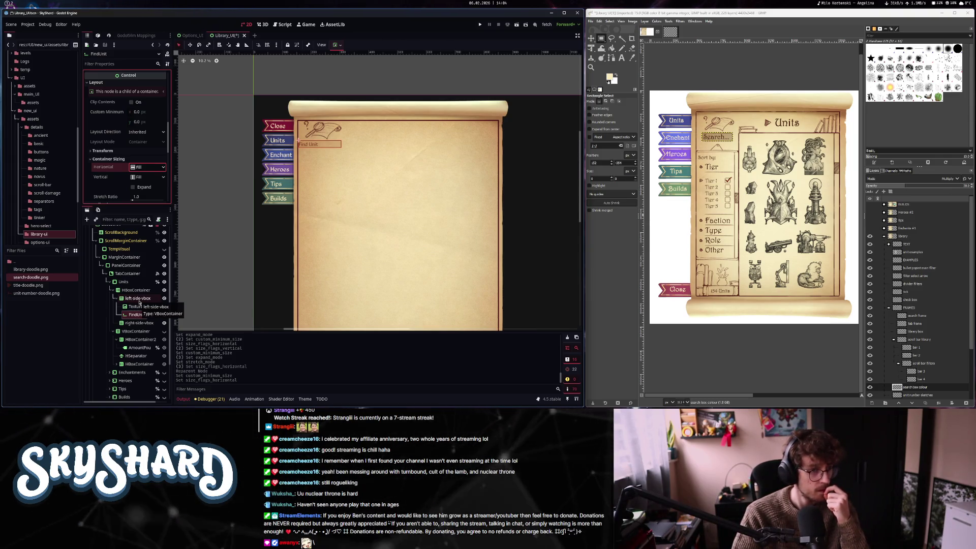
Set FindUnit's horizontal sizing to Shrink Center with a 1500 px minimum width
left_click(148, 167)
left_click(144, 188)
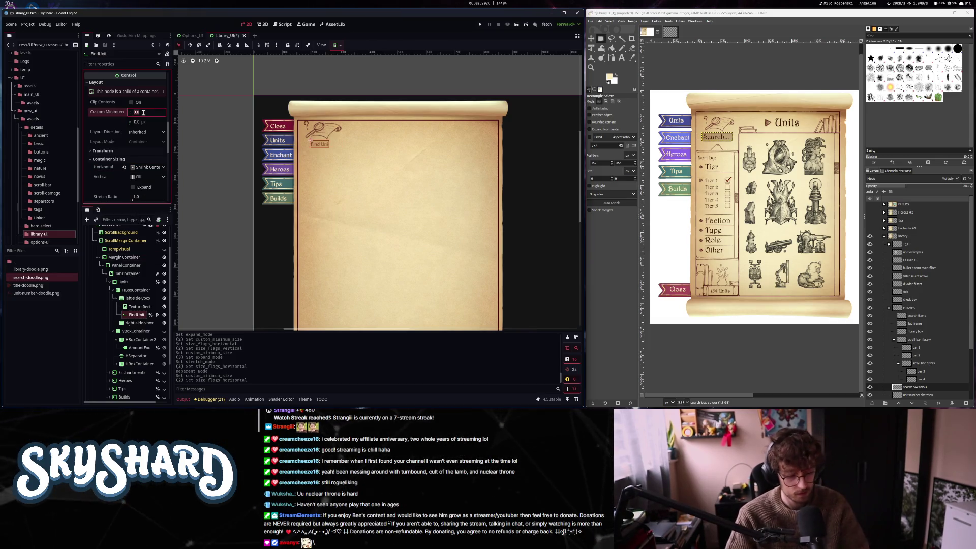
type("500")
key("Return")
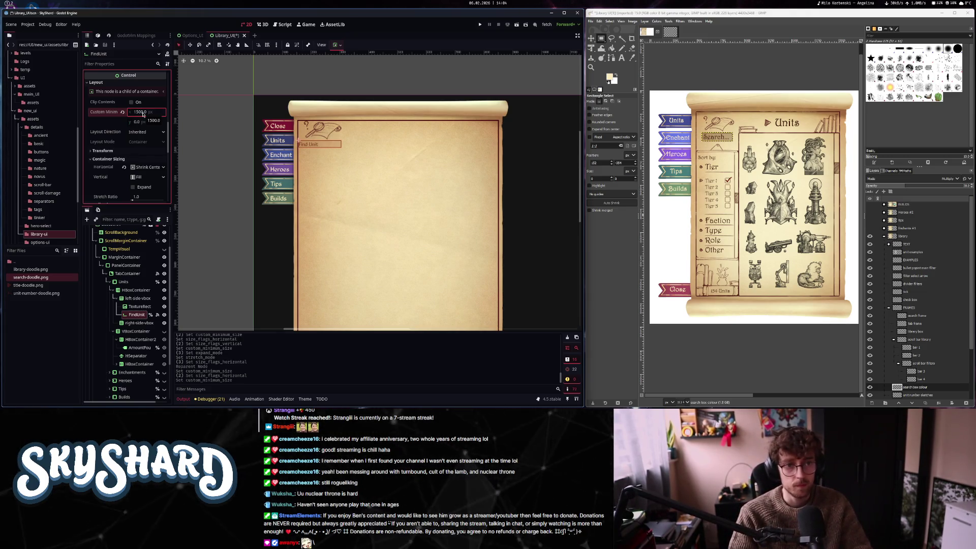
Replace the placeholder text 'Find Unit' with 'Search...'
scroll(110, 159, "up", 10)
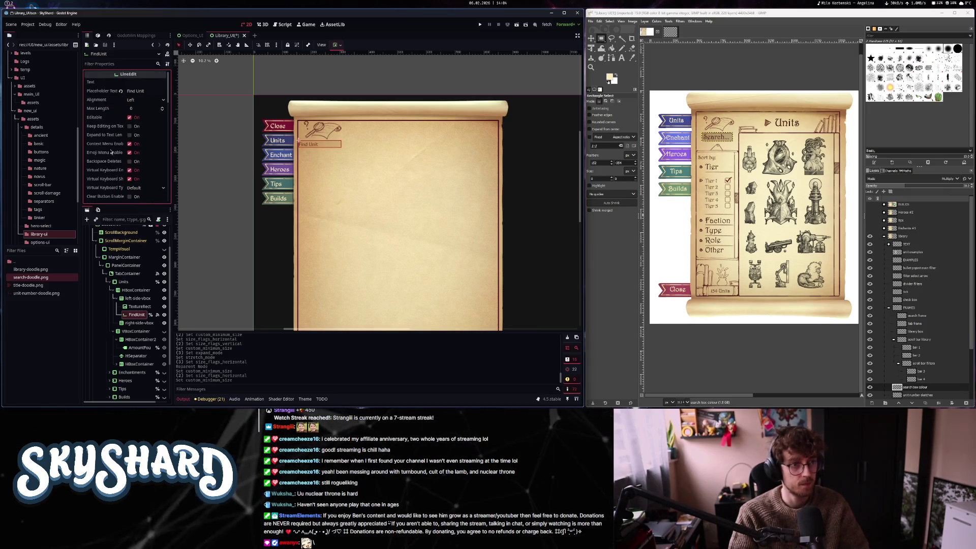
triple_click(137, 90)
type("Ser")
key("BackSpace")
type("arch")
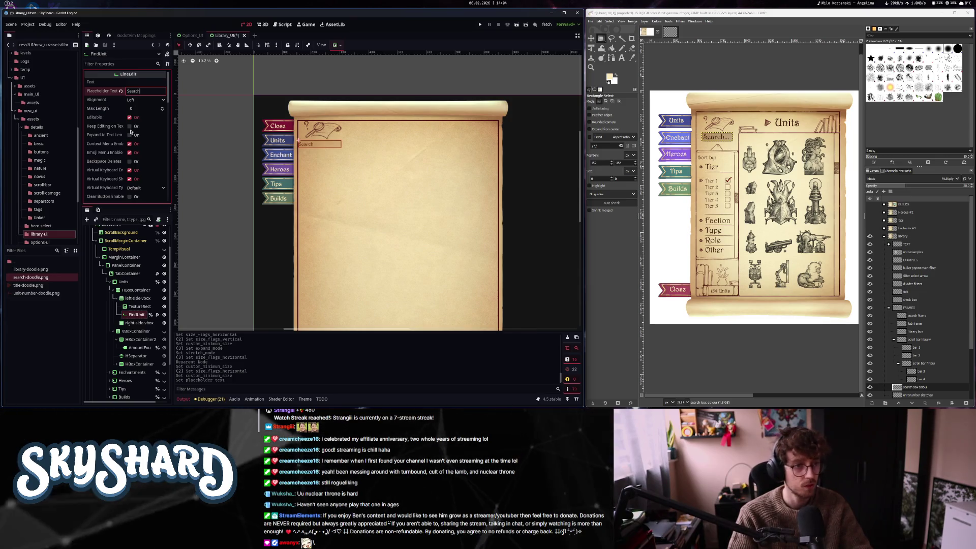
scroll(126, 166, "down", 3)
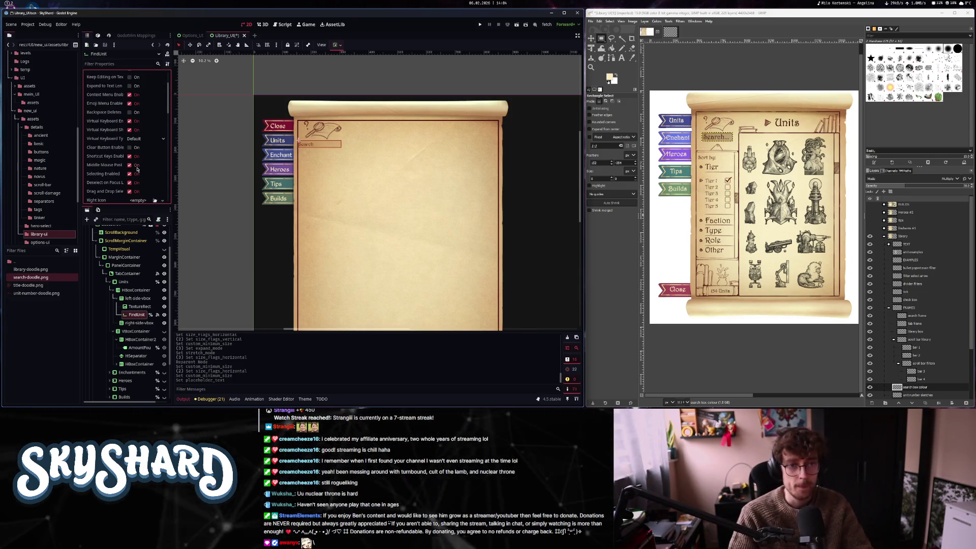
scroll(133, 90, "up", 3)
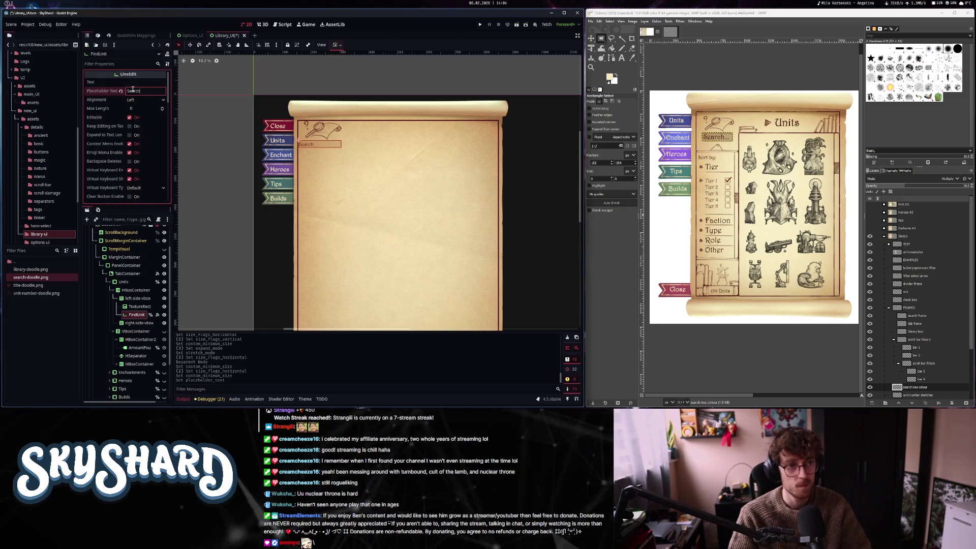
type("...")
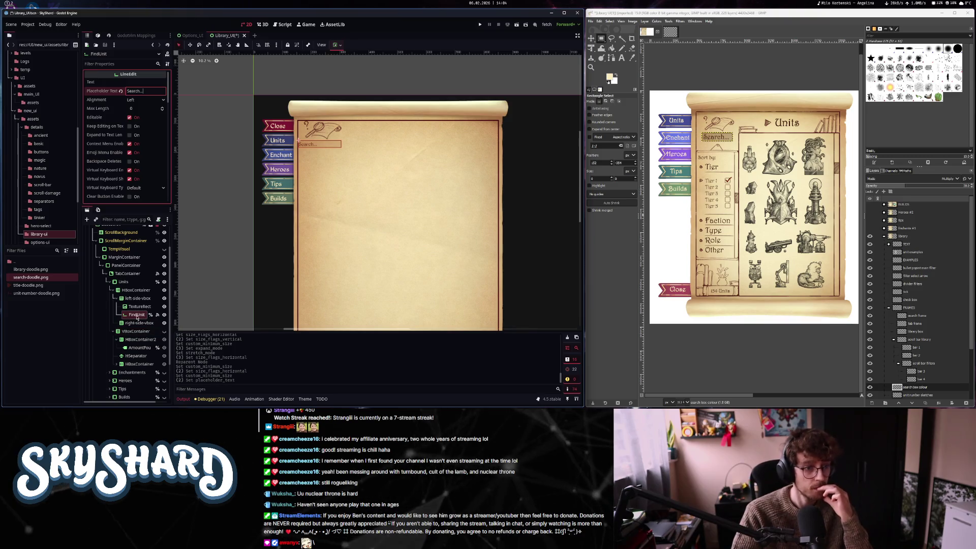
left_click(136, 299)
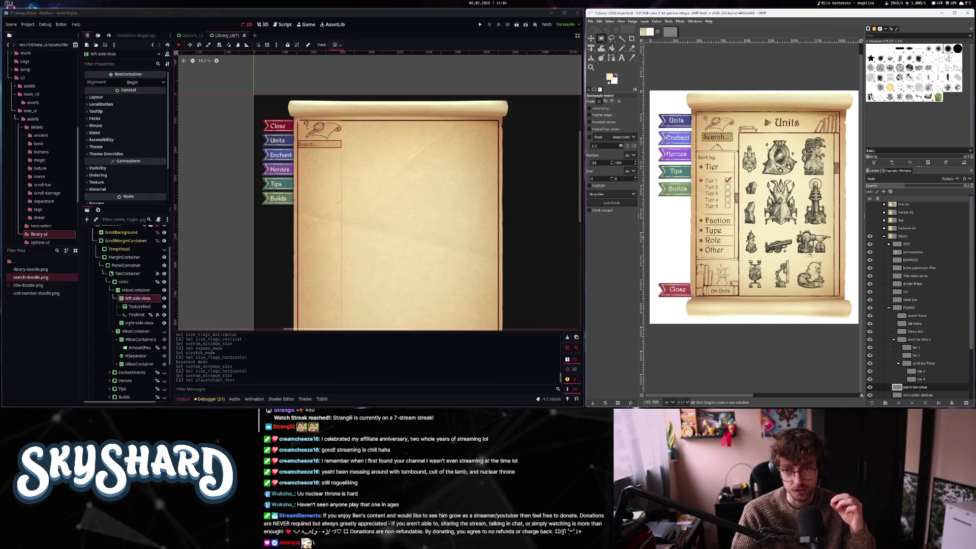
Open the filter doodle box layer as its own image and fit the canvas to it
scroll(922, 380, "down", 3)
left_click(914, 347)
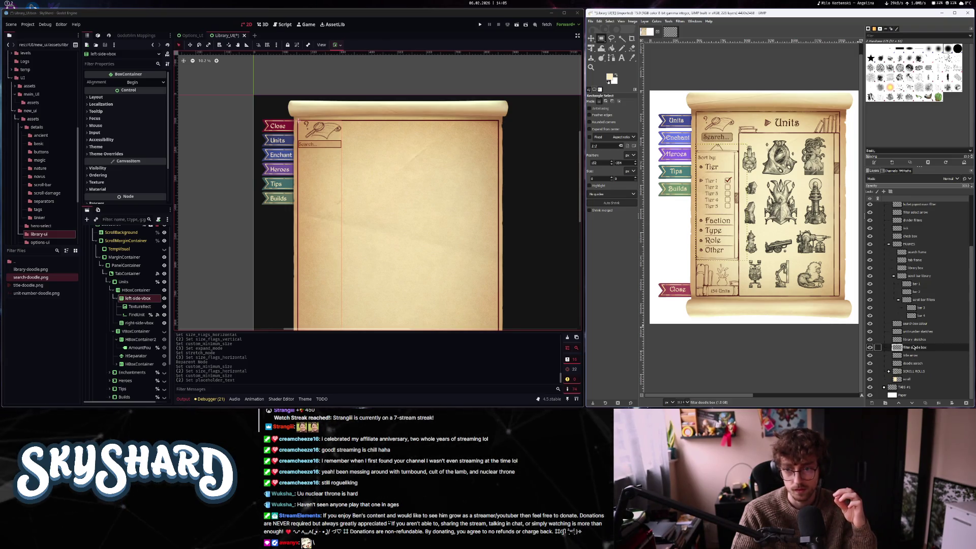
mouse_move(914, 347)
left_mouse_down()
mouse_move(736, 178)
mouse_move(671, 33)
left_mouse_up()
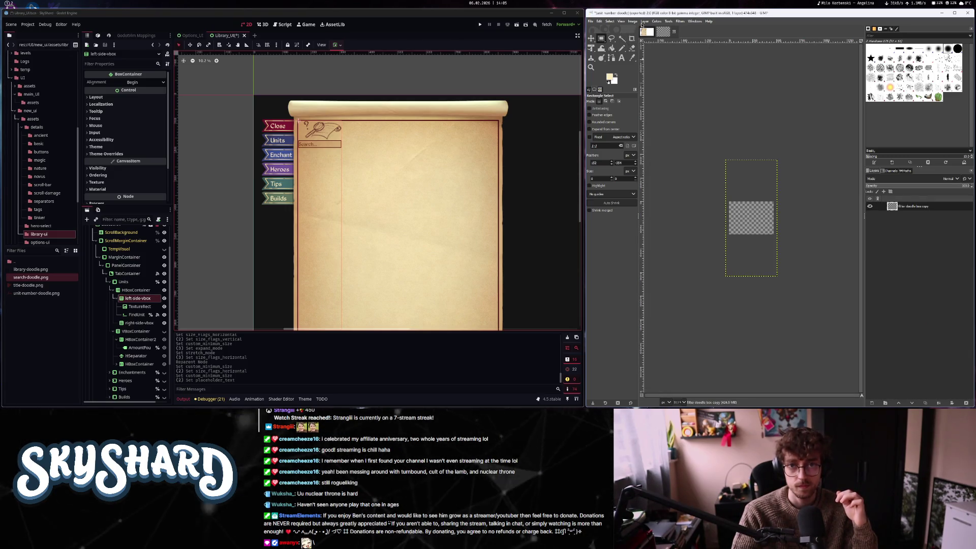
left_click(632, 21)
left_click(661, 102)
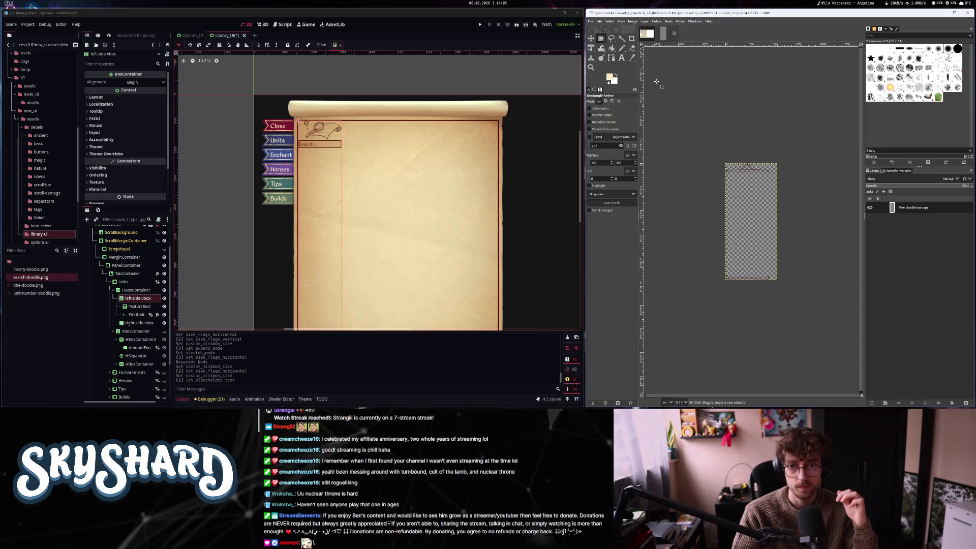
Crop the doodle image to content and export the top piece as filter-top-doodle.png
mouse_move(708, 191)
left_mouse_down()
mouse_move(796, 283)
mouse_move(816, 324)
left_mouse_up()
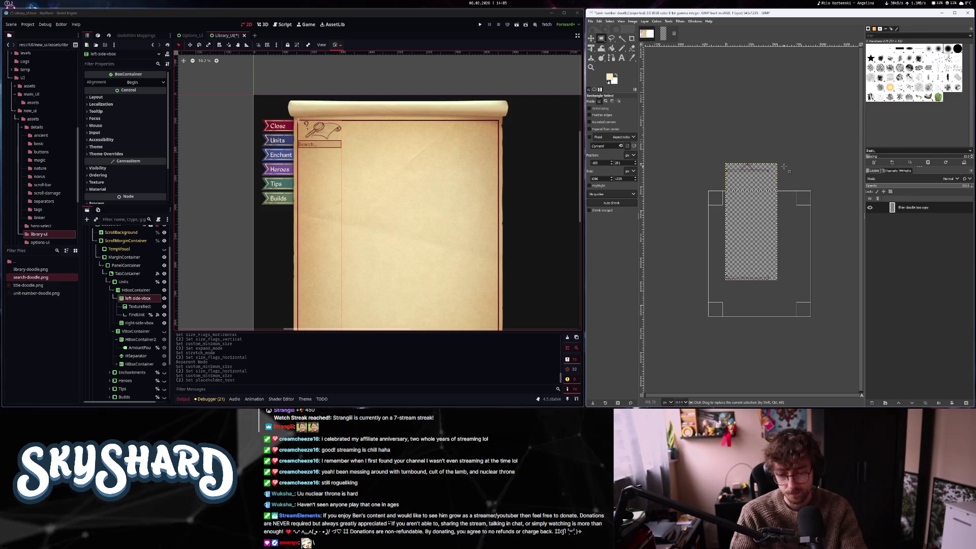
left_click(774, 162)
left_click(633, 21)
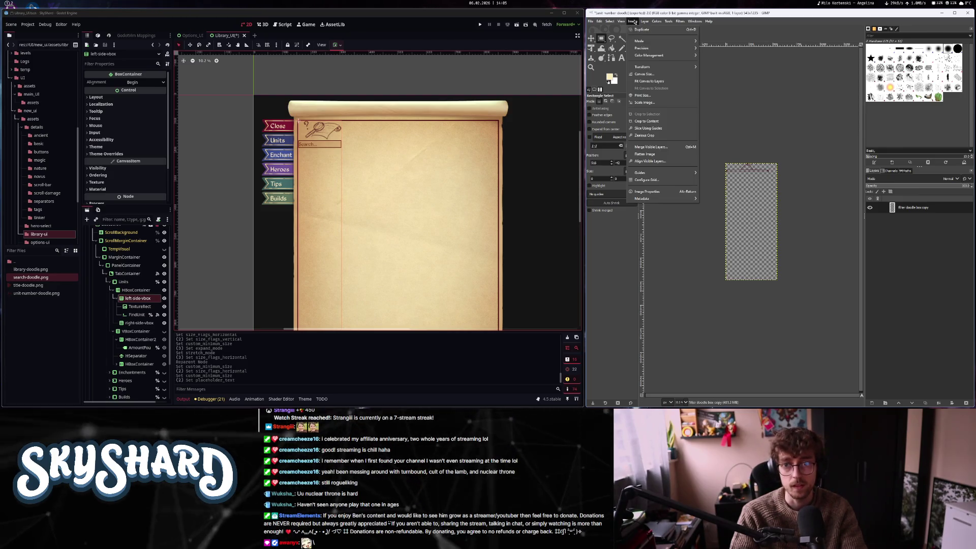
left_click(645, 121)
left_click(591, 21)
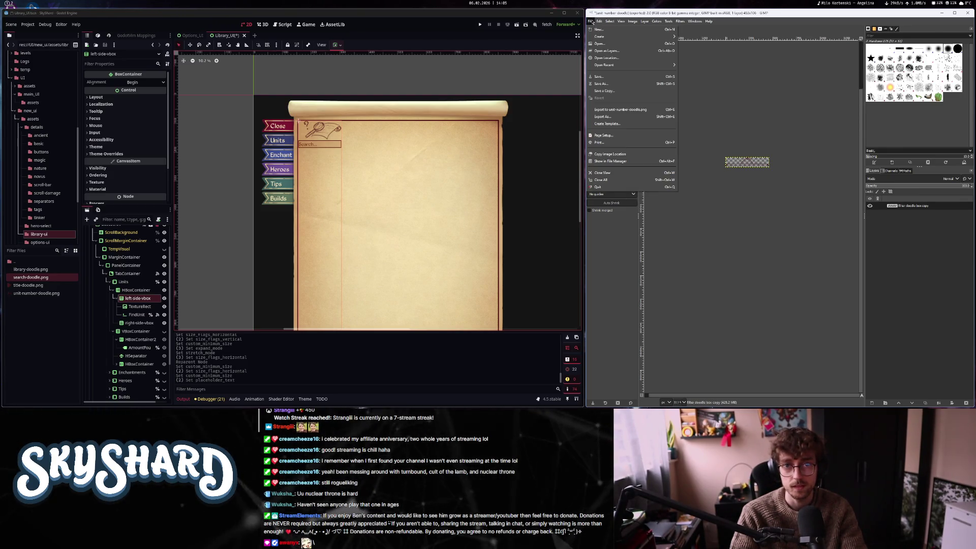
left_click(605, 116)
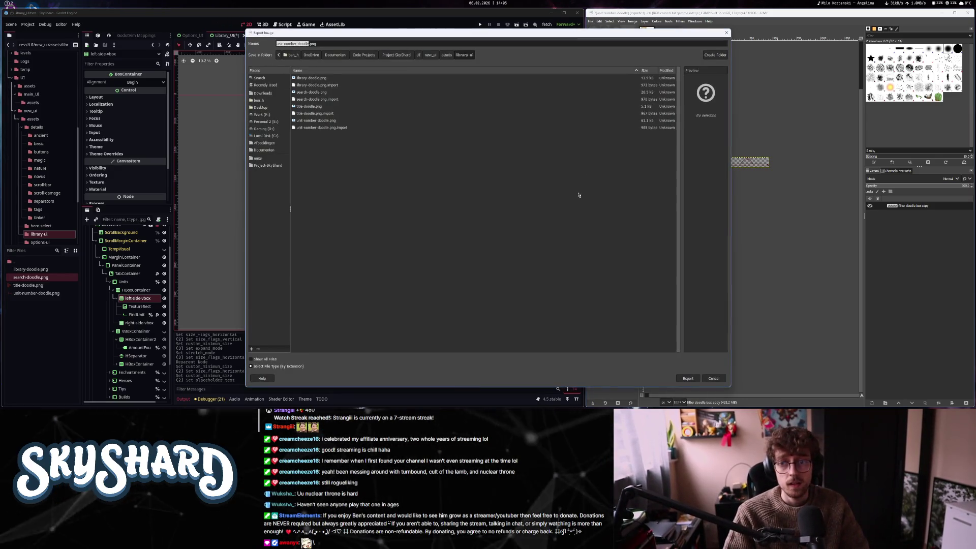
type("filter")
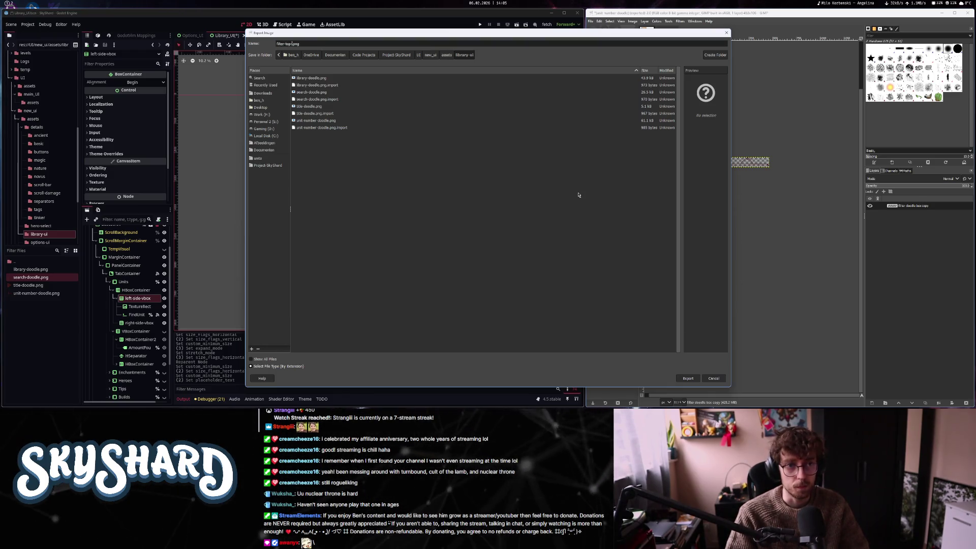
key("Return")
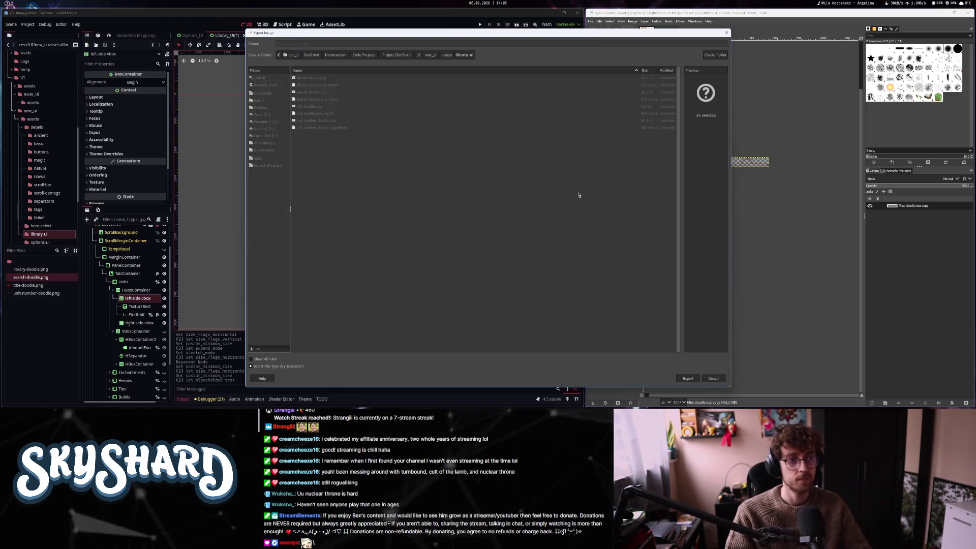
key("Return")
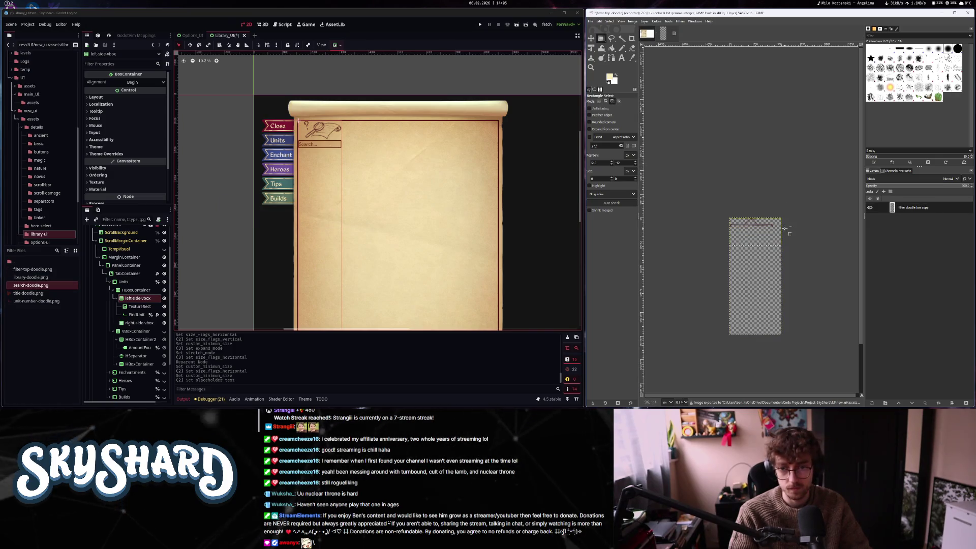
Crop to the bottom strip, export it as filter-bottom-doodle.png, and return to the mockup
left_click_drag(800, 295, 689, 168)
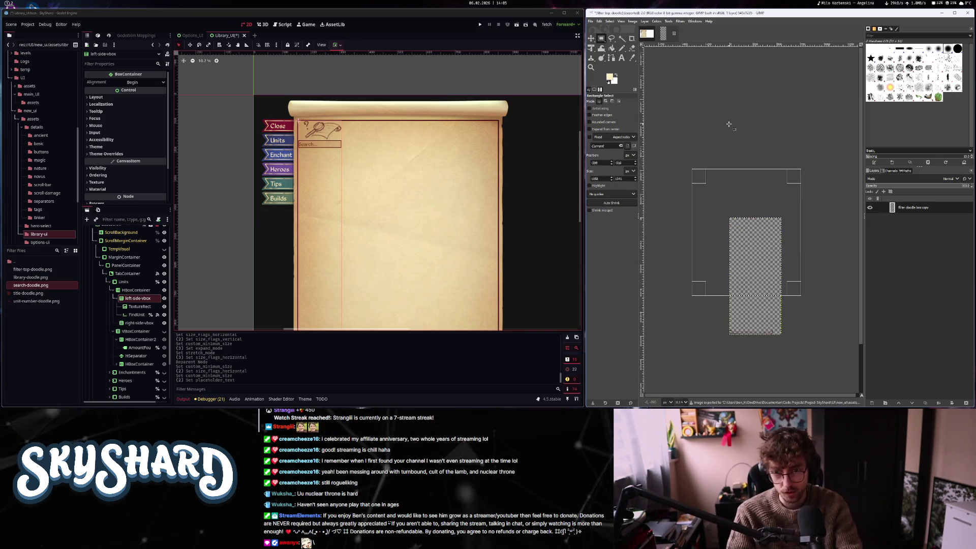
left_click(633, 22)
left_click(654, 119)
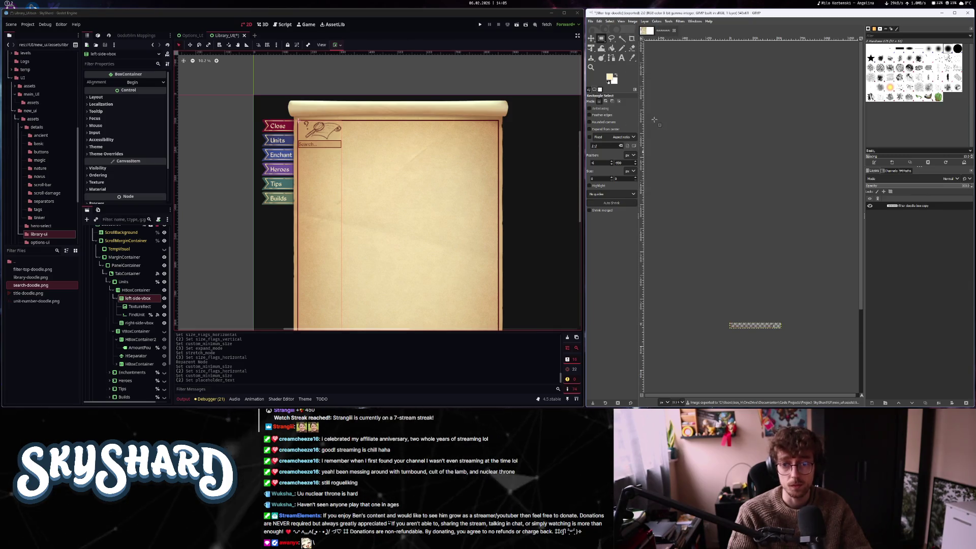
scroll(777, 334, "up", 5)
left_click_drag(718, 146, 842, 284)
scroll(762, 229, "down", 5)
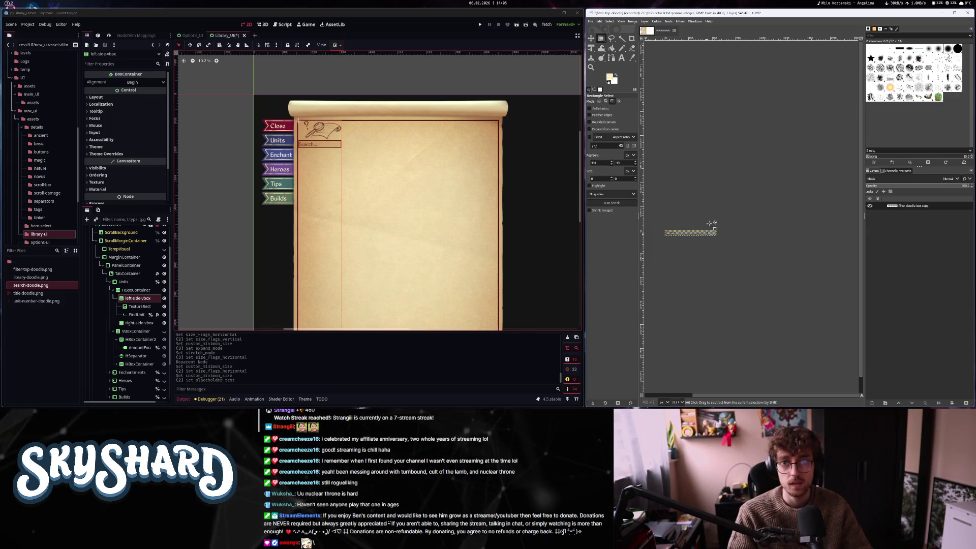
left_click(632, 22)
left_click(654, 120)
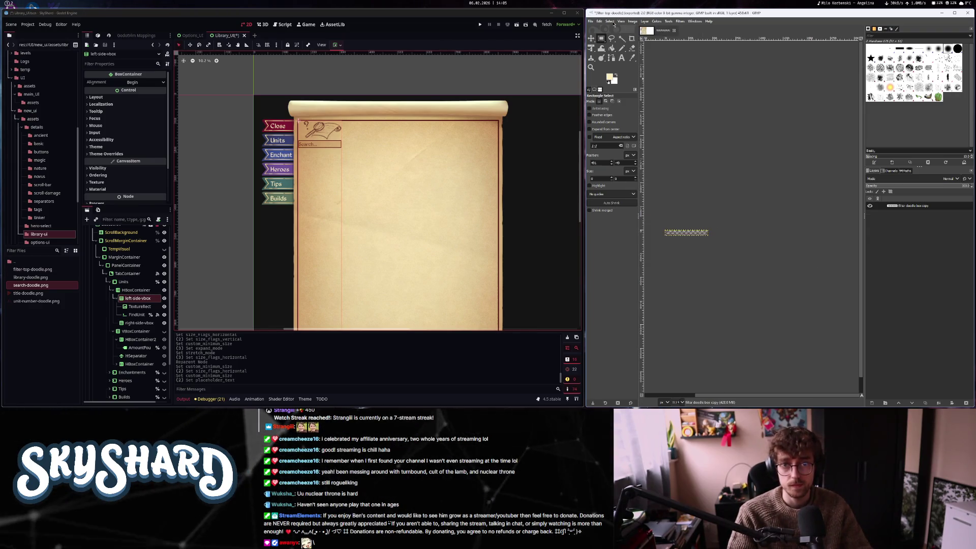
left_click(590, 21)
left_click(602, 117)
type("bottom")
key("Return")
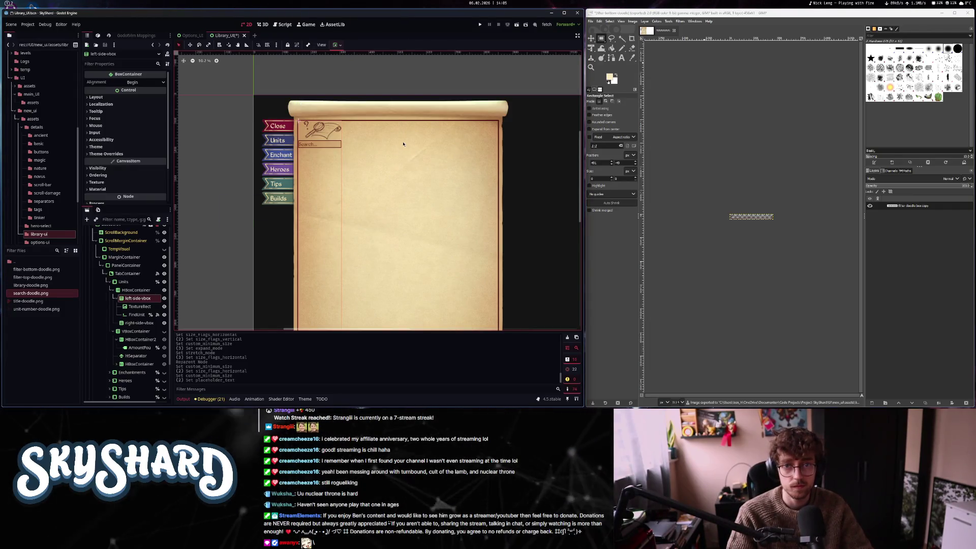
key("alt+1")
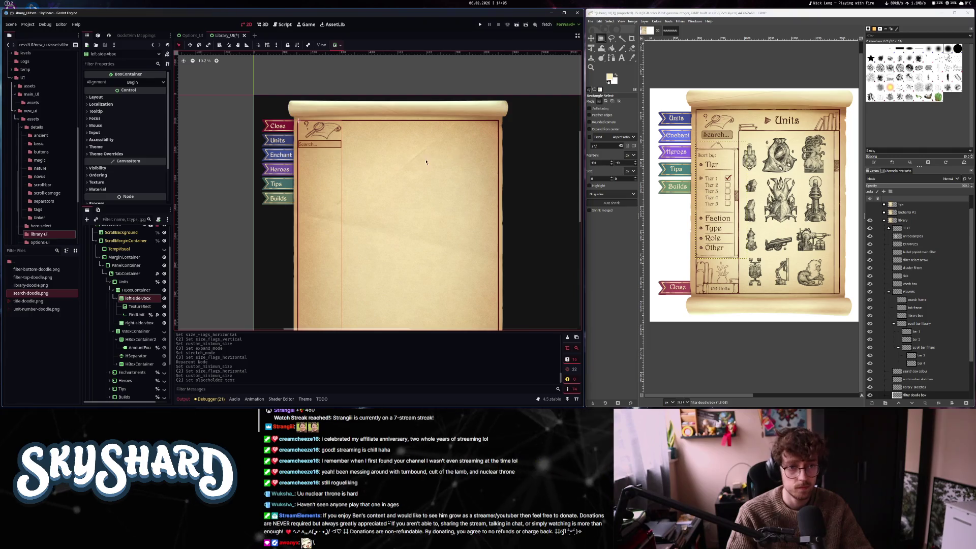
Add a TextureRect to left-side-vbox with filter-top-doodle.png as its texture
left_click(136, 315)
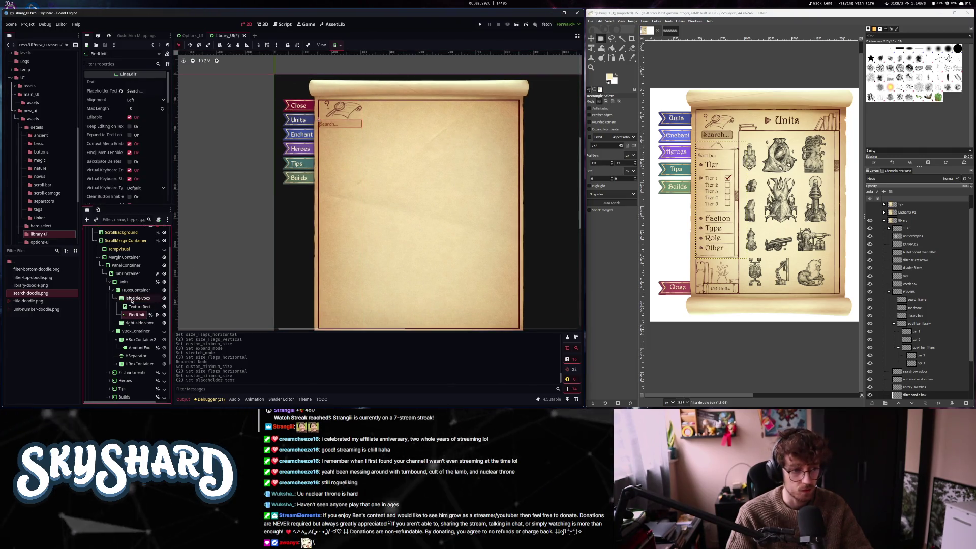
left_click(133, 298)
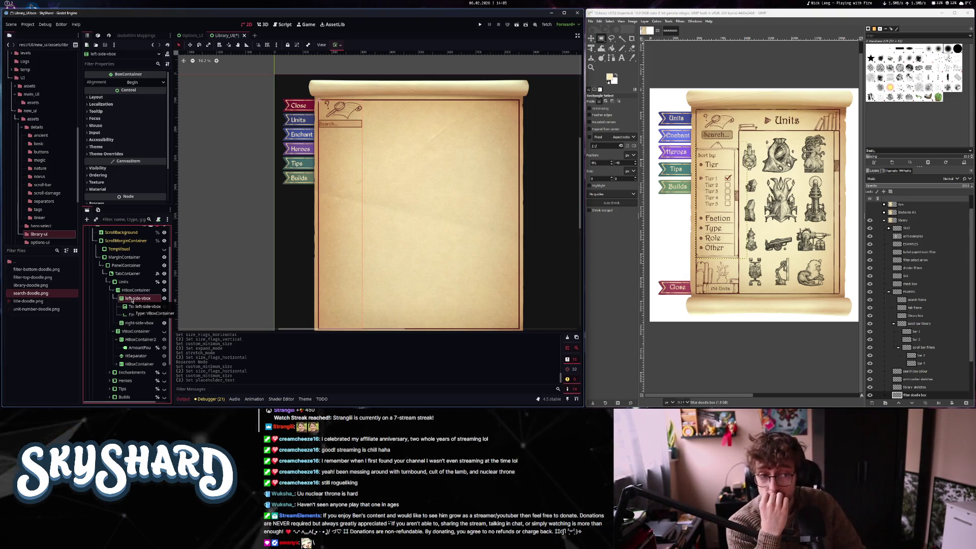
key("ctrl+a")
type("text")
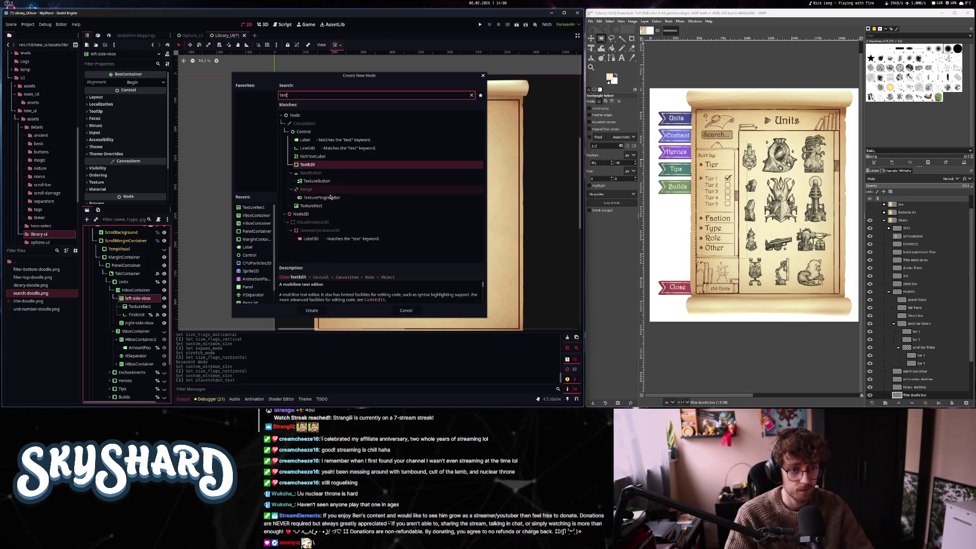
double_click(330, 206)
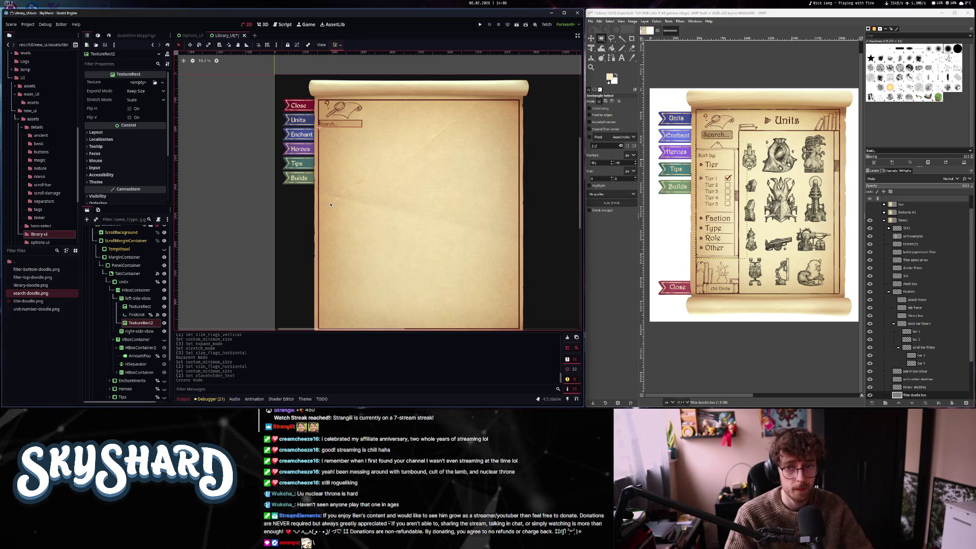
left_click_drag(32, 277, 137, 89)
Set its Expand Mode to Fit Height Proportional and Stretch Mode to Keep Aspect Centered
left_click(145, 100)
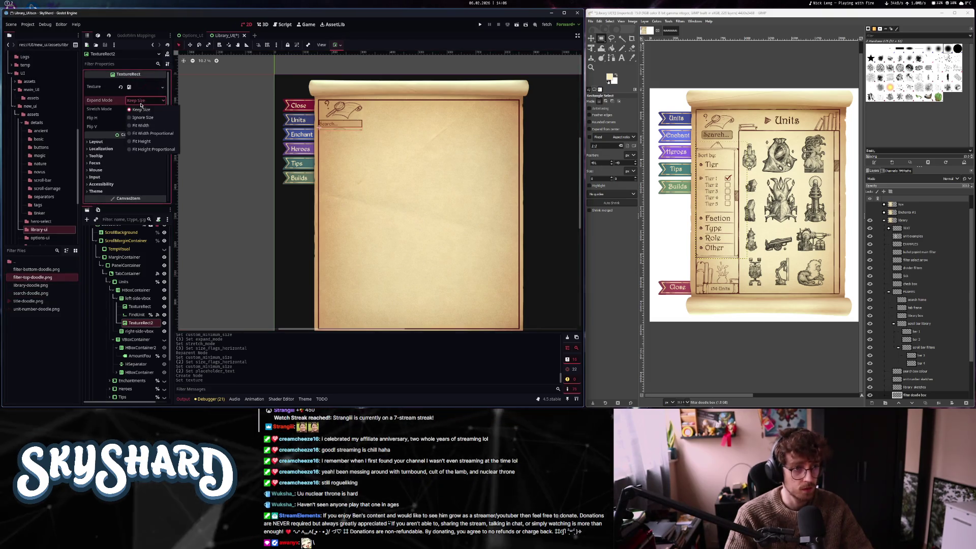
left_click(162, 133)
left_click(161, 148)
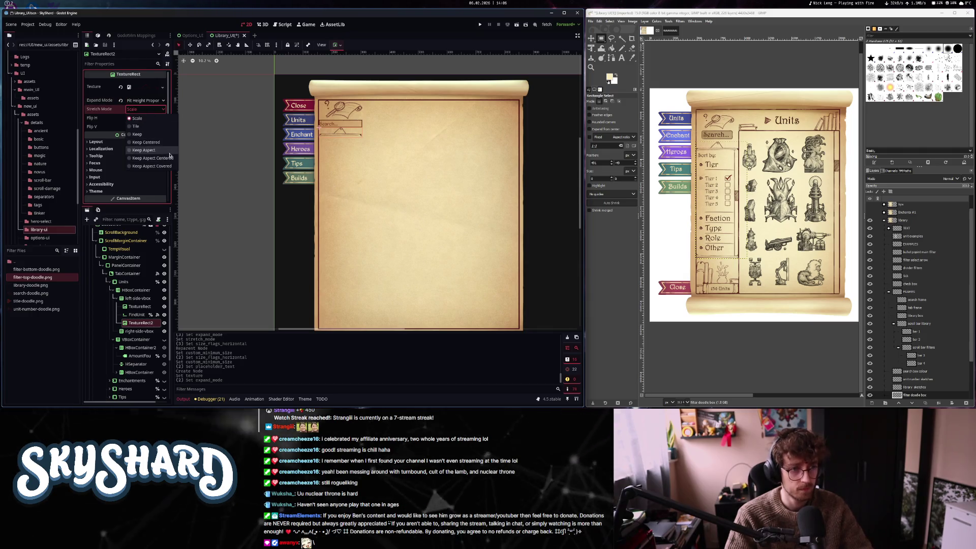
left_click(152, 158)
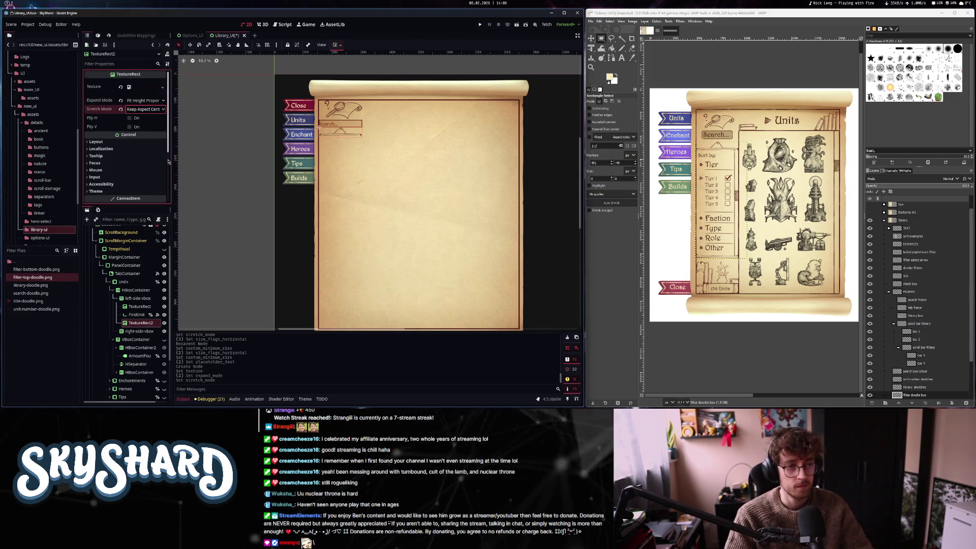
left_click(149, 110)
left_click(152, 158)
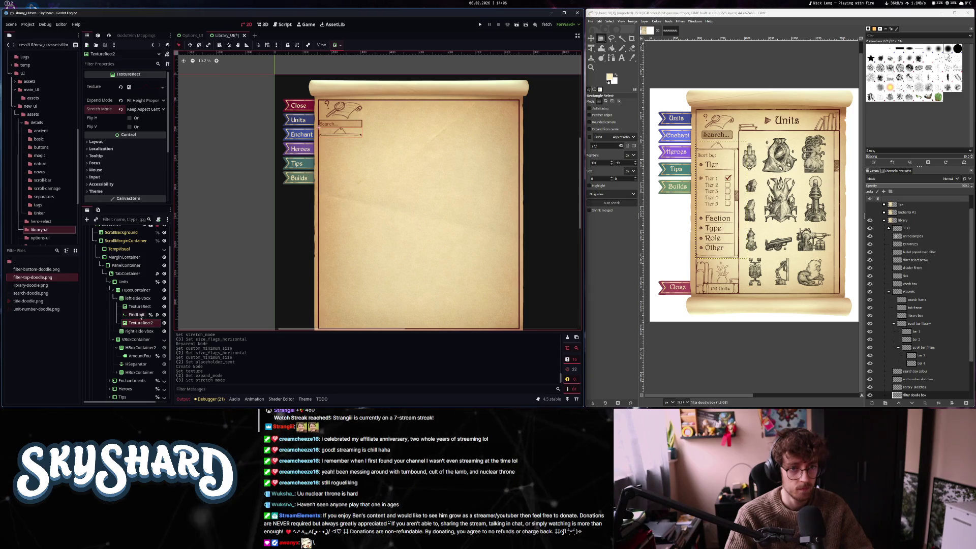
left_click(137, 298)
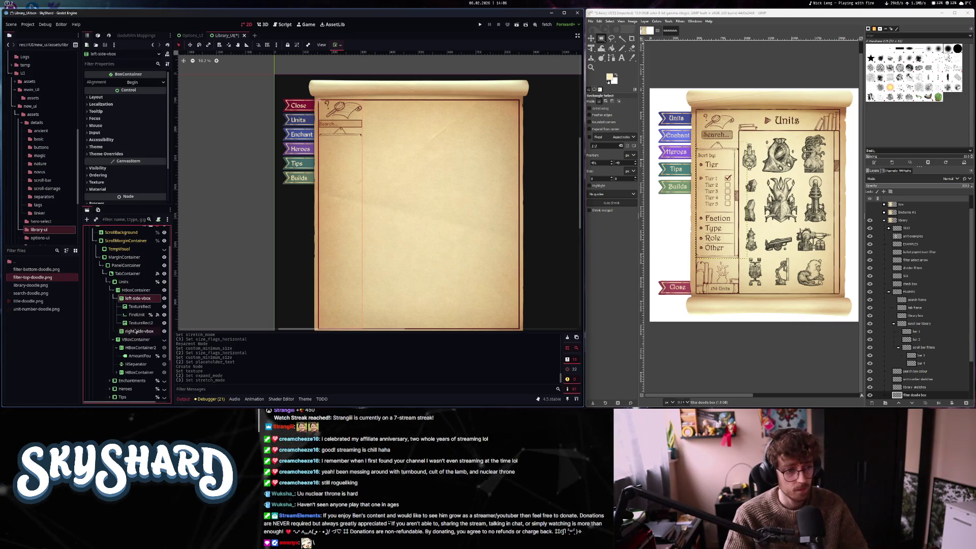
Add an HSeparator above TextureRect2 with a StyleBoxEmpty style and separation 200
key("ctrl+a")
type("sepa")
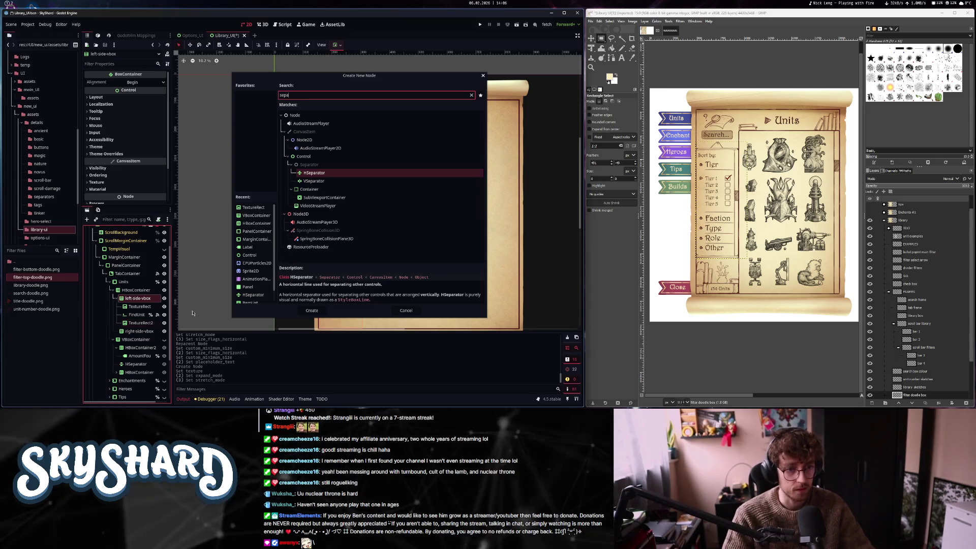
left_click(310, 312)
left_click_drag(139, 335, 142, 322)
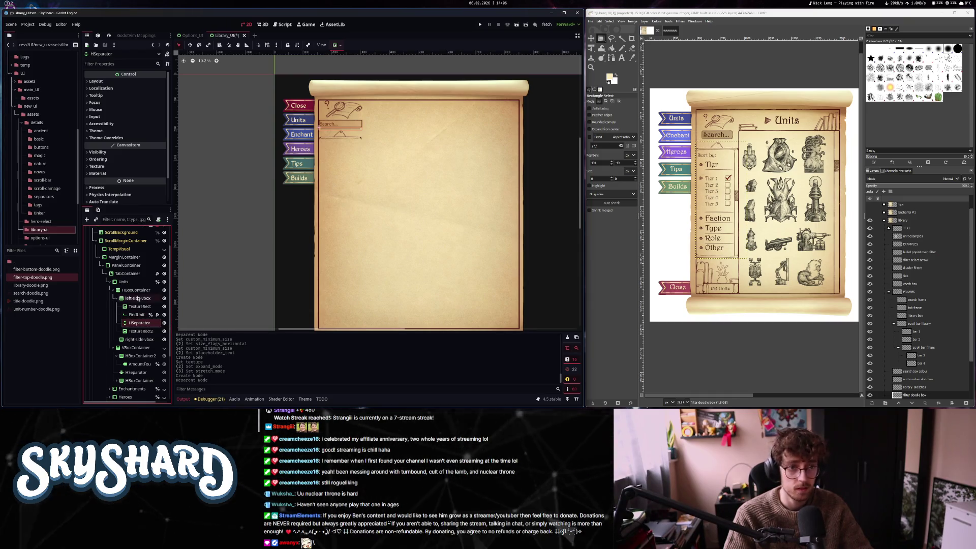
left_click(107, 138)
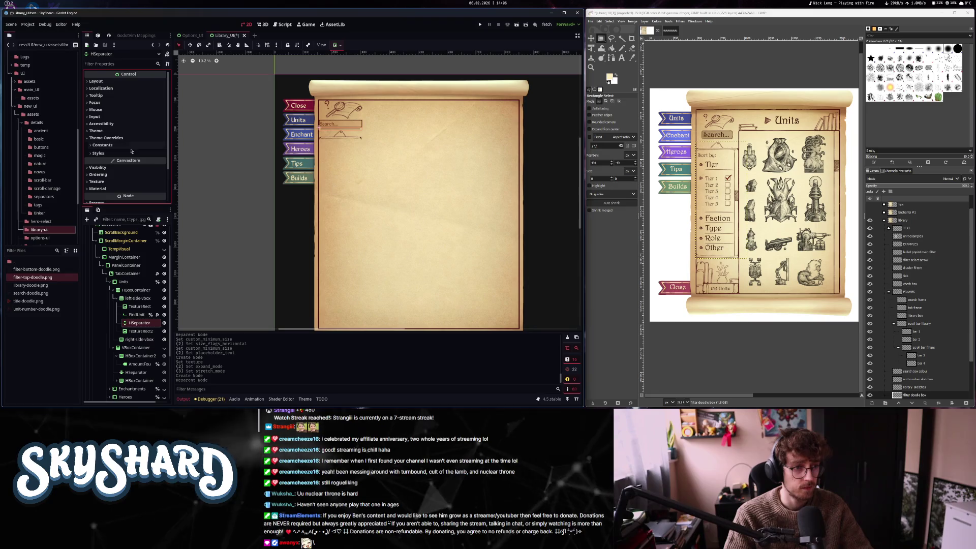
left_click(122, 153)
right_click(148, 162)
left_click(170, 175)
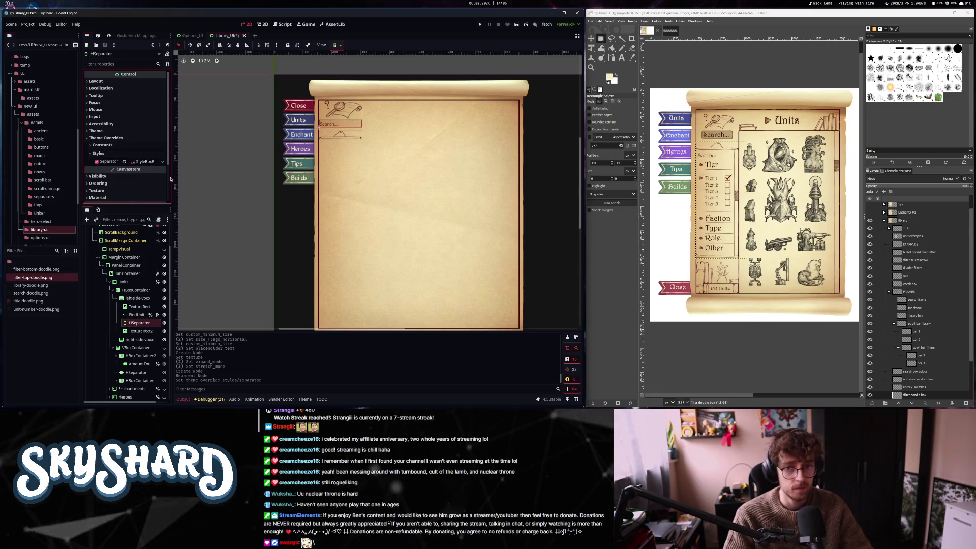
scroll(110, 190, "down", 2)
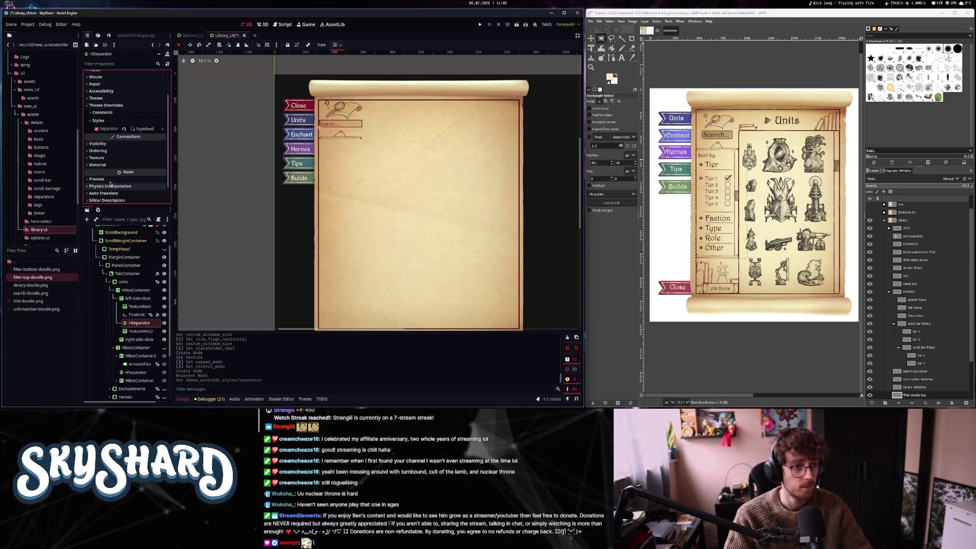
left_click(118, 114)
key("Return")
Duplicate the separator to the top of left-side-vbox and set its separation to 100
left_click(140, 324)
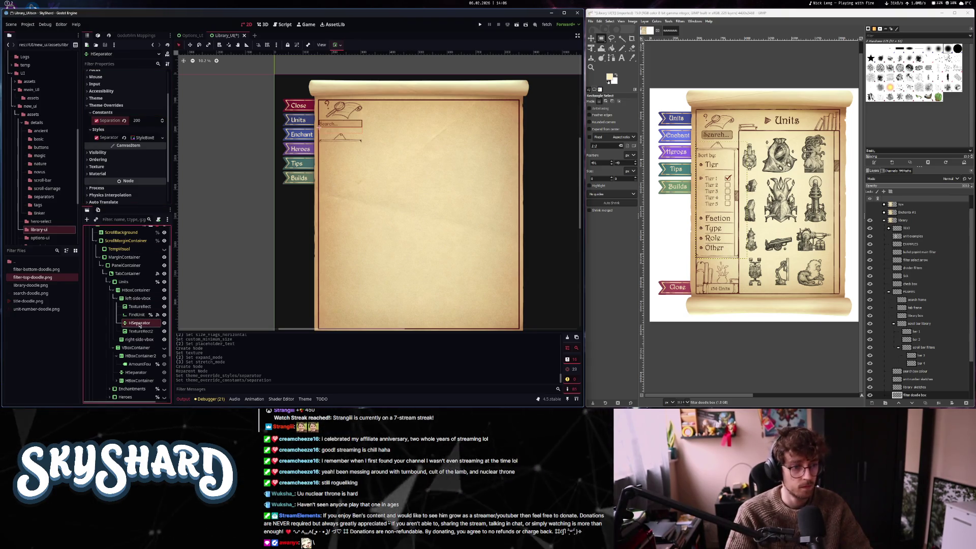
key("ctrl+d")
left_click_drag(142, 302, 142, 301)
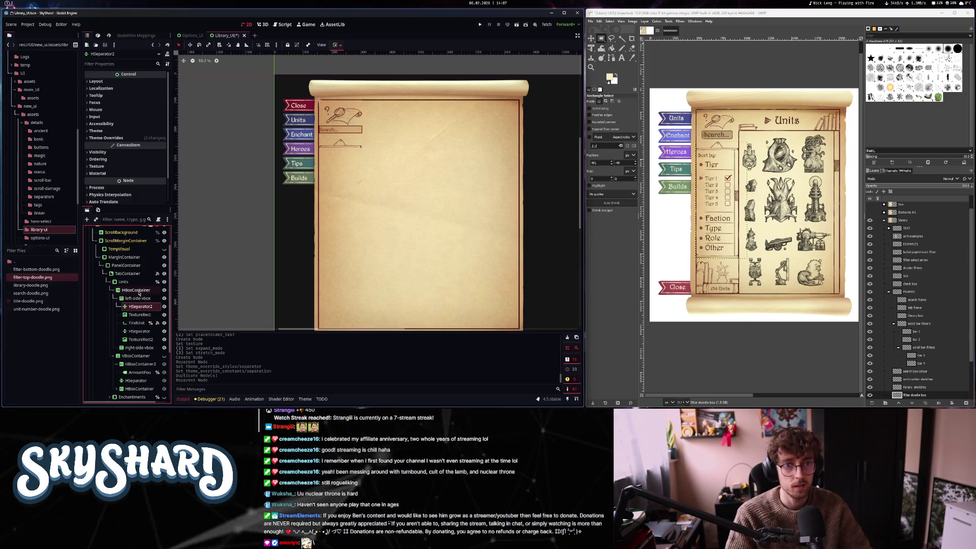
left_click(137, 137)
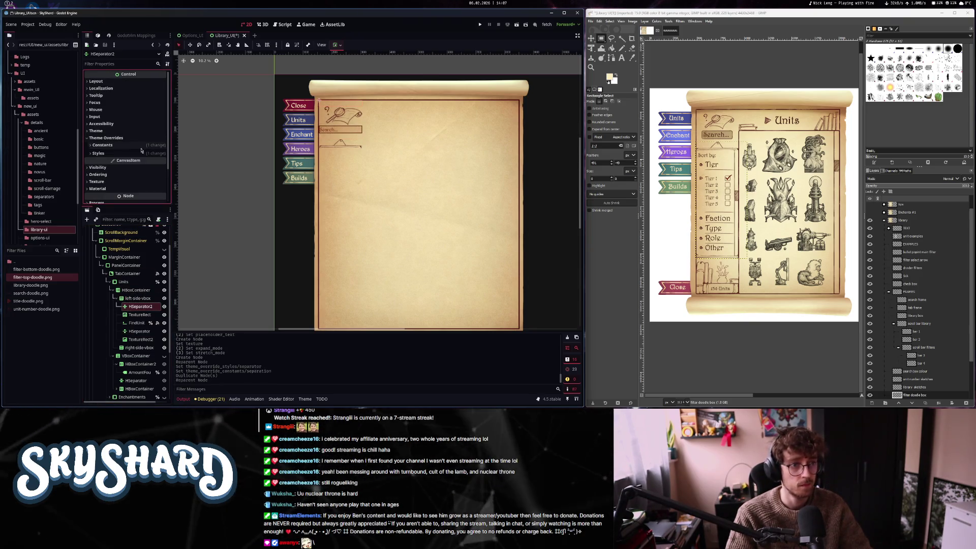
left_click(140, 147)
left_click(142, 153)
type("100")
key("Return")
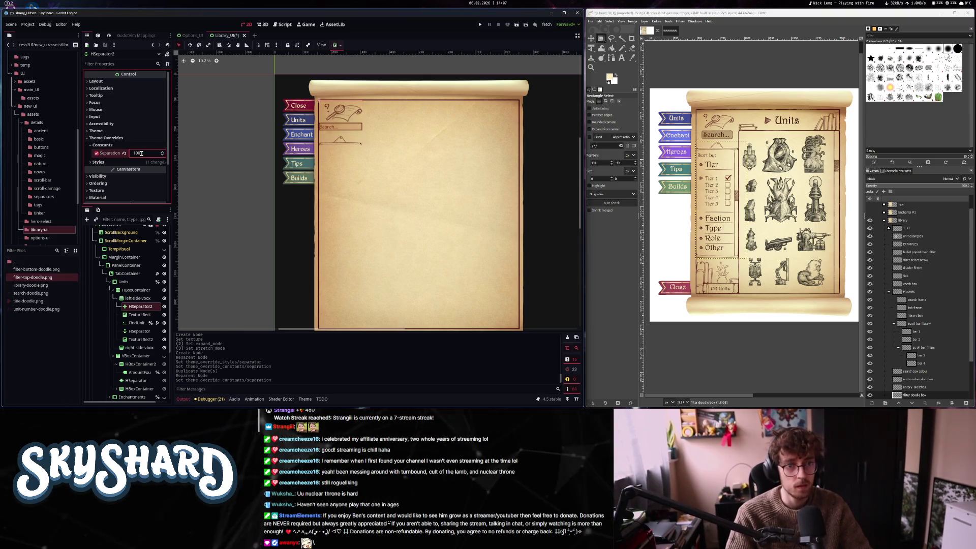
left_click(140, 339)
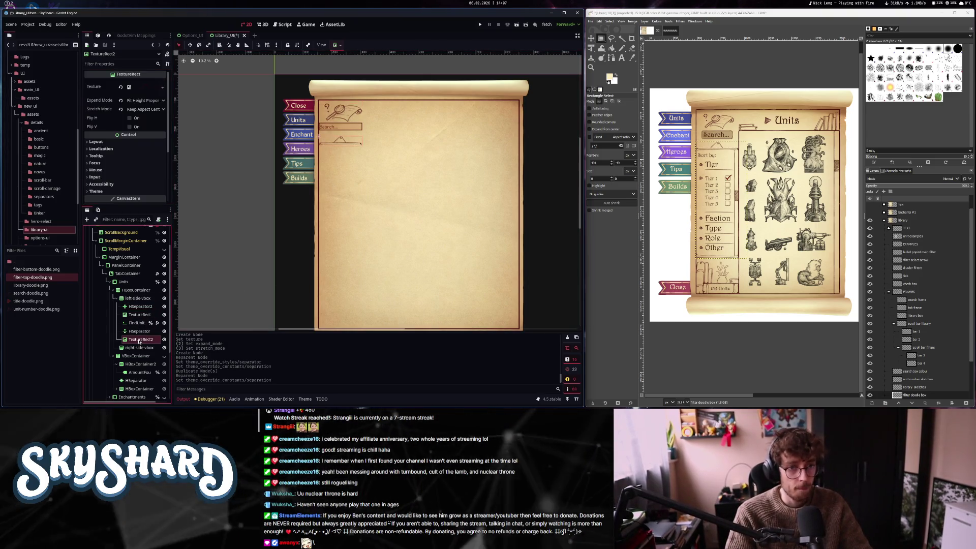
scroll(352, 156, "up", 3)
Inspect the filter HBoxContainer and TierContainer, toggling HBoxContainer2's visibility off and on
scroll(314, 135, "up", 3)
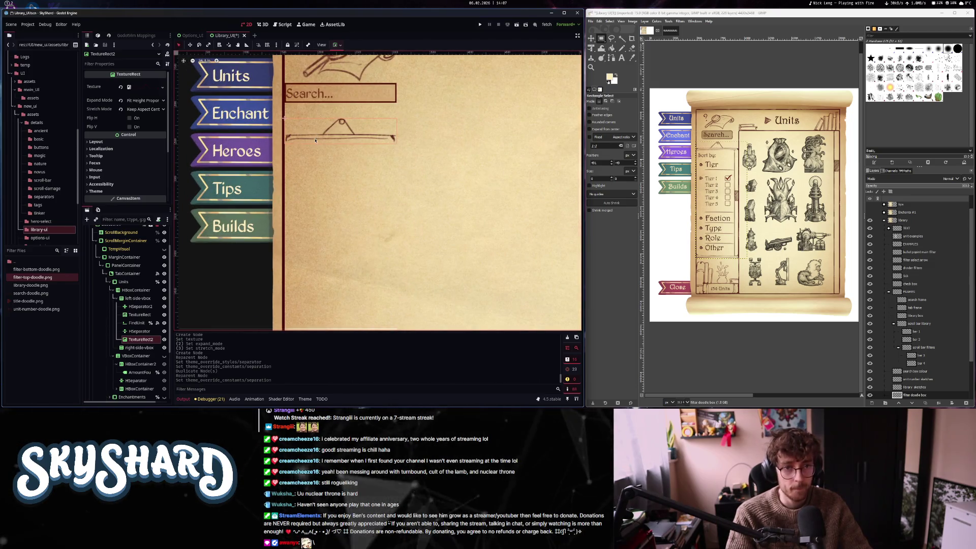
scroll(314, 142, "down", 5)
scroll(314, 142, "up", 1)
scroll(314, 142, "down", 1)
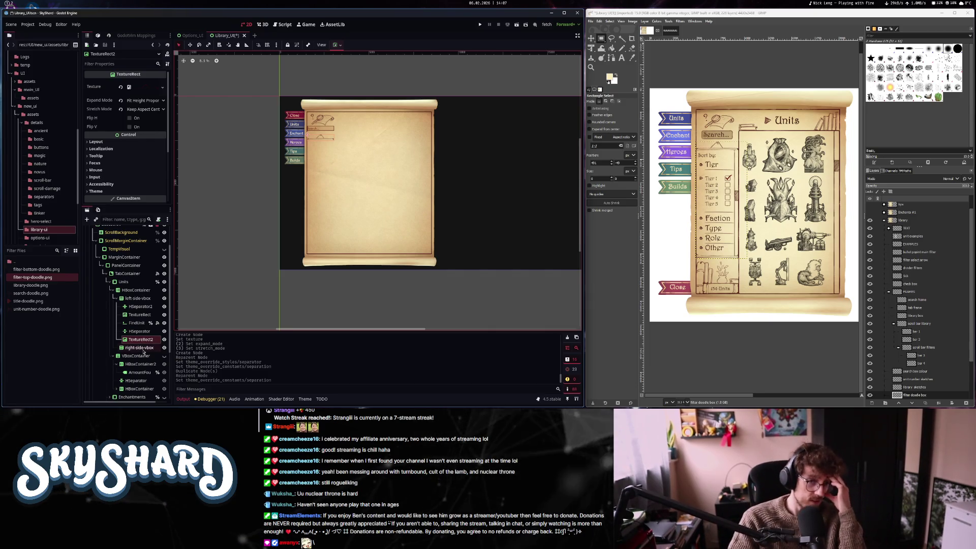
scroll(143, 351, "down", 2)
left_click(118, 367)
scroll(137, 330, "down", 4)
left_click(147, 348)
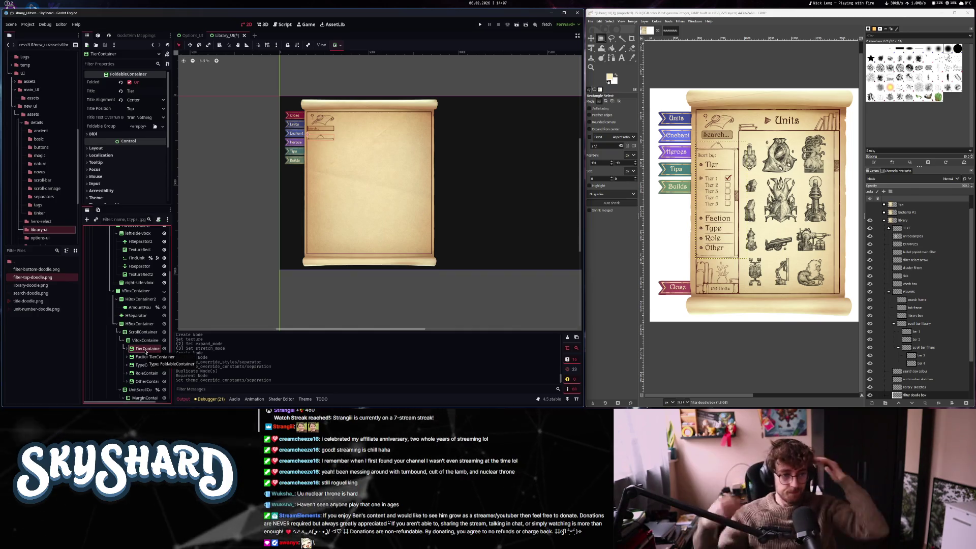
left_click(164, 299)
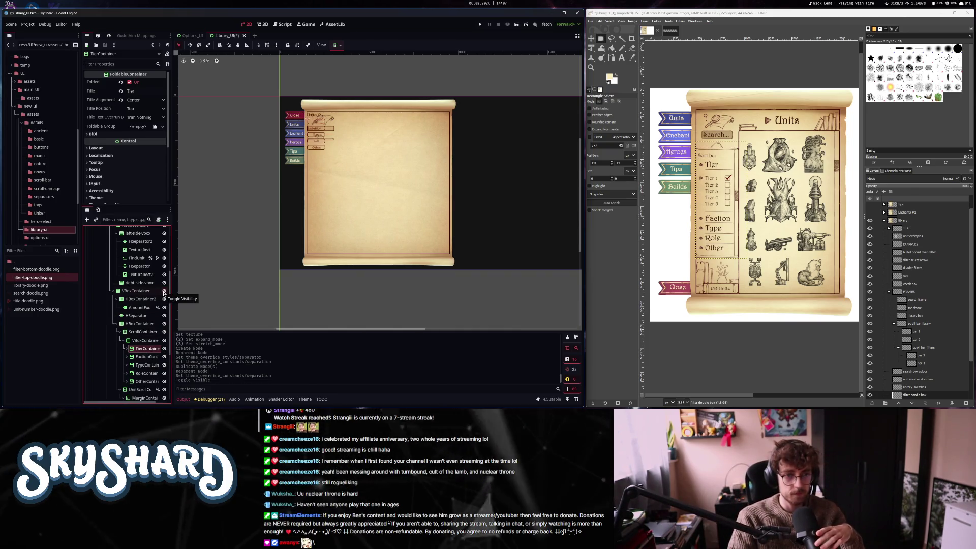
left_click(165, 299)
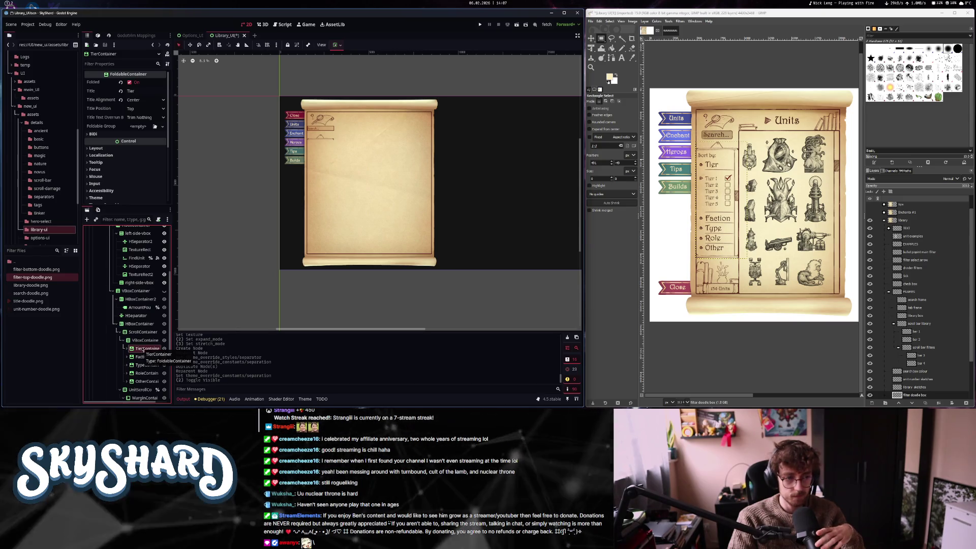
Move the ScrollContainer into left-side-vbox and give it an 1800 px minimum size
left_click(141, 334)
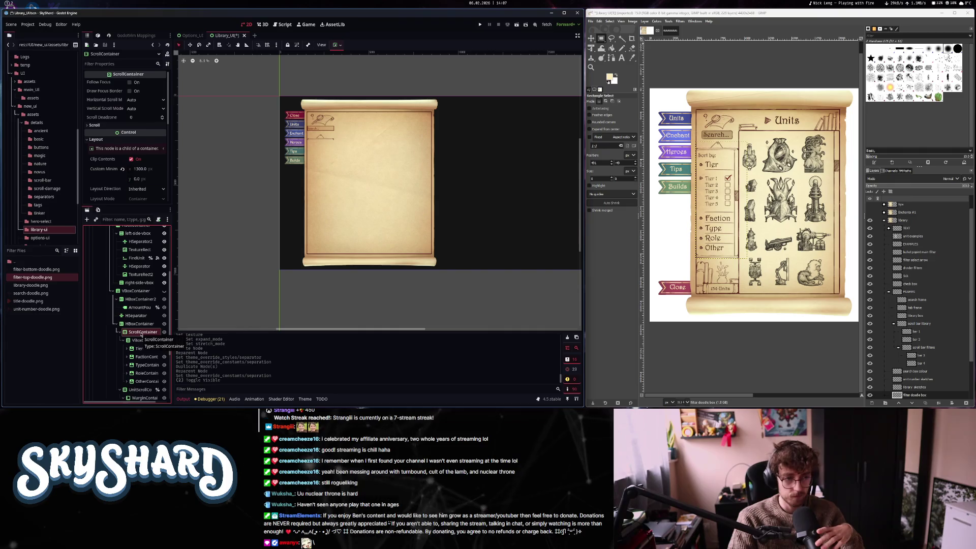
left_click(147, 282)
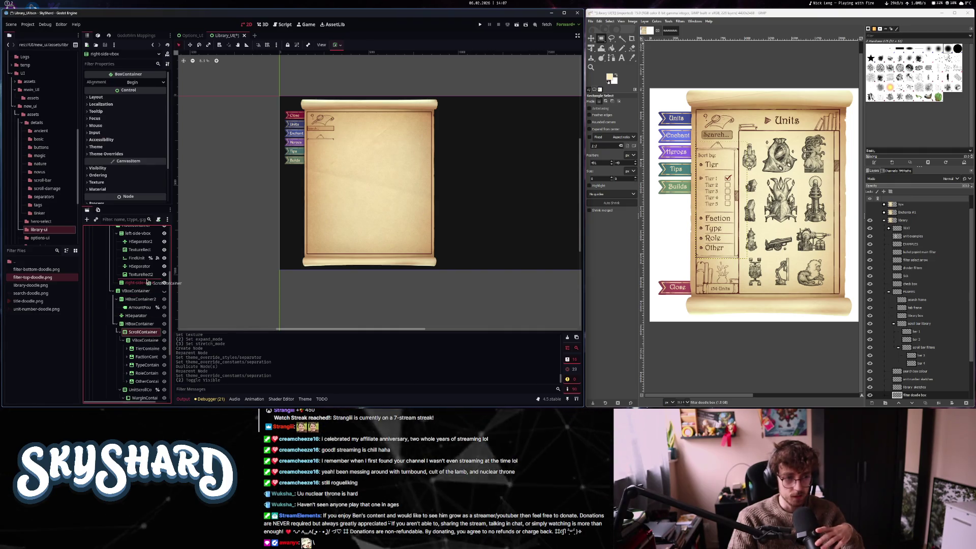
left_click_drag(147, 281, 147, 279)
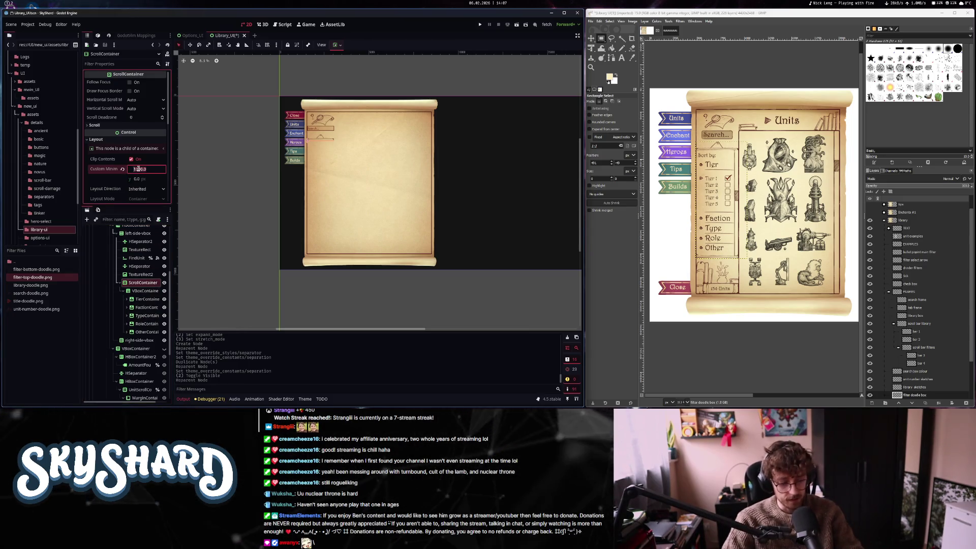
key("Return")
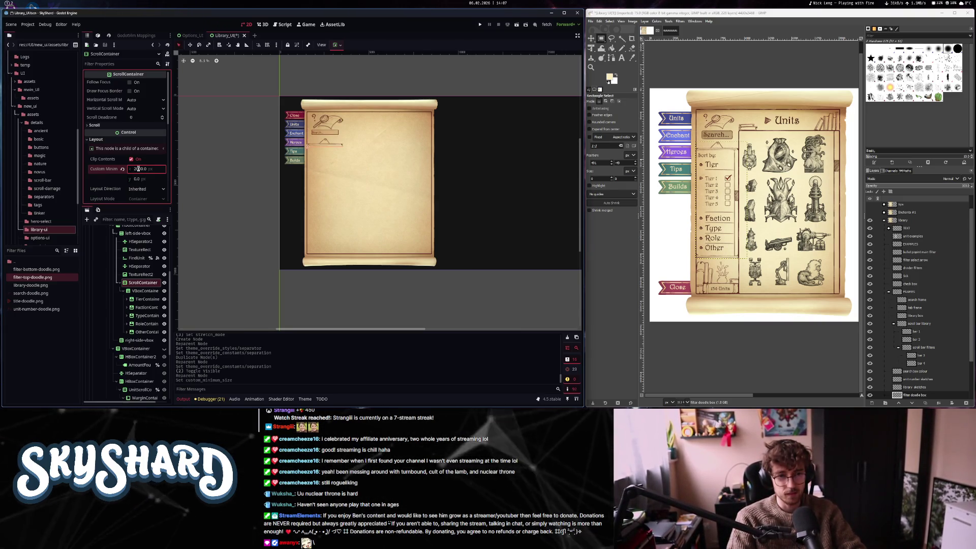
left_click(137, 169)
type("00")
key("Return")
Enable vertical Expand on the ScrollContainer and collapse its children in the tree
scroll(330, 155, "up", 3)
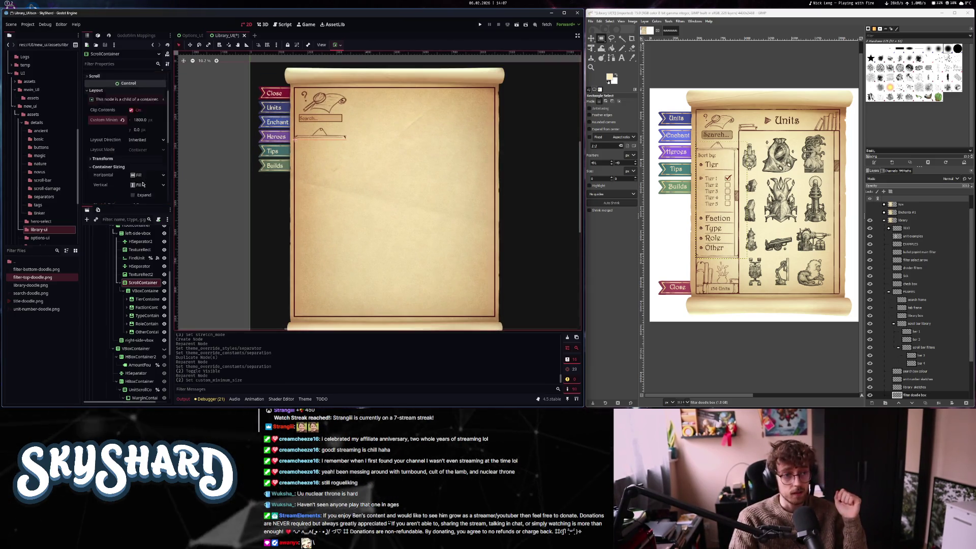
scroll(142, 180, "down", 3)
left_click(133, 179)
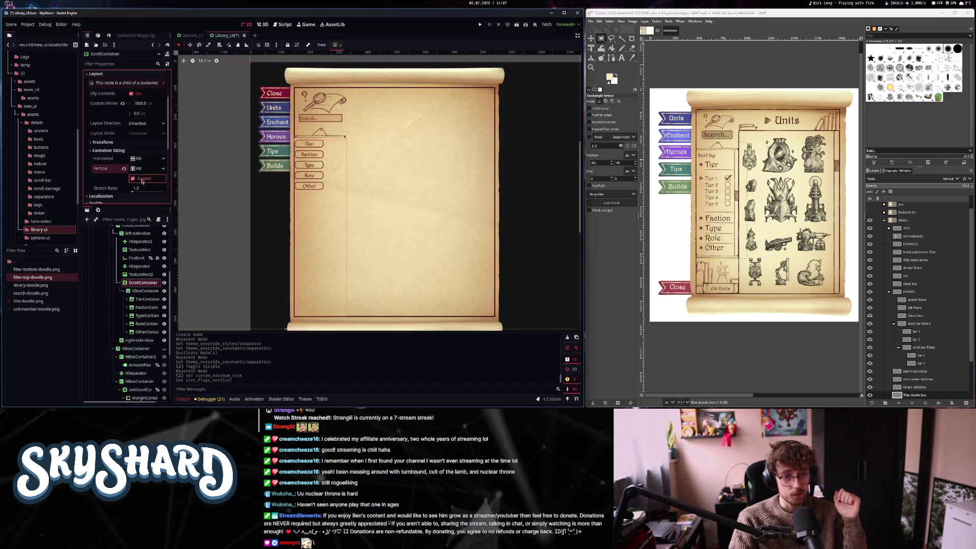
left_click(145, 290)
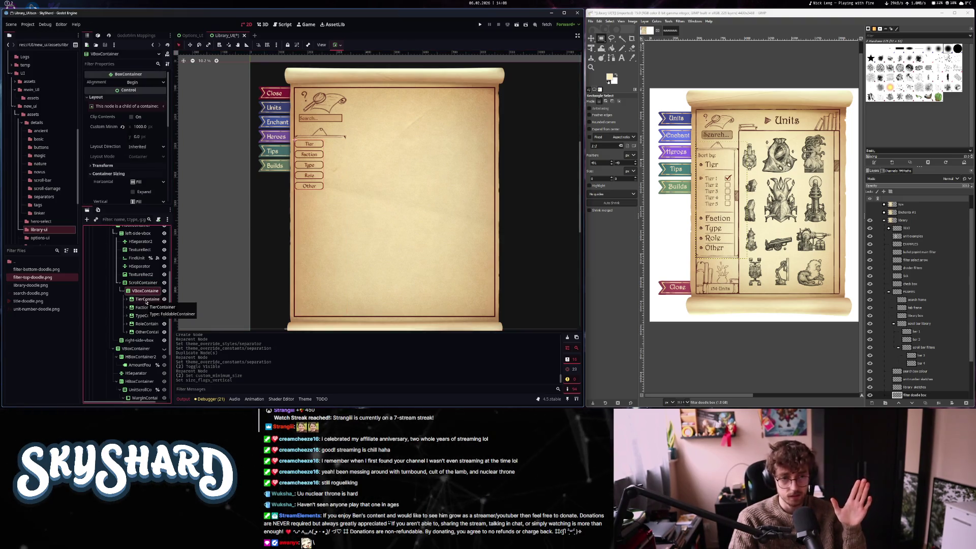
left_click(135, 285)
left_click(119, 283)
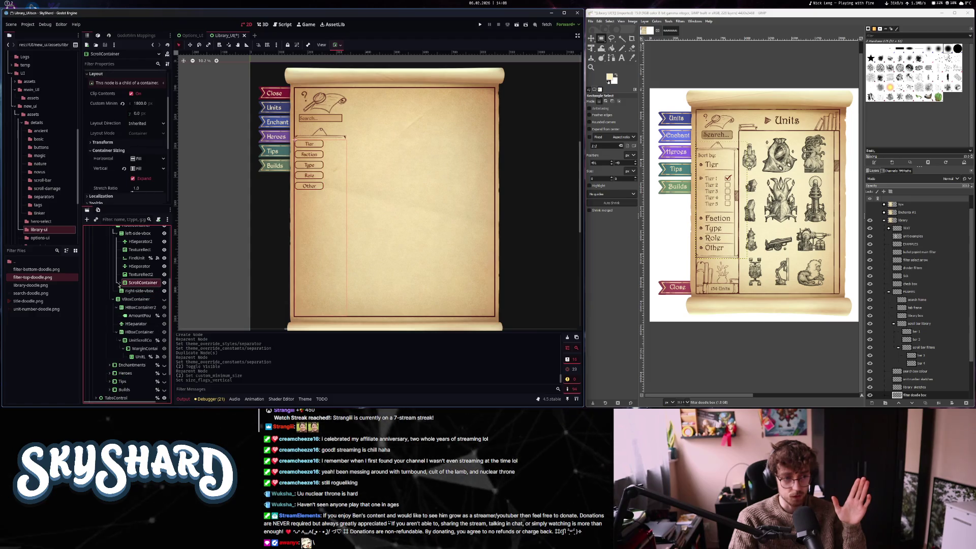
left_click(140, 276)
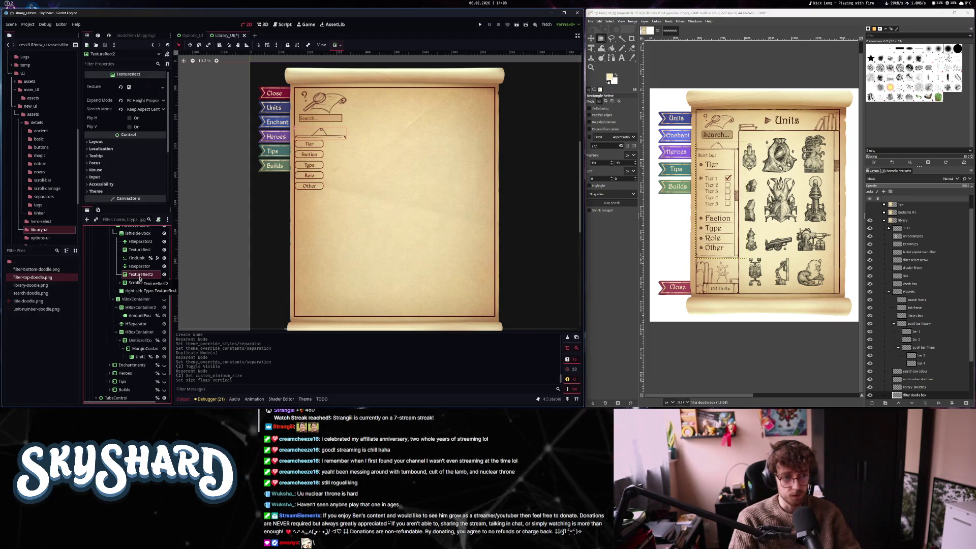
Duplicate the divider doodle, move it below the scroll area, and give it filter-bottom-doodle.png
key("ctrl+d")
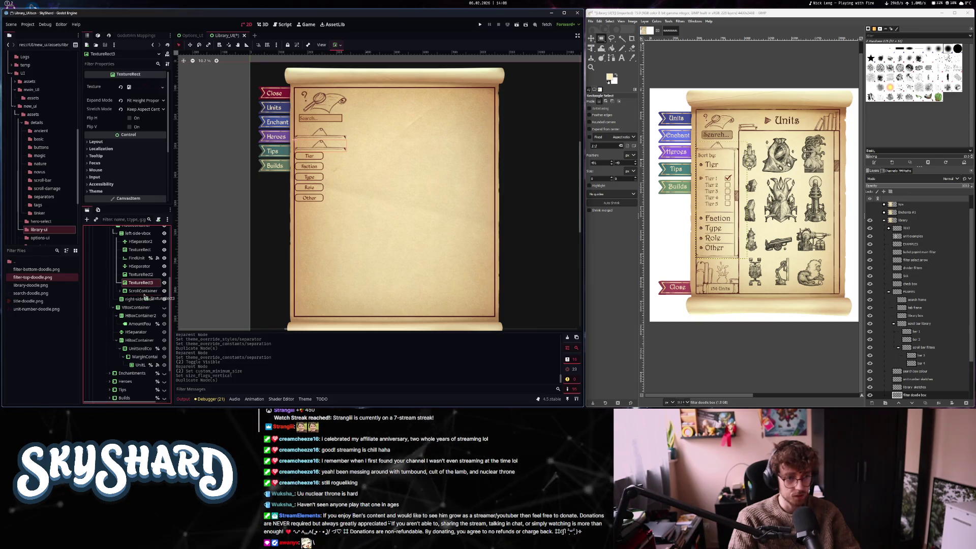
left_click_drag(140, 283, 130, 297)
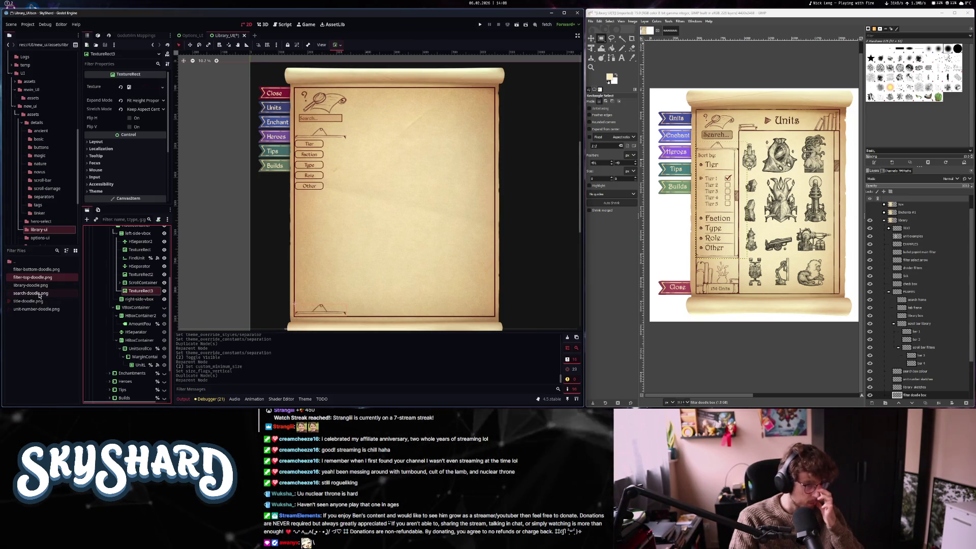
left_click_drag(35, 268, 128, 86)
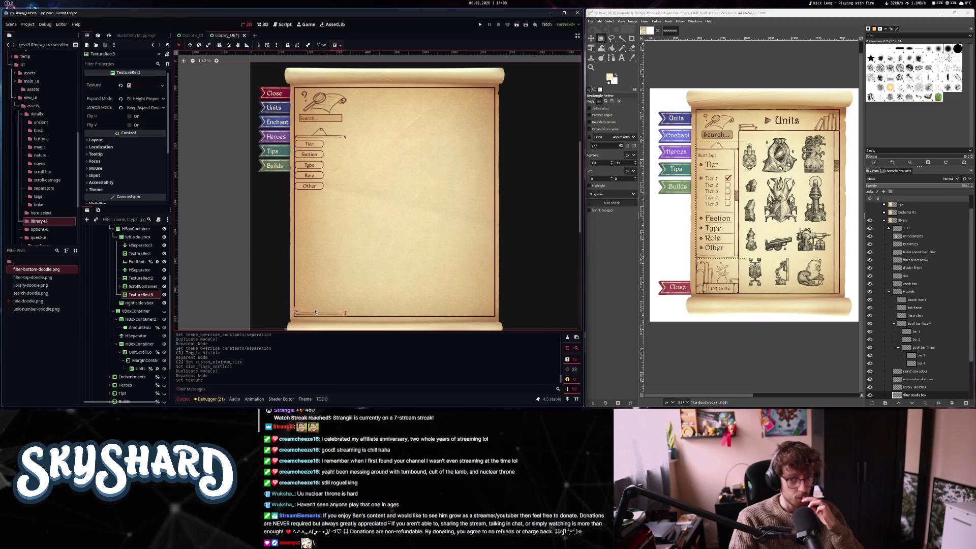
Duplicate the HSeparator and place the copy below the filter-bottom doodle
left_click(142, 270)
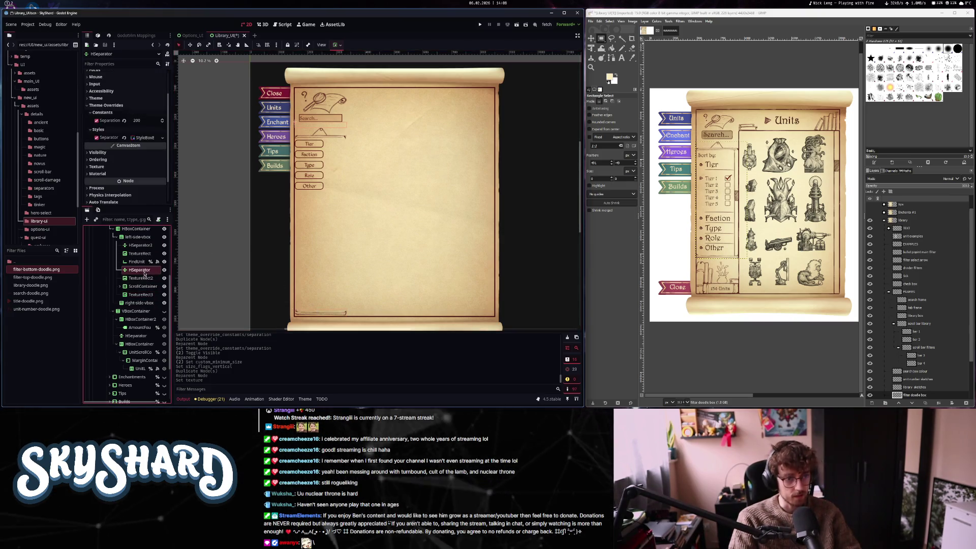
key("ctrl+d")
left_click_drag(147, 305, 146, 315)
Duplicate the filter-bottom doodle node and assign unit-number-doodle.png to the copy
left_click(141, 294)
key("ctrl+d")
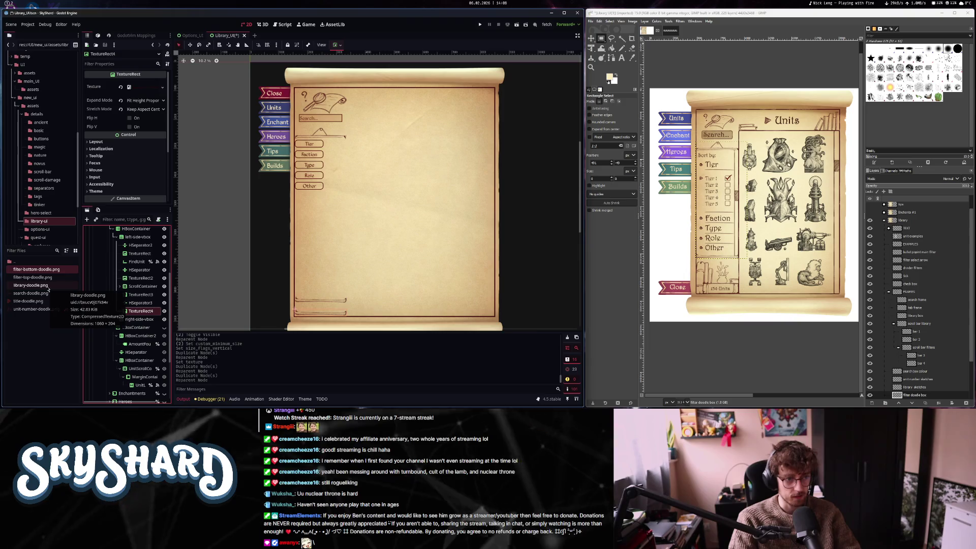
mouse_move(51, 311)
left_mouse_down()
mouse_move(117, 239)
mouse_move(145, 87)
left_mouse_up()
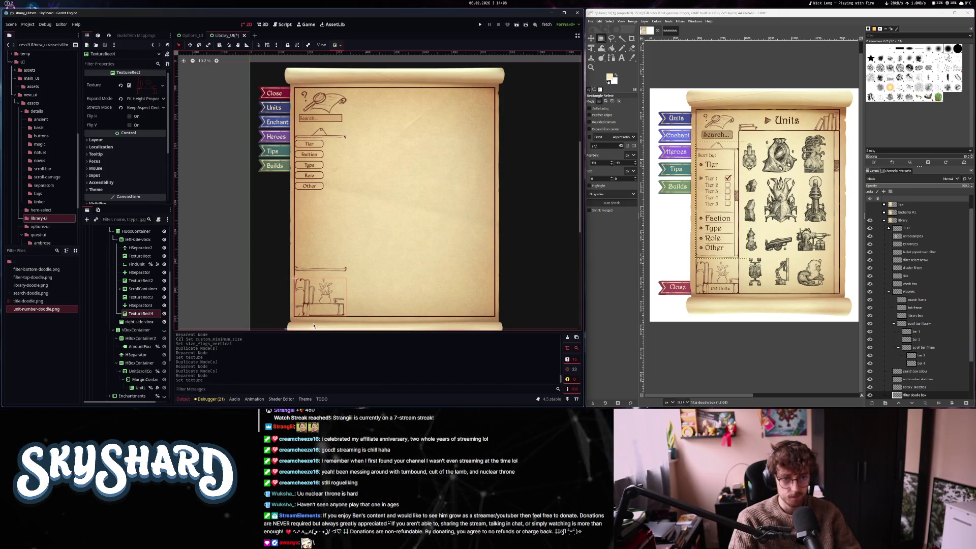
scroll(322, 306, "up", 5)
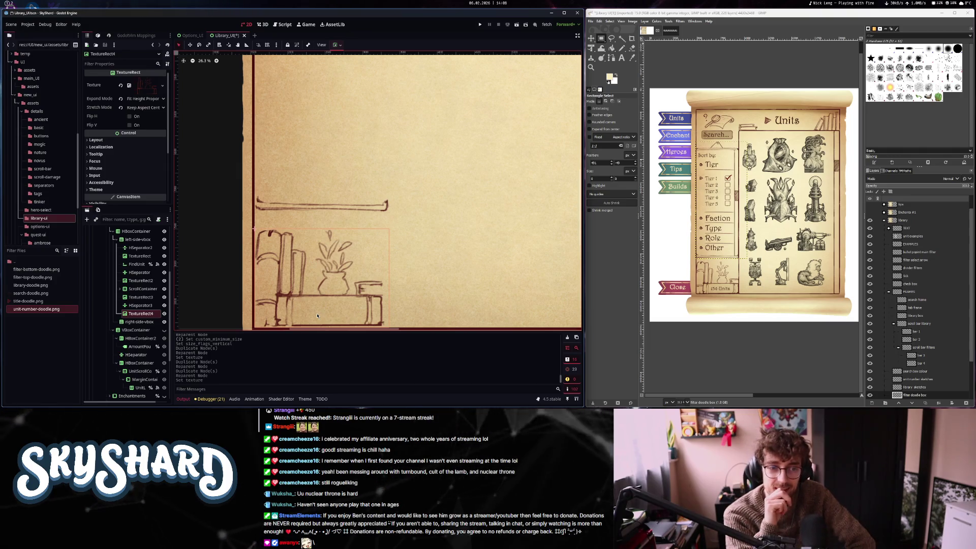
key("ctrl+a")
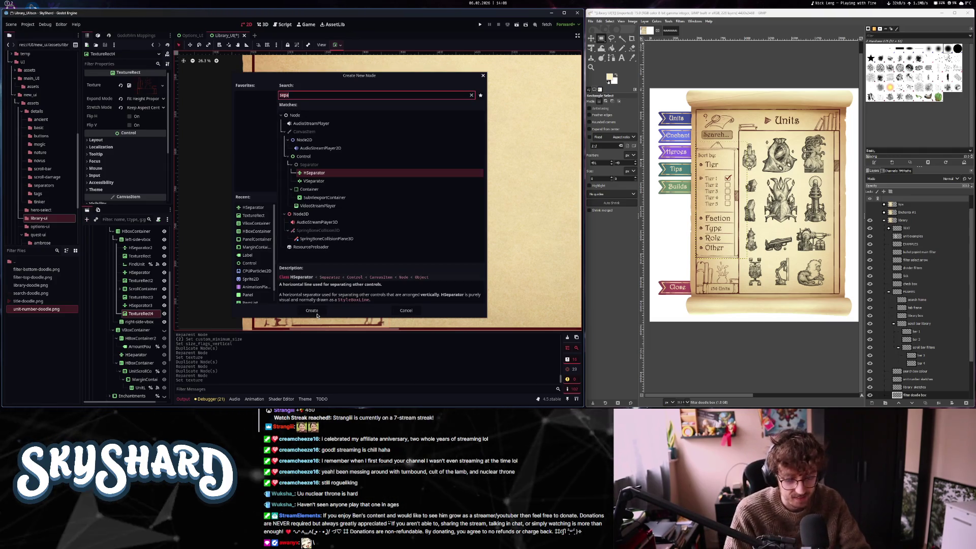
Add a Label and move AmountFoundLabel inside the unit-number doodle node
type("labe")
left_click(312, 311)
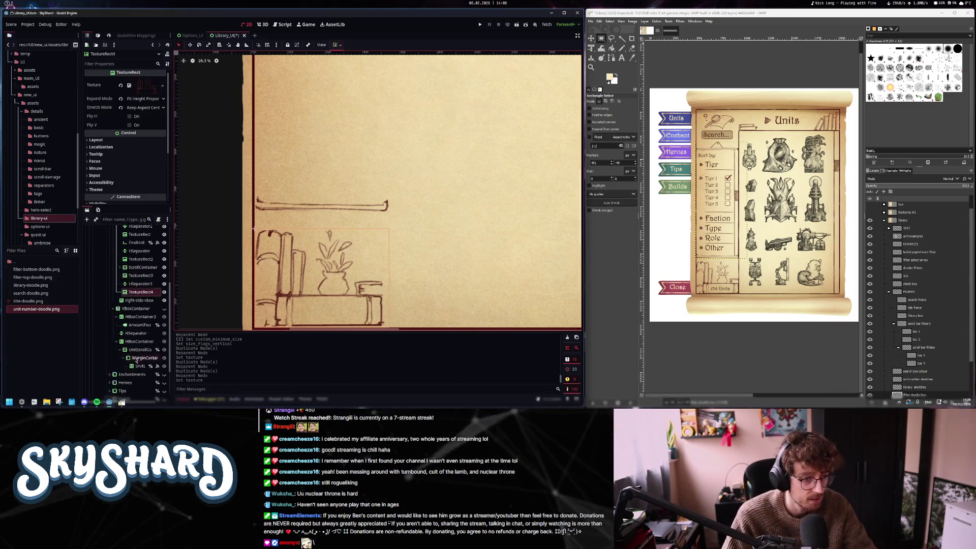
scroll(150, 362, "down", 3)
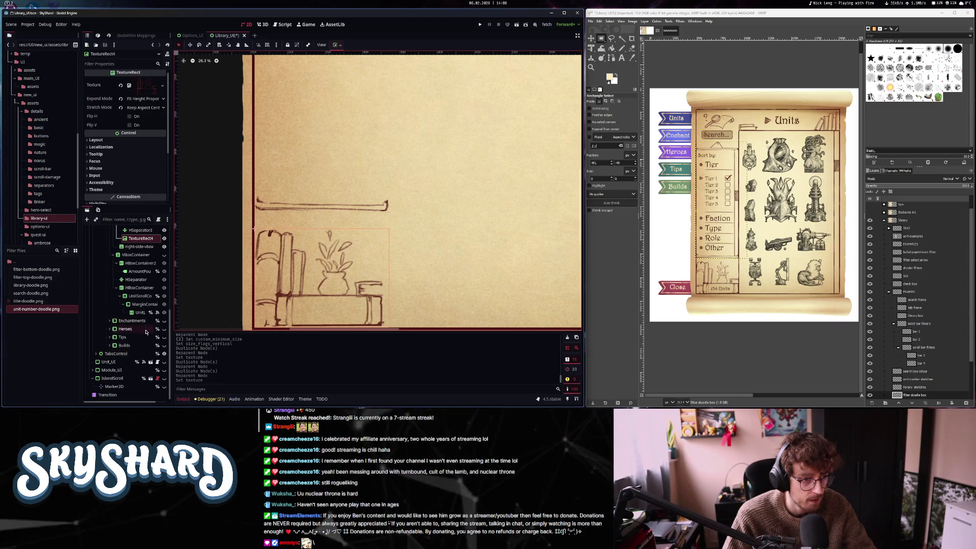
scroll(143, 337, "up", 5)
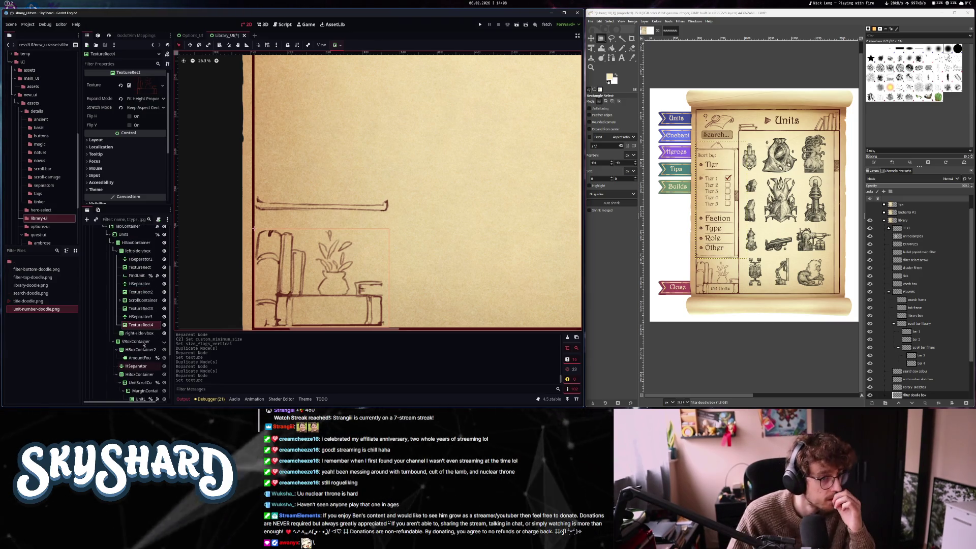
scroll(144, 345, "down", 1)
left_click(146, 337)
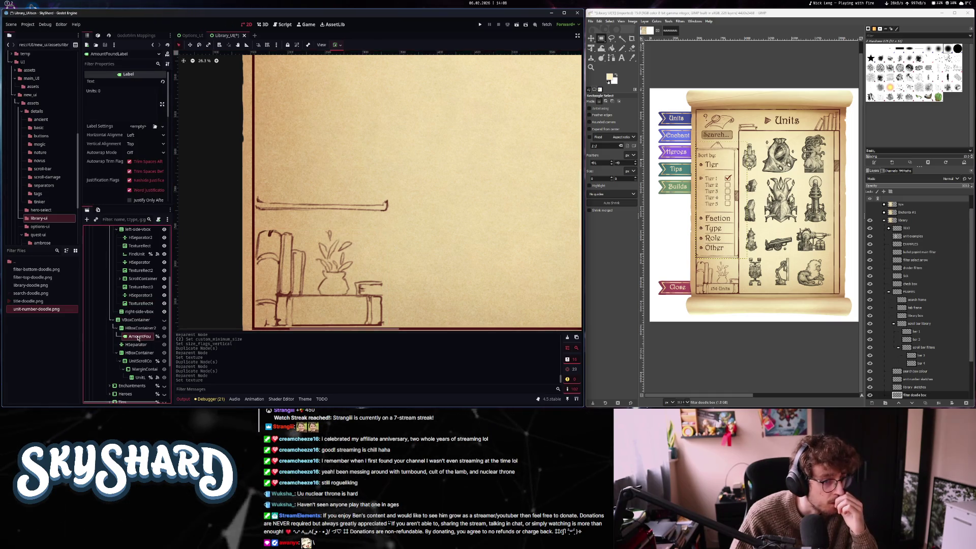
left_click_drag(144, 307, 145, 305)
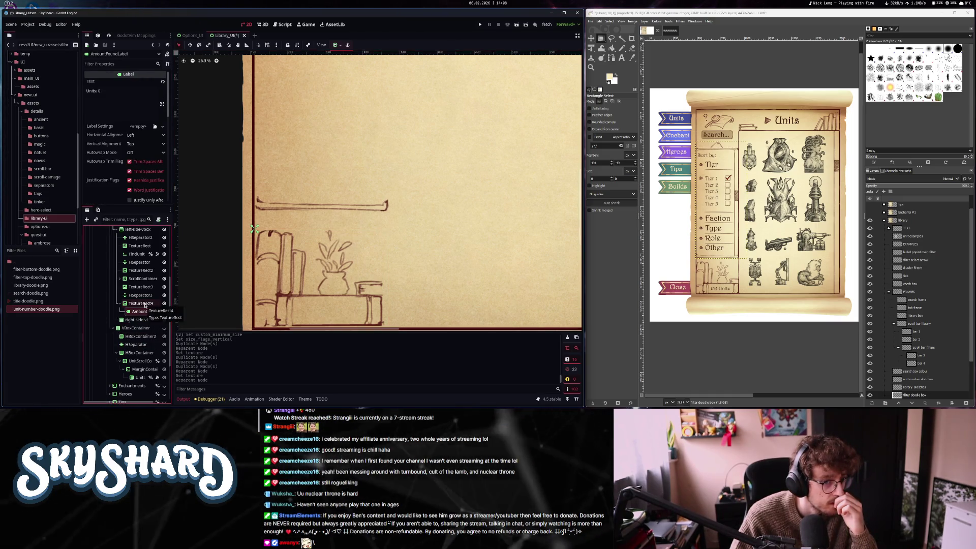
Align the label text Center horizontally and Bottom vertically
left_click(150, 135)
left_click(145, 152)
left_click(145, 144)
left_click(137, 168)
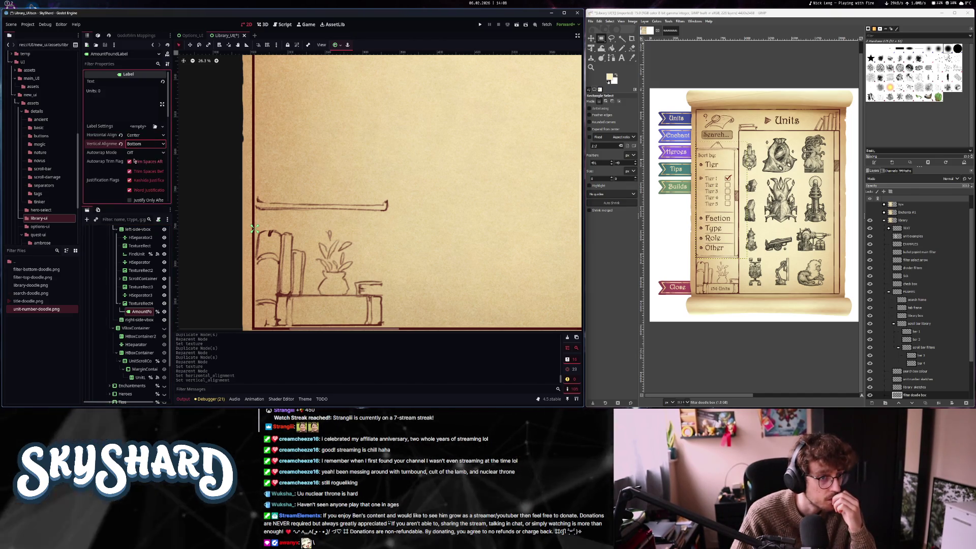
scroll(127, 173, "down", 5)
scroll(117, 180, "down", 4)
Switch the label to Anchors layout with the Center Bottom preset, then nudge it onto the bottom book
left_click(119, 131)
scroll(135, 163, "down", 3)
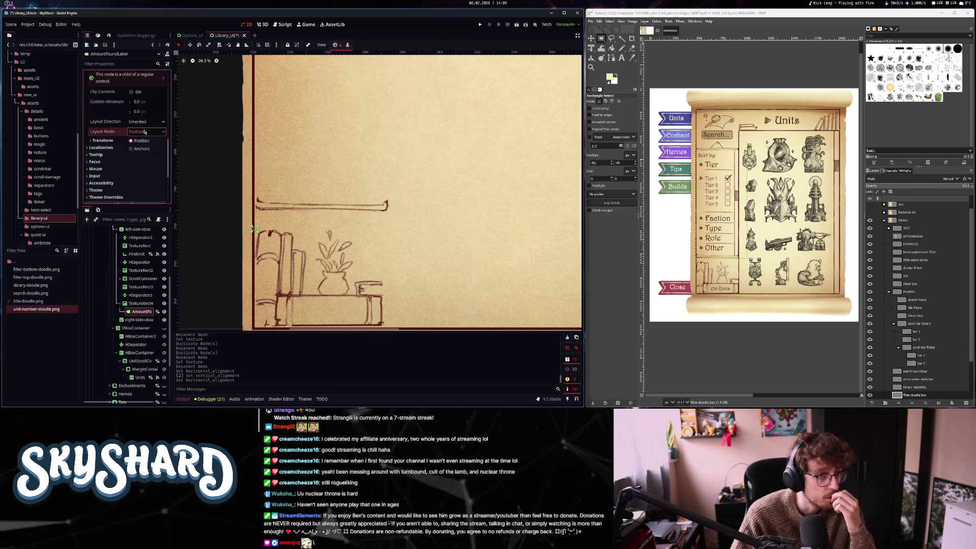
left_click(142, 149)
left_click(140, 142)
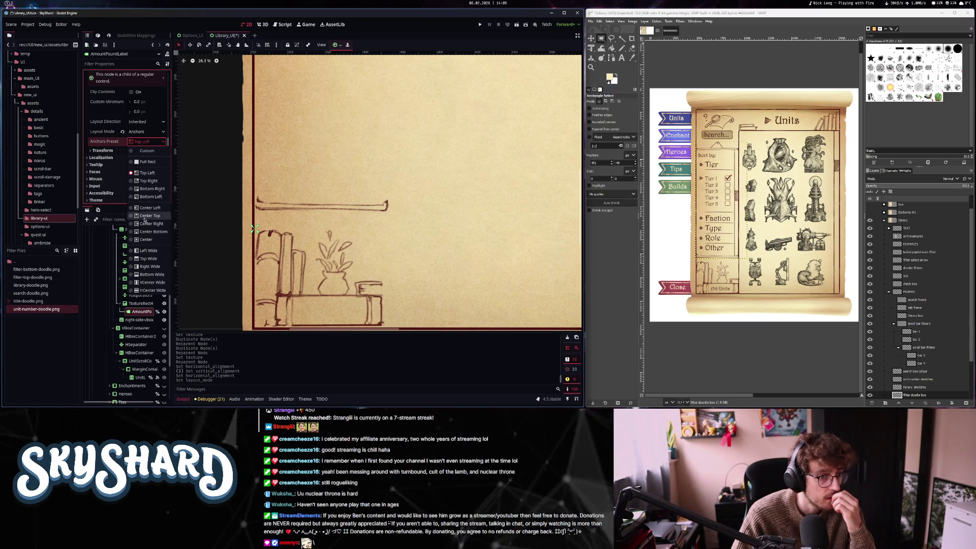
left_click(152, 189)
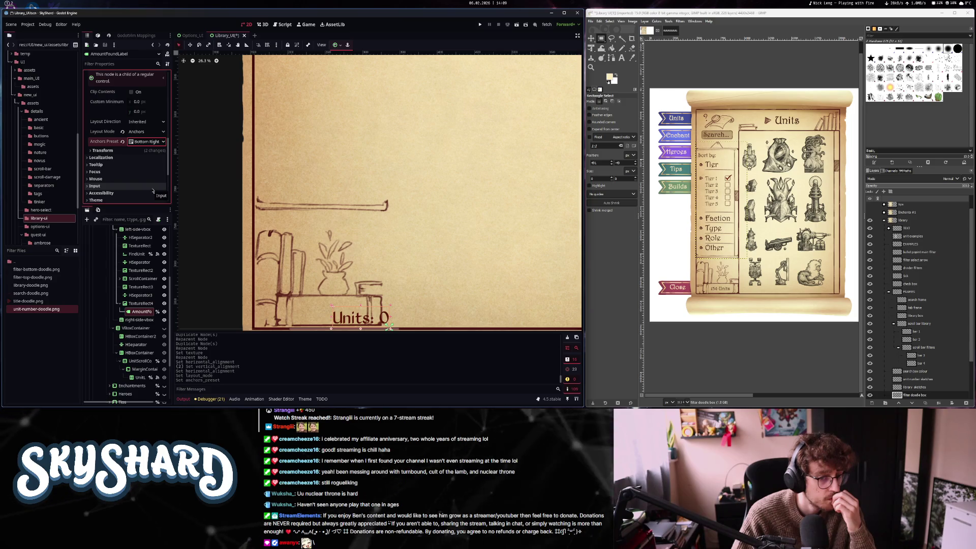
left_click(146, 141)
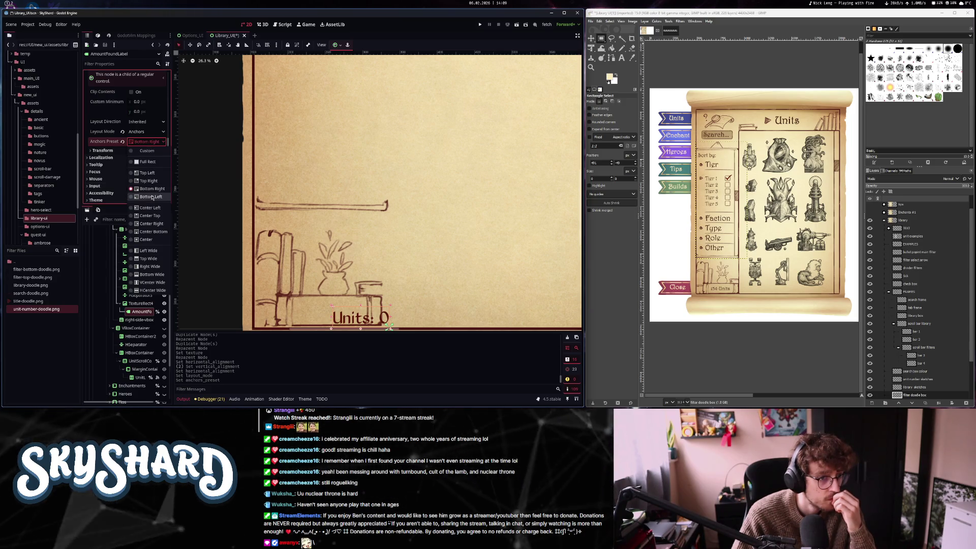
left_click(149, 231)
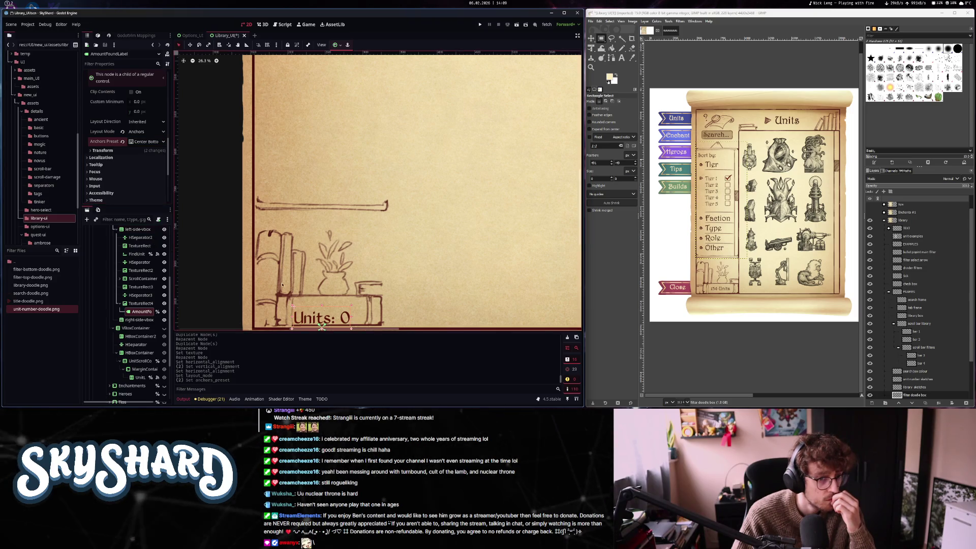
left_click_drag(331, 320, 338, 313)
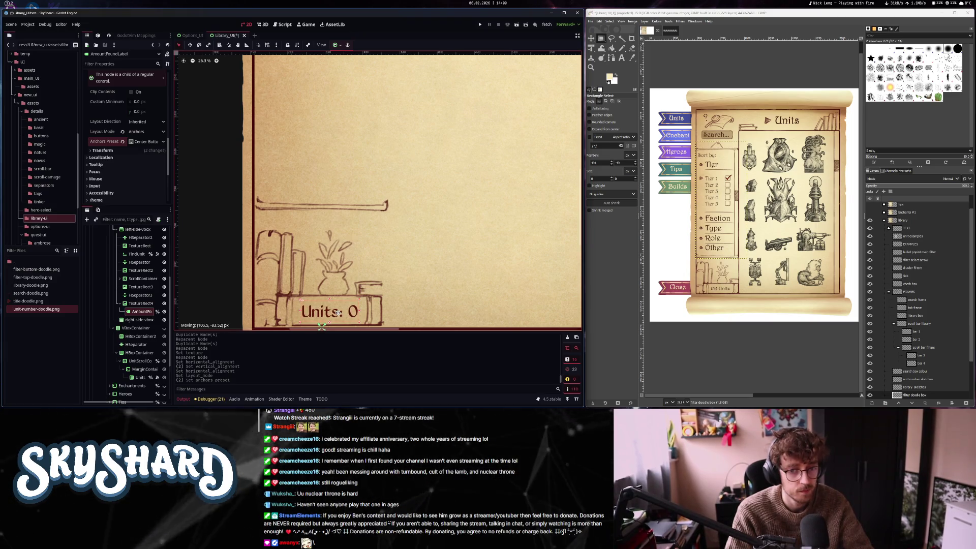
Nudge the Units label slightly left, re-centre its text horizontally, and save the Library_UI scene
left_click_drag(337, 313, 338, 314)
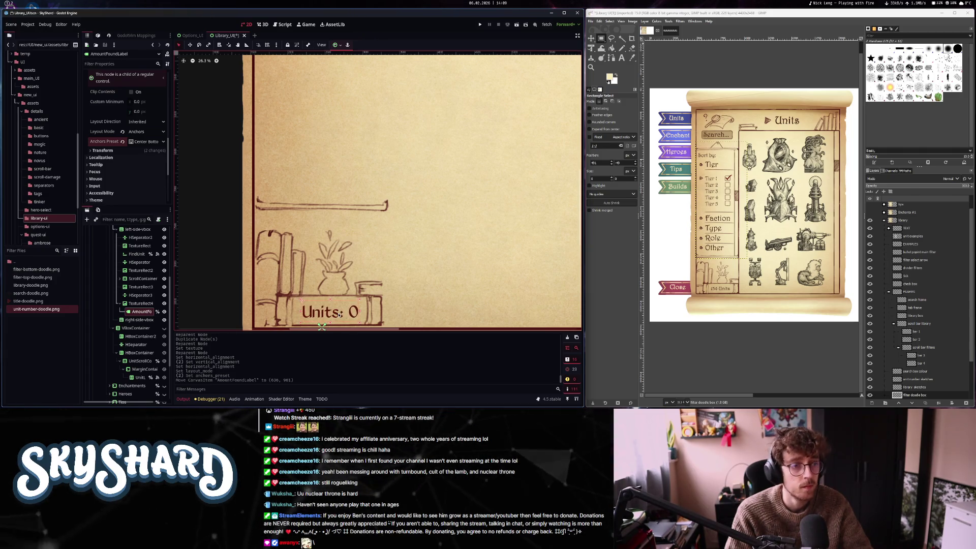
scroll(134, 146, "up", 5)
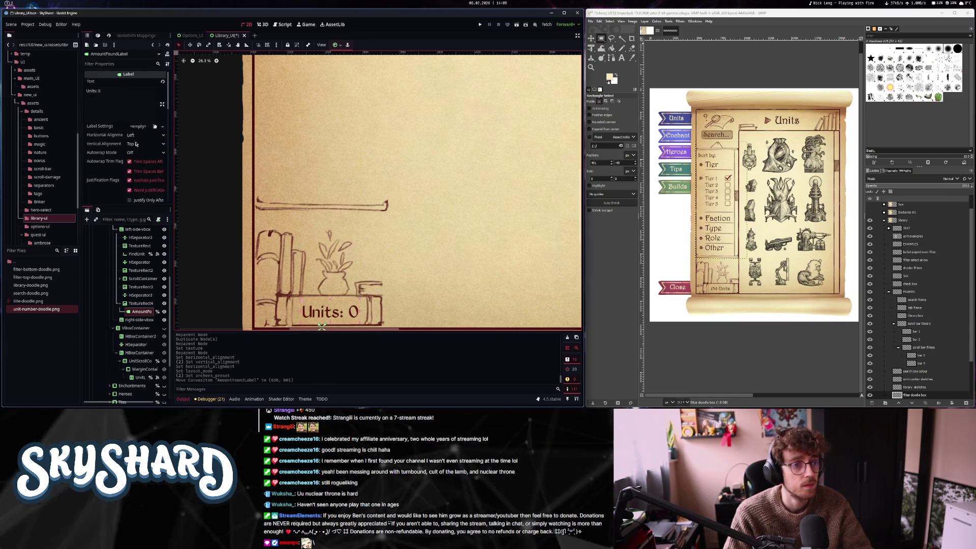
left_click(145, 135)
left_click(137, 152)
left_click(144, 144)
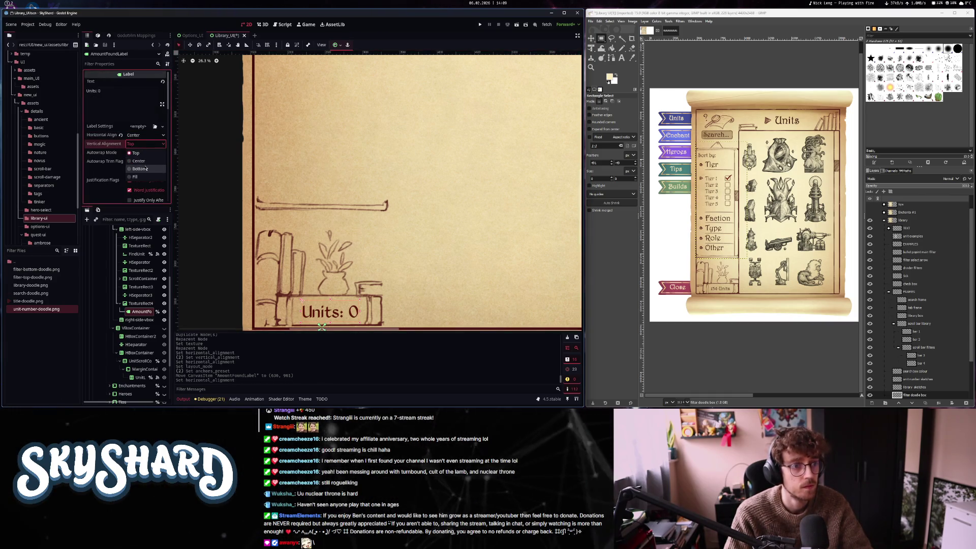
scroll(353, 251, "down", 3)
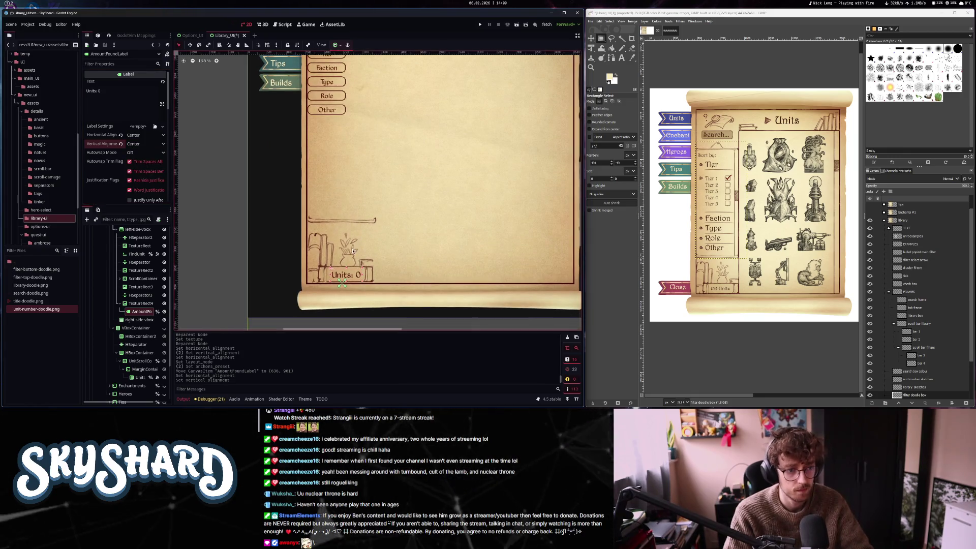
key("ctrl+s")
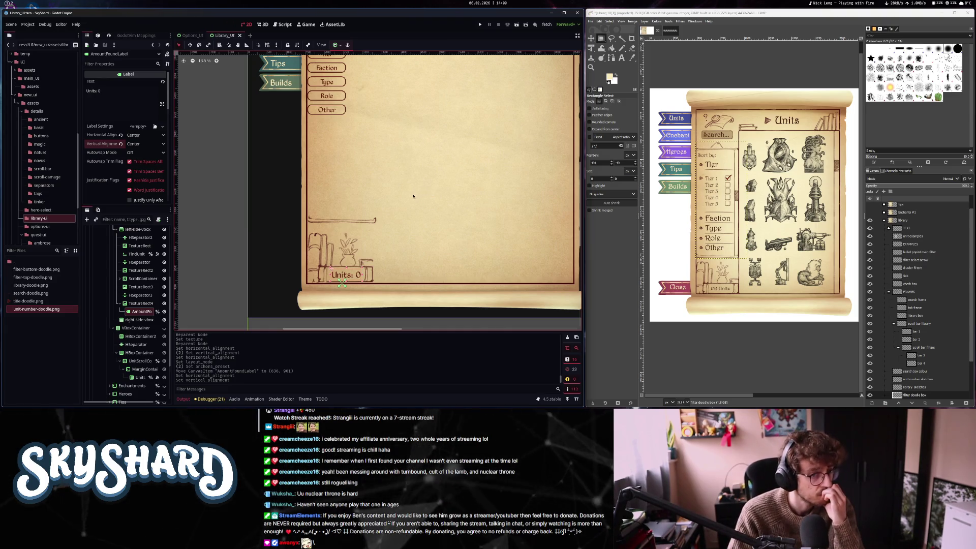
Change the label text to 'Units: 0', save again, and zoom out to the whole scroll
left_click(109, 99)
type("122")
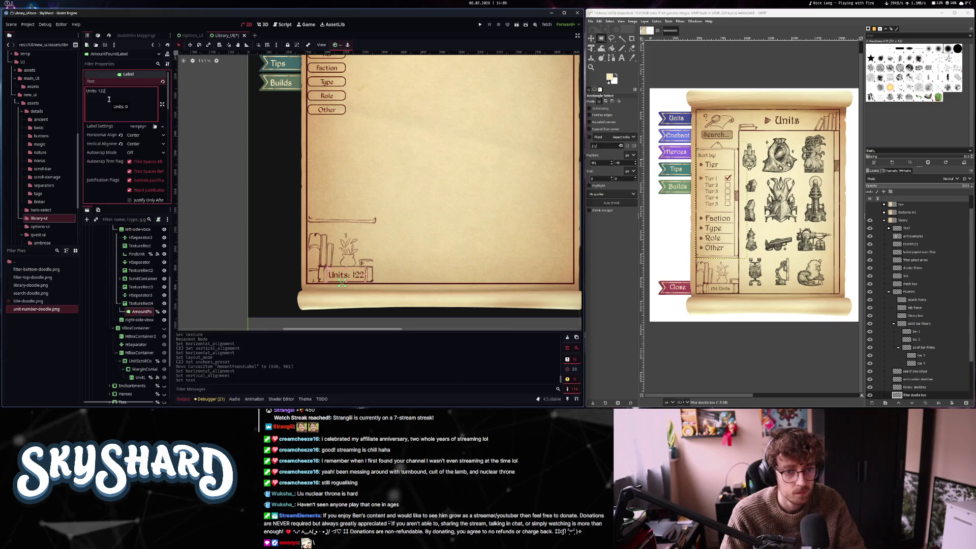
key("BackSpace")
key("BackSpace")
key("BackSpace")
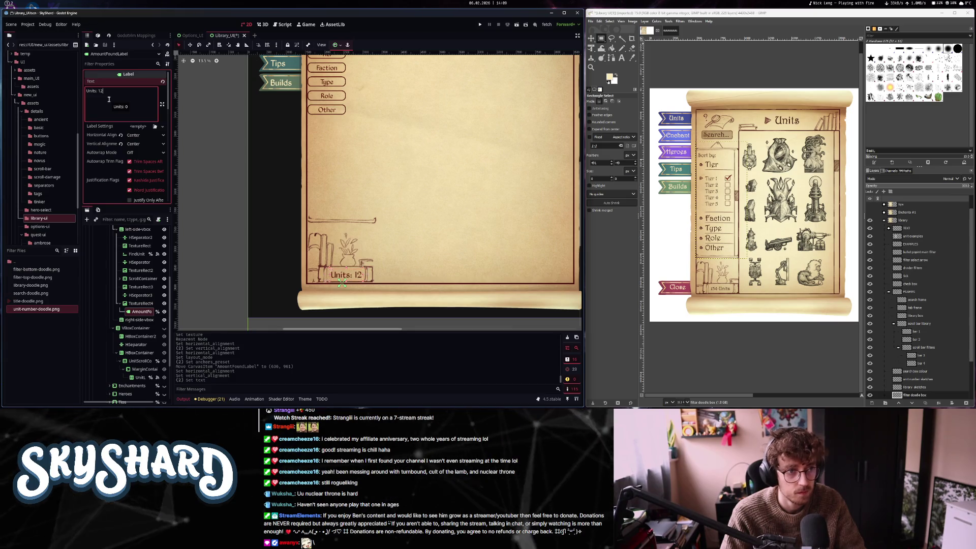
type("0")
key("ctrl+s")
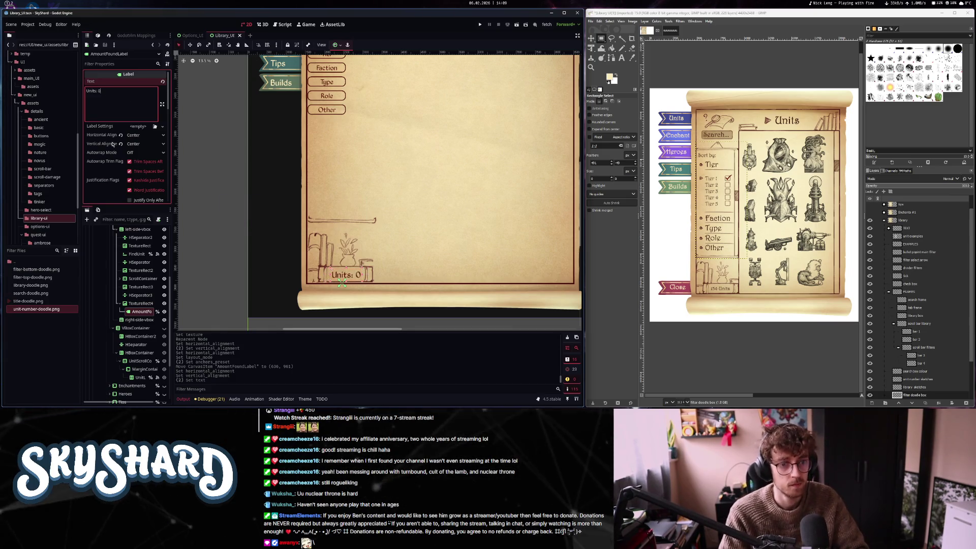
left_click(230, 157)
scroll(312, 220, "down", 2)
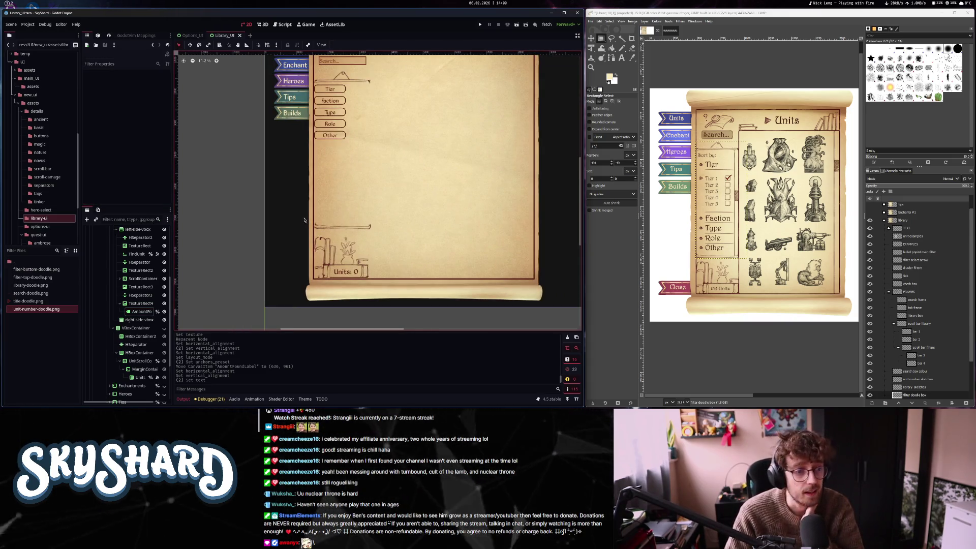
scroll(303, 220, "down", 2)
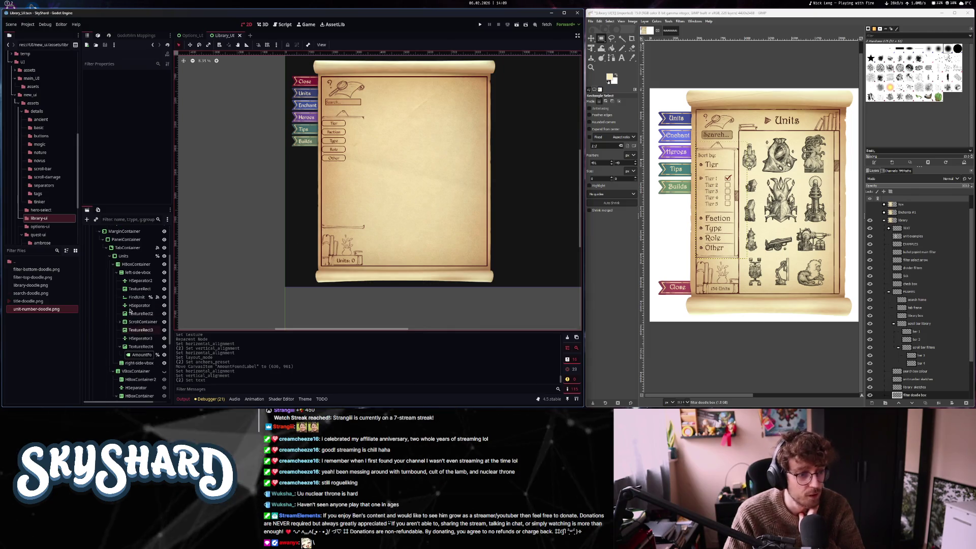
left_click(343, 134)
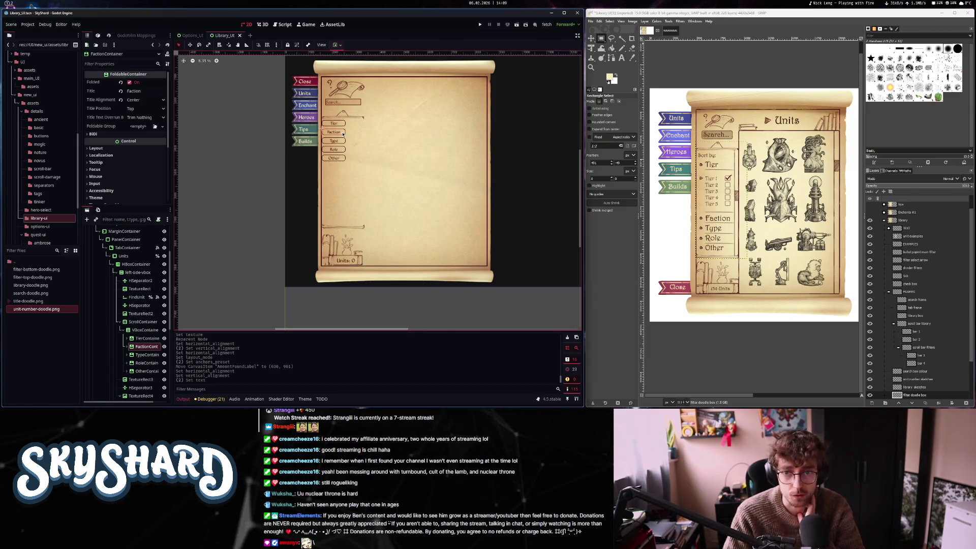
left_click(116, 272)
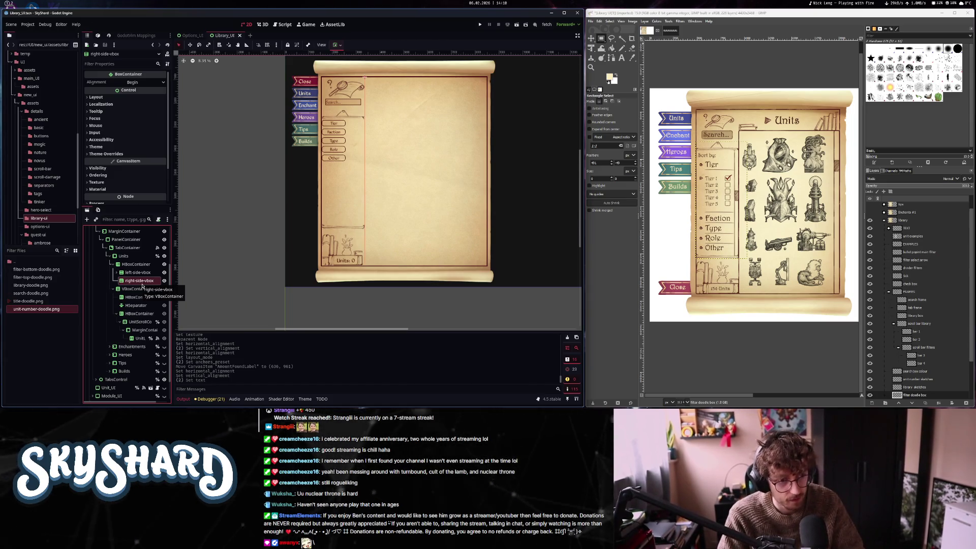
key("ctrl+a")
type("labe")
Create an HBoxContainer under right-side-vbox and try toggling its Vertical Expand
key("ctrl+a")
type("hbox")
key("Return")
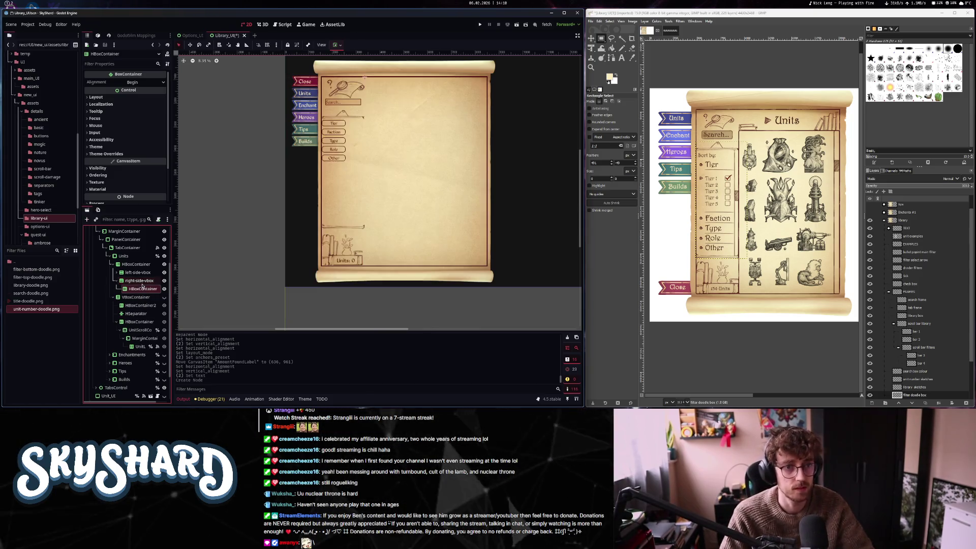
left_click(97, 96)
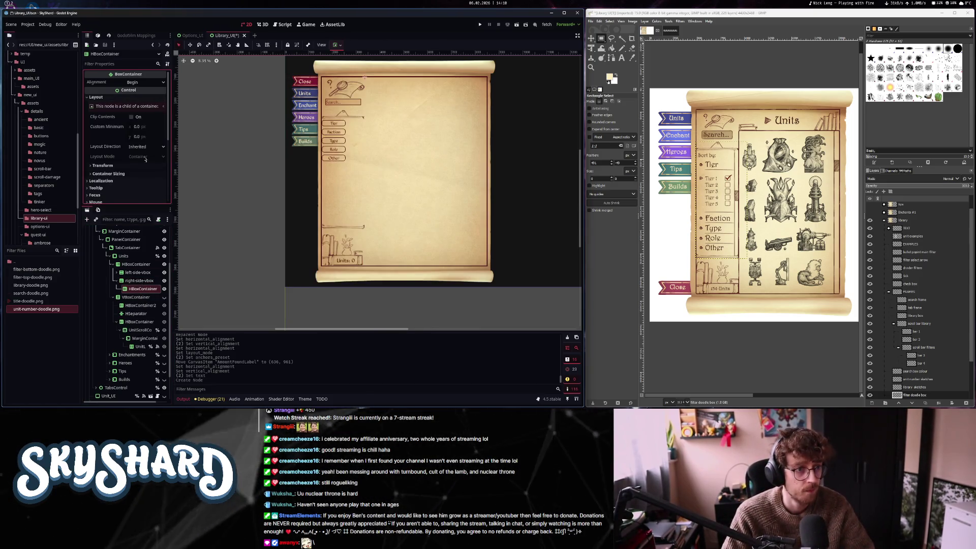
left_click(140, 201)
left_click(138, 200)
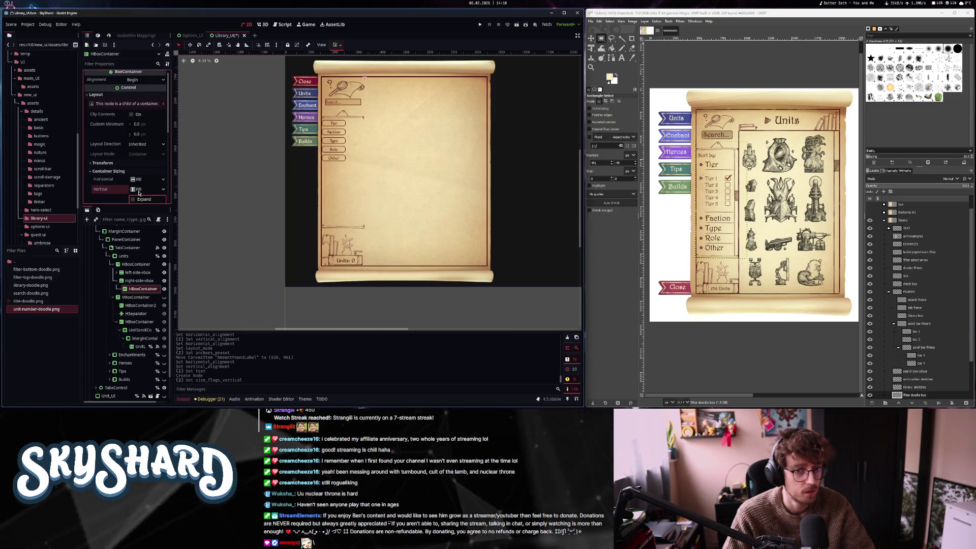
left_click(141, 200)
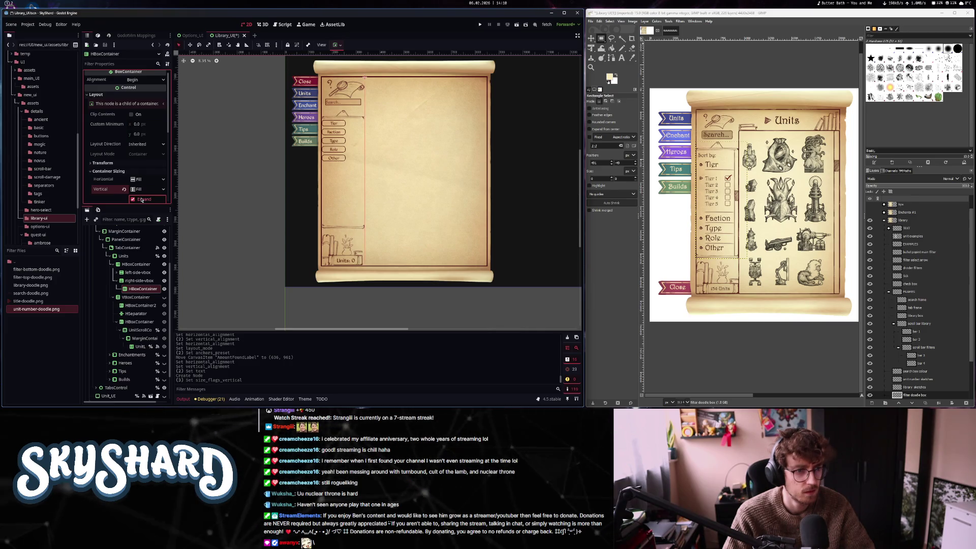
left_click(141, 200)
Compare the container sizing settings of right-side-vbox, VBoxContainer, HBoxContainer and left-side-vbox
left_click(135, 281)
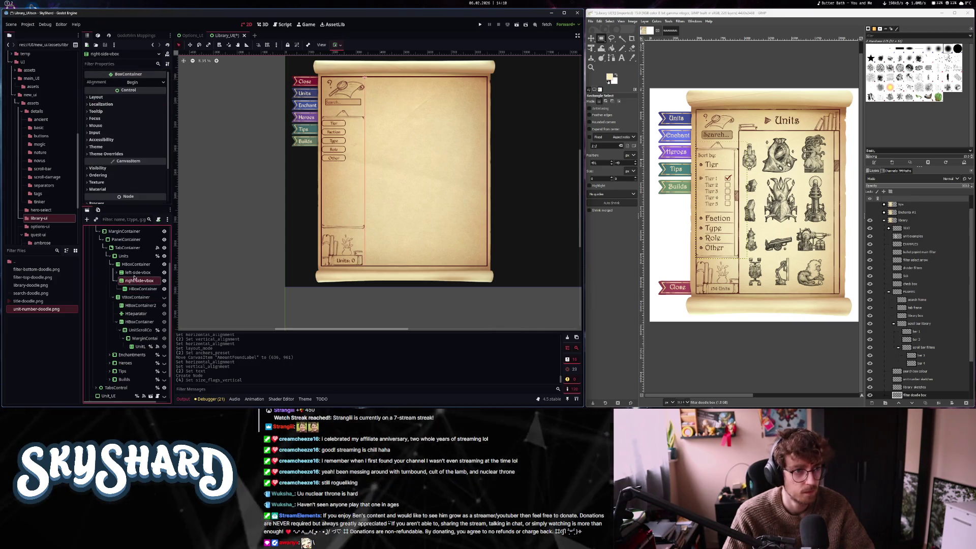
left_click(102, 97)
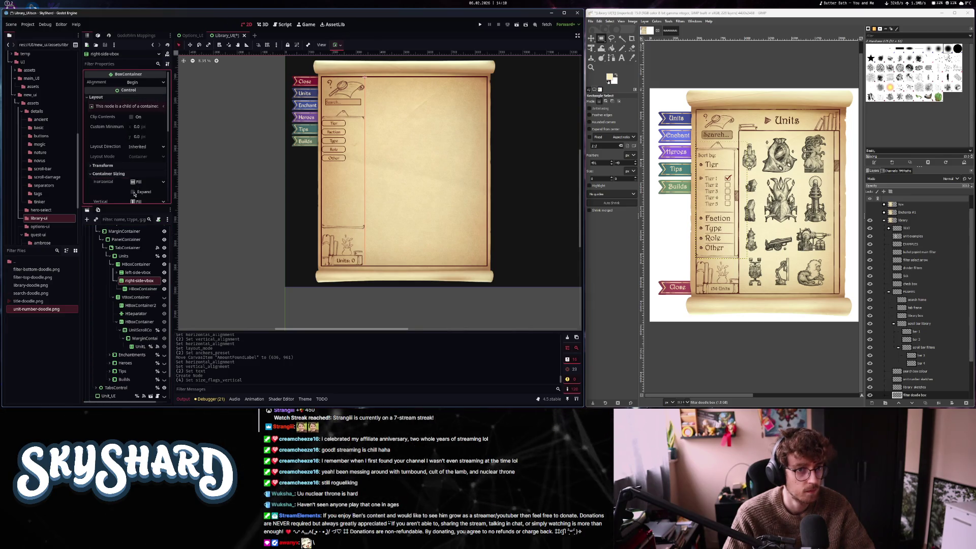
scroll(134, 194, "down", 3)
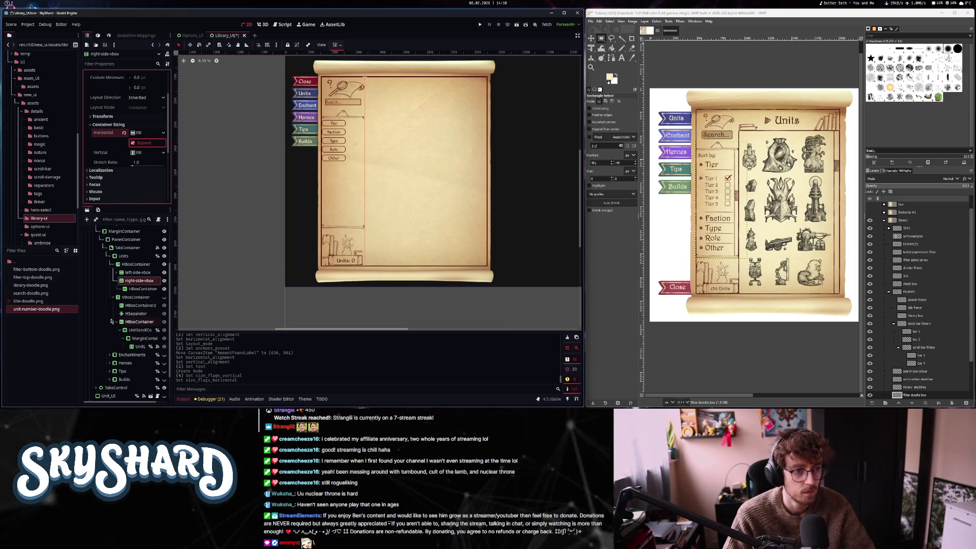
left_click(135, 297)
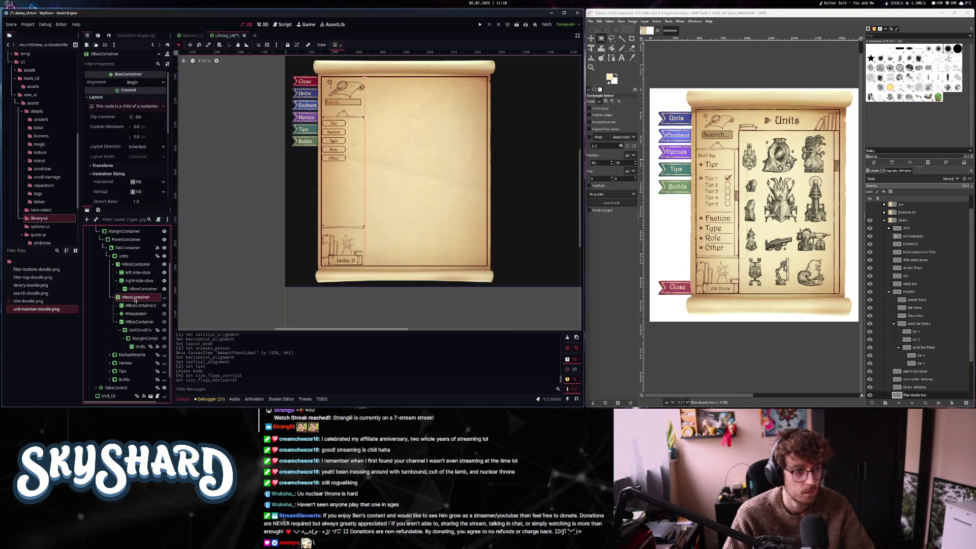
left_click(134, 265)
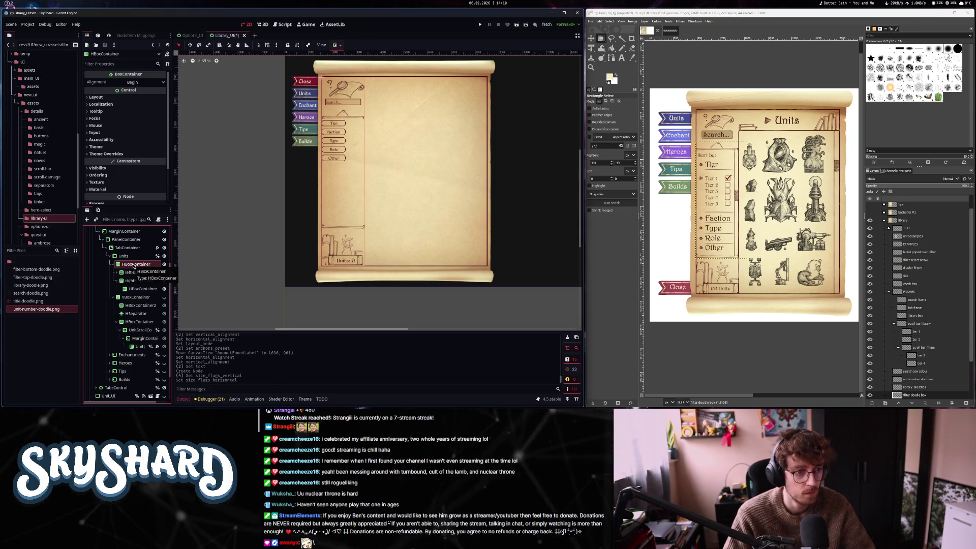
left_click(136, 273)
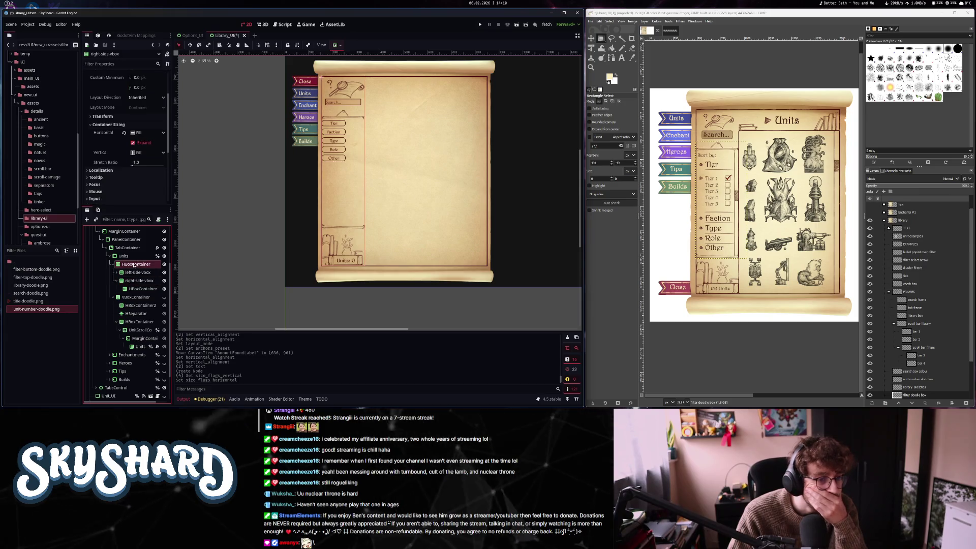
left_click(112, 98)
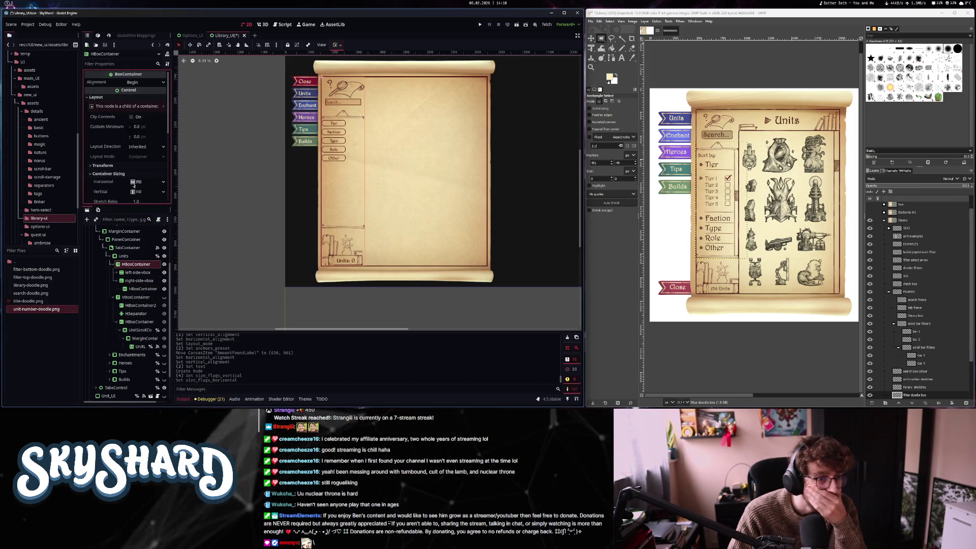
left_click(109, 173)
scroll(127, 153, "down", 1)
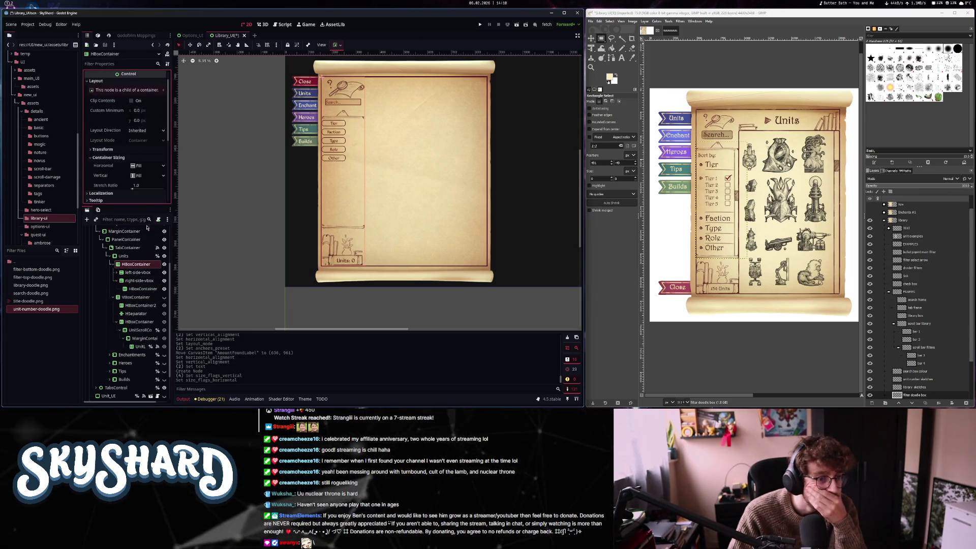
left_click(136, 281)
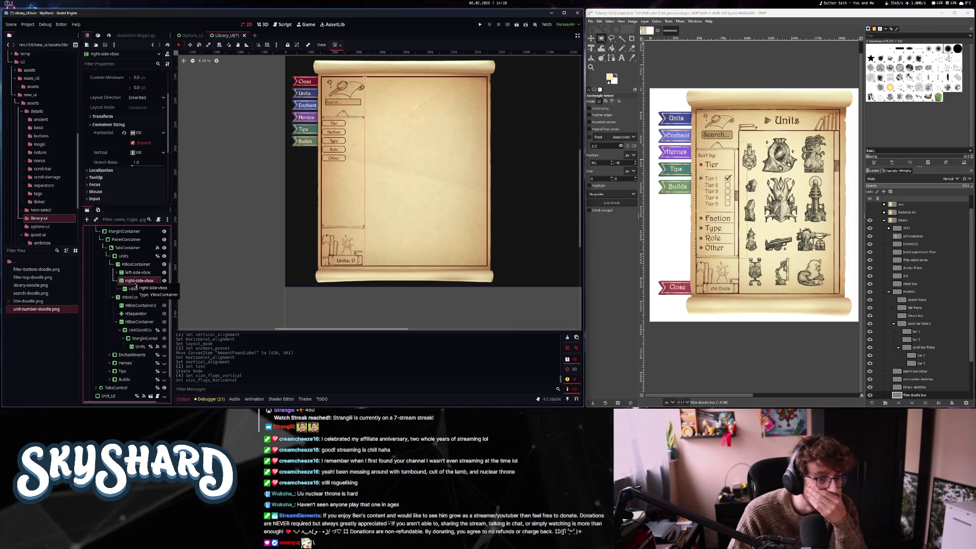
Enable Vertical Expand on the new HBoxContainer under right-side-vbox
left_click(137, 288)
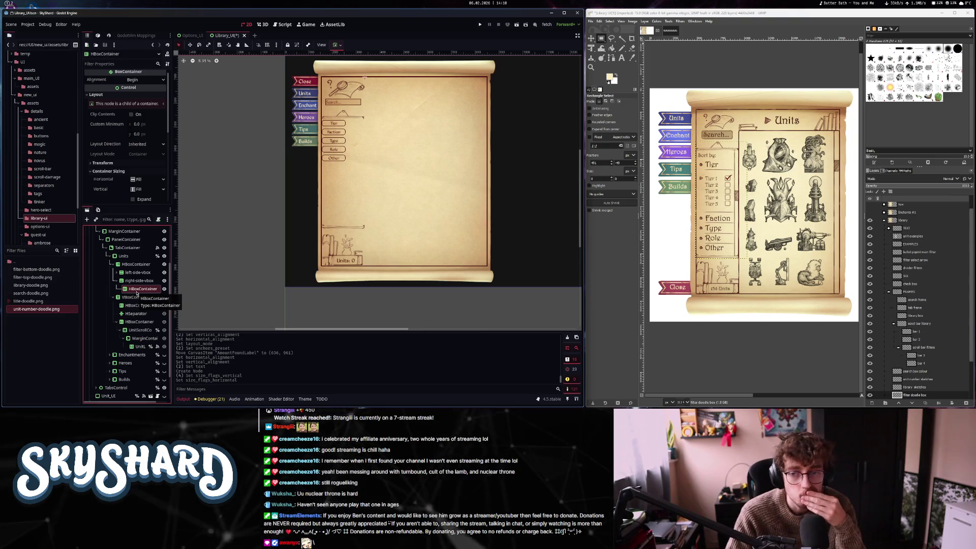
left_click(140, 200)
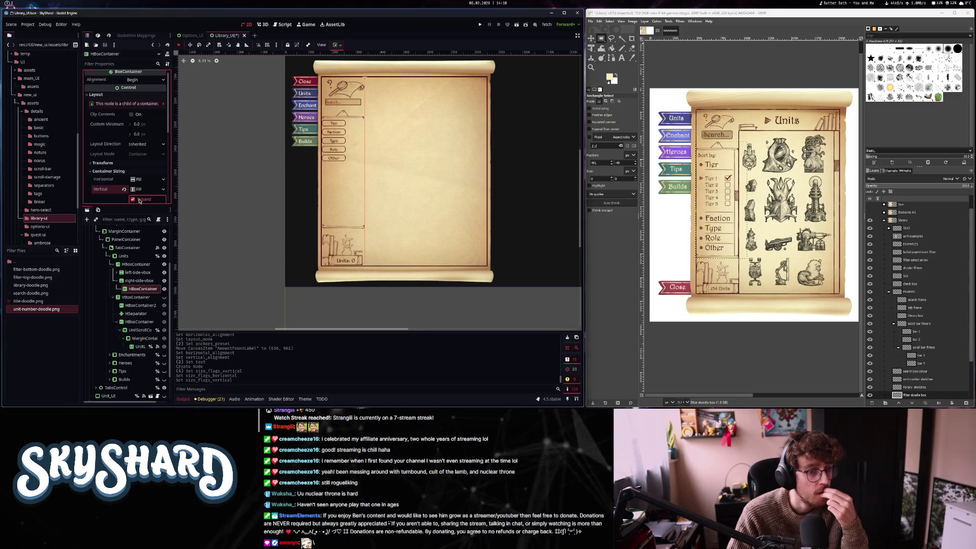
left_click(136, 257)
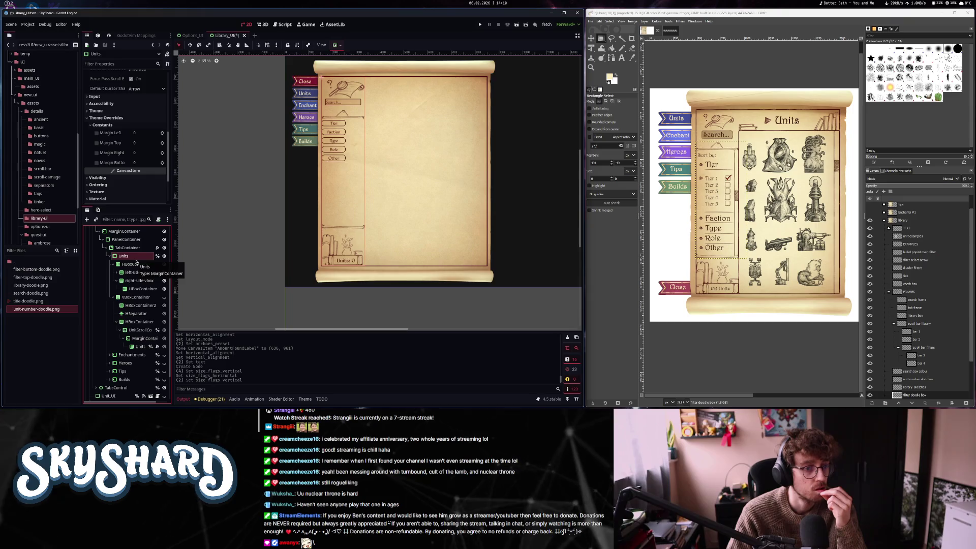
scroll(111, 174, "up", 10)
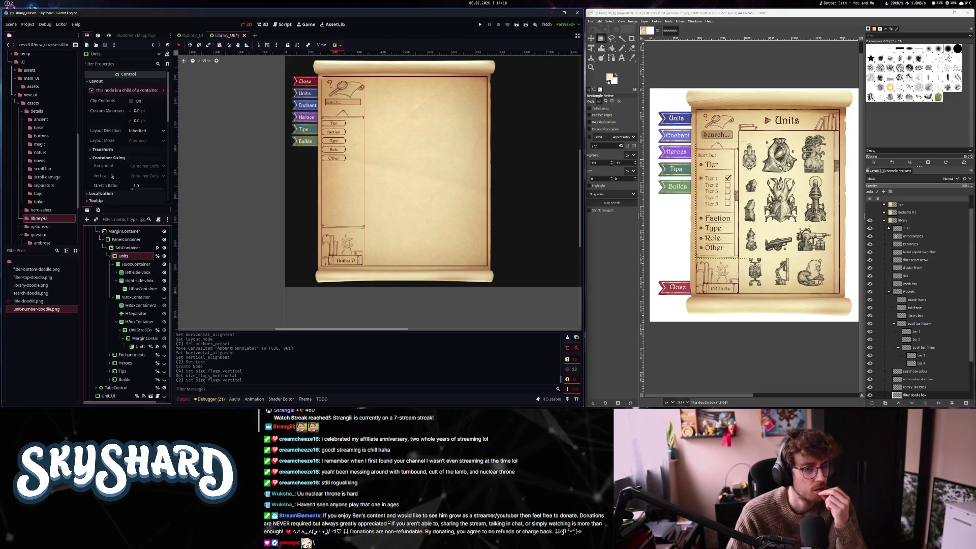
scroll(111, 176, "down", 3)
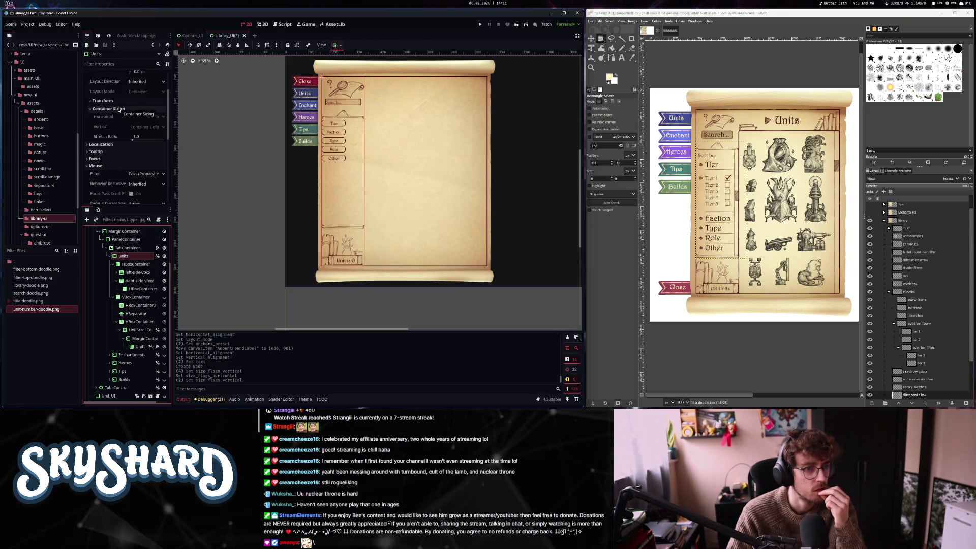
Set the TabContainer's horizontal sizing to Fill
left_click(126, 248)
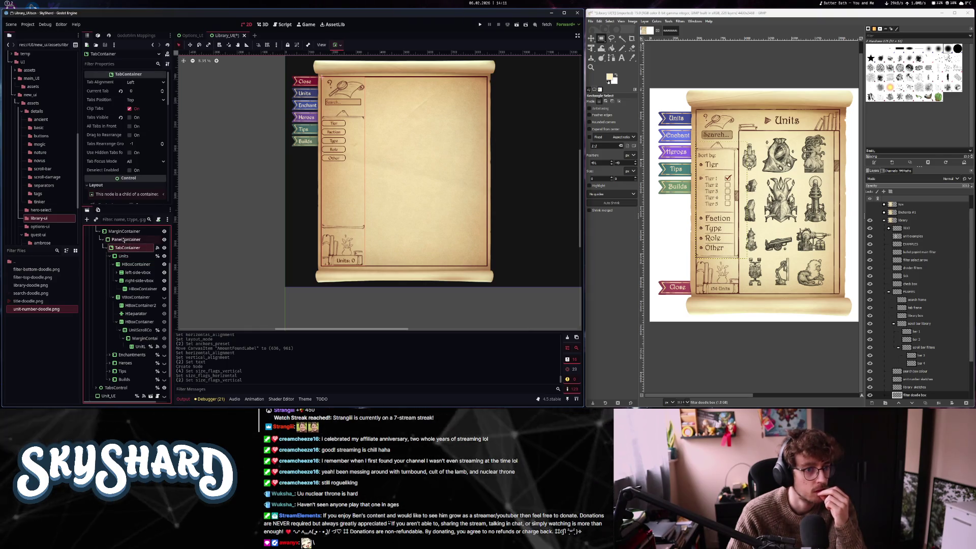
scroll(121, 179, "down", 5)
left_click(136, 139)
left_click(140, 149)
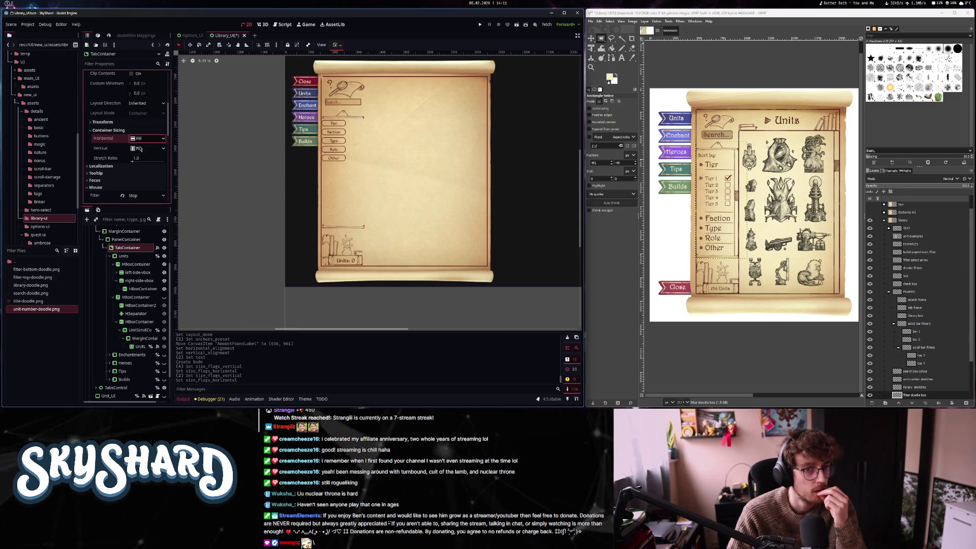
left_click(142, 288)
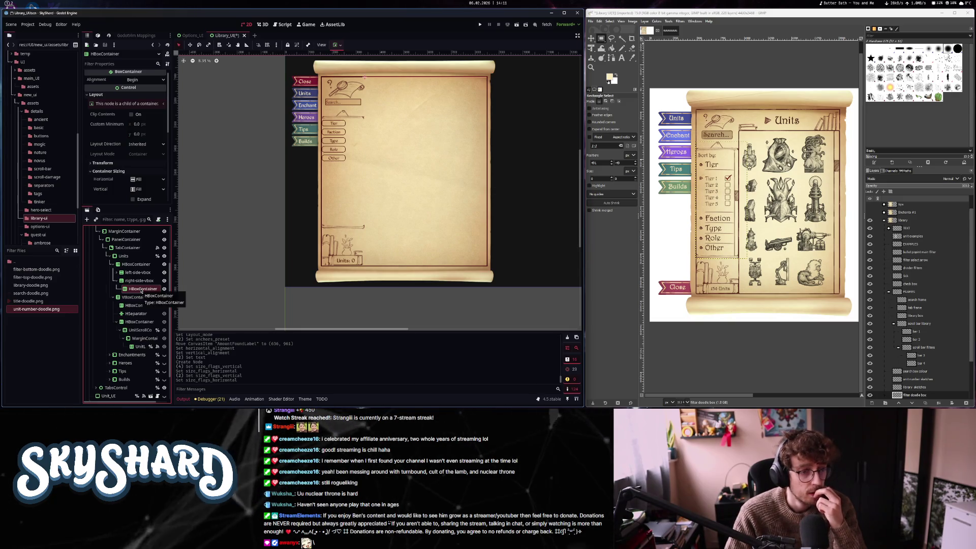
key("ctrl+a")
Remove a mistakenly added TextEdit and add a TextureRect under HBoxContainer instead
type("tex")
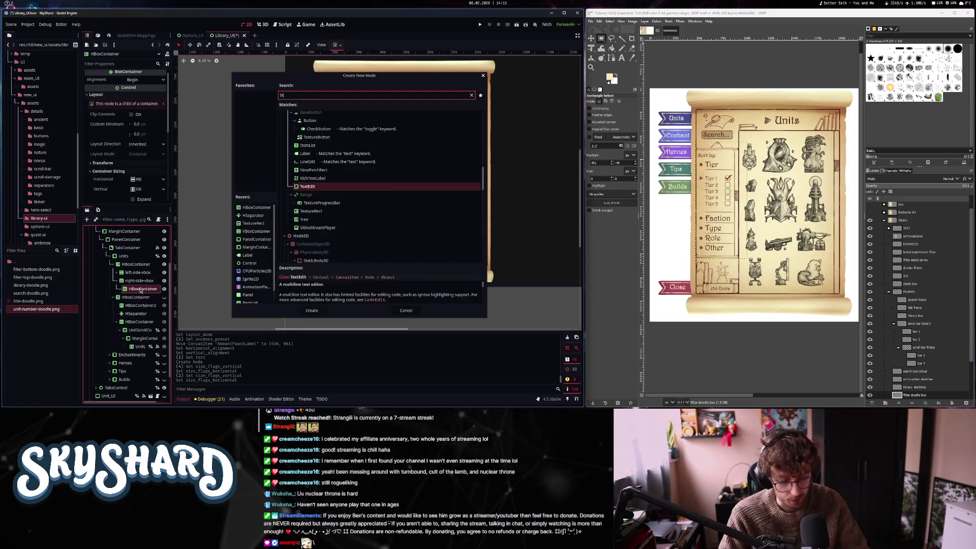
key("Return")
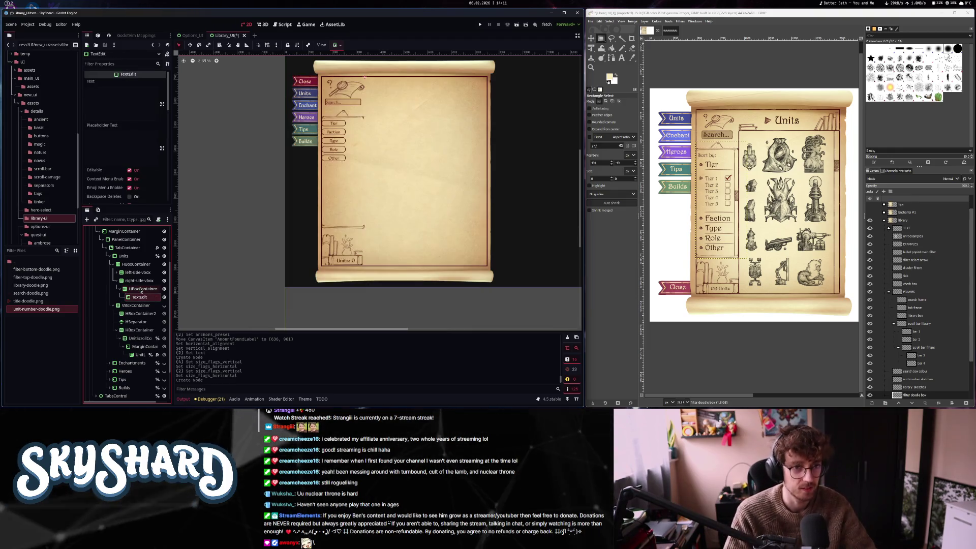
key("Delete")
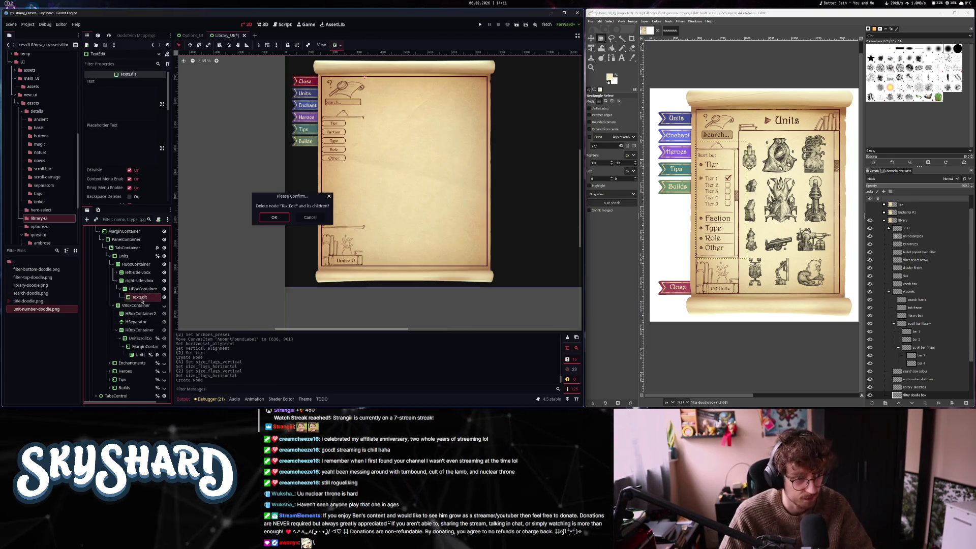
key("Return")
key("ctrl+a")
type("textur")
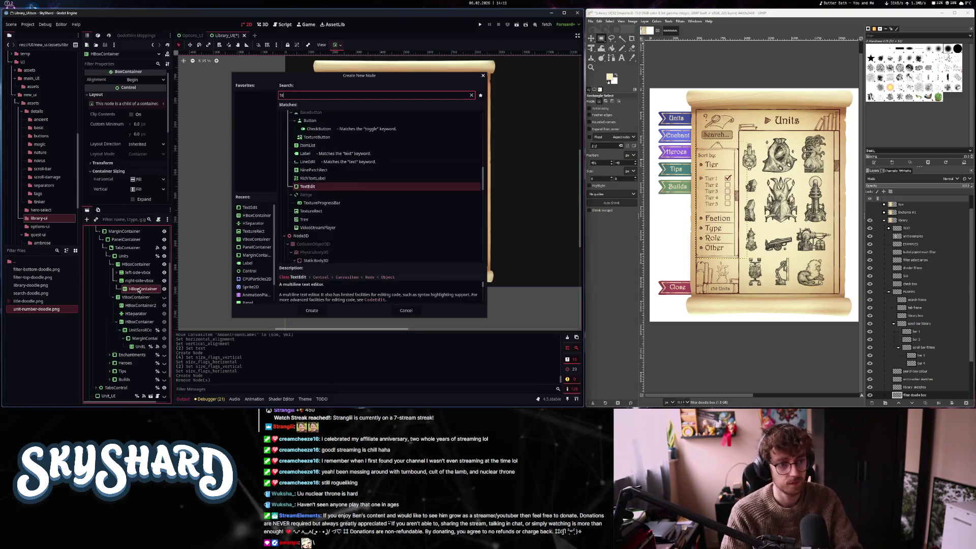
key("Return")
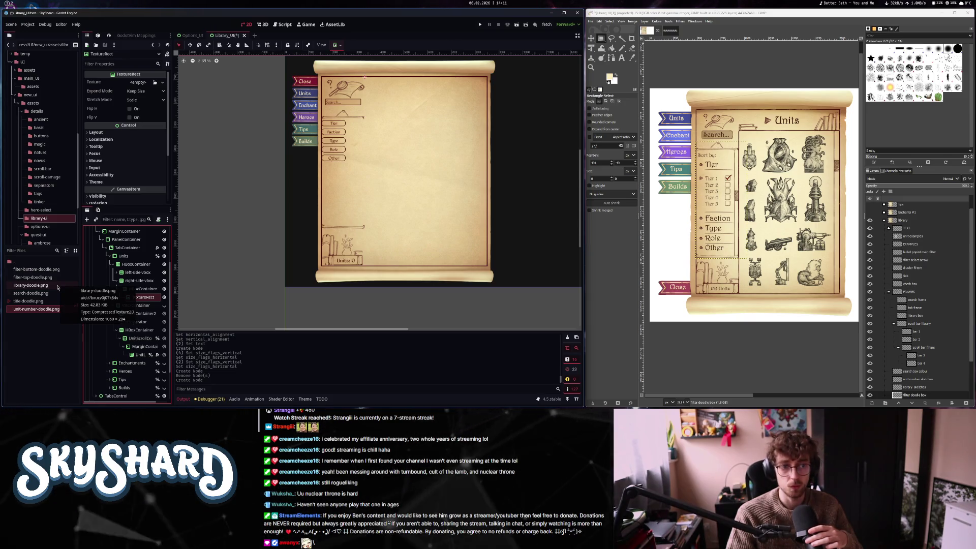
Move the TextureRect directly under right-side-vbox, delete HBoxContainer, and assign a doodle texture
left_click_drag(142, 296, 141, 285)
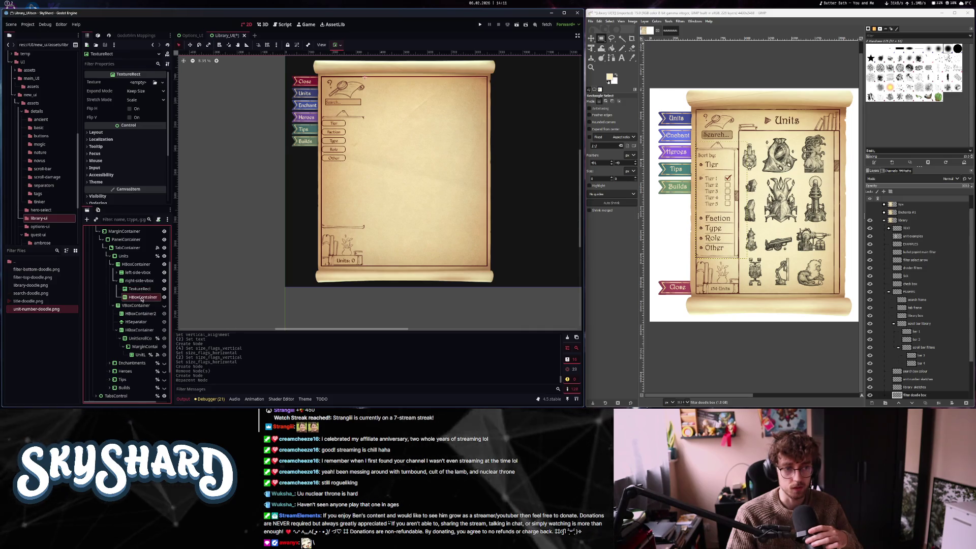
right_click(142, 300)
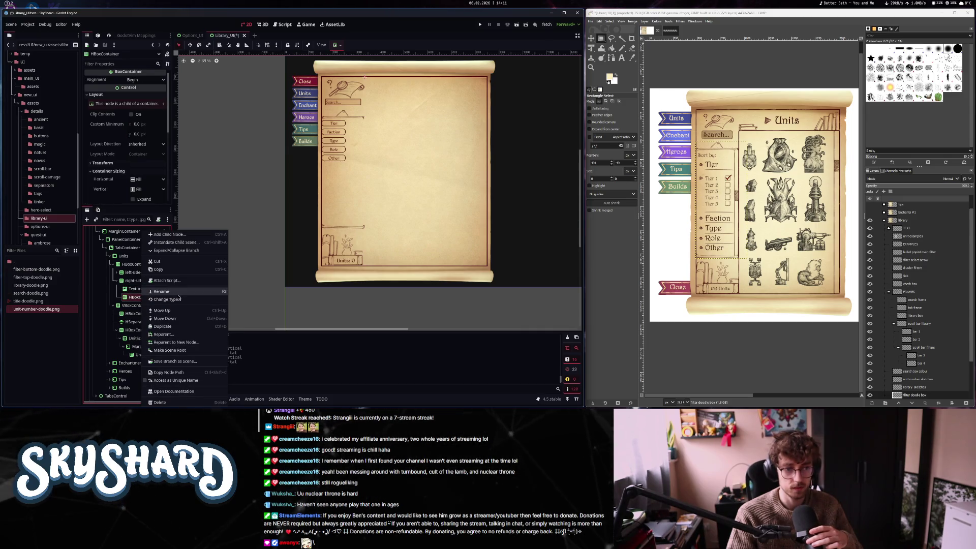
left_click(160, 402)
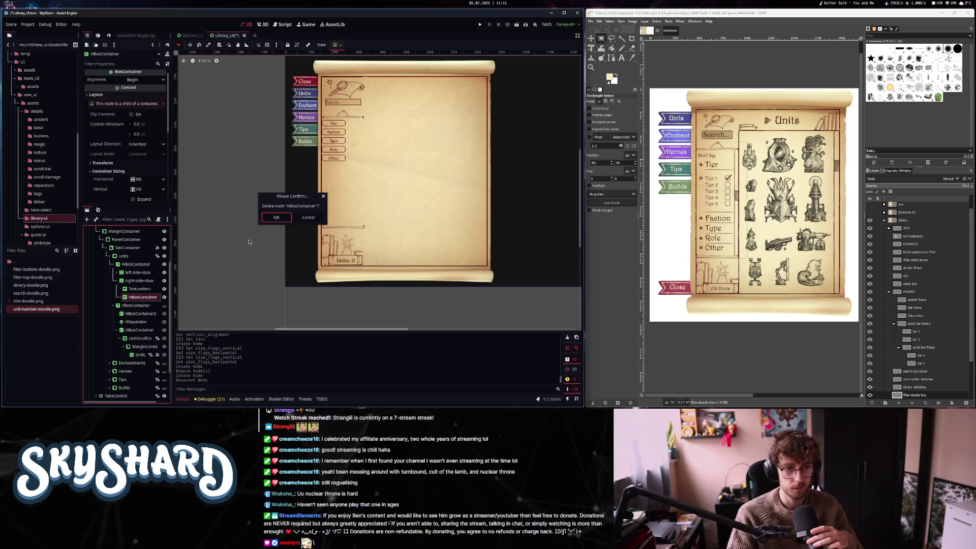
left_click(277, 218)
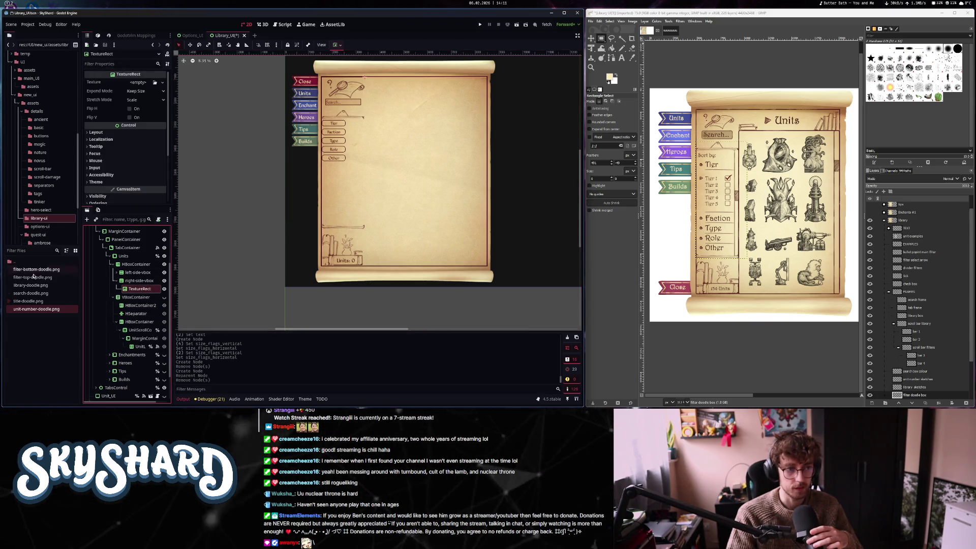
left_click_drag(35, 295, 145, 82)
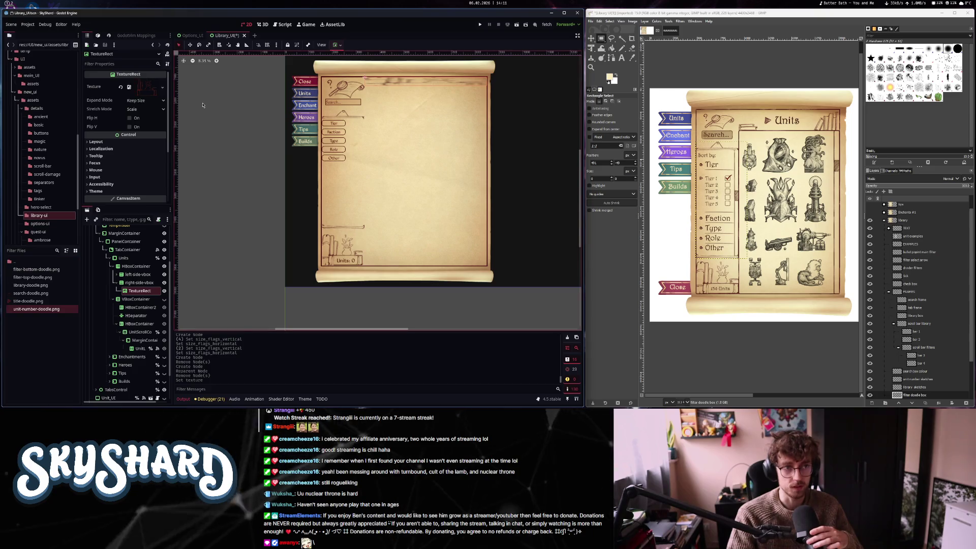
left_click(144, 101)
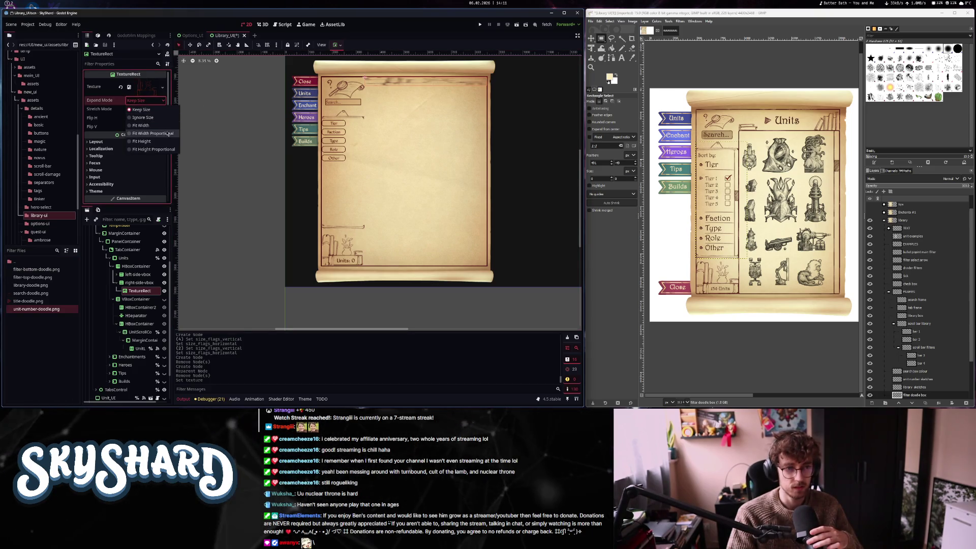
Set the header image to Fit Height Proportional and swap its texture to library-doodle.png
left_click(154, 149)
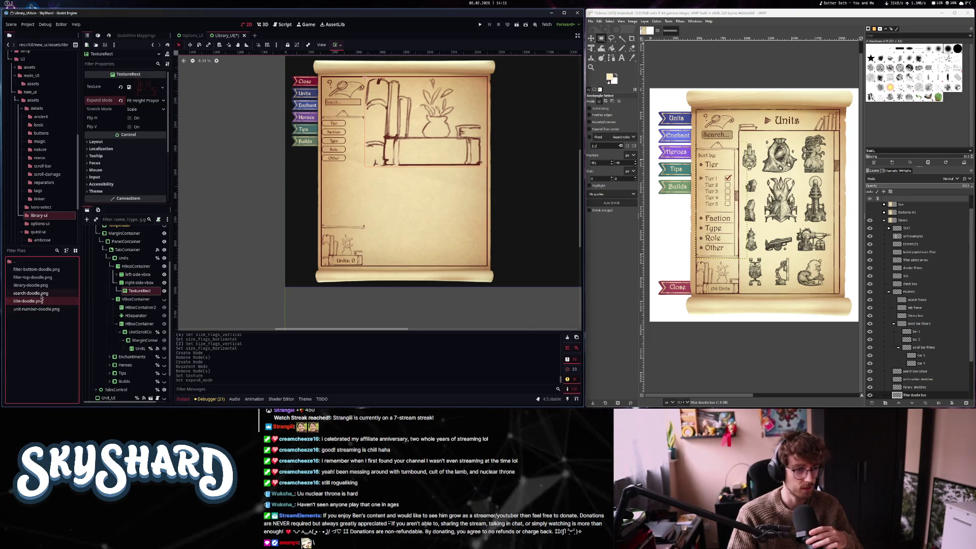
mouse_move(45, 288)
left_mouse_down()
mouse_move(135, 88)
mouse_move(148, 86)
left_mouse_up()
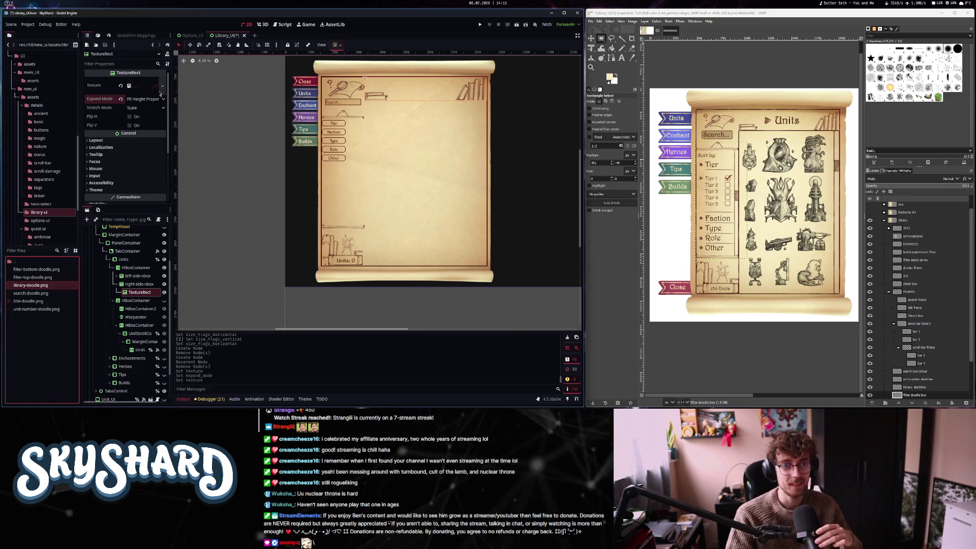
left_click(136, 268)
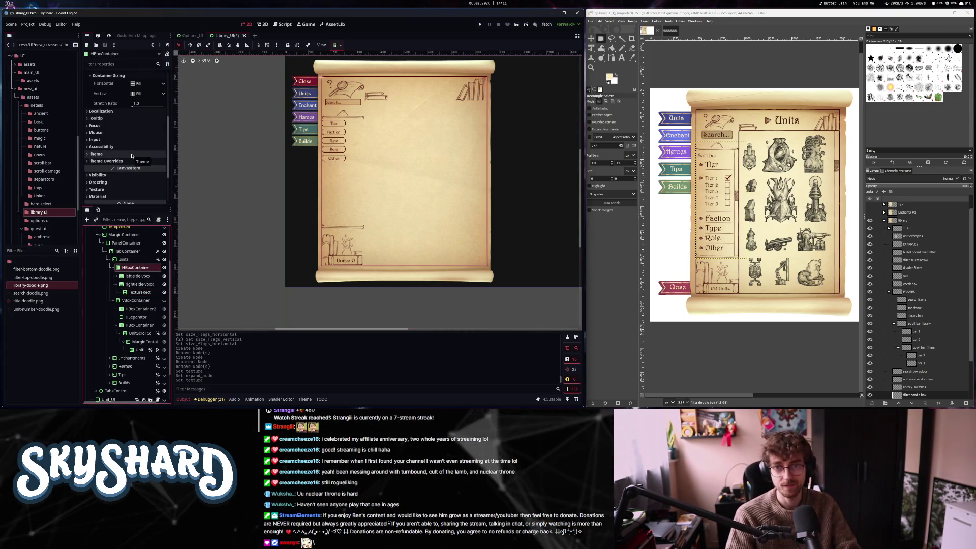
Give the search box TextureRect Shrink Center horizontal sizing and a 1500 minimum width
left_click(351, 99)
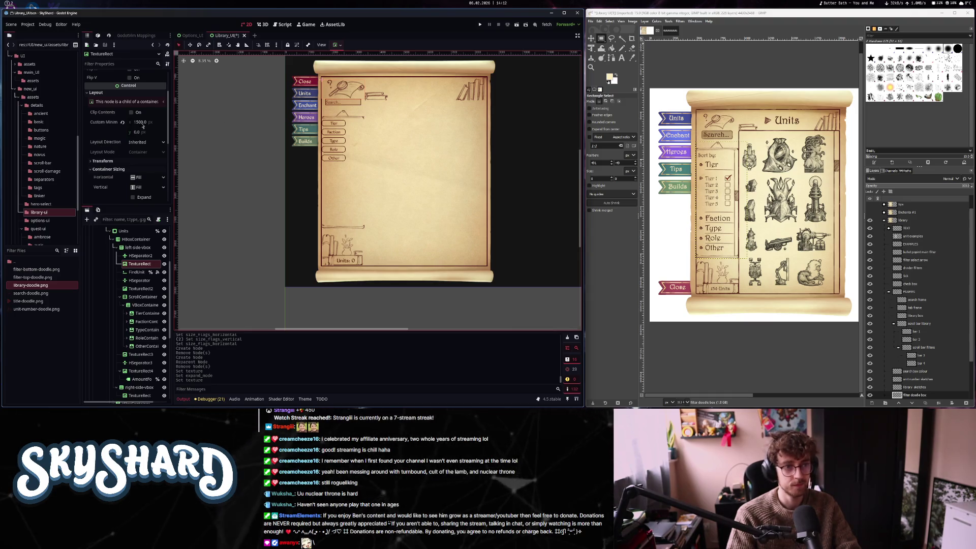
left_click(122, 123)
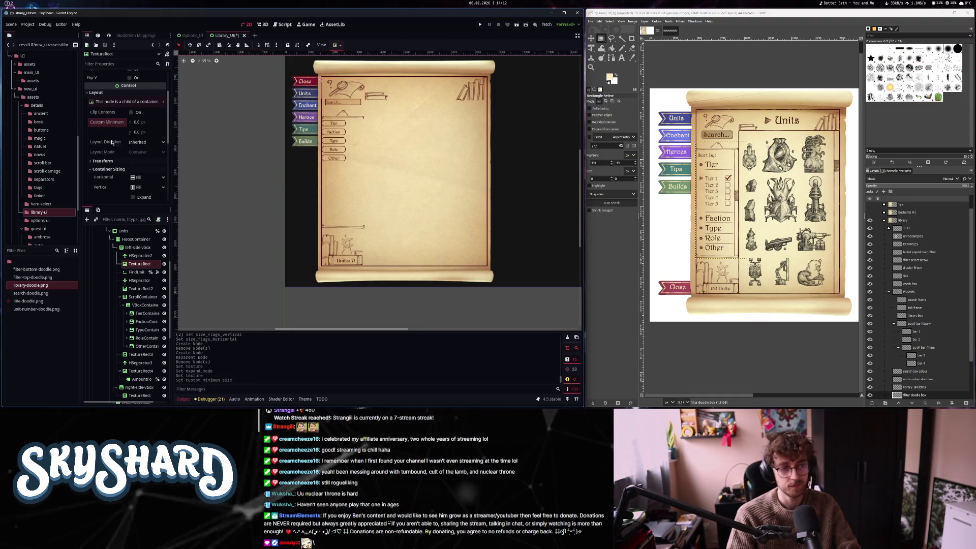
left_click(147, 177)
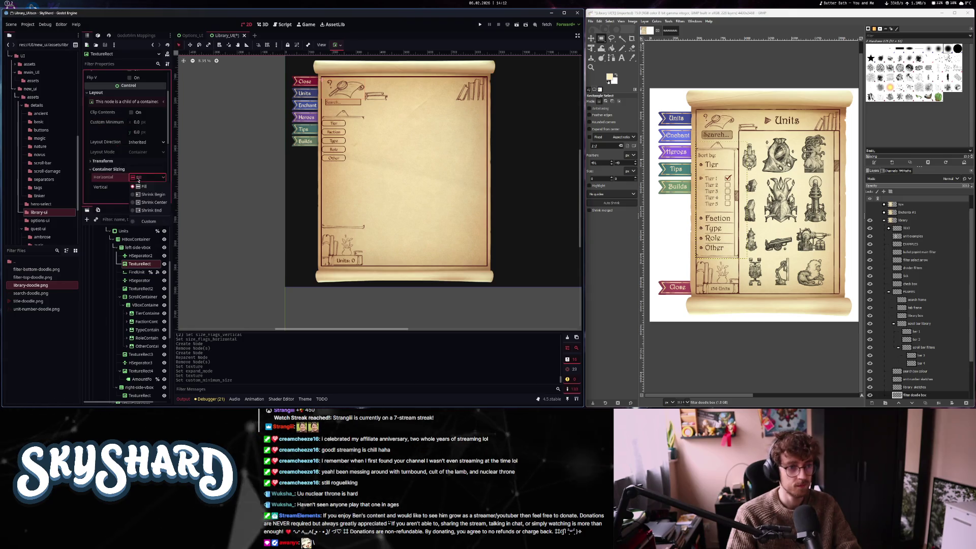
left_click(148, 203)
left_click(145, 122)
type("15")
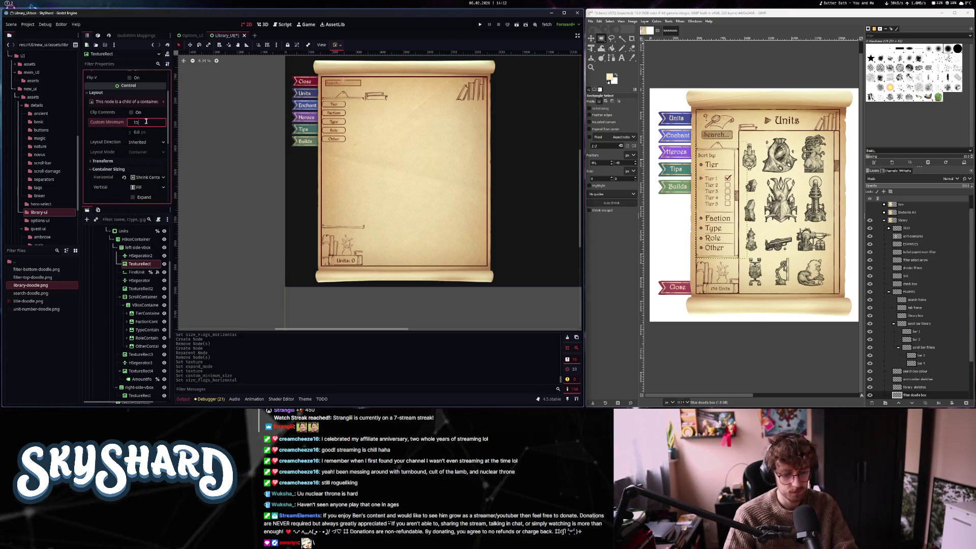
key("Return")
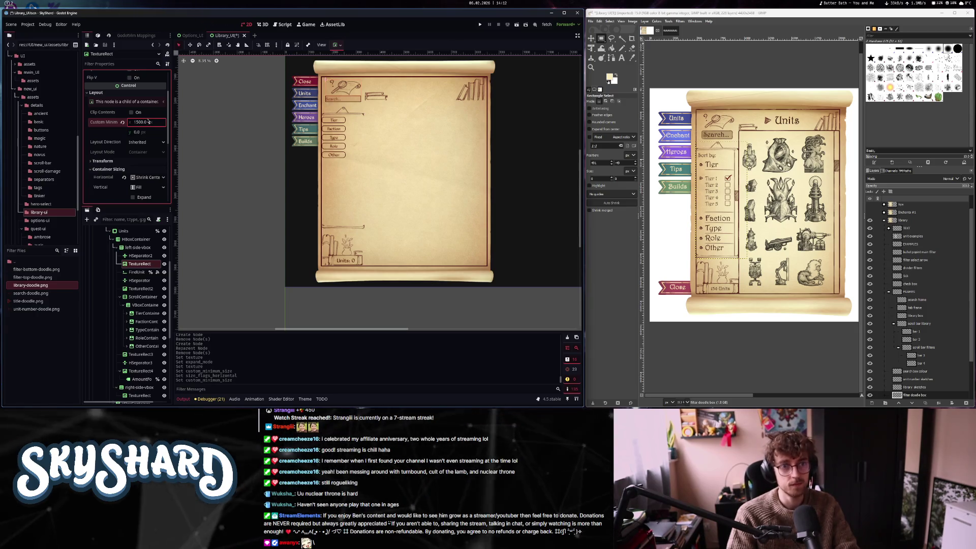
Check the FindUnit search field, then reselect the right-side header image node
left_click(341, 100)
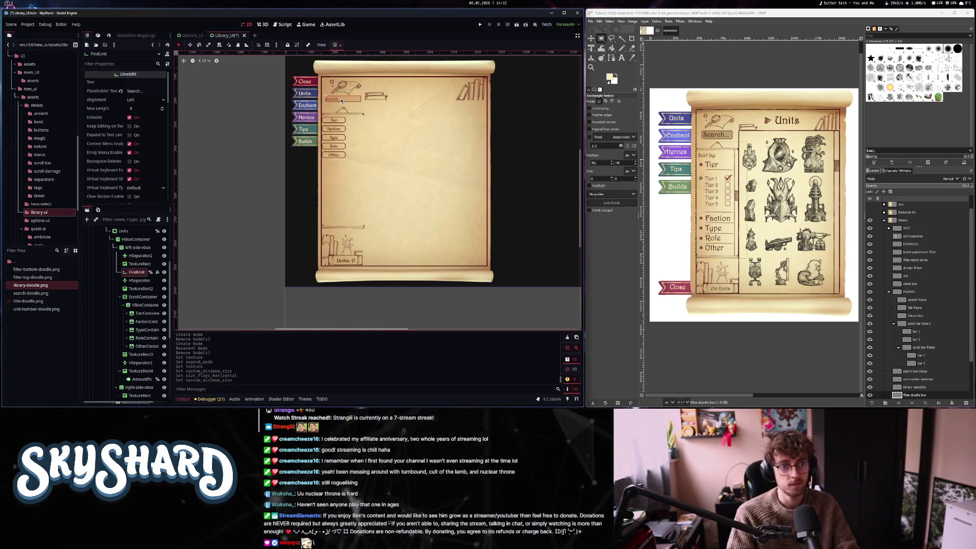
left_click(421, 89)
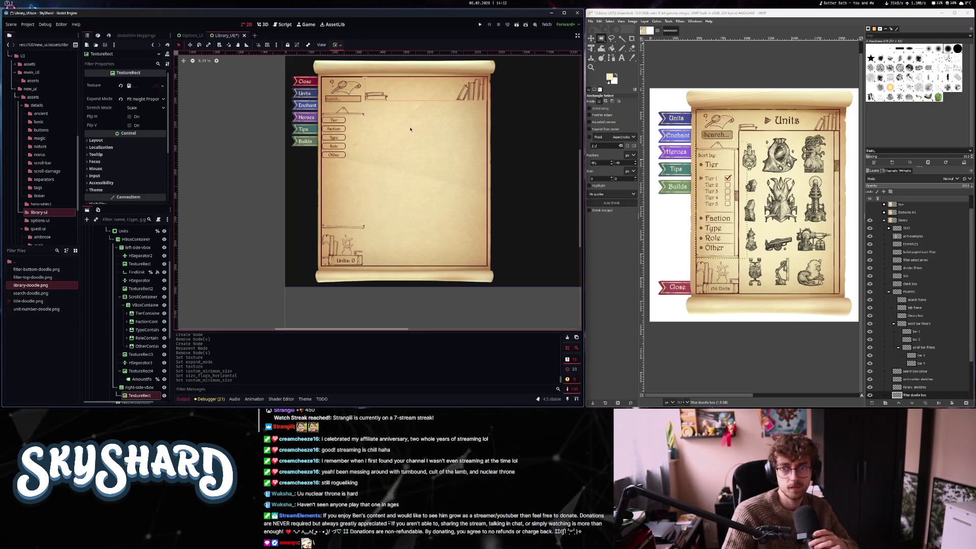
scroll(409, 129, "up", 2)
scroll(408, 126, "down", 2)
left_click_drag(408, 123, 403, 126)
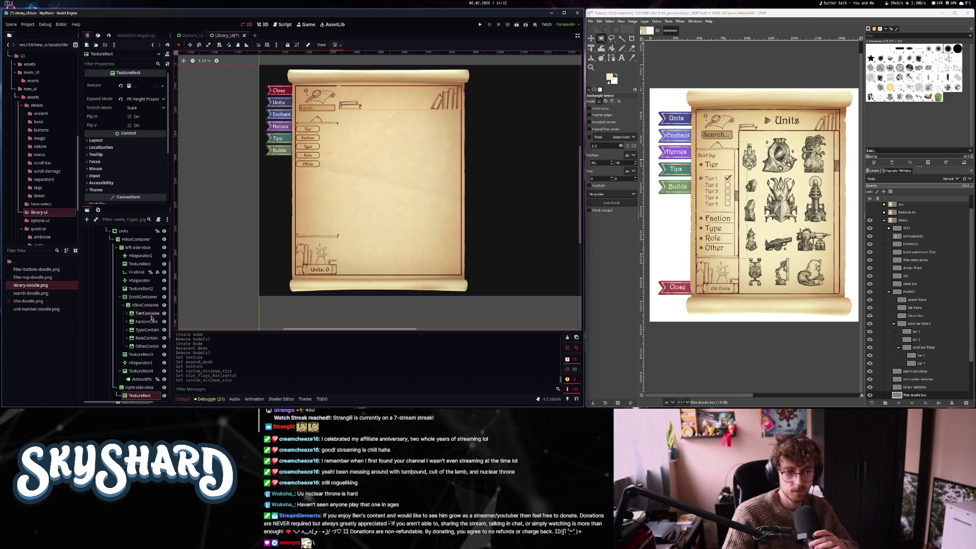
scroll(143, 325, "down", 3)
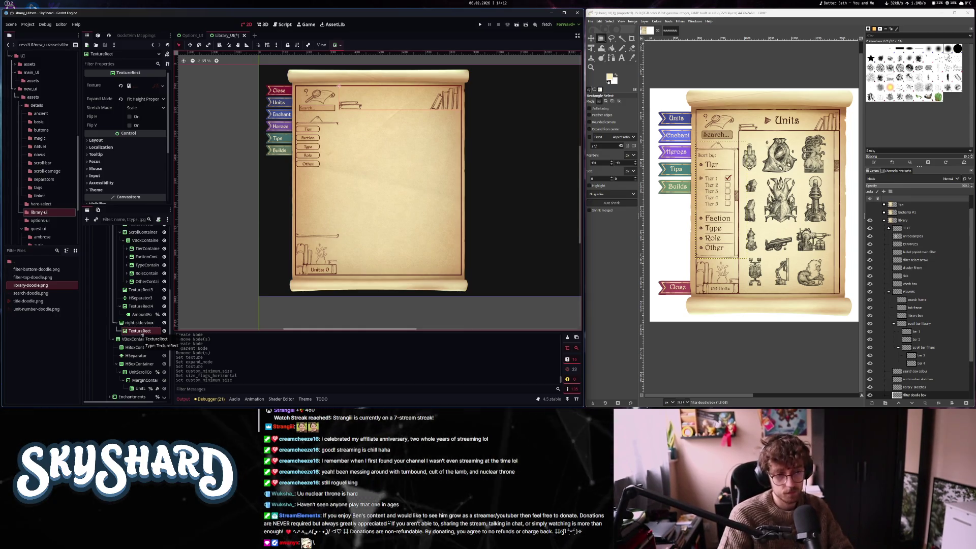
key("ctrl+a")
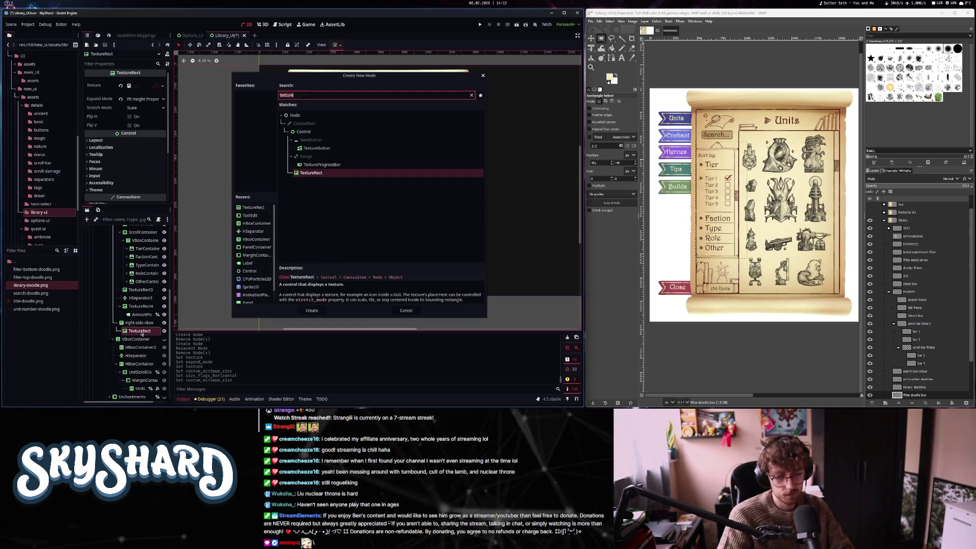
Add a TextureRect showing title-doodle.png inside the header image, fitting height and keeping aspect
key("BackSpace")
key("BackSpace")
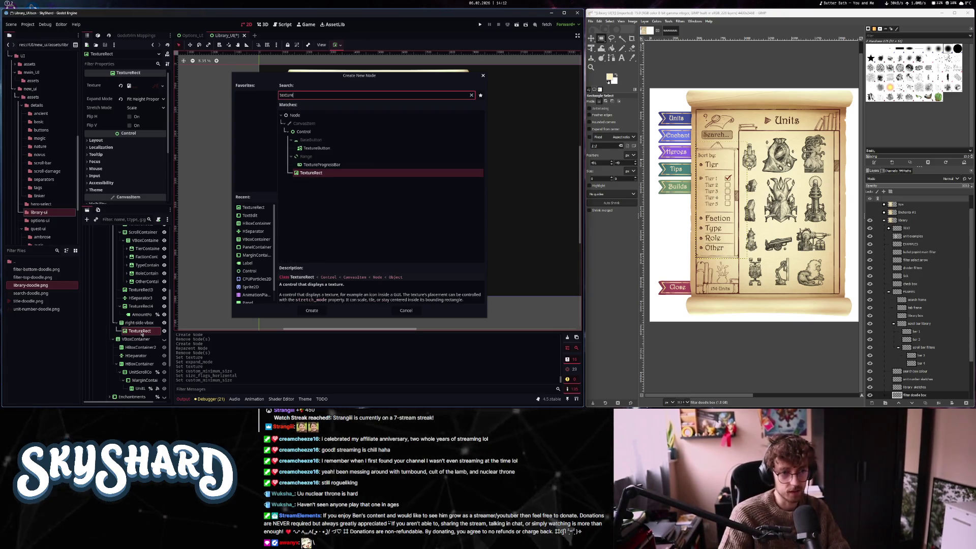
key("Return")
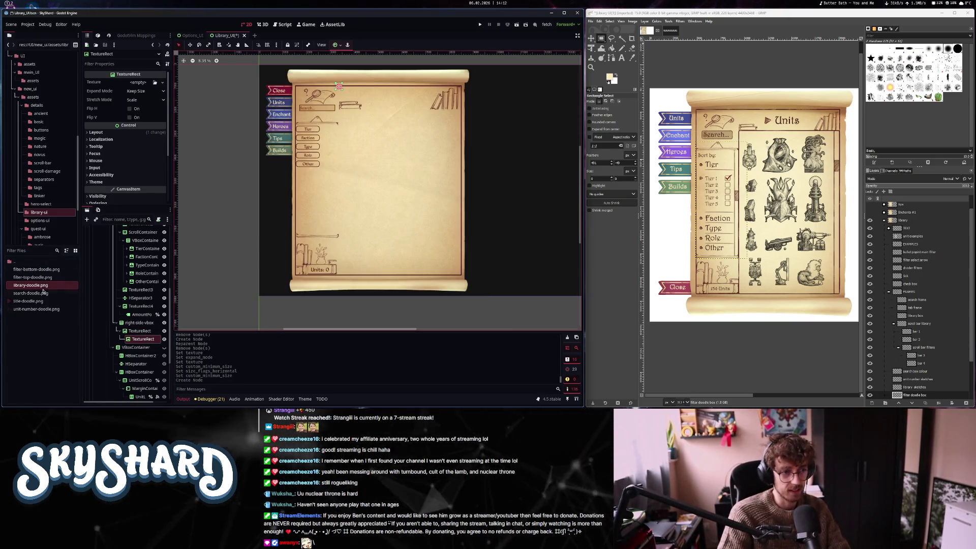
left_click_drag(28, 300, 138, 83)
left_click(144, 99)
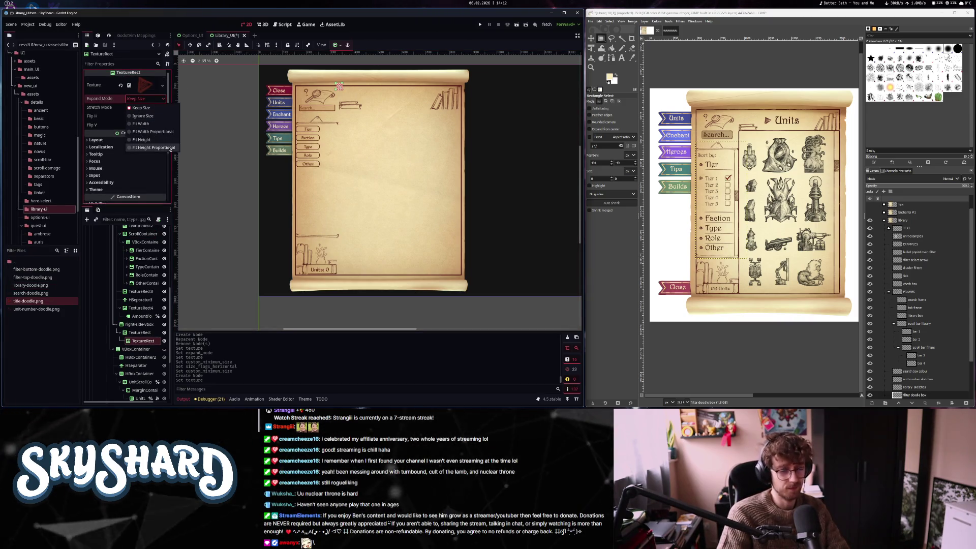
left_click(153, 148)
left_click(145, 108)
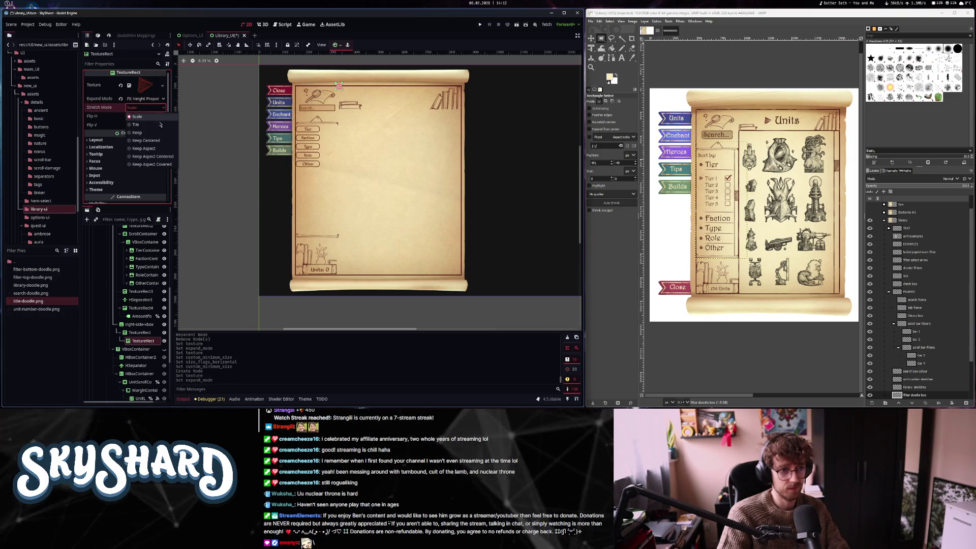
left_click(153, 148)
Set the arrow image's minimum width to 300 and move it right and down
left_click(136, 140)
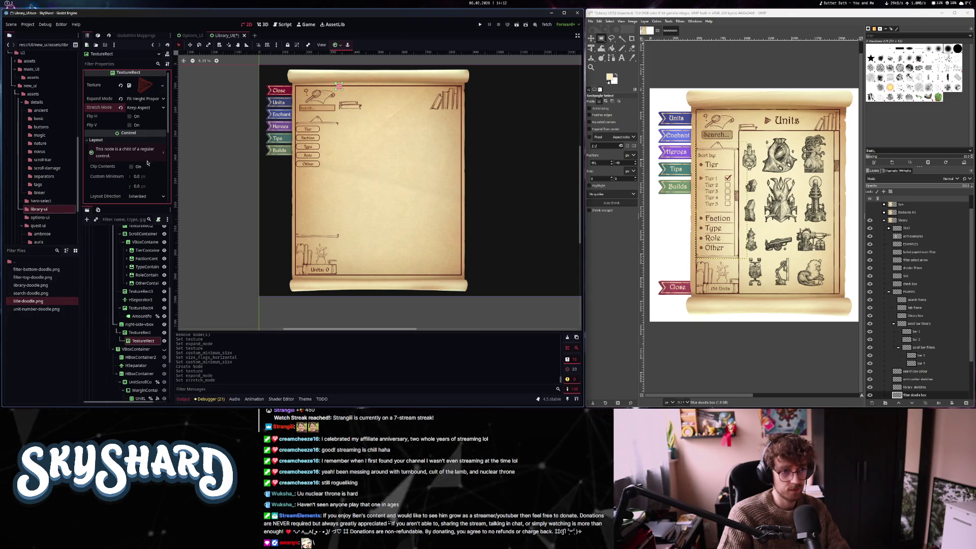
left_click(142, 176)
key("Return")
type("300")
key("Return")
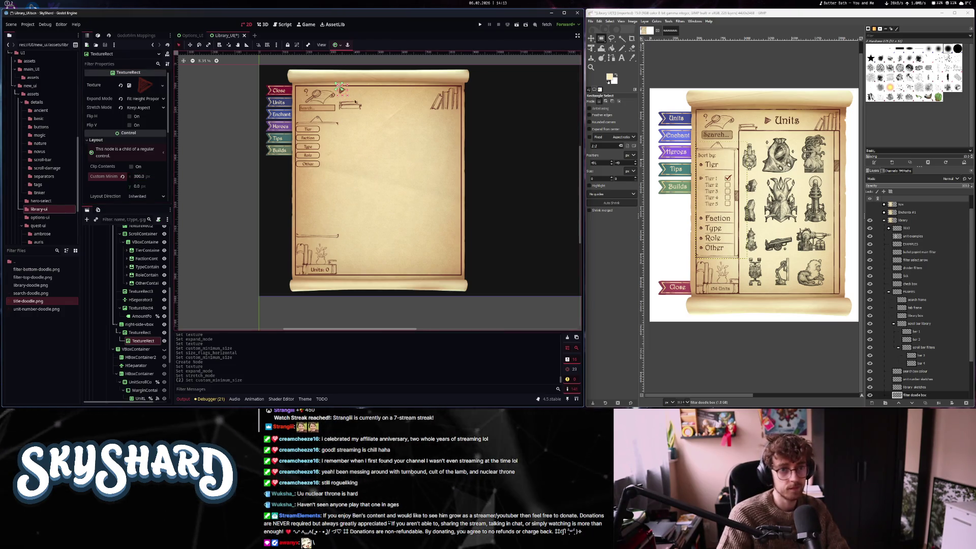
scroll(345, 112, "up", 3)
left_click_drag(321, 101, 369, 115)
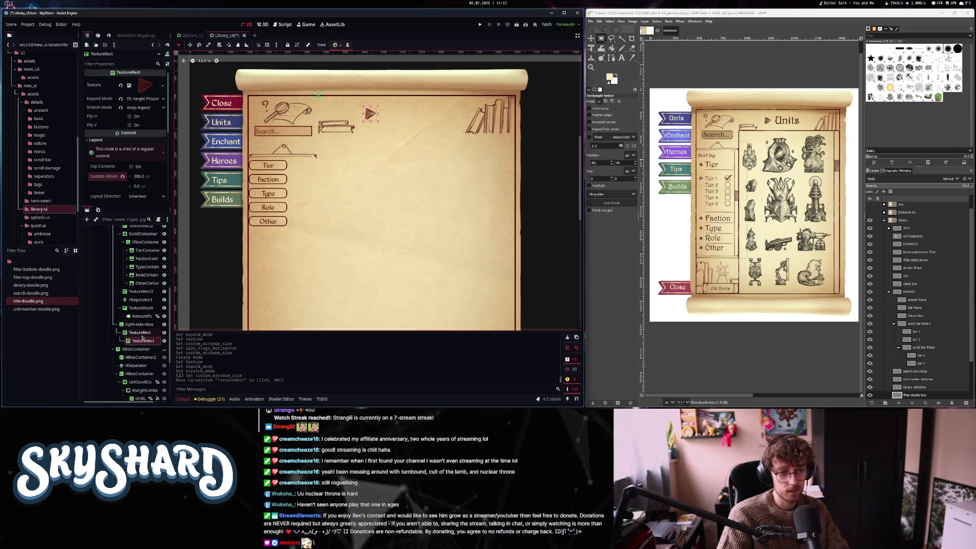
Select the arrow TextureRect node to add a child node under it
scroll(143, 337, "down", 2)
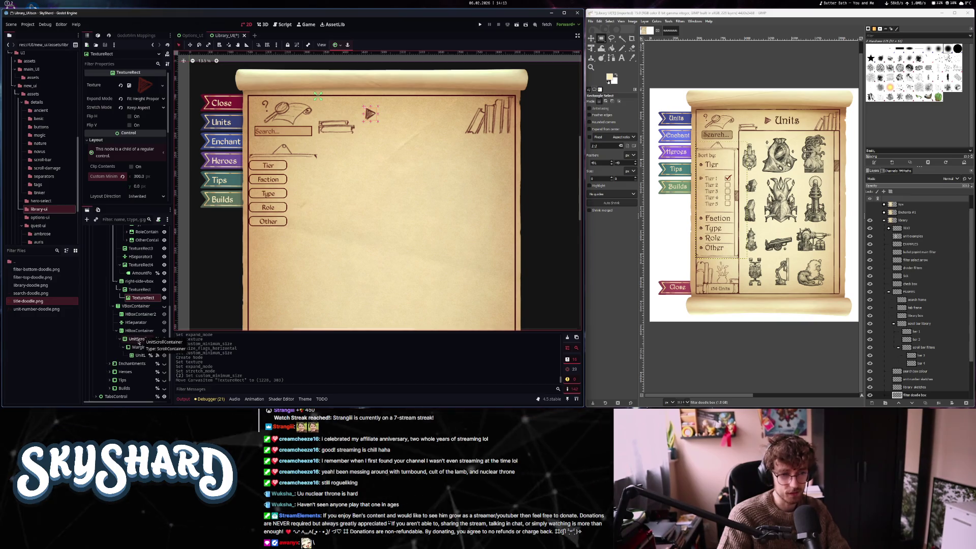
left_click(141, 324)
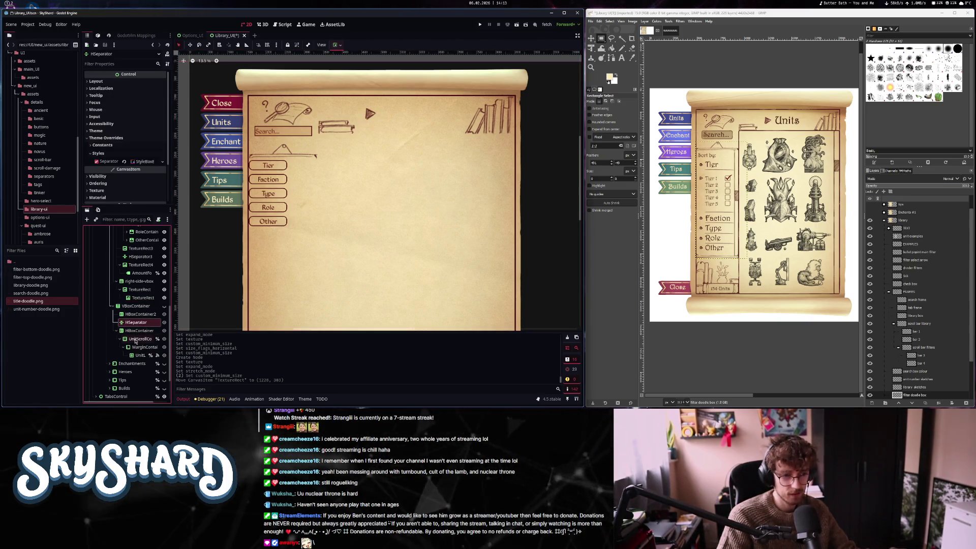
scroll(135, 343, "up", 6)
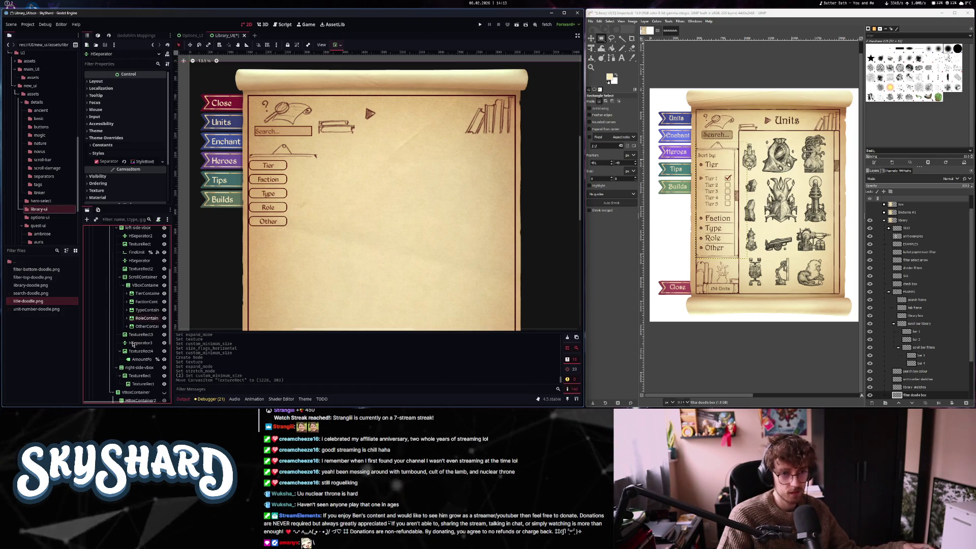
scroll(133, 344, "down", 4)
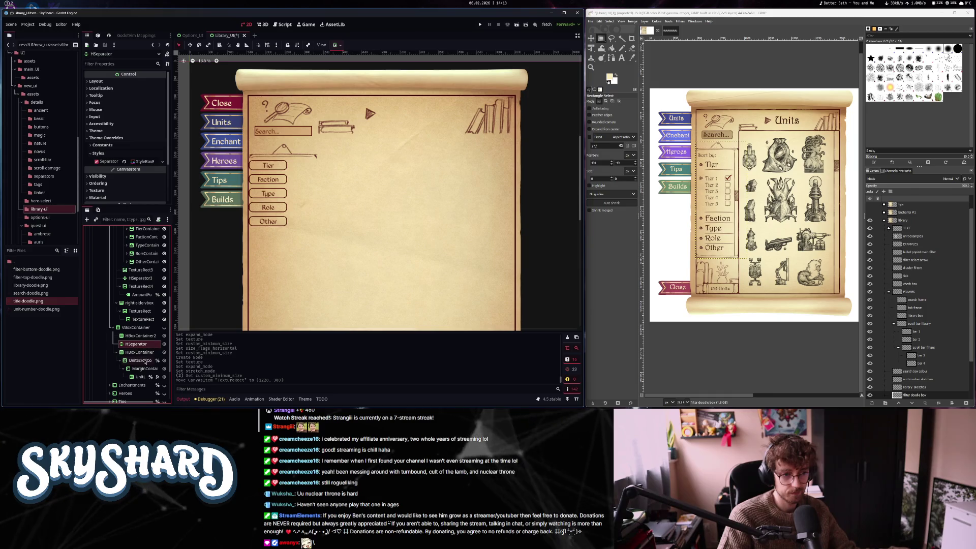
left_click(142, 320)
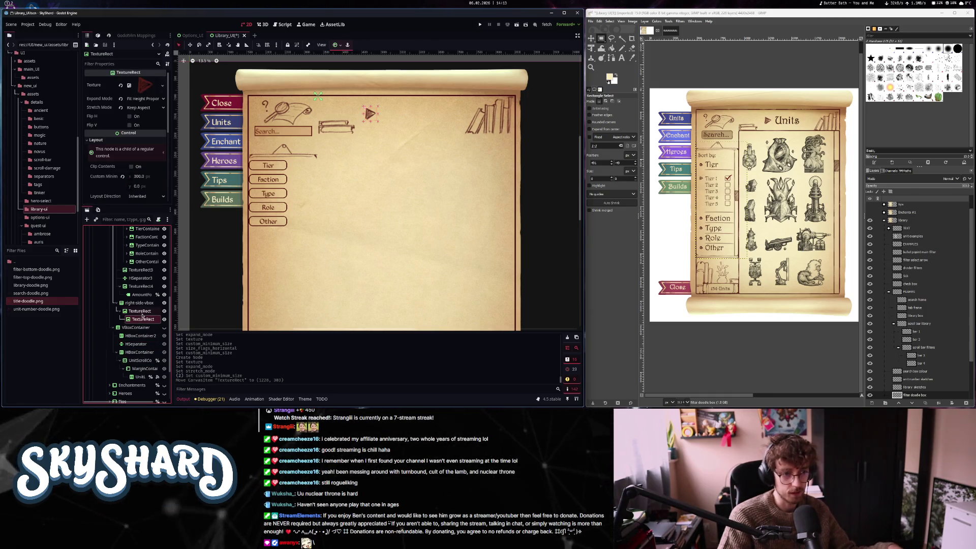
left_click(143, 313)
key("ctrl+a")
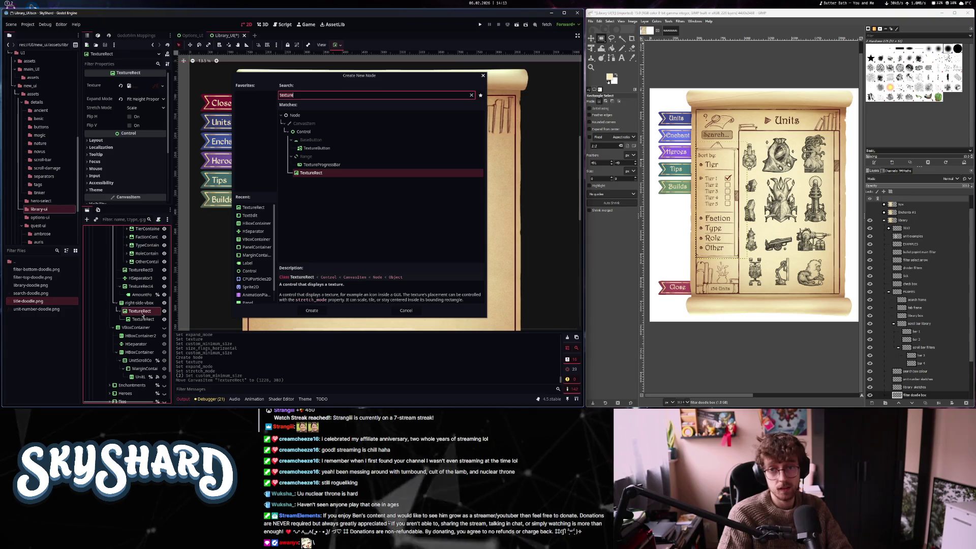
Add a Label under the arrow reading 'Units' with the header_label type variation
type("label")
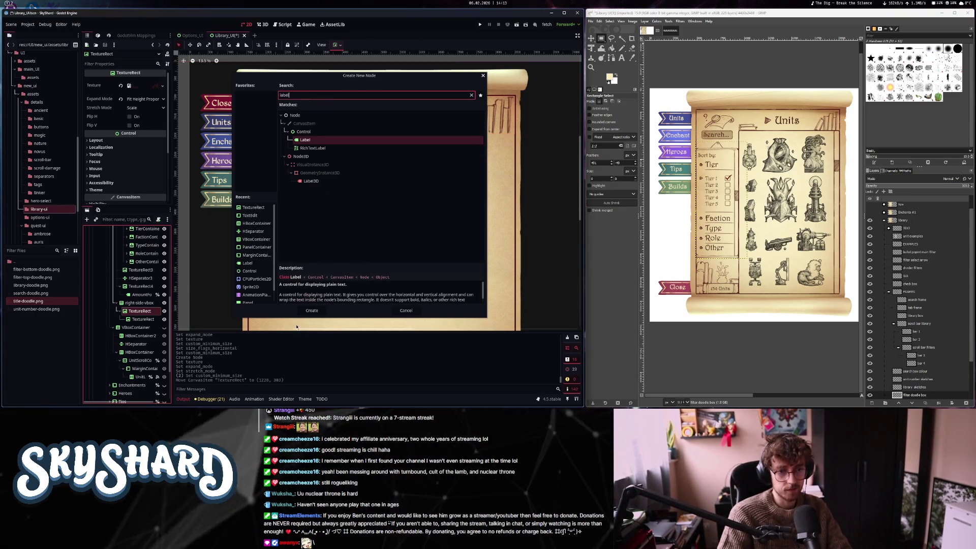
left_click(311, 310)
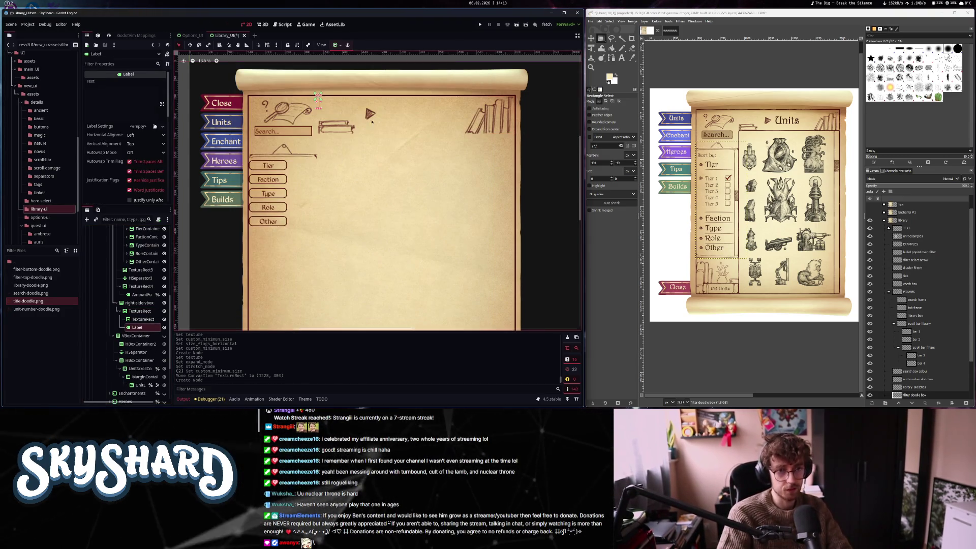
left_click(115, 97)
type("Units")
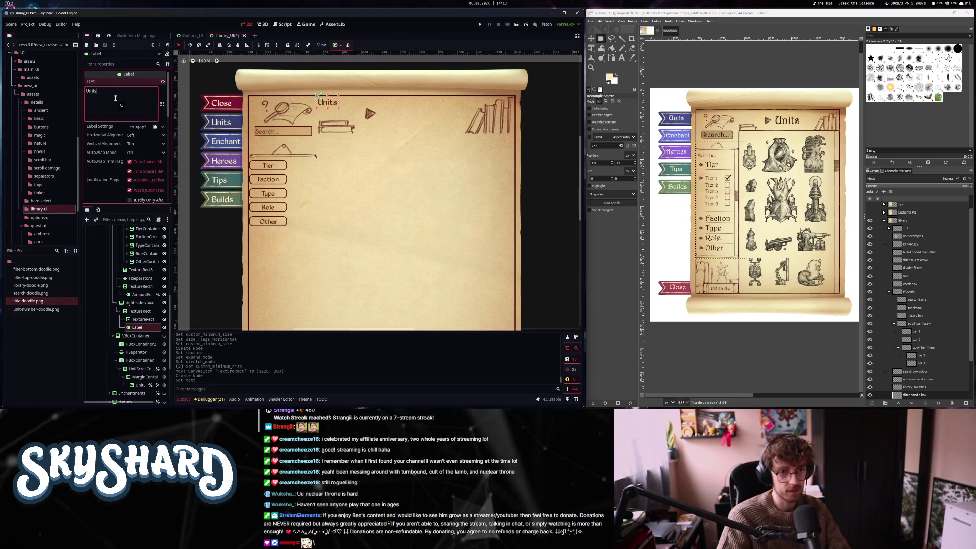
scroll(107, 185, "down", 5)
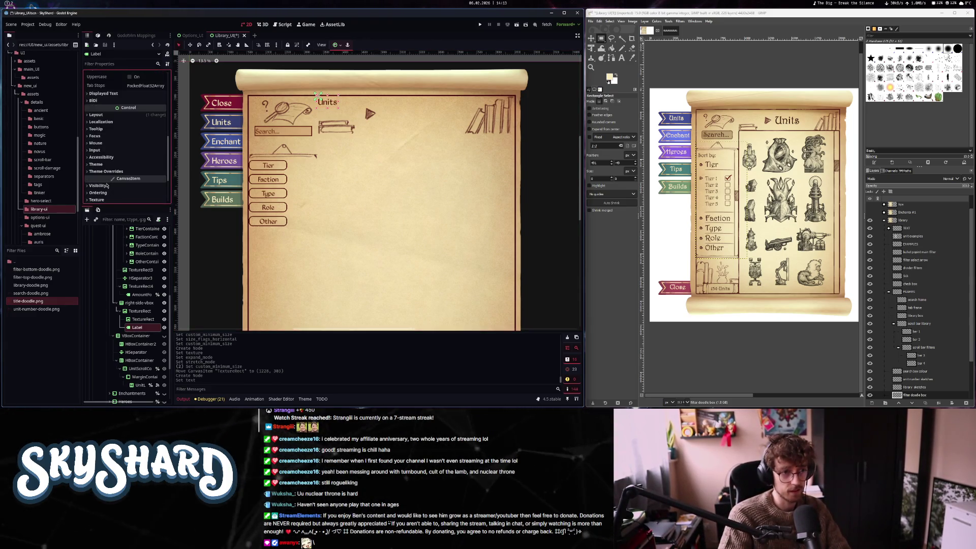
left_click(96, 164)
left_click(143, 182)
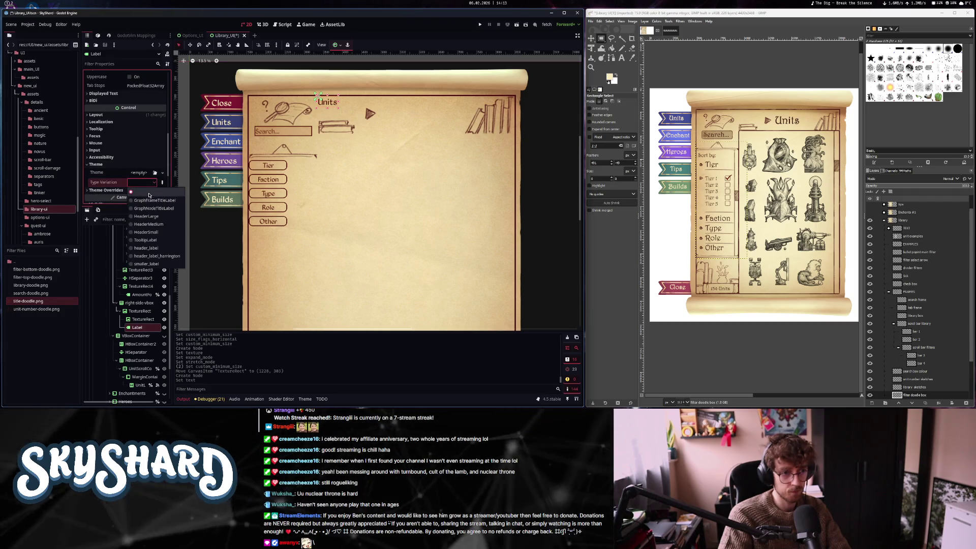
left_click(146, 248)
Position the Units heading to the right of the red arrow doodle
left_click_drag(349, 109, 405, 116)
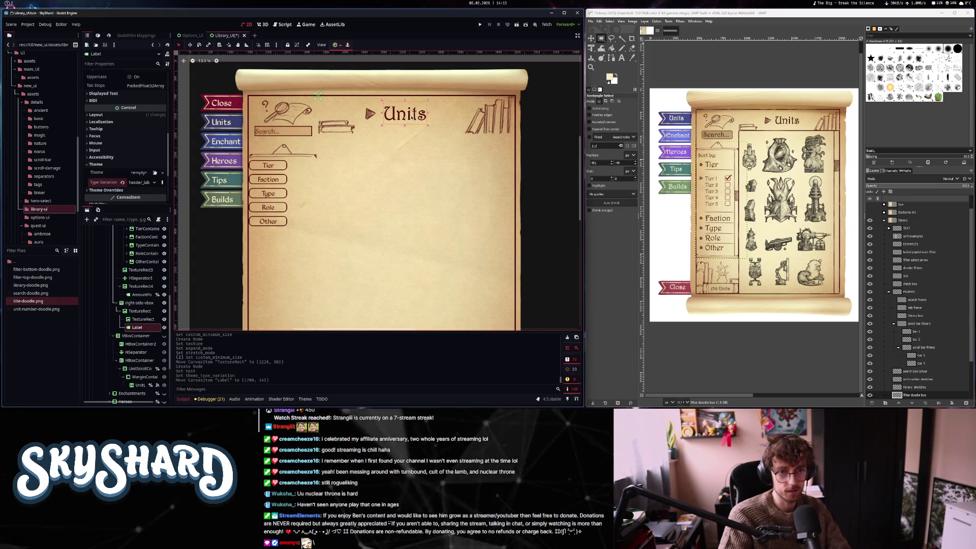
left_click(371, 115)
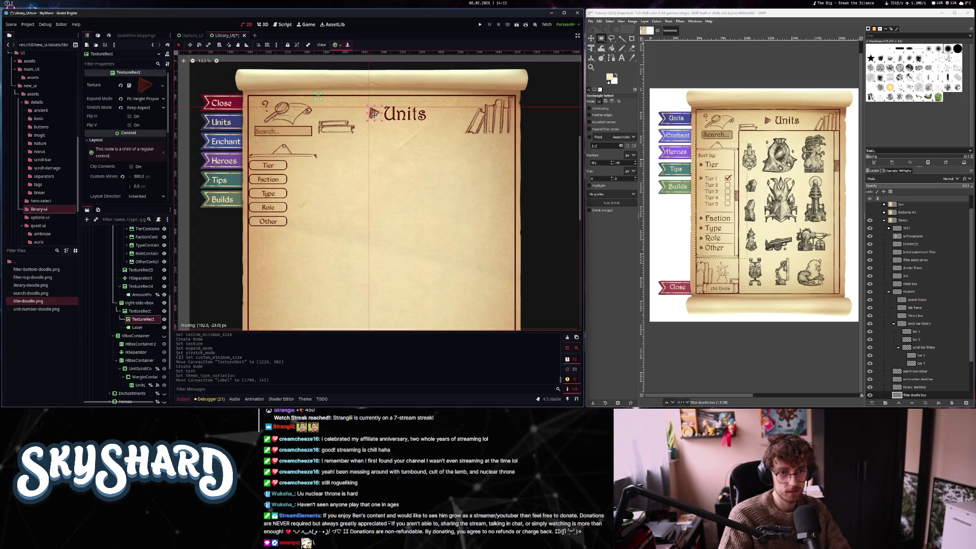
left_click_drag(373, 116, 373, 114)
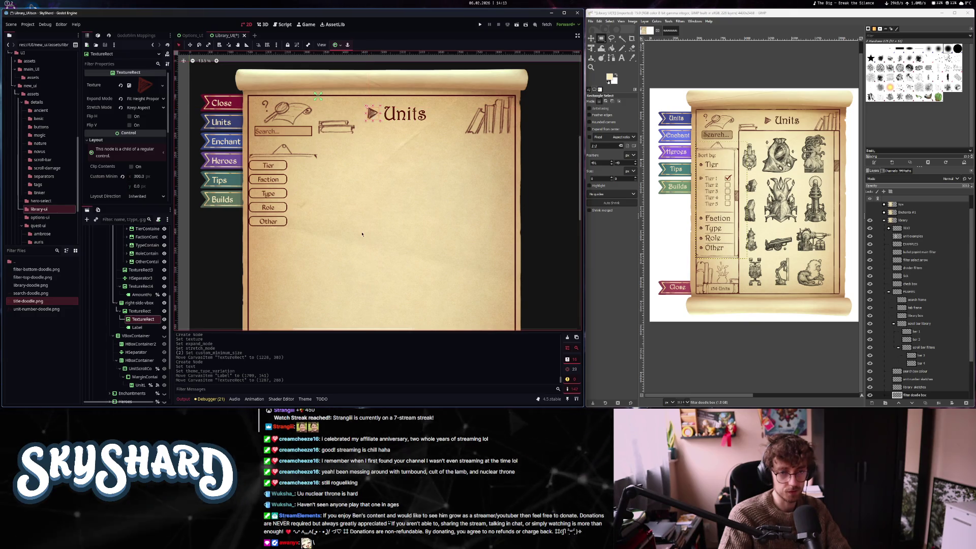
scroll(362, 235, "down", 3)
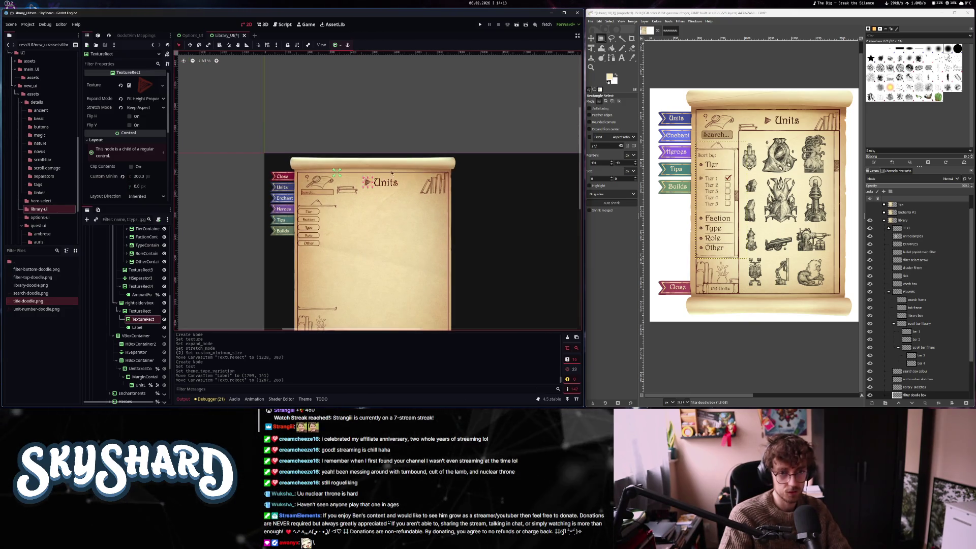
scroll(389, 186, "up", 3)
left_click(389, 186)
left_click_drag(389, 185, 356, 180)
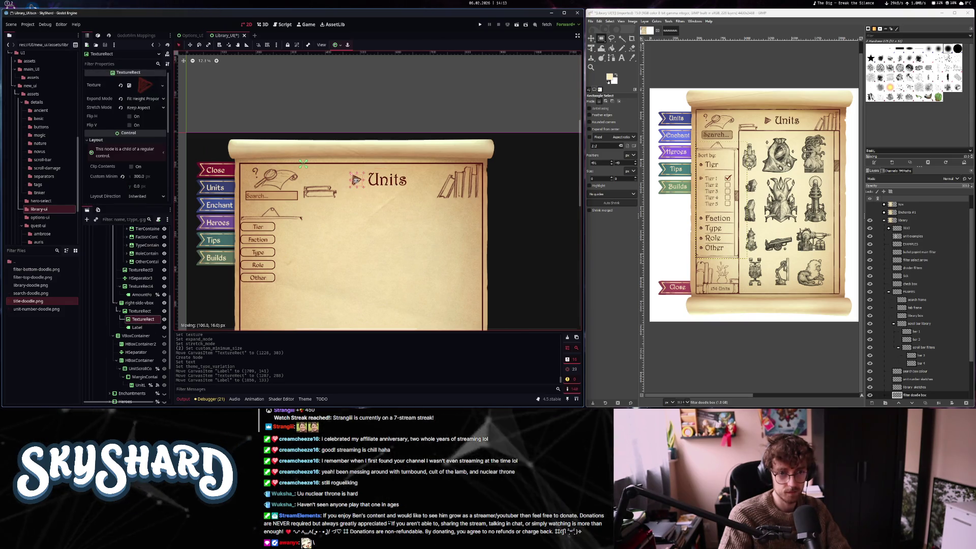
Select HBoxContainer2 and save the library scene
scroll(359, 224, "down", 3)
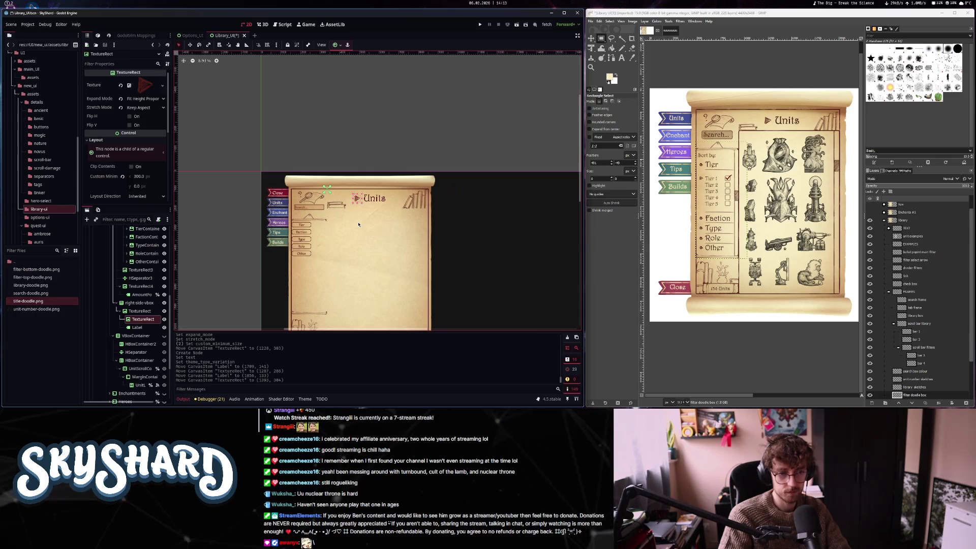
left_click(135, 344)
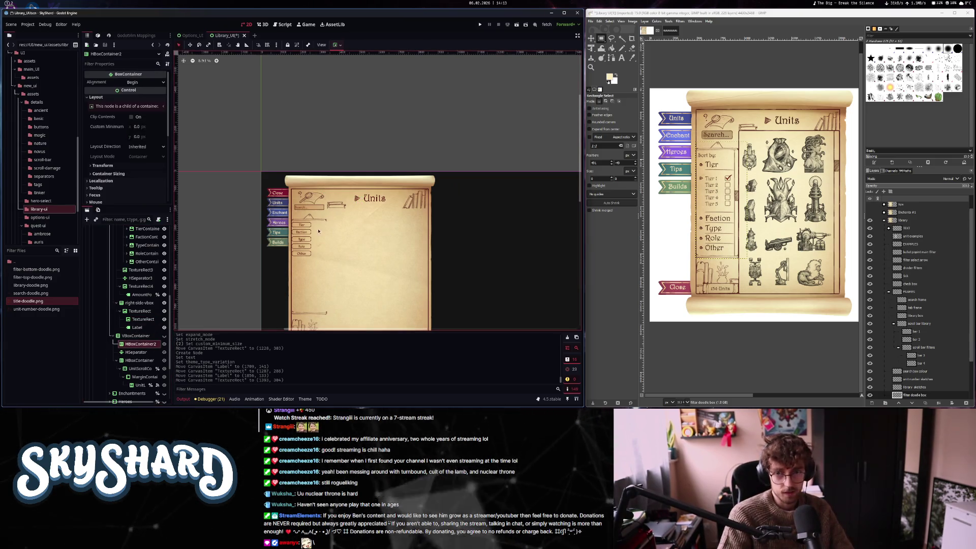
key("ctrl+s")
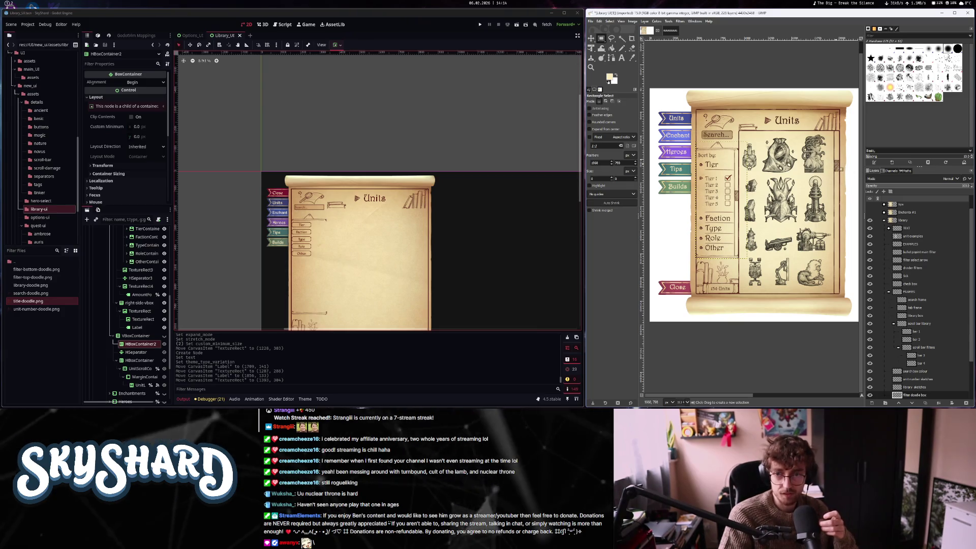
scroll(833, 210, "up", 1)
scroll(813, 198, "up", 3)
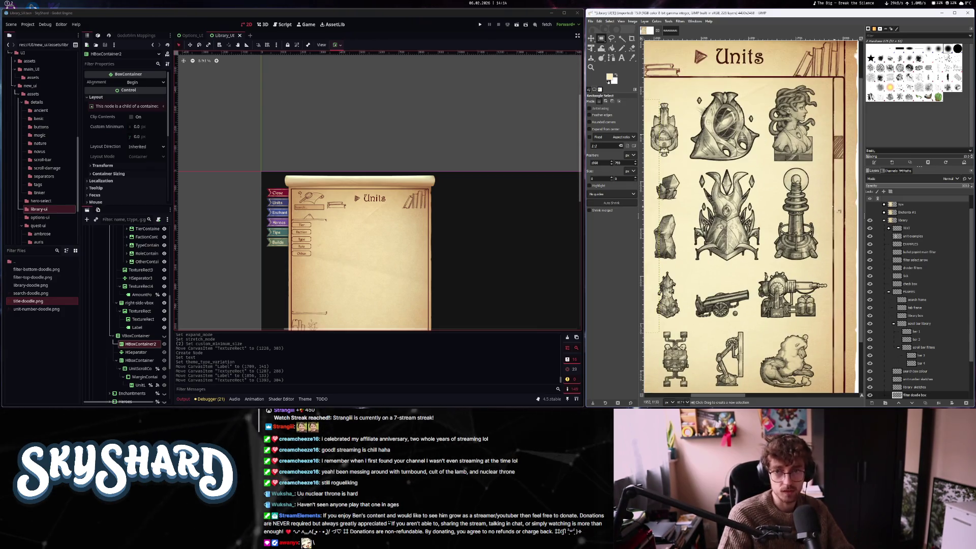
scroll(789, 179, "down", 3)
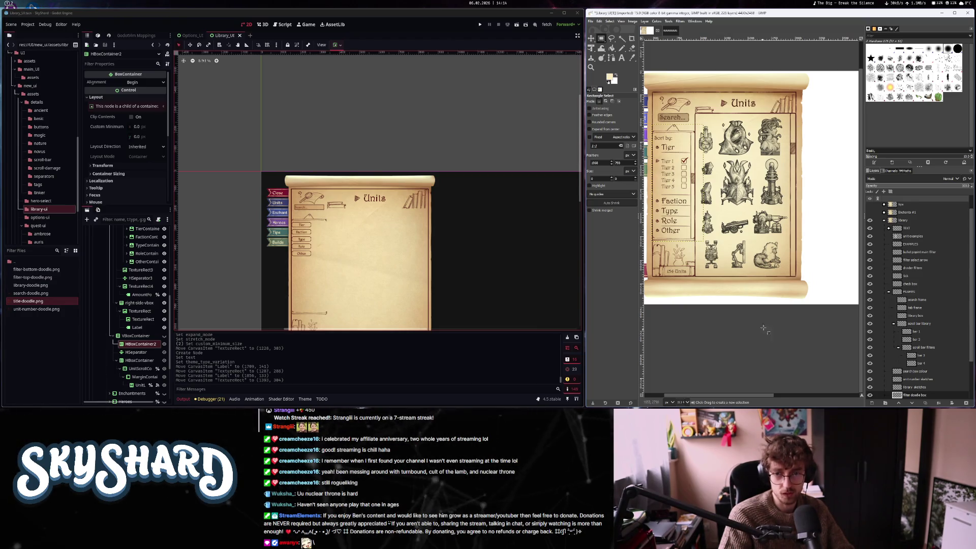
scroll(796, 236, "up", 1)
scroll(781, 239, "up", 2)
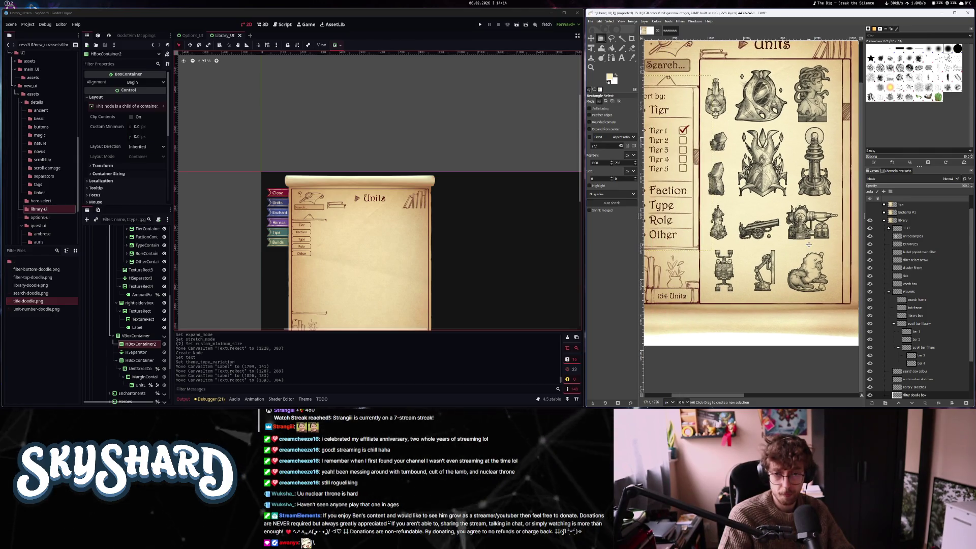
scroll(808, 245, "right", 2)
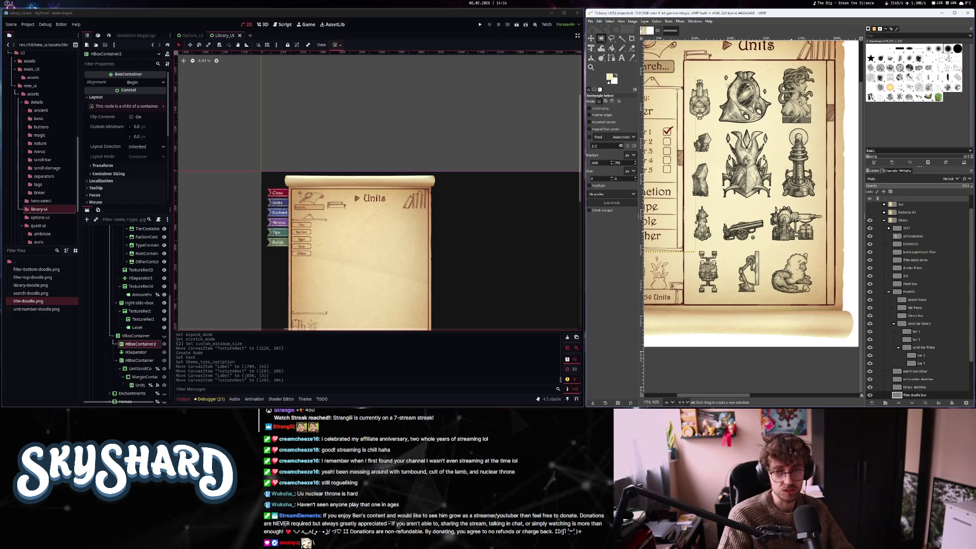
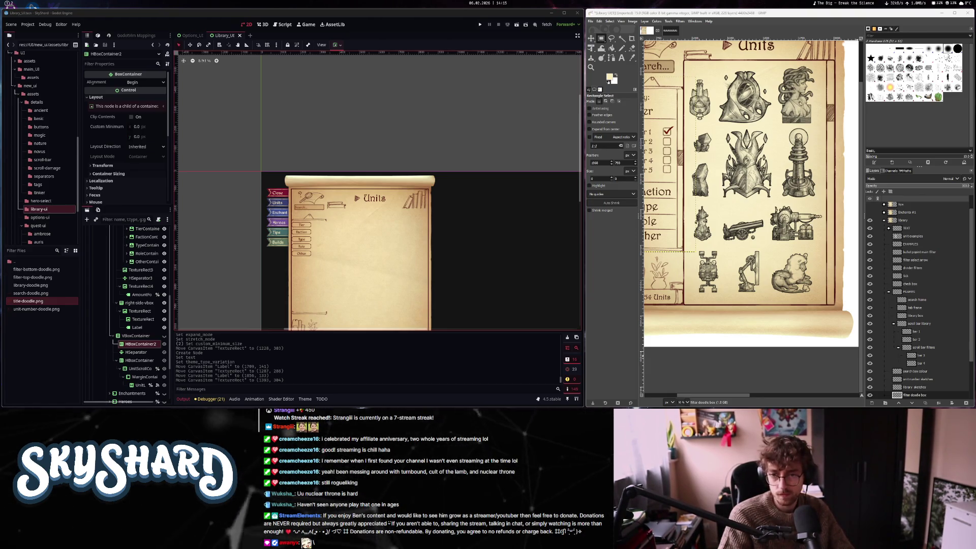
After checking UnitScrollContainer, select right-side-vbox and open the Create New Node dialog for it
scroll(364, 229, "up", 1)
scroll(364, 228, "down", 5)
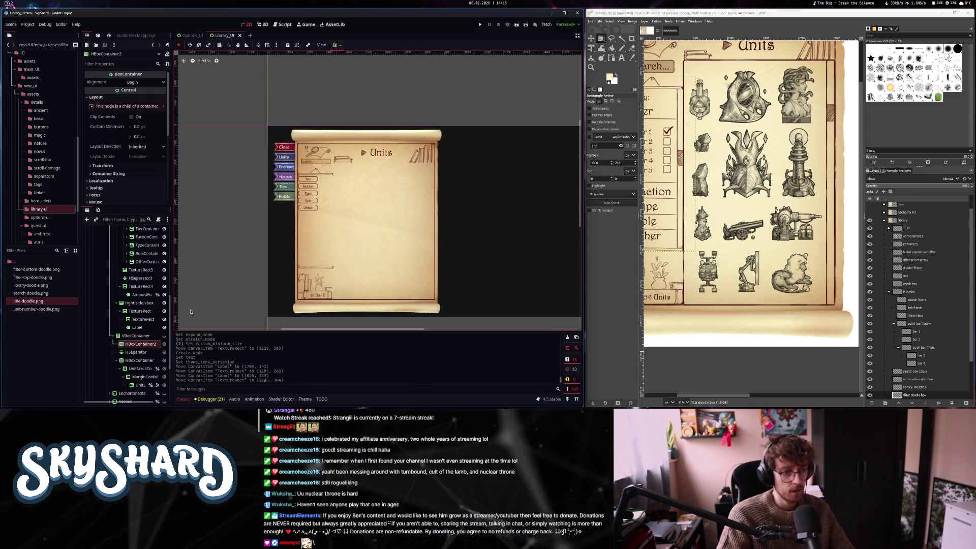
left_click(141, 369)
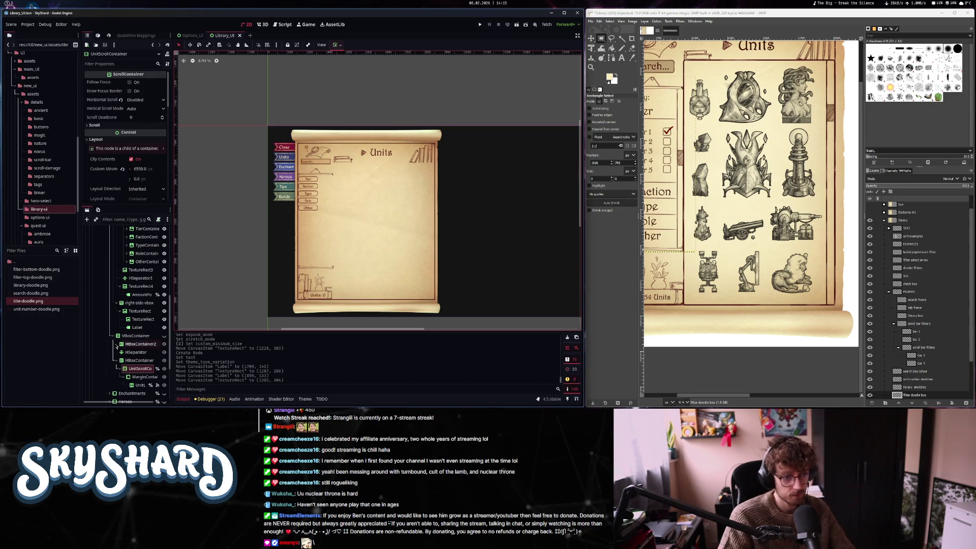
left_click(142, 305)
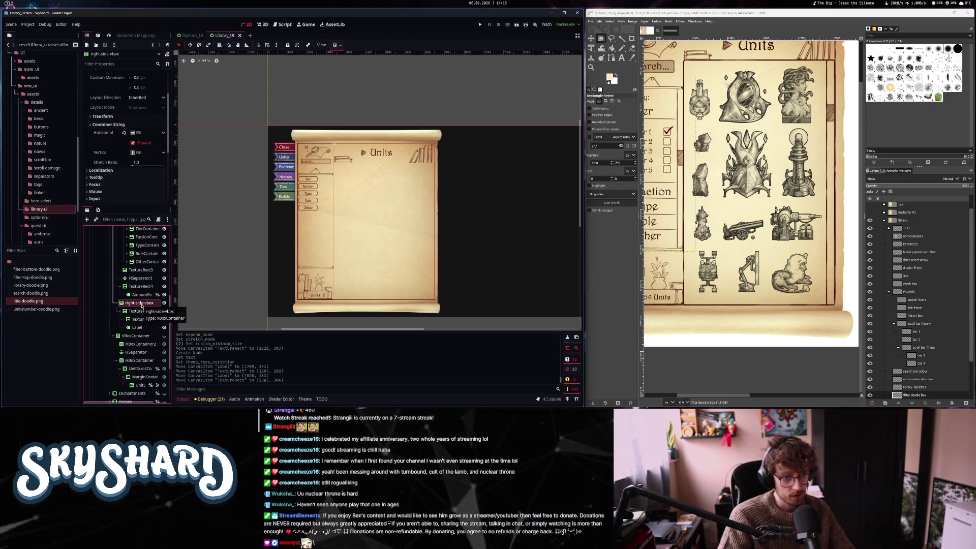
left_click(119, 313)
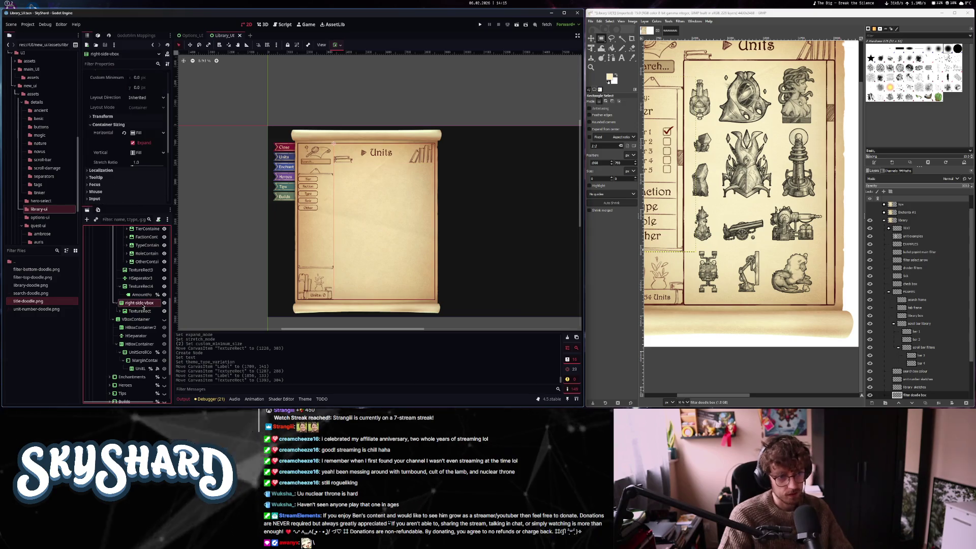
key("ctrl+a")
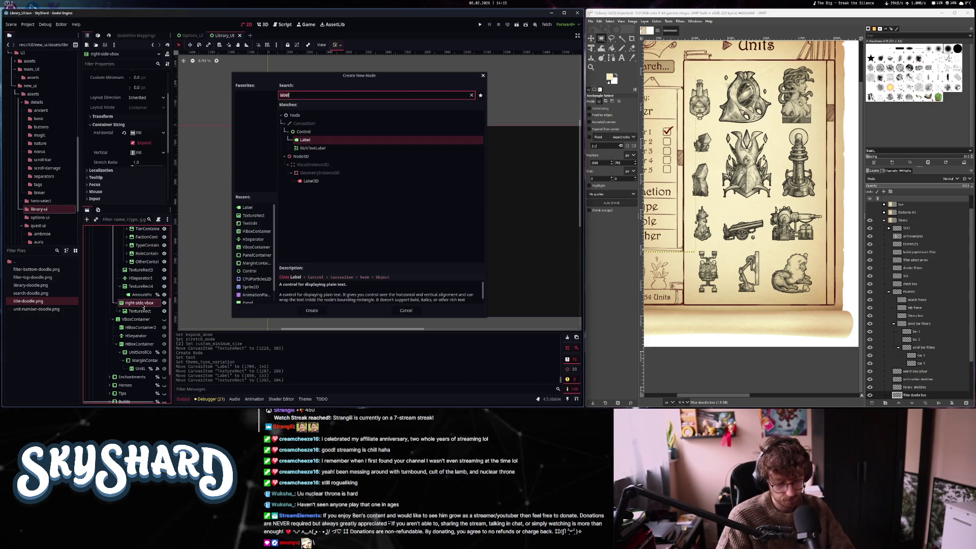
Create a PanelContainer under right-side-vbox and tick Vertical Expand
type("pan")
left_click(336, 217)
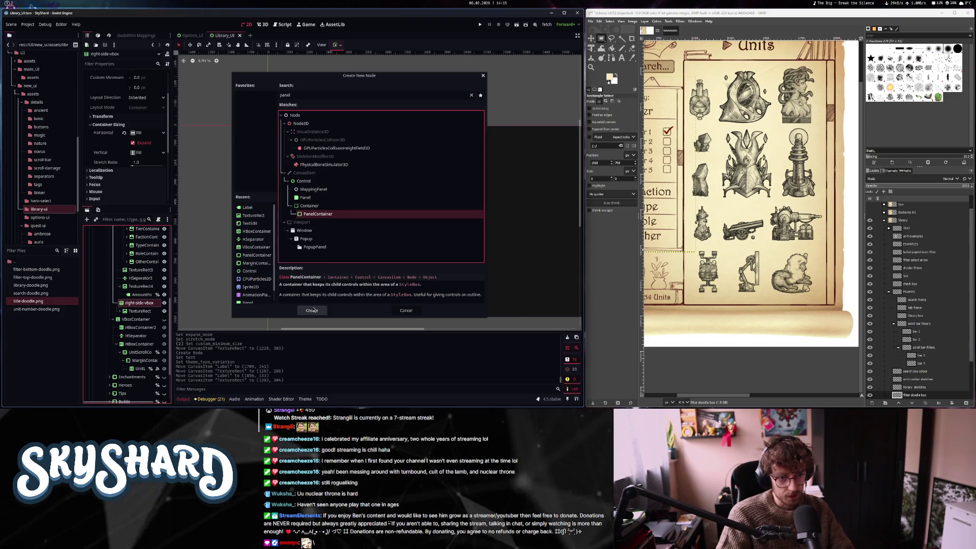
left_click(312, 311)
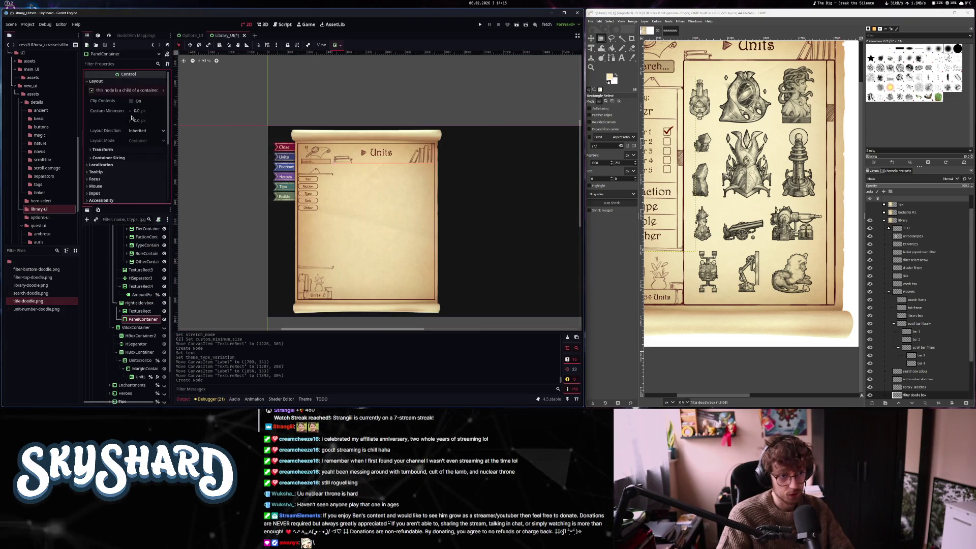
left_click(95, 81)
left_click(133, 185)
Give the panel a new StyleBoxFlat Panel override with a fully transparent background
scroll(119, 164, "down", 3)
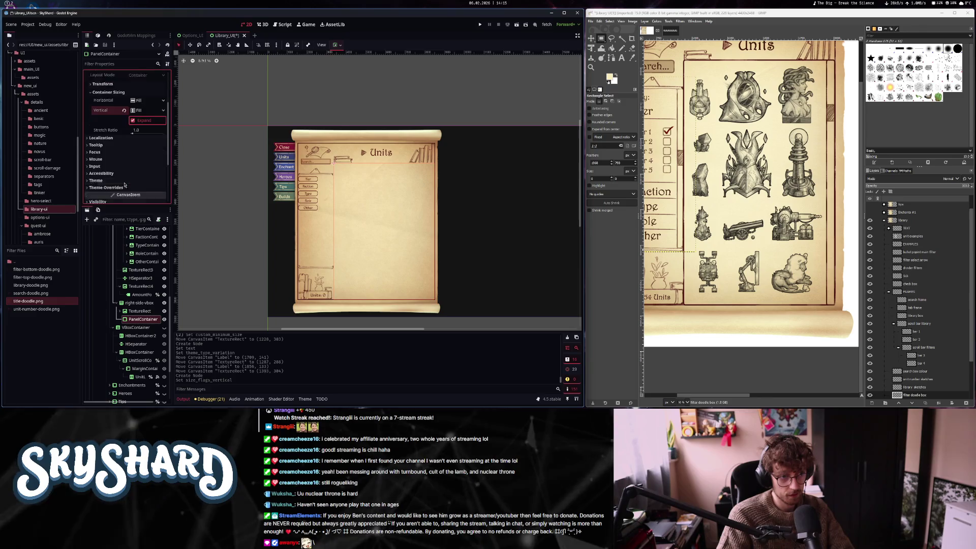
left_click(106, 171)
left_click(163, 137)
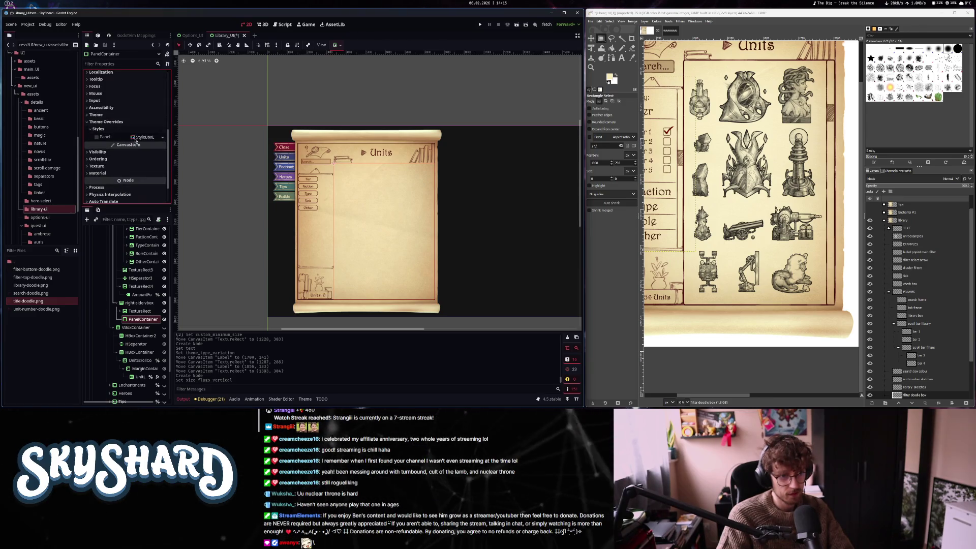
left_click(149, 159)
right_click(146, 138)
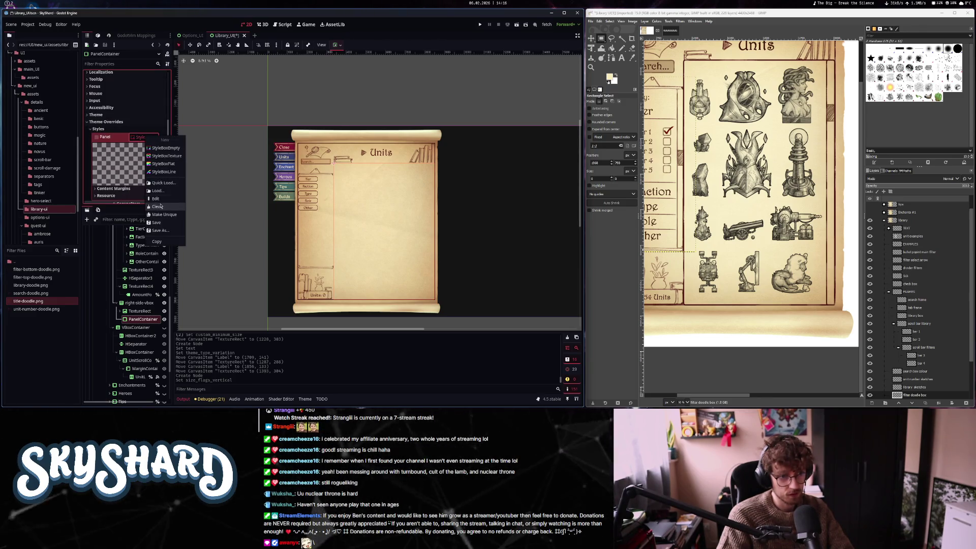
left_click(171, 164)
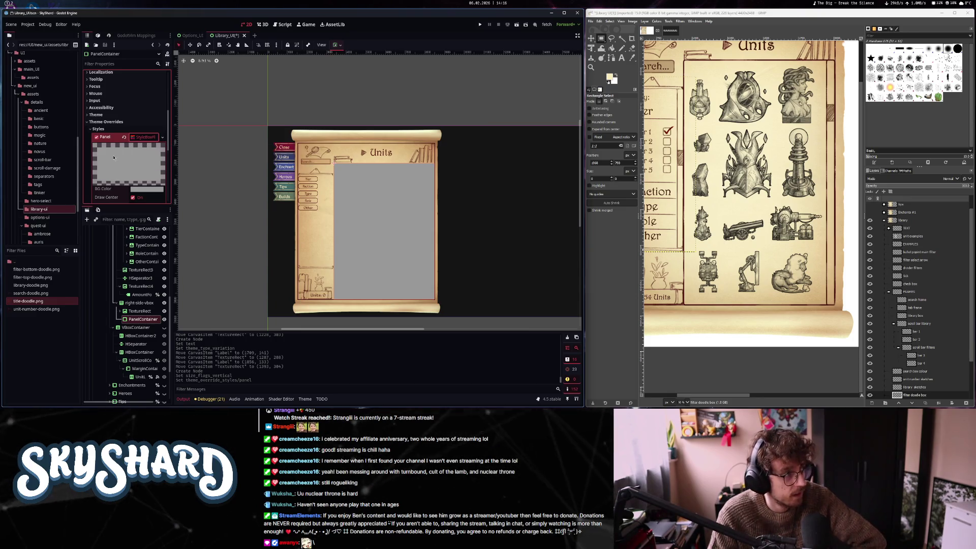
scroll(140, 148, "down", 1)
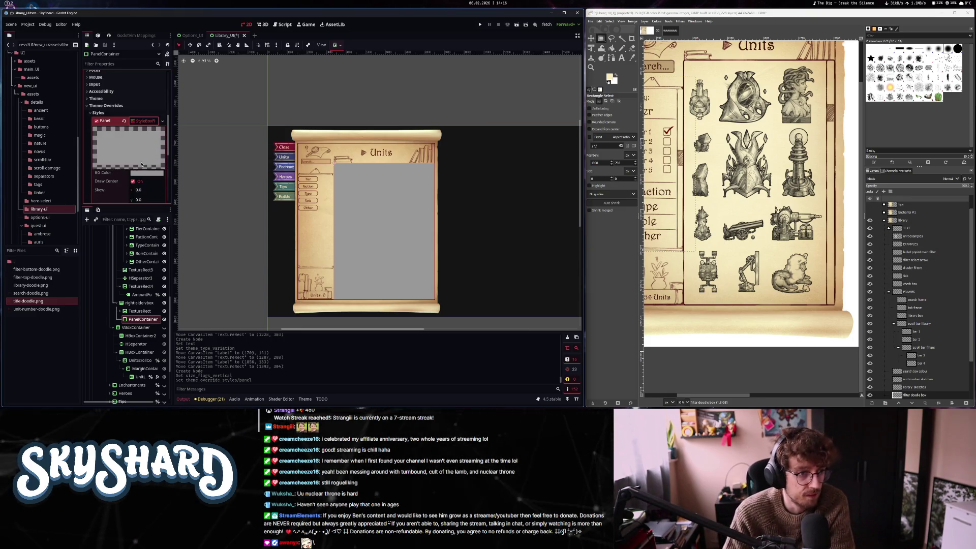
scroll(140, 147, "down", 2)
left_click(146, 140)
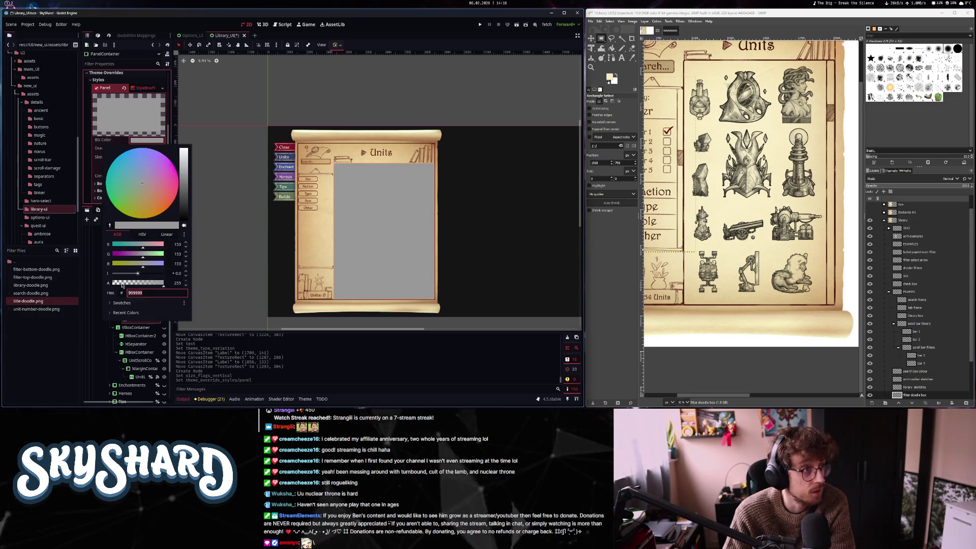
left_click_drag(122, 286, 85, 282)
left_click(107, 143)
Set the panel style's border colour to dark red
scroll(142, 167, "down", 2)
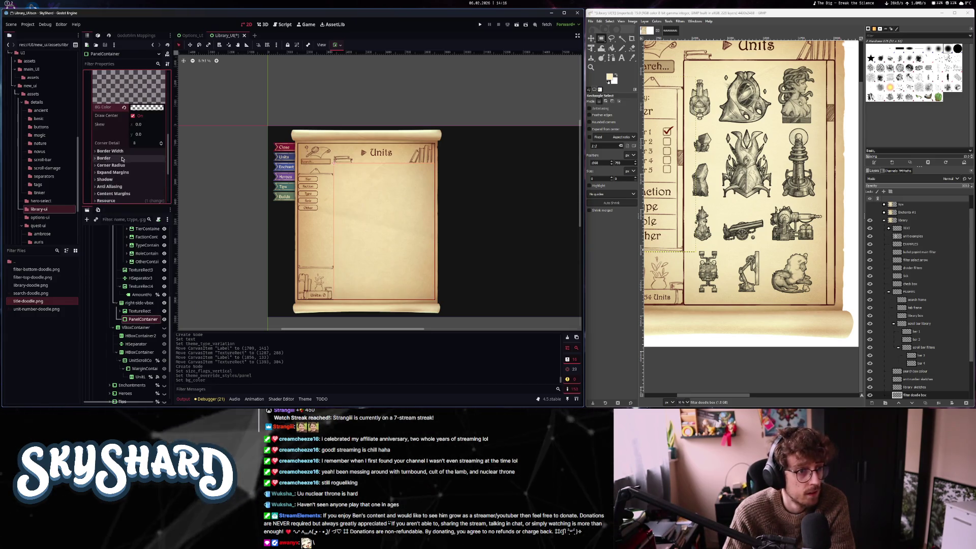
left_click(141, 167)
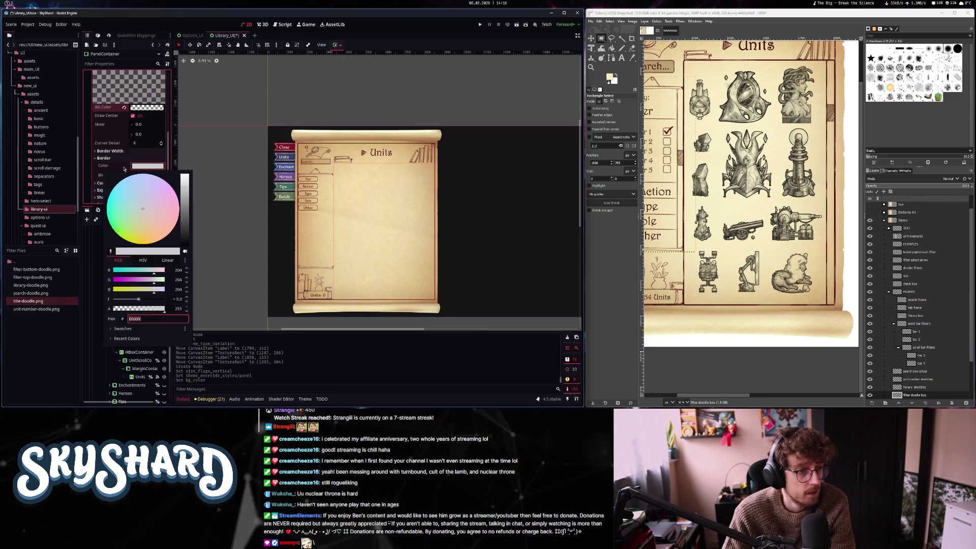
left_click(315, 216)
mouse_move(299, 222)
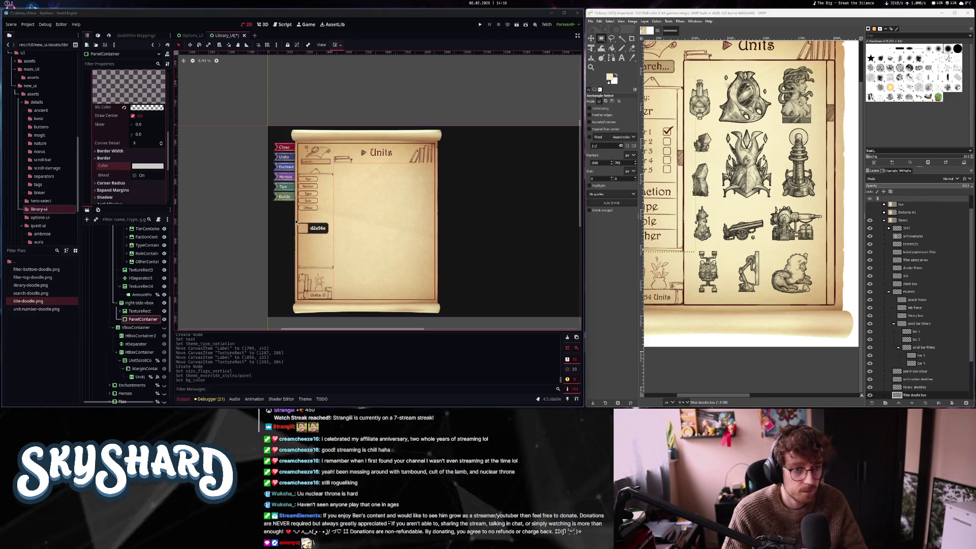
left_click(147, 166)
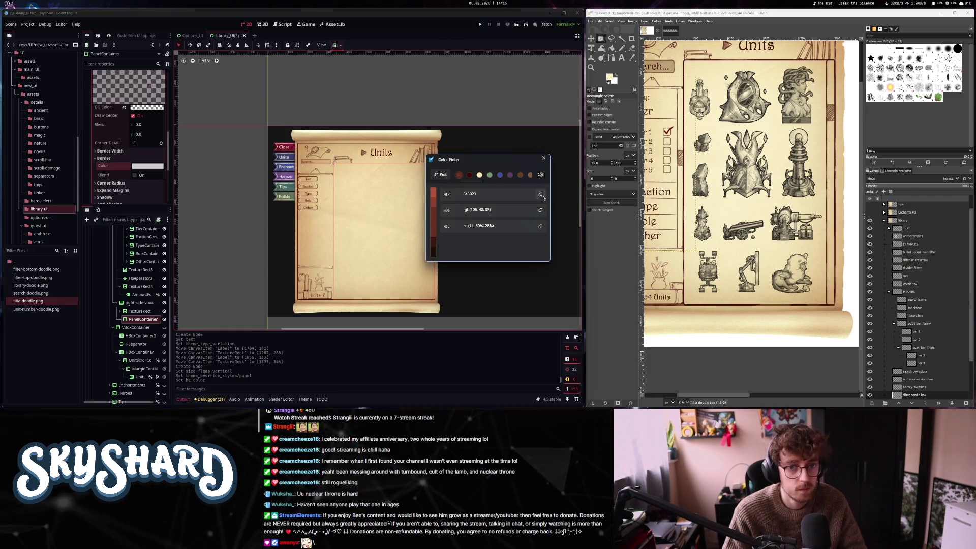
left_click(158, 167)
left_click(158, 167)
left_click(113, 145)
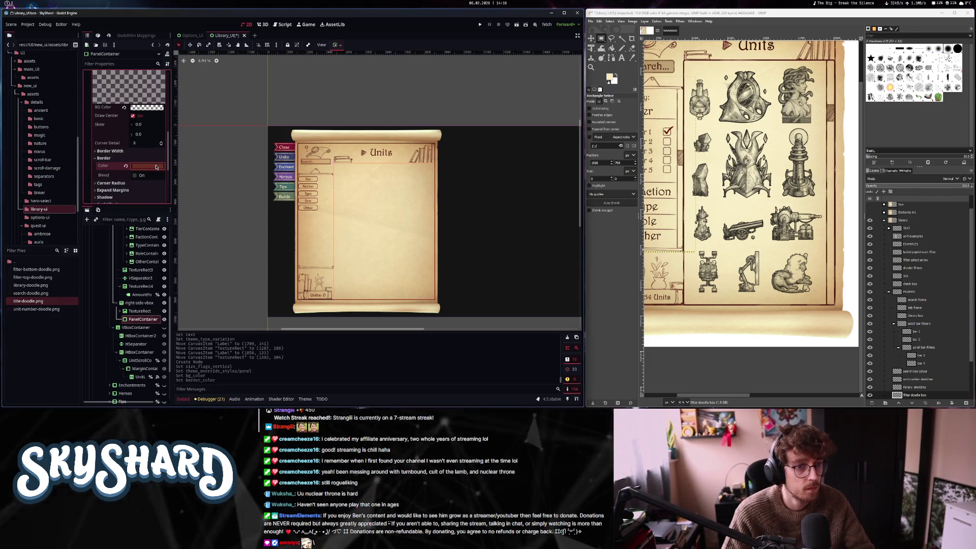
Set the panel style's border width to 35 on every side
left_click(116, 151)
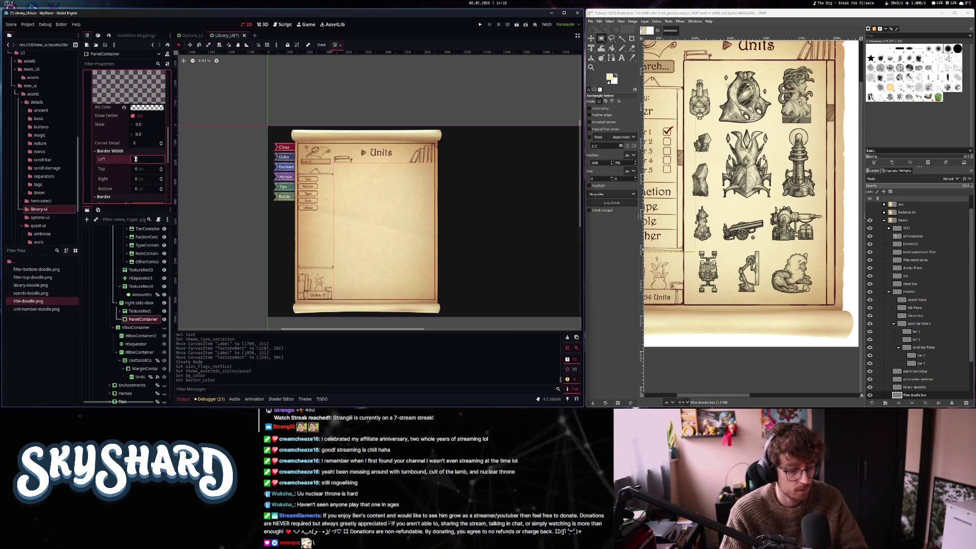
type("10")
key("Tab")
type("35")
key("Tab")
type("35")
key("Tab")
type("35")
key("Return")
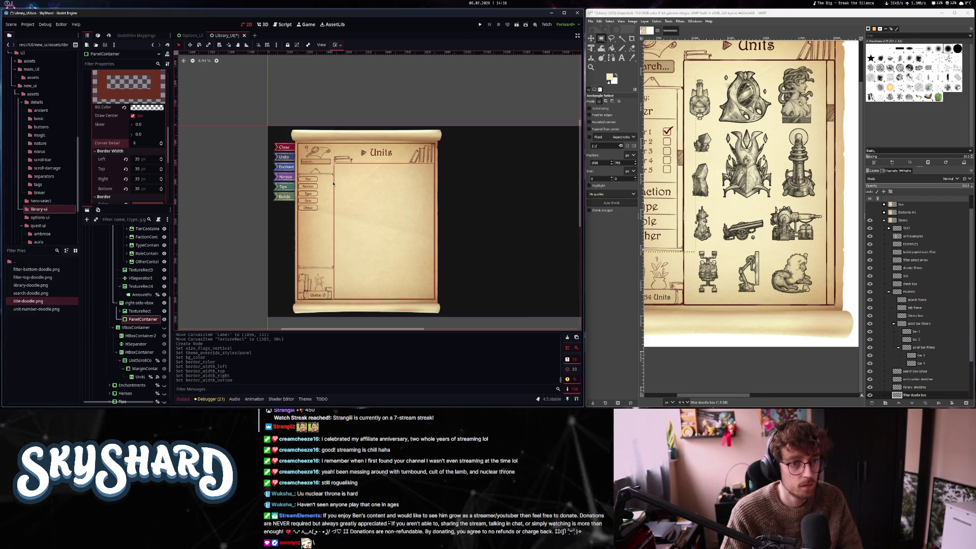
Review the TextureRect and PanelContainer settings, then select right-side-vbox
scroll(308, 214, "up", 4)
scroll(308, 214, "up", 2)
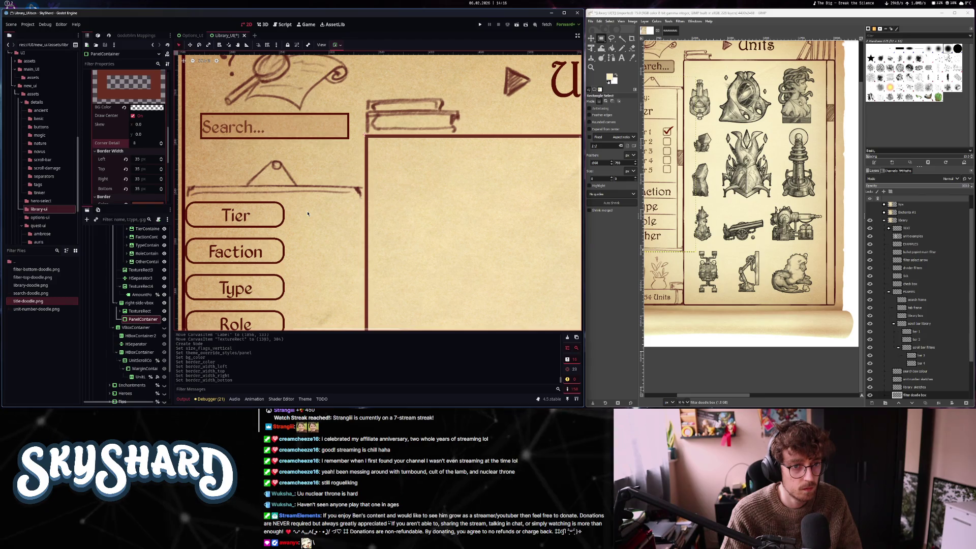
scroll(307, 214, "down", 6)
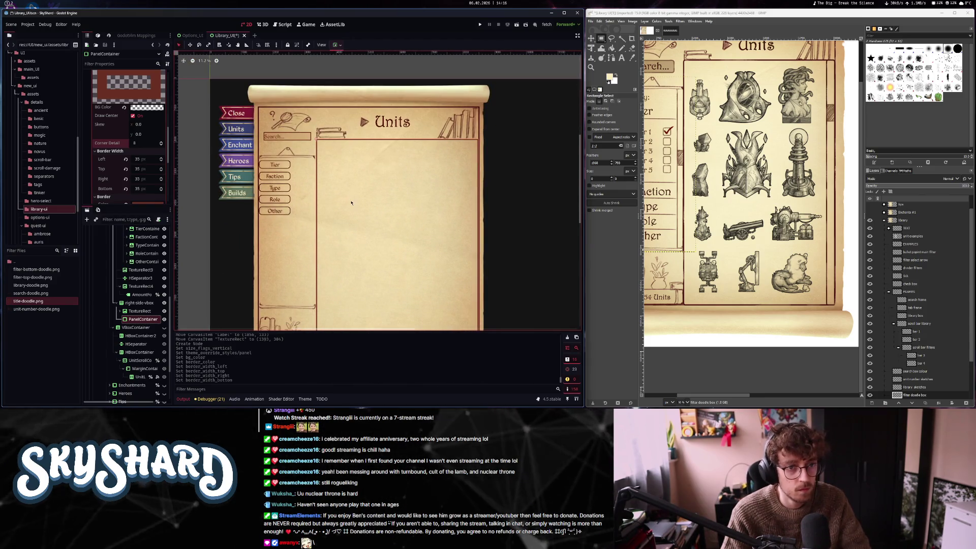
left_click(352, 141)
left_click(338, 169)
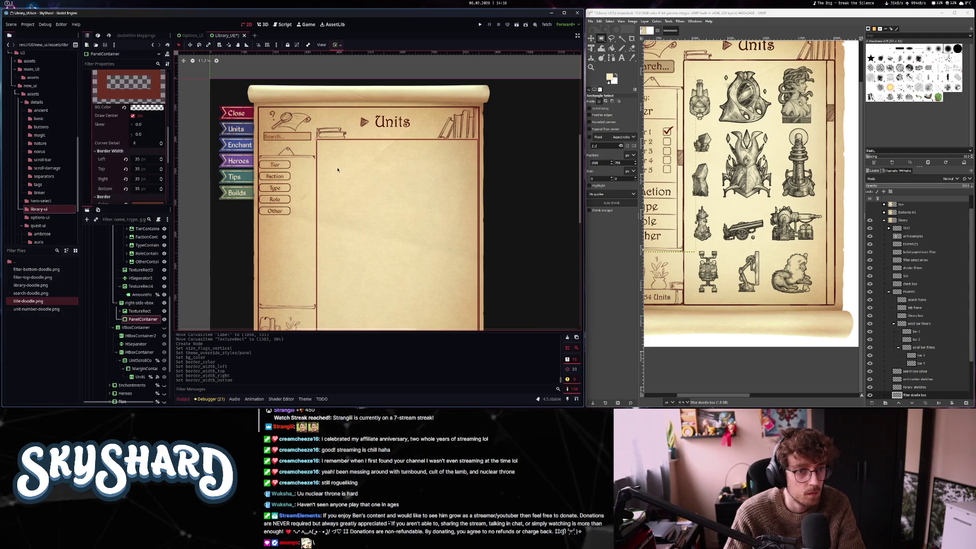
left_click(141, 303)
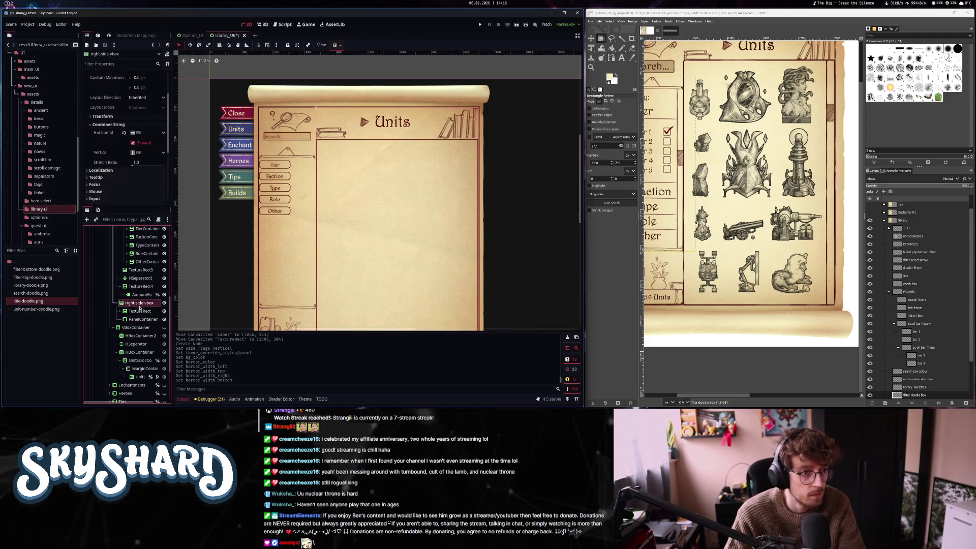
scroll(113, 193, "down", 2)
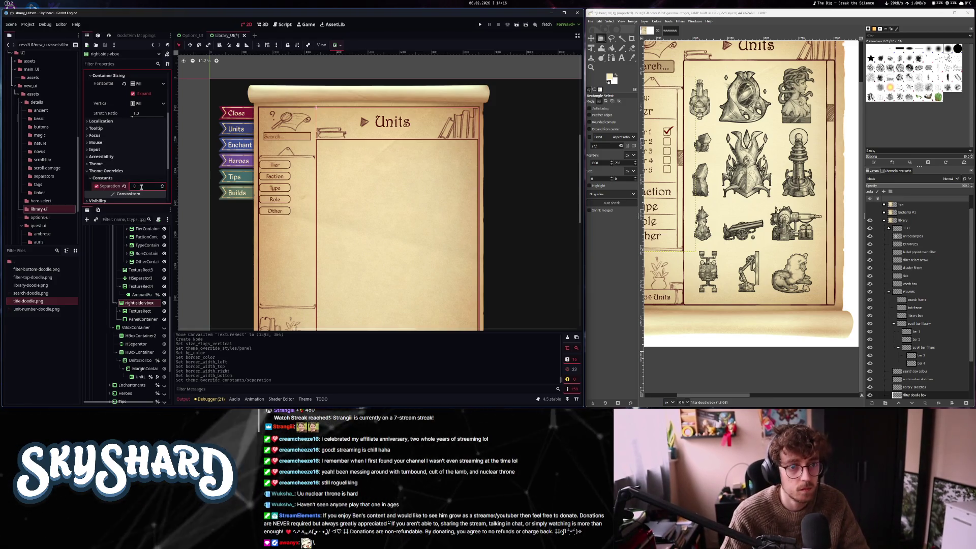
scroll(335, 134, "up", 4)
scroll(294, 145, "down", 3)
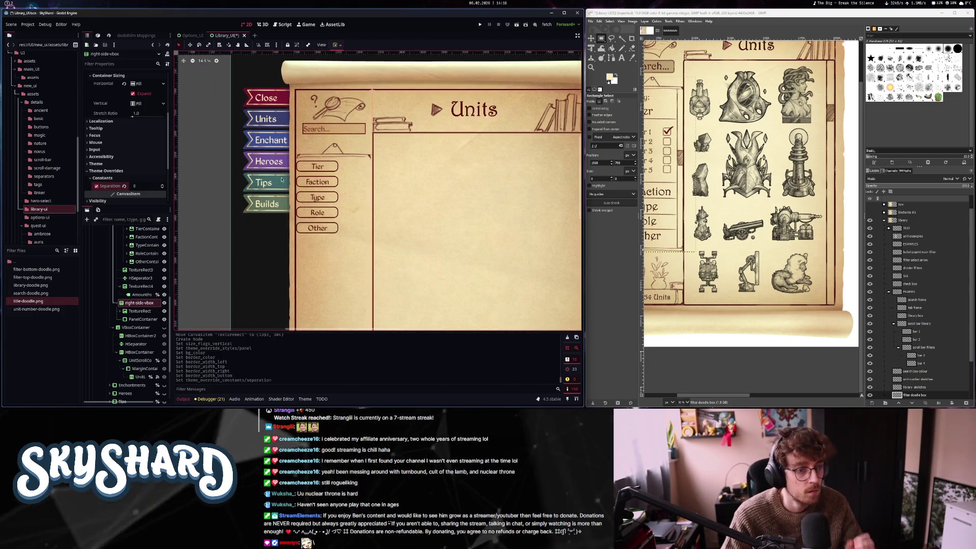
scroll(134, 310, "up", 5)
left_click(136, 306)
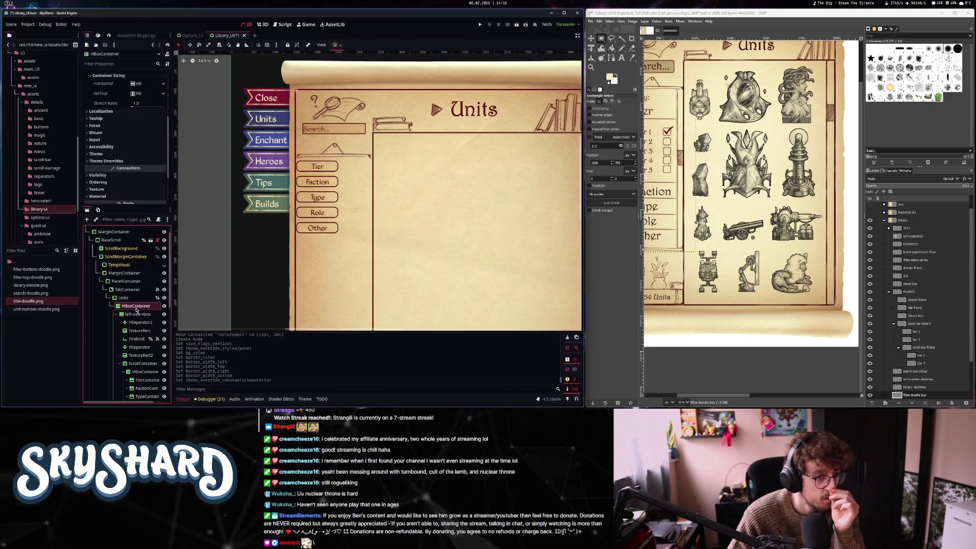
left_click(106, 160)
left_click(102, 167)
left_click(134, 177)
type("0")
key("Return")
scroll(356, 254, "down", 2)
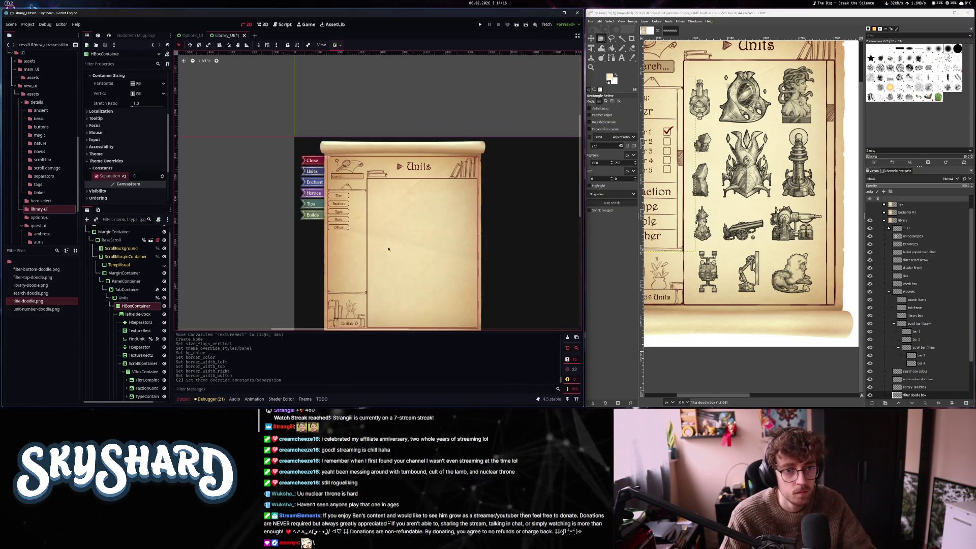
scroll(351, 272, "up", 5)
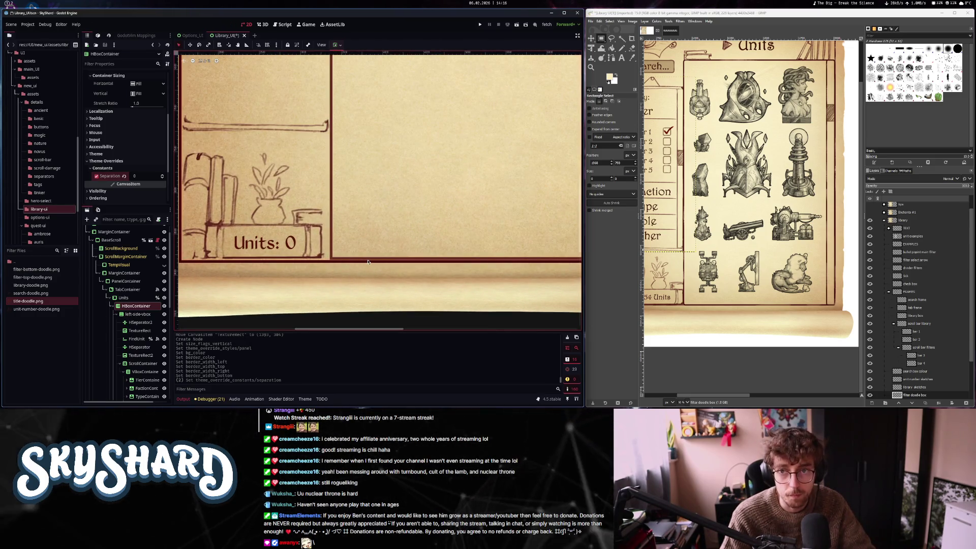
scroll(356, 260, "down", 2)
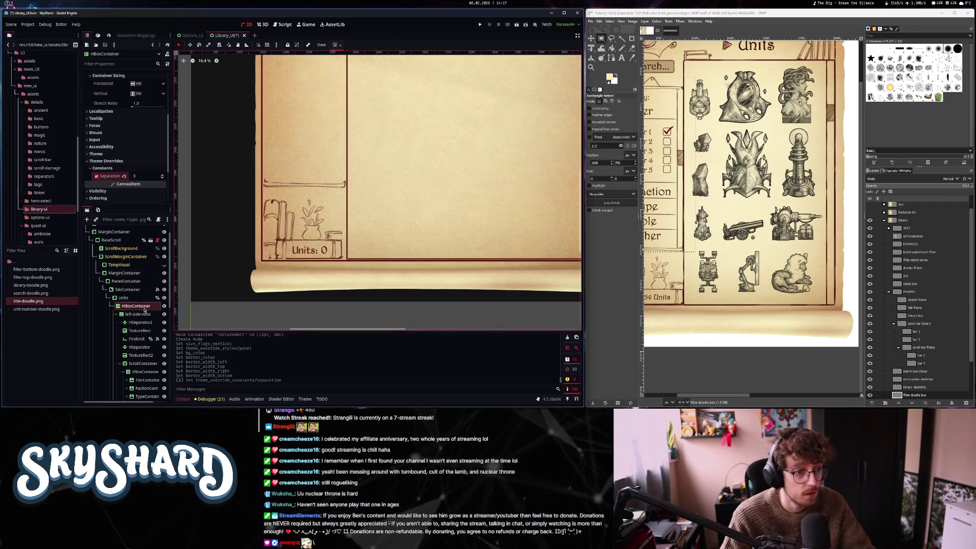
scroll(144, 314, "down", 5)
Set the panel's bottom border to 0 and change its border colour to darker maroon 460708
left_click(138, 340)
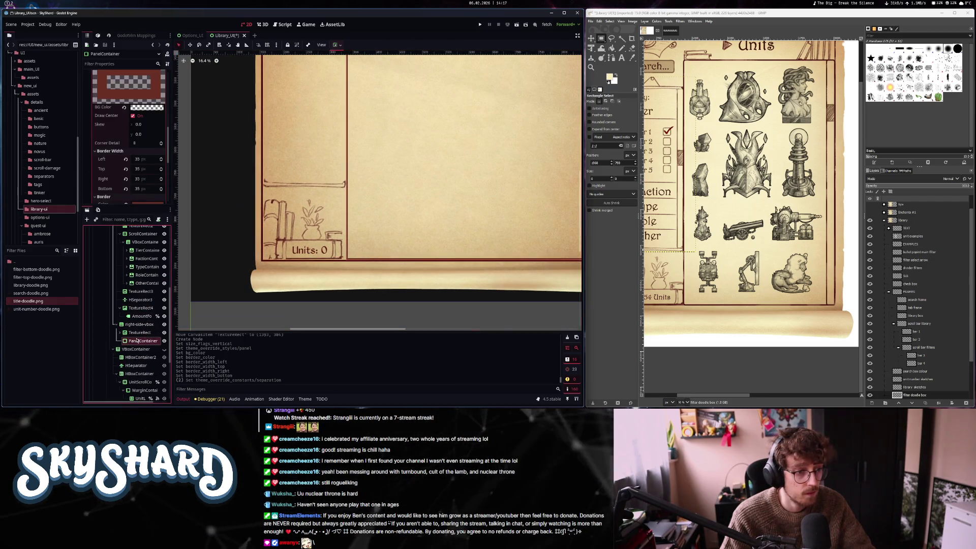
left_click(125, 188)
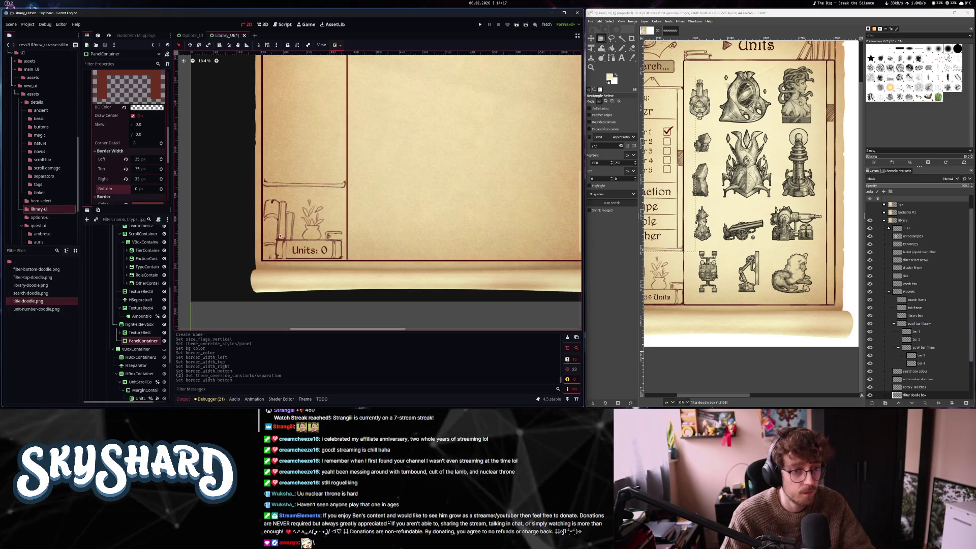
scroll(344, 274, "up", 2)
left_click(345, 271)
scroll(331, 259, "up", 3)
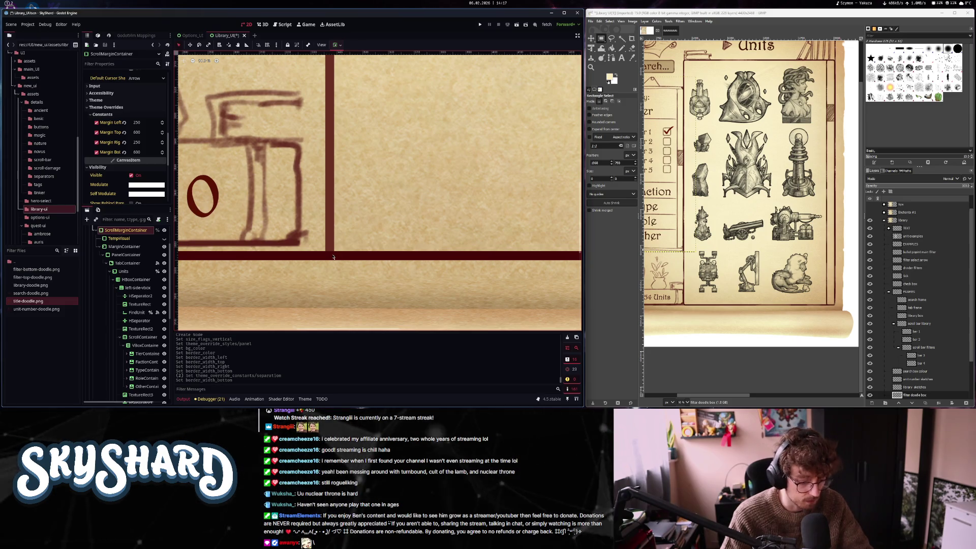
left_click(333, 260)
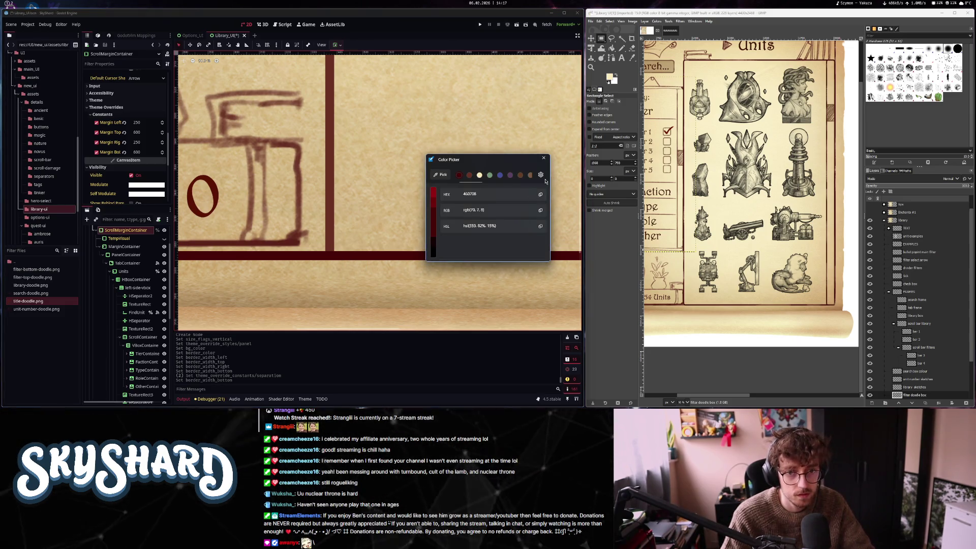
left_click(544, 158)
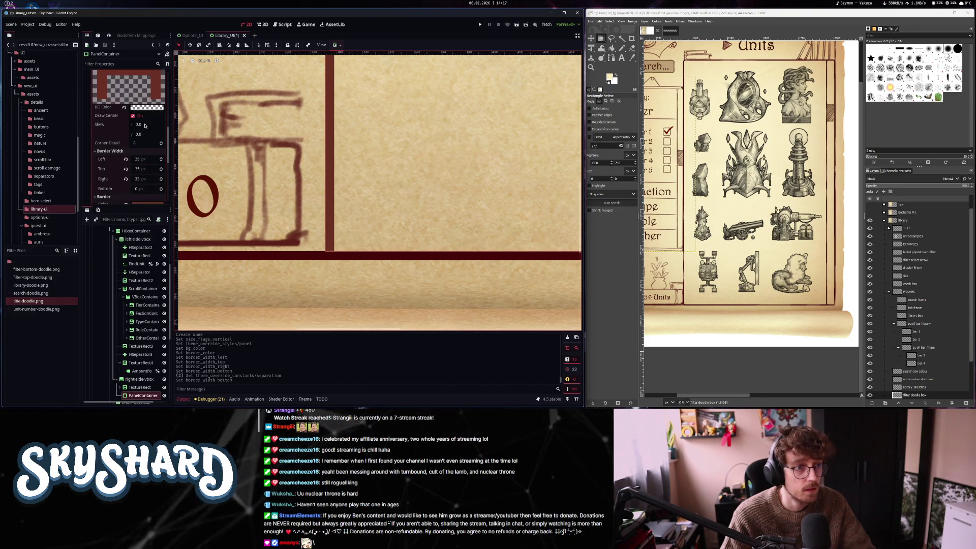
scroll(145, 127, "down", 3)
left_click(144, 139)
key("ctrl+v")
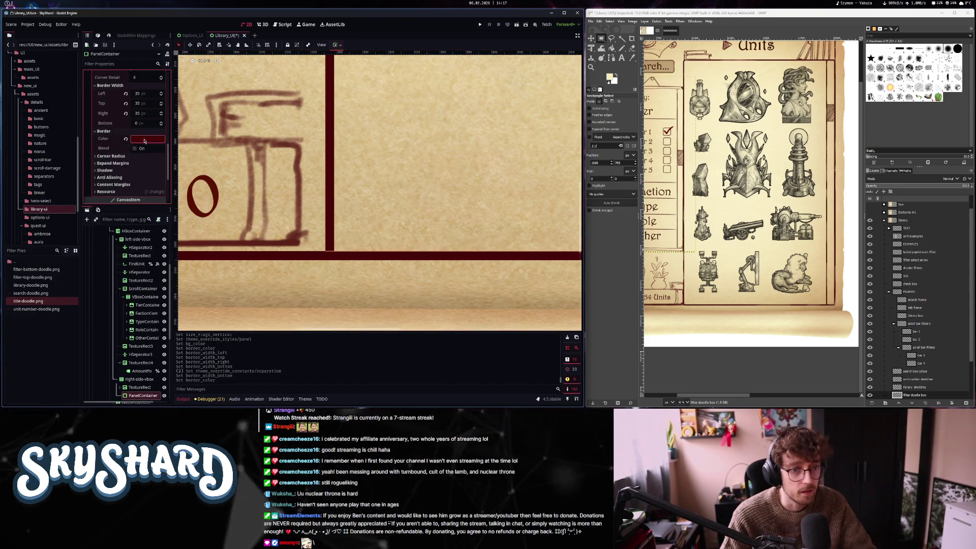
Reselect the PanelContainer and set its right border width to 0
scroll(437, 236, "down", 8)
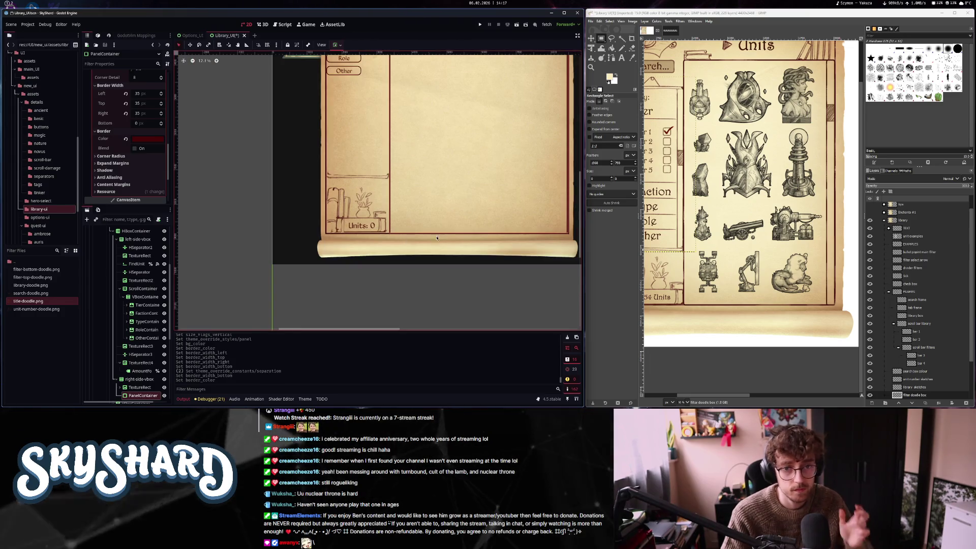
left_click(437, 236)
scroll(412, 272, "down", 3)
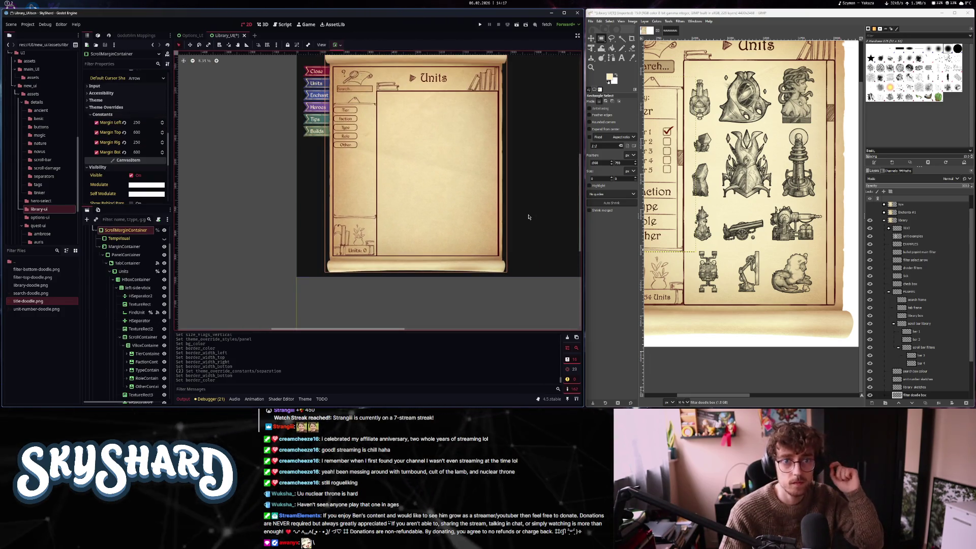
scroll(387, 239, "up", 3)
left_click(386, 239)
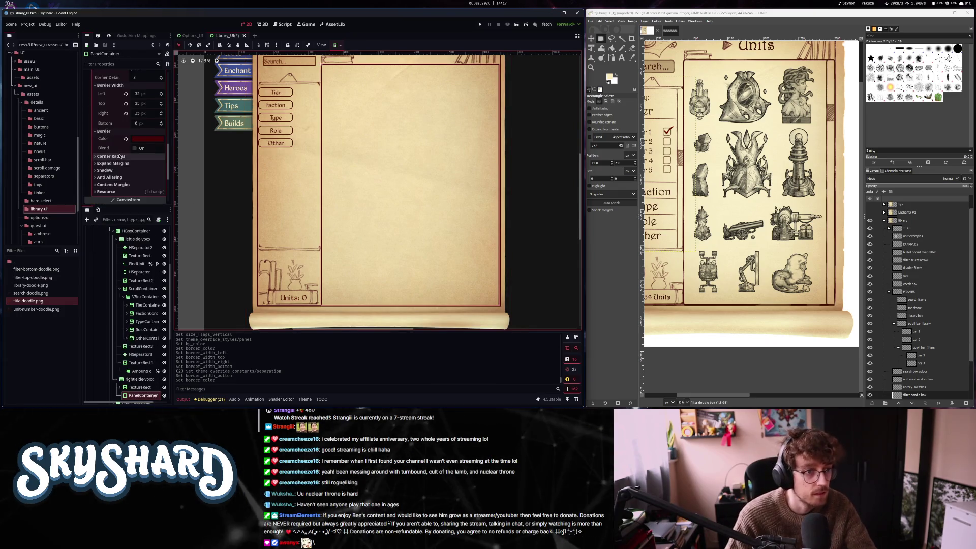
left_click(126, 113)
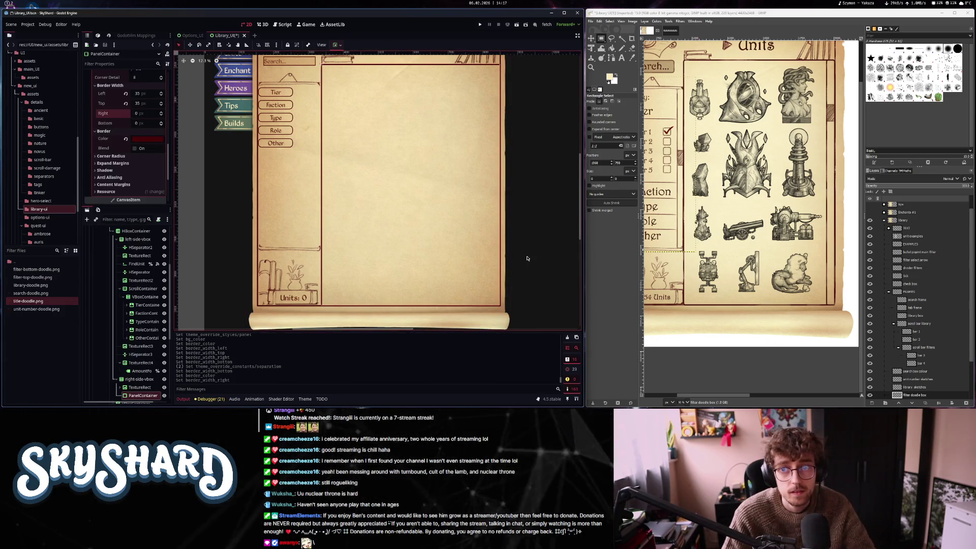
Compare with the GIMP mockup, then round the panel's top-left corner radius to 20
left_click(541, 170)
scroll(468, 294, "down", 3)
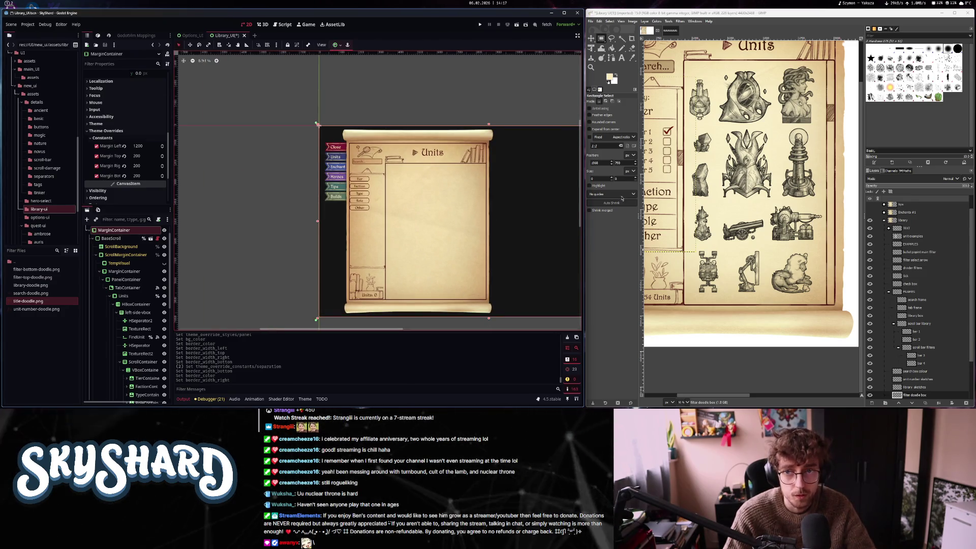
left_click_drag(747, 199, 805, 264)
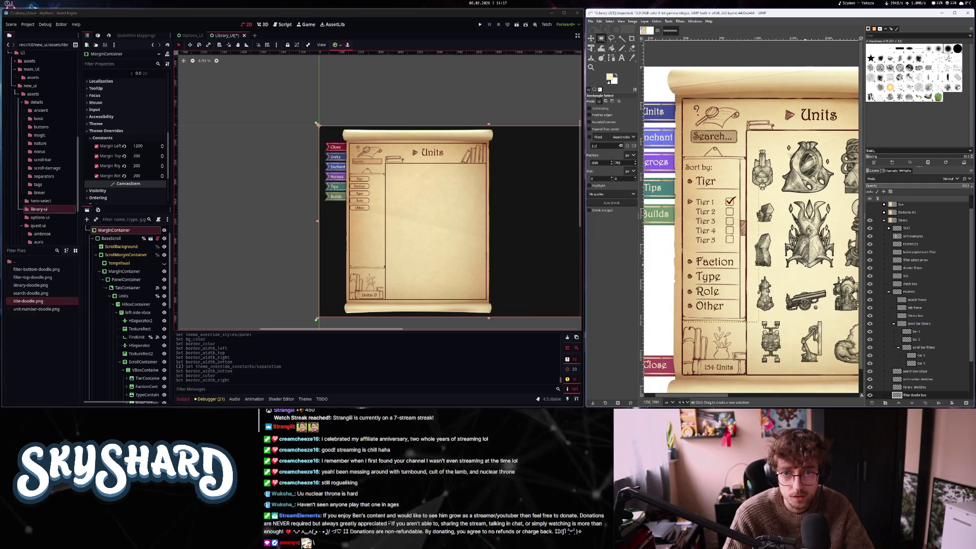
scroll(774, 236, "up", 2)
scroll(757, 228, "down", 2)
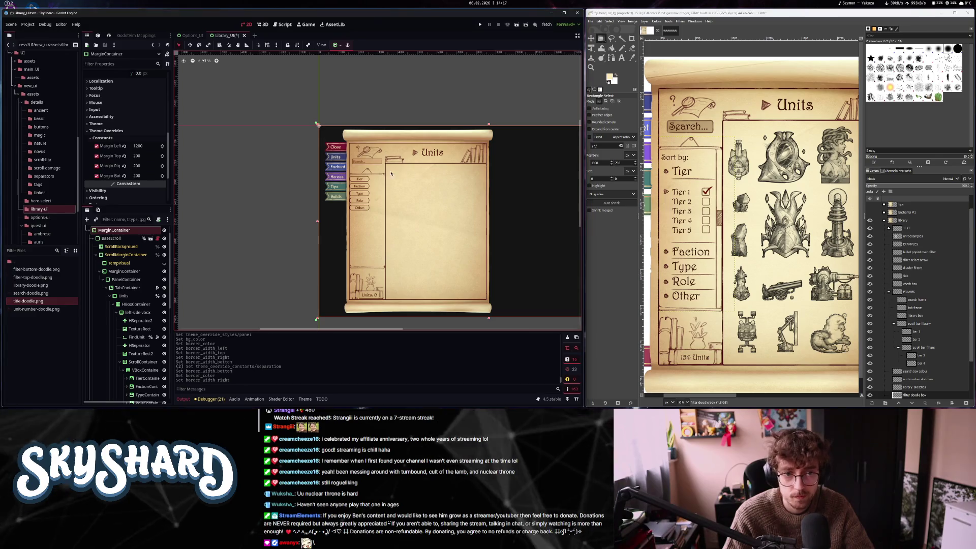
scroll(391, 169, "up", 1)
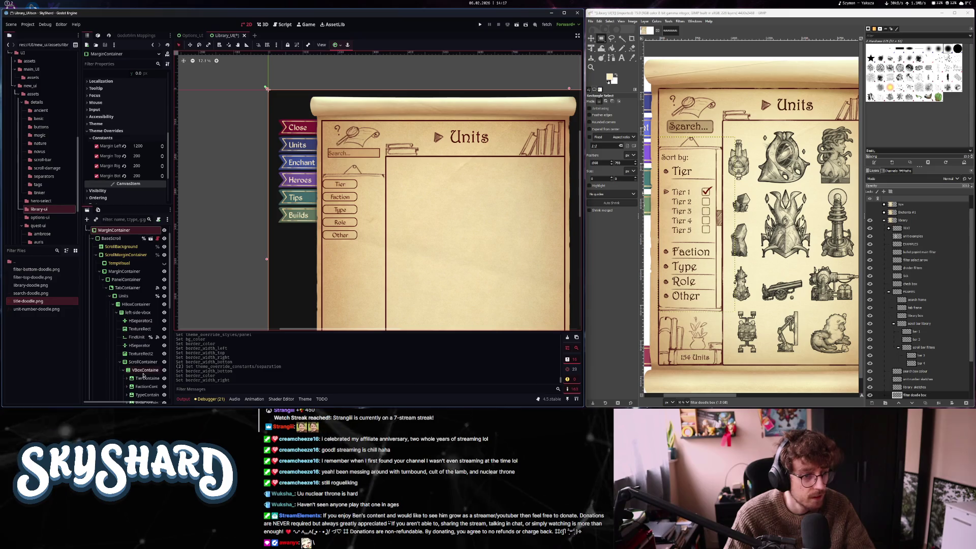
scroll(144, 376, "down", 5)
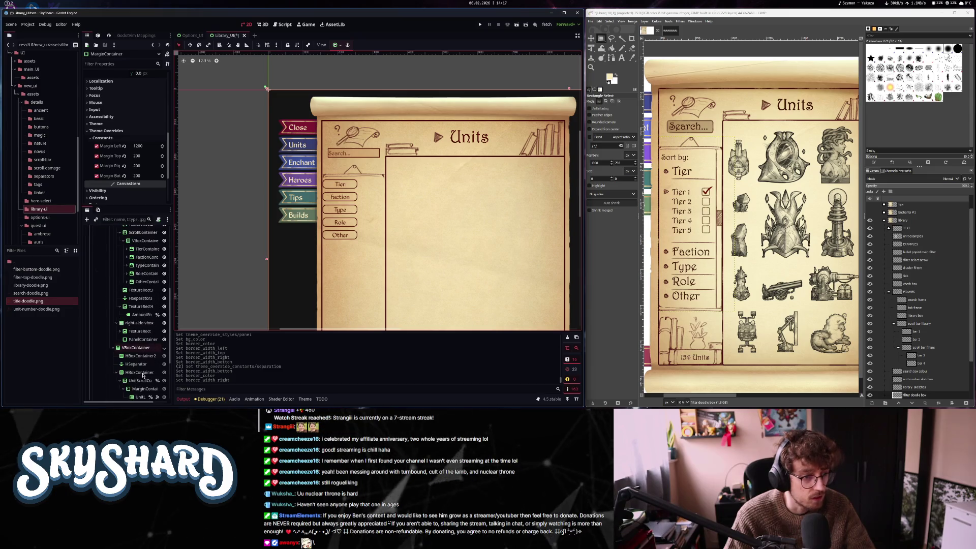
left_click(140, 340)
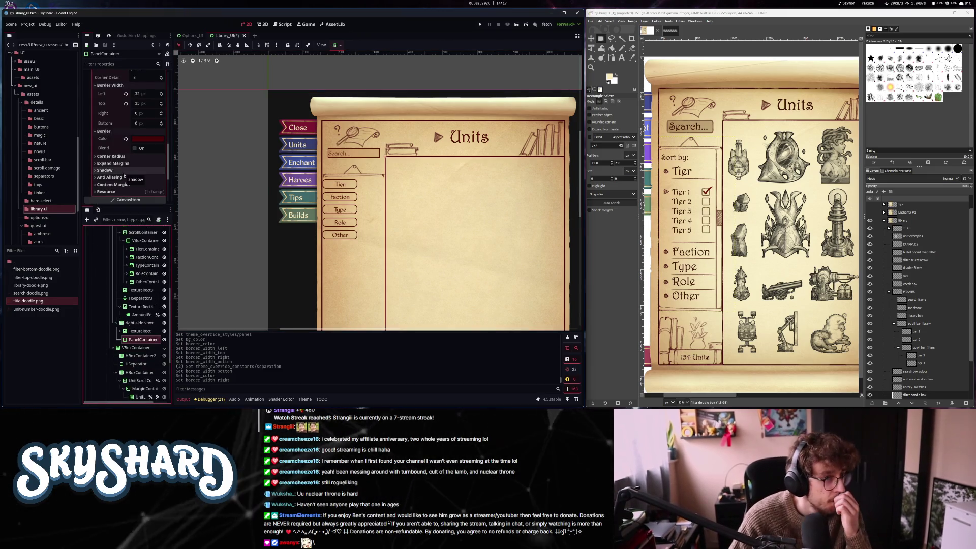
left_click(116, 156)
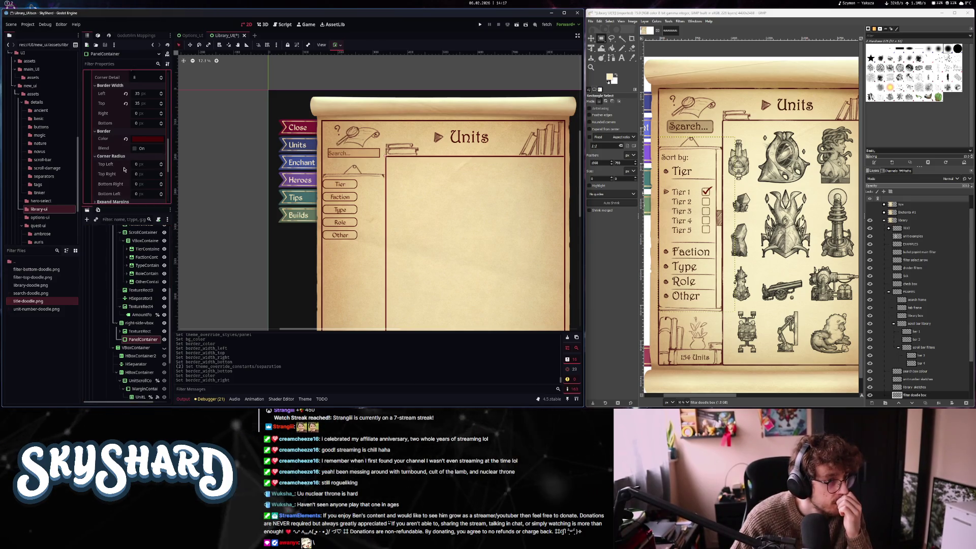
left_click(143, 164)
type("20")
key("Return")
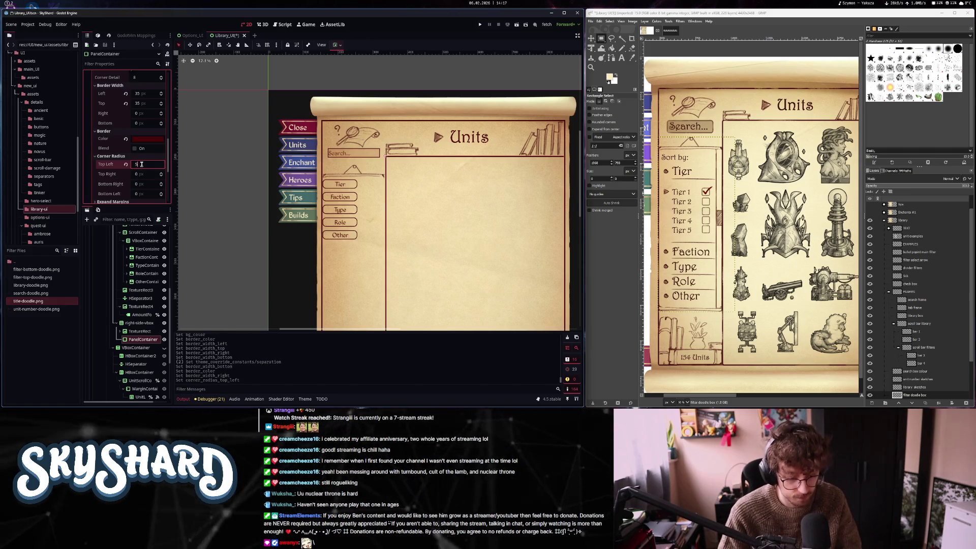
Inspect the TextureRect and root margin container, then reselect the PanelContainer
left_click(390, 161)
scroll(390, 161, "up", 5)
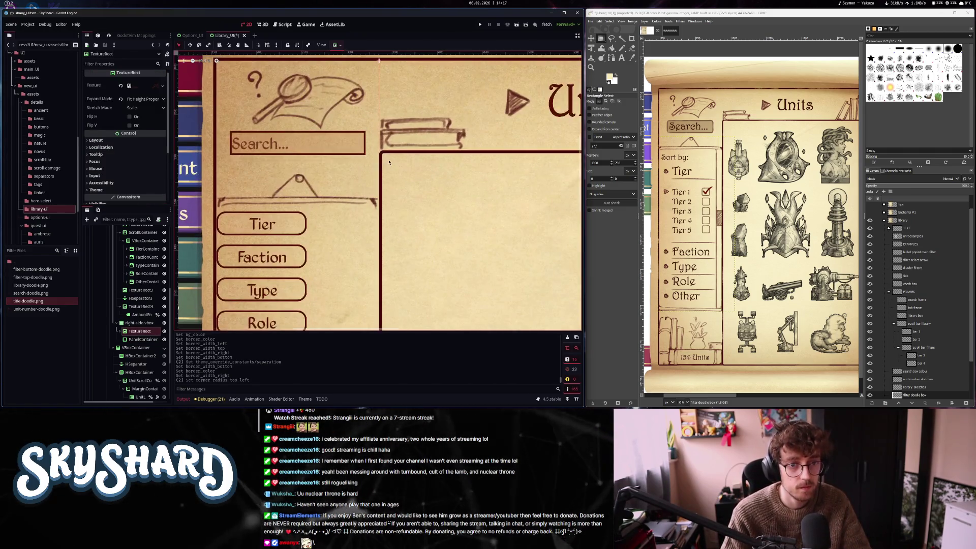
scroll(391, 181, "down", 5)
left_click(541, 188)
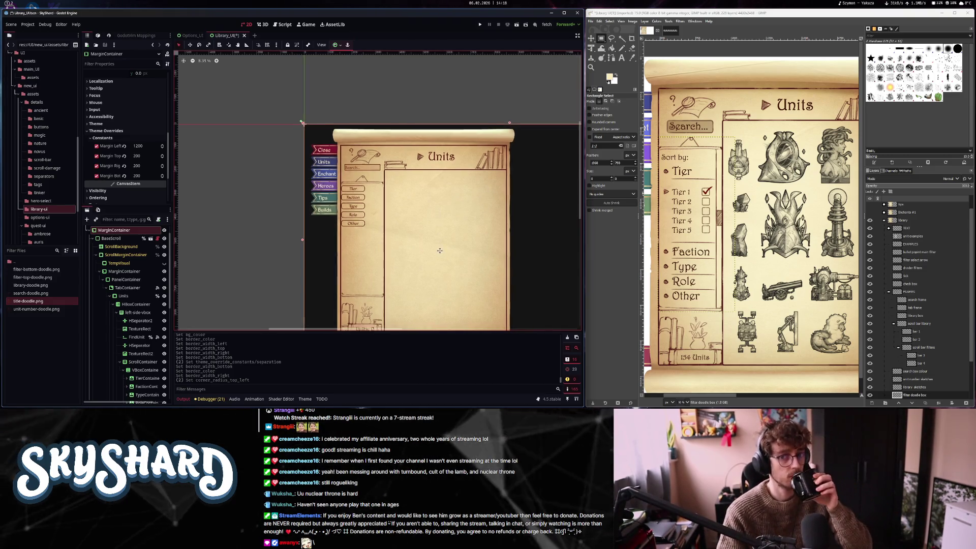
scroll(422, 226, "down", 2)
scroll(421, 225, "right", 1)
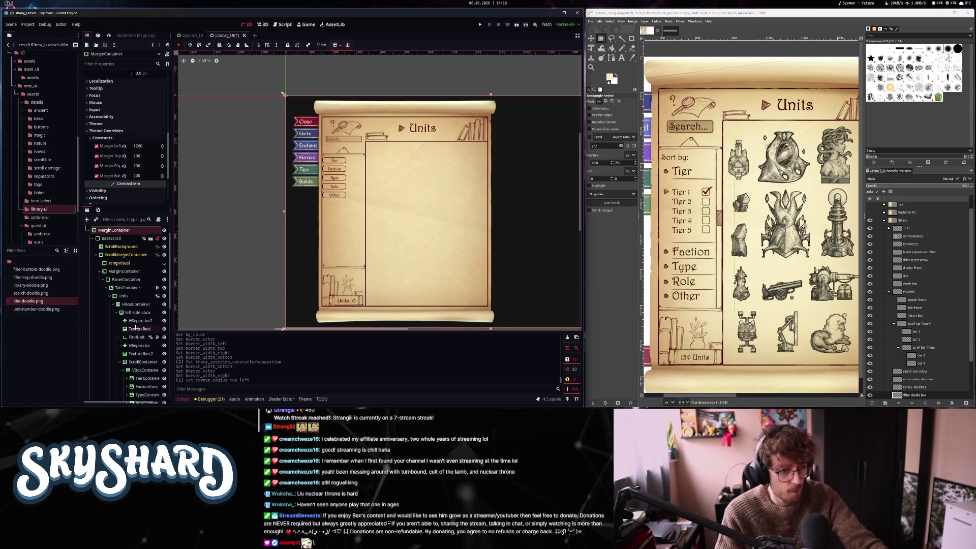
scroll(135, 328, "down", 5)
scroll(147, 337, "down", 3)
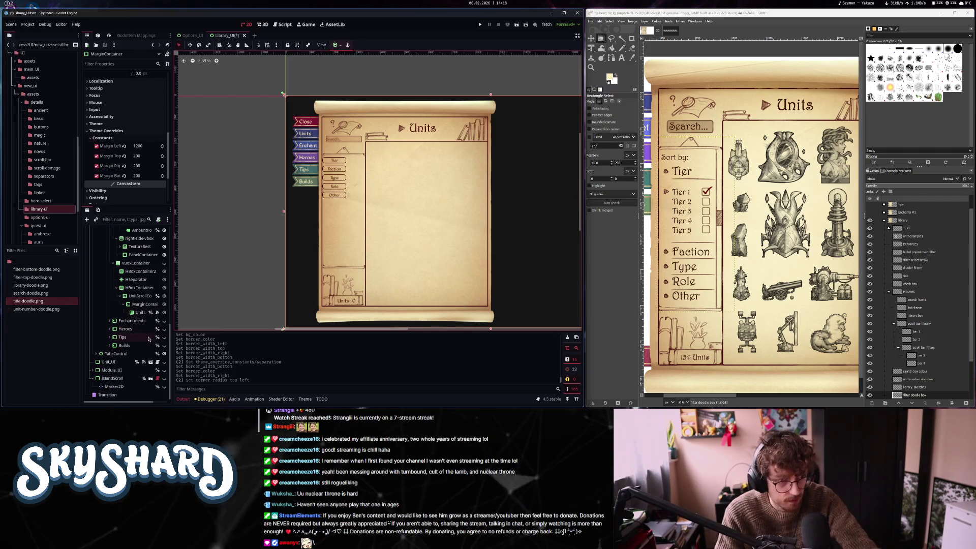
scroll(142, 298, "up", 3)
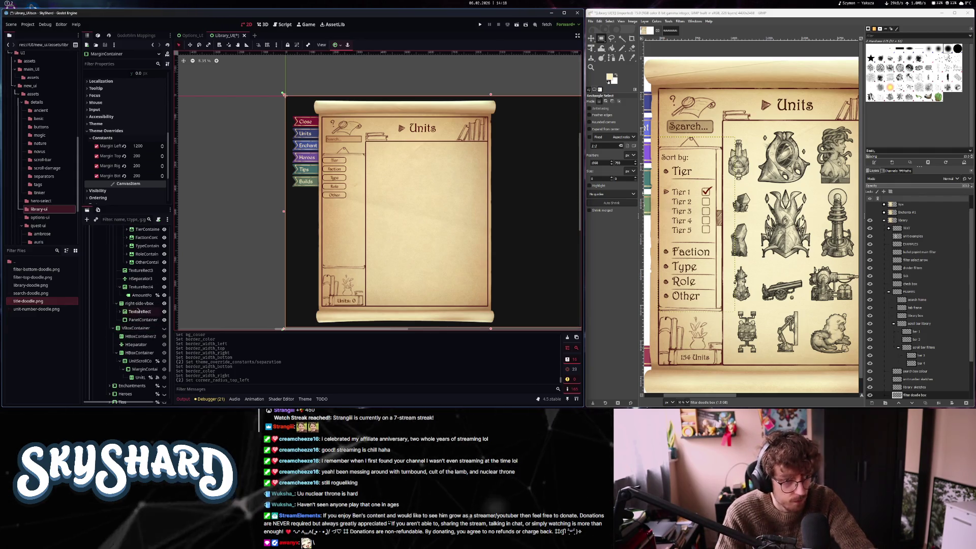
left_click(136, 319)
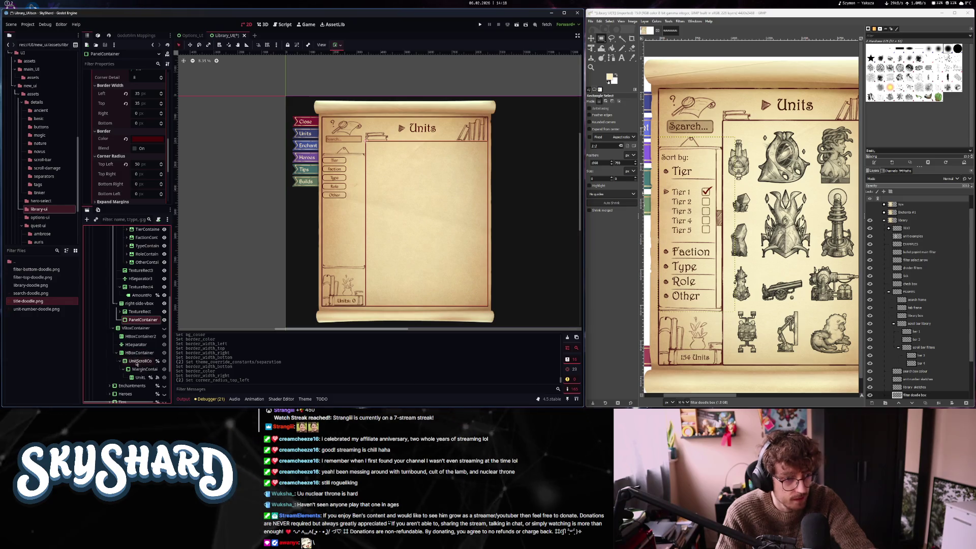
Move UnitScrollContainer inside the PanelContainer and reset its minimum width to 0
left_click_drag(136, 360, 142, 323)
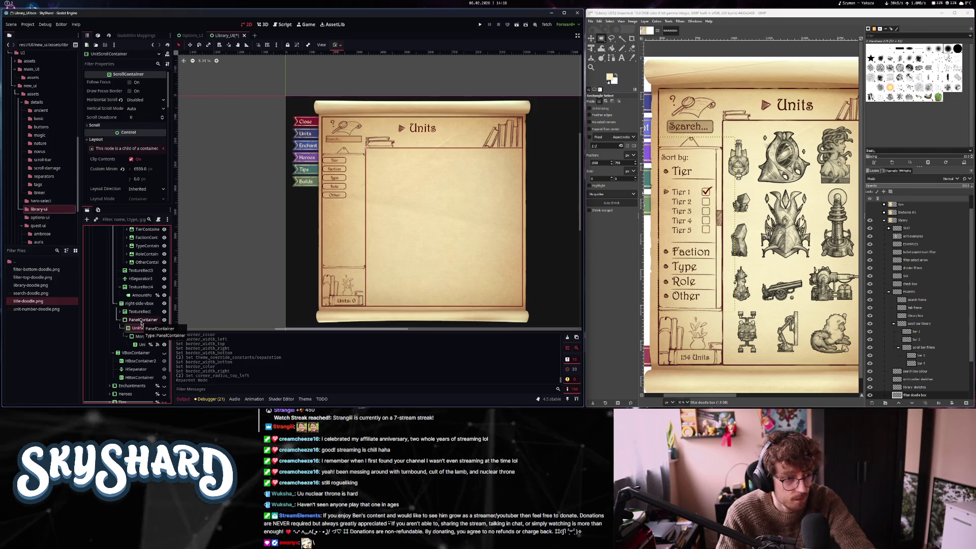
left_click(122, 169)
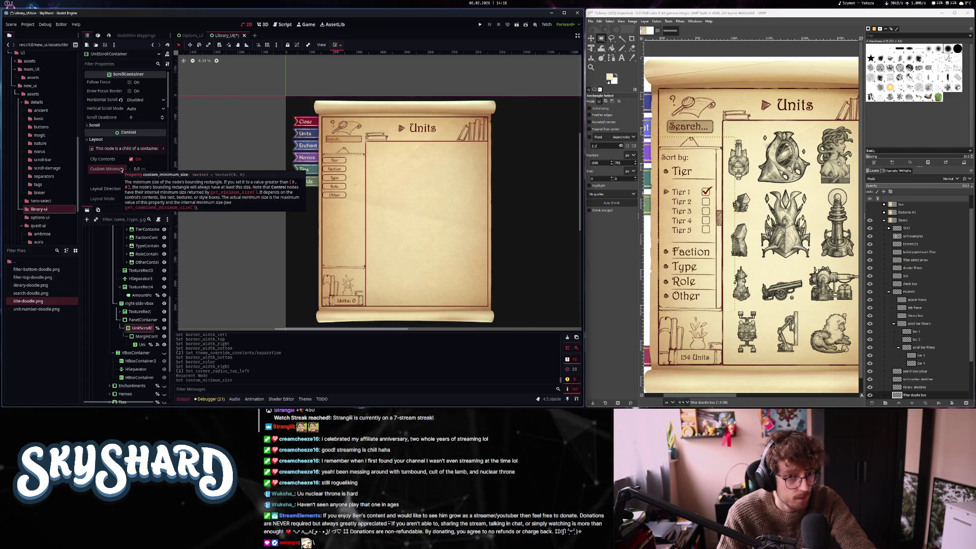
scroll(126, 196, "down", 3)
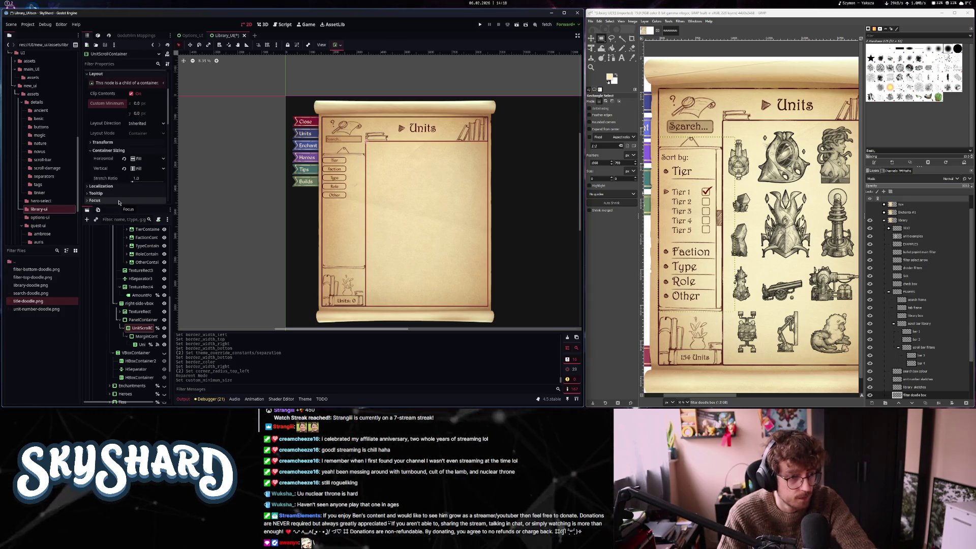
scroll(121, 200, "up", 2)
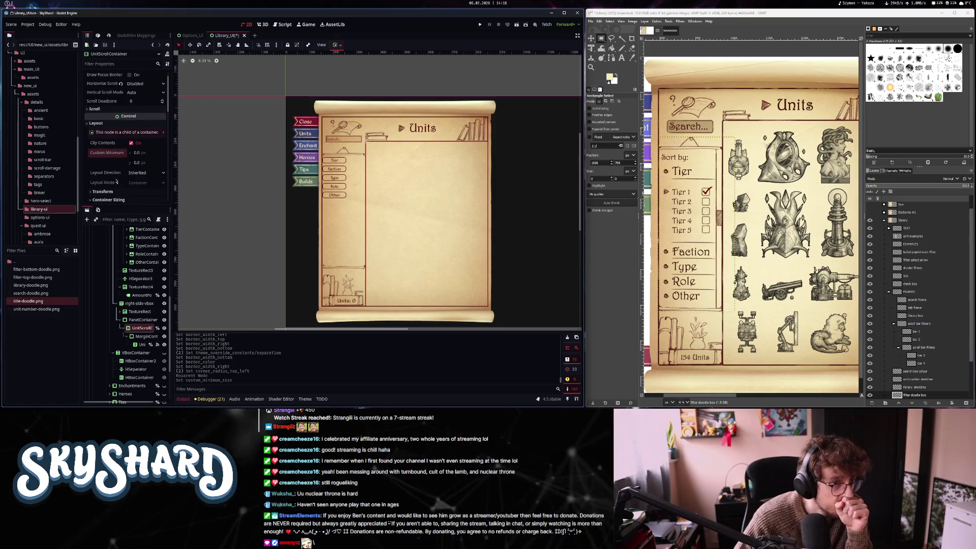
left_click(109, 192)
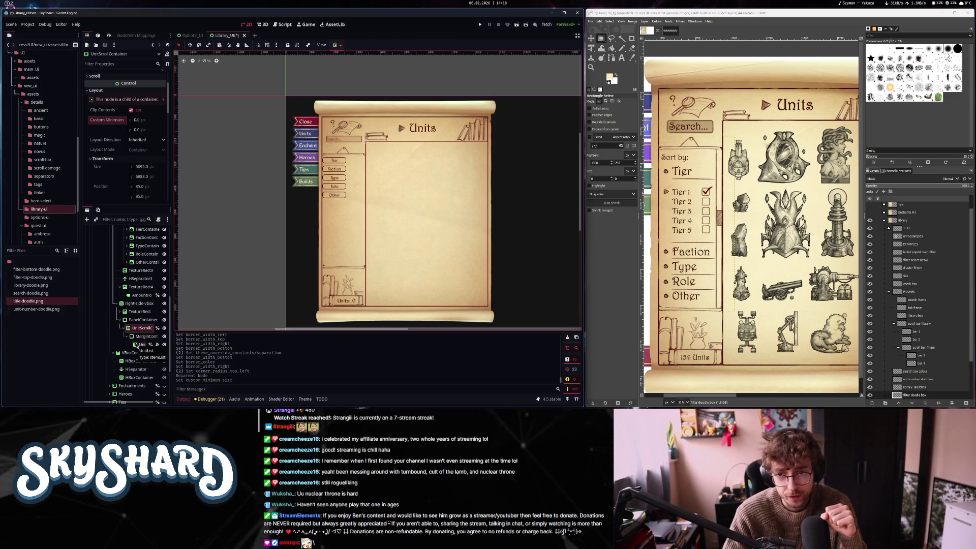
Check UnitList and UnitScrollContainer sizes and calculate 5000/3 for the icon size
left_click(138, 344)
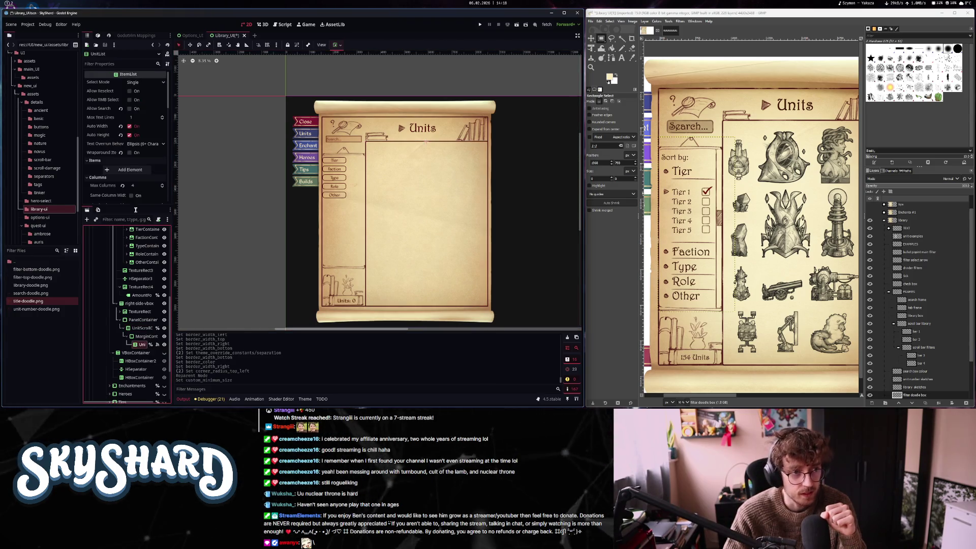
scroll(125, 191, "down", 3)
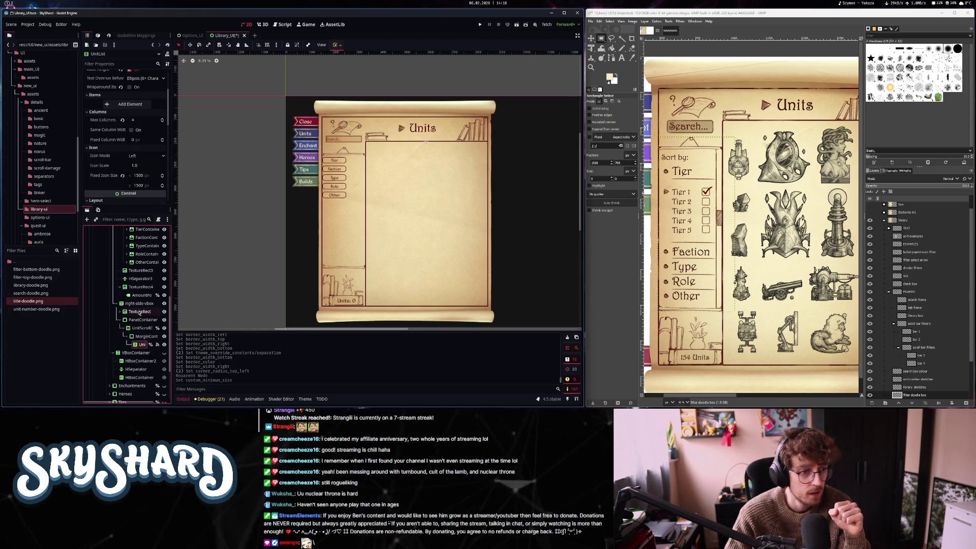
scroll(156, 168, "up", 1)
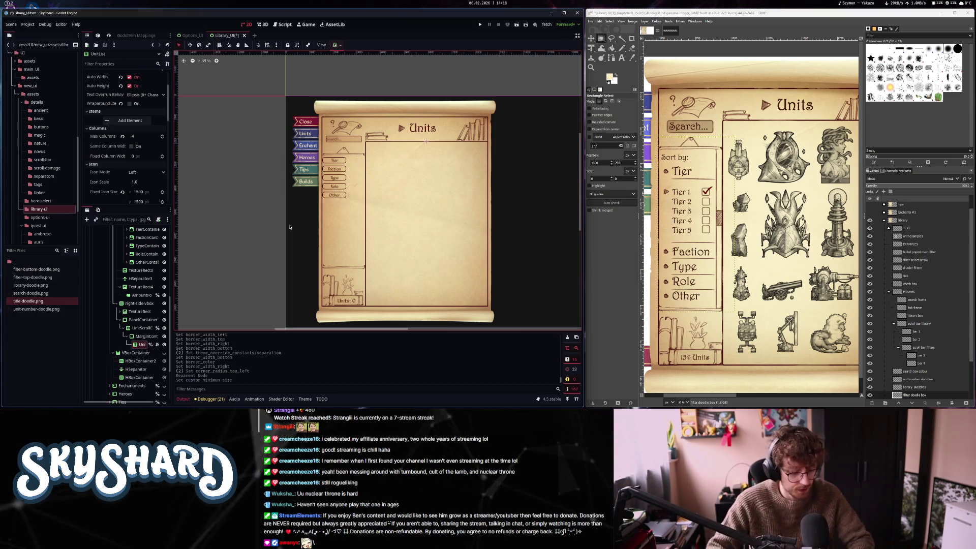
key("alt+space")
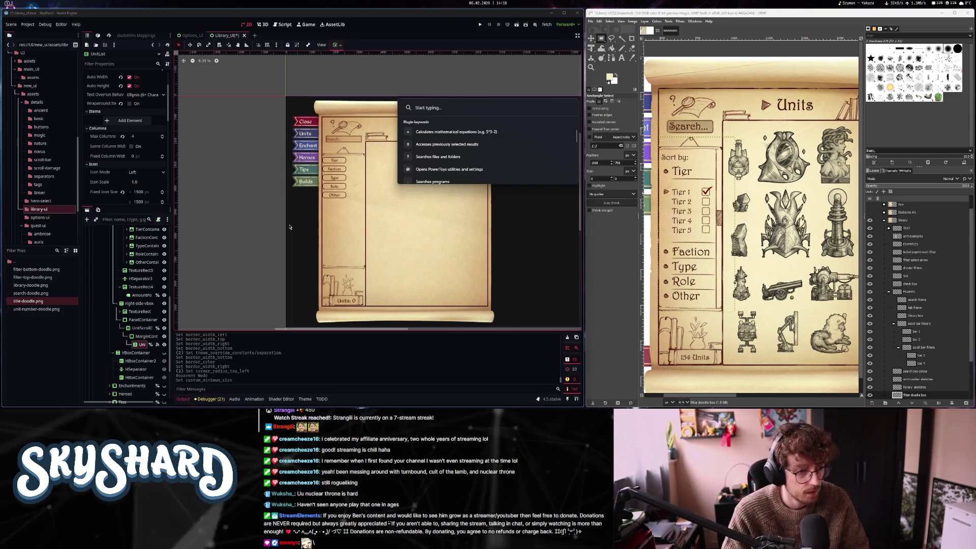
key("Escape")
left_click(142, 328)
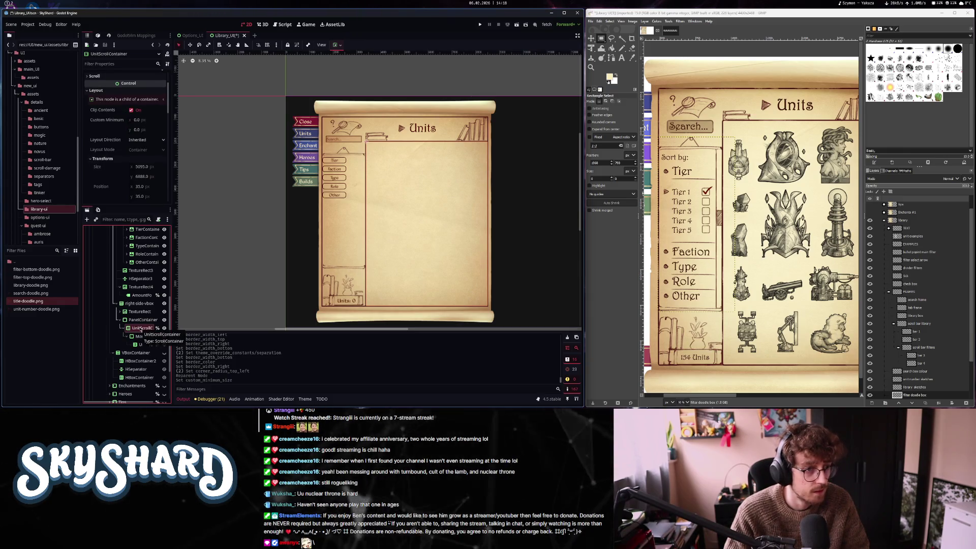
key("alt+space")
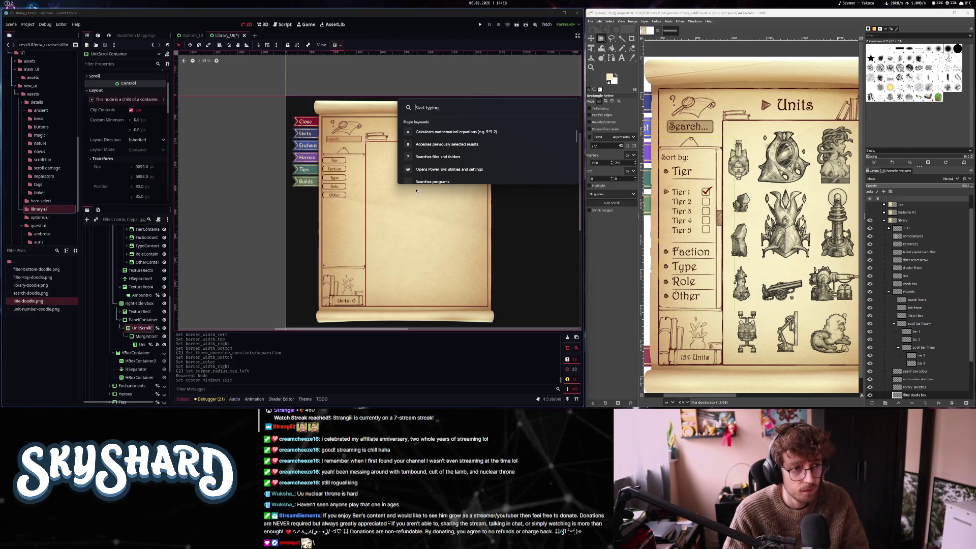
type("5000")
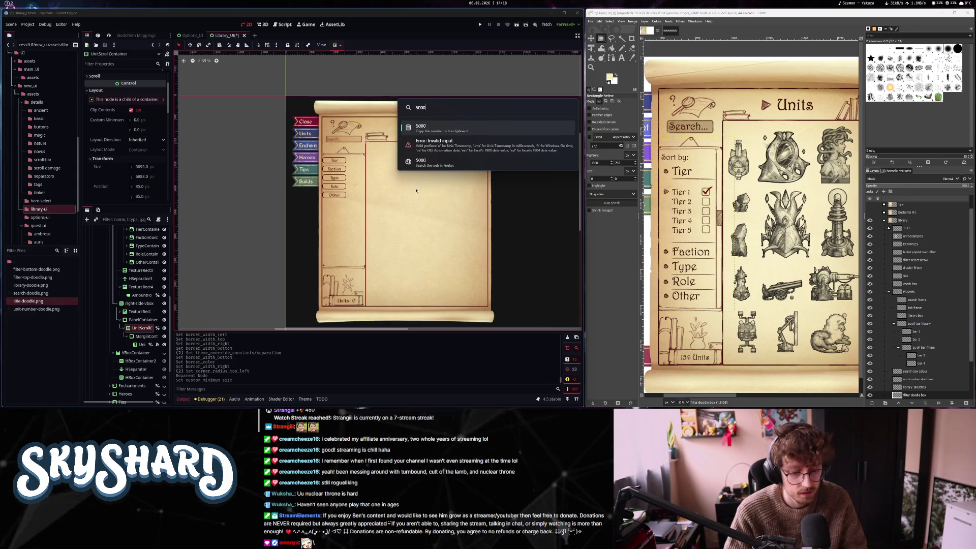
type("/3")
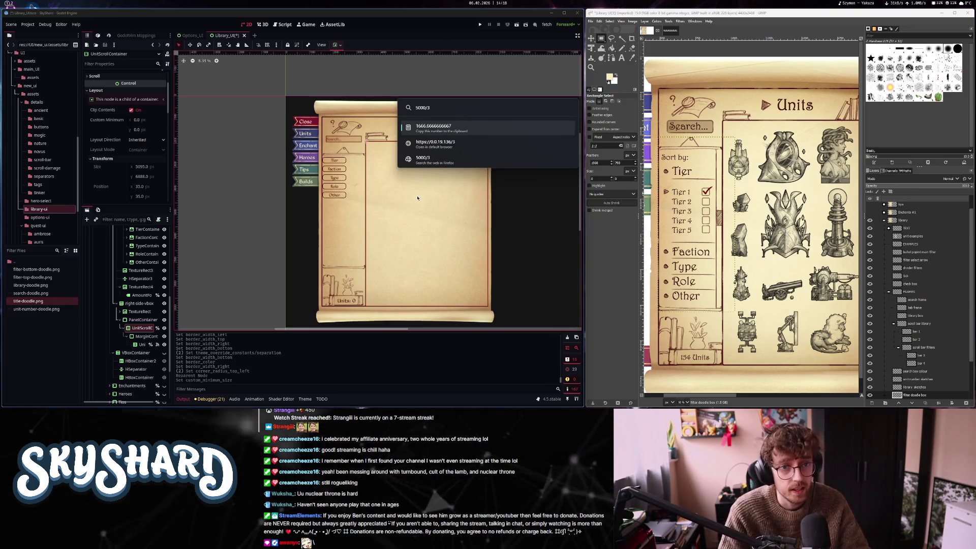
key("Return")
Set UnitList's fixed icon size to 1600 × 1600 and max columns to 3
left_click(142, 344)
left_click(147, 192)
type("1600")
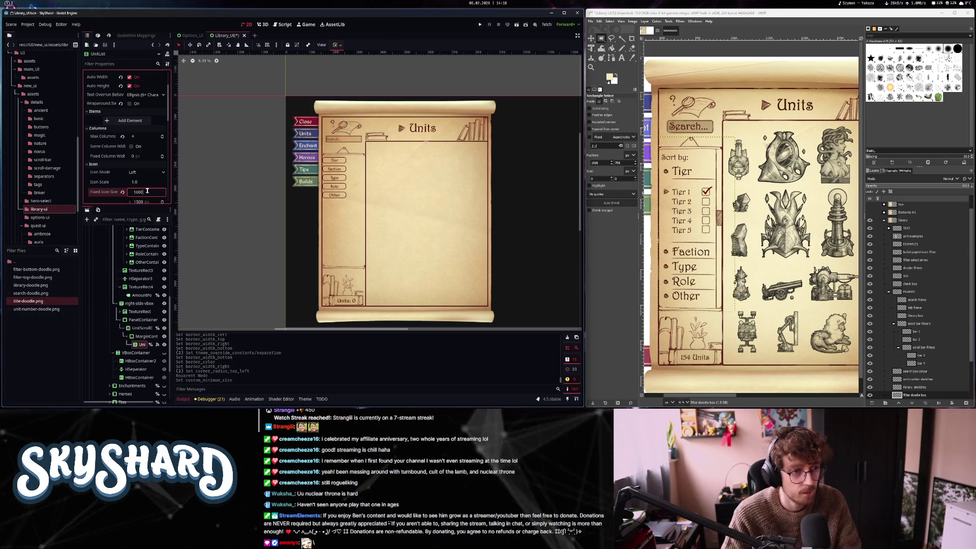
scroll(151, 188, "down", 2)
type("1600")
key("Return")
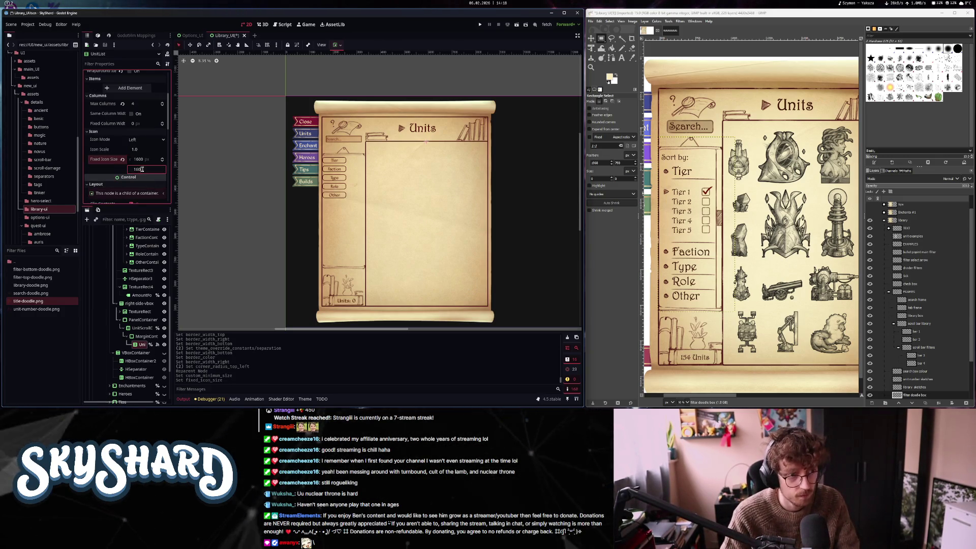
left_click(162, 106)
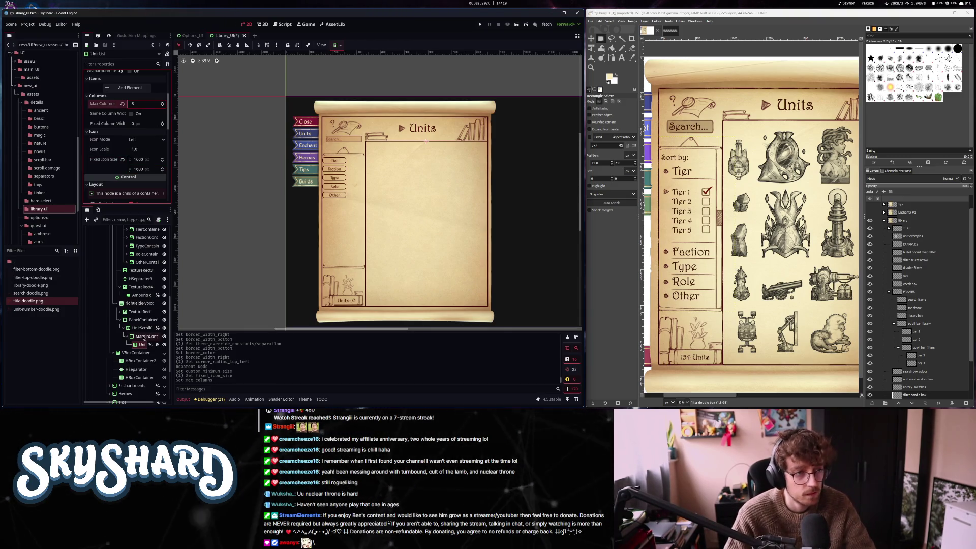
left_click(142, 337)
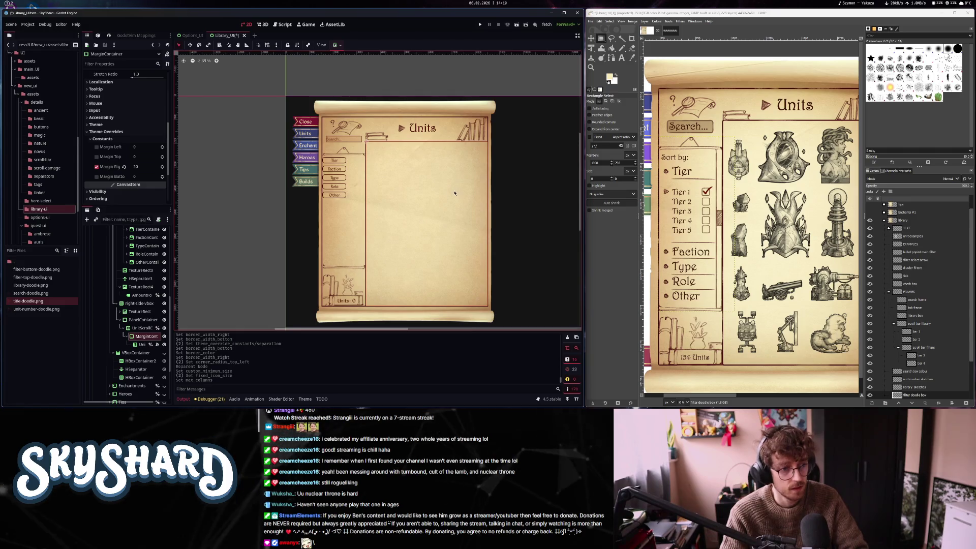
left_click(136, 353)
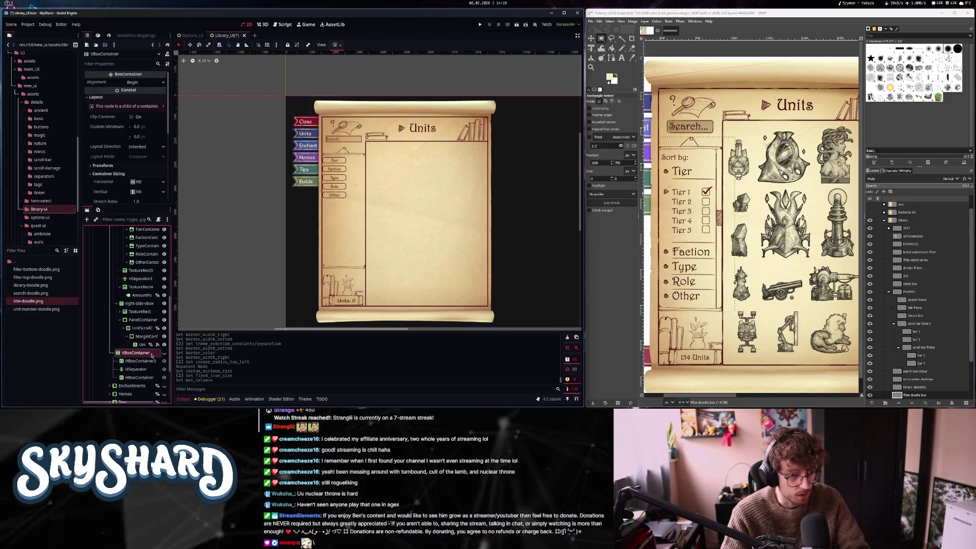
Delete the VBoxContainer with its children, select Units, and run the project
key("Delete")
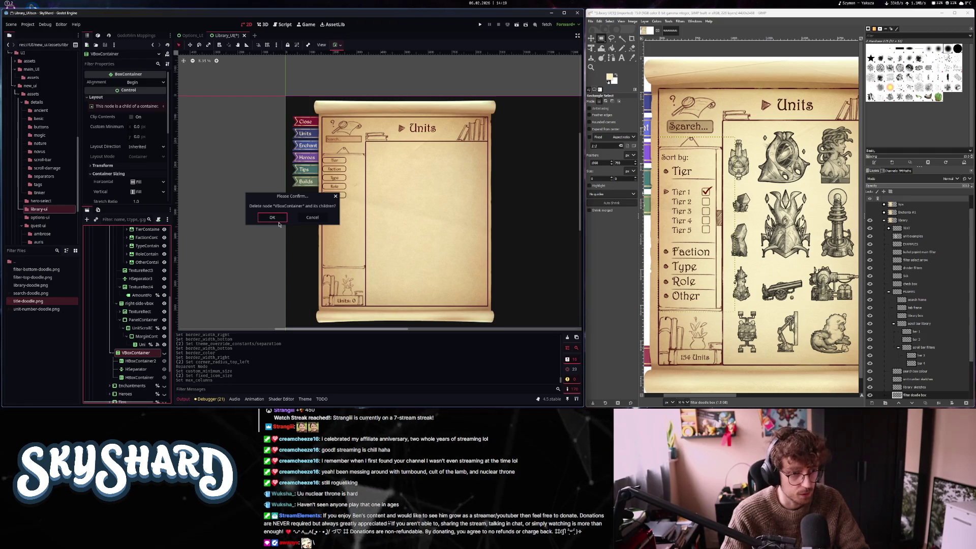
left_click(273, 218)
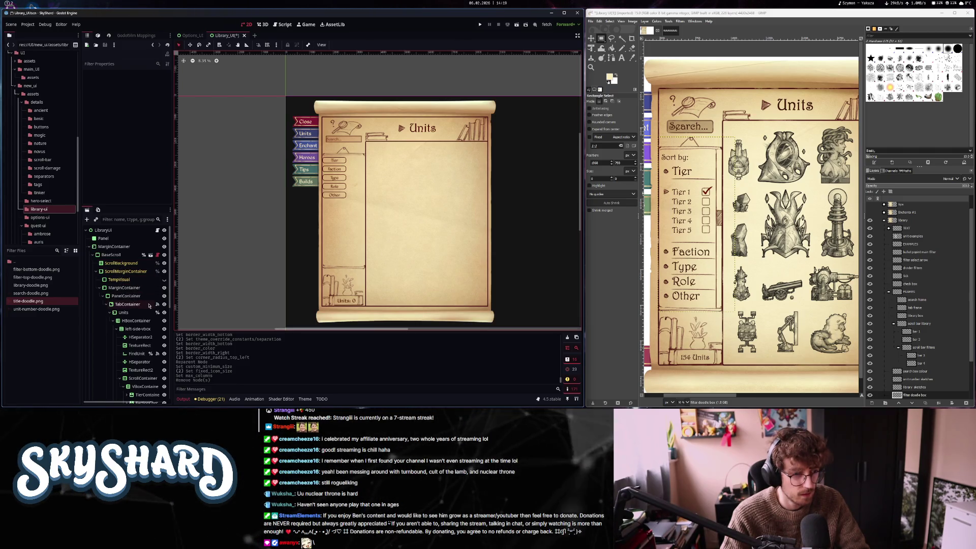
left_click(133, 312)
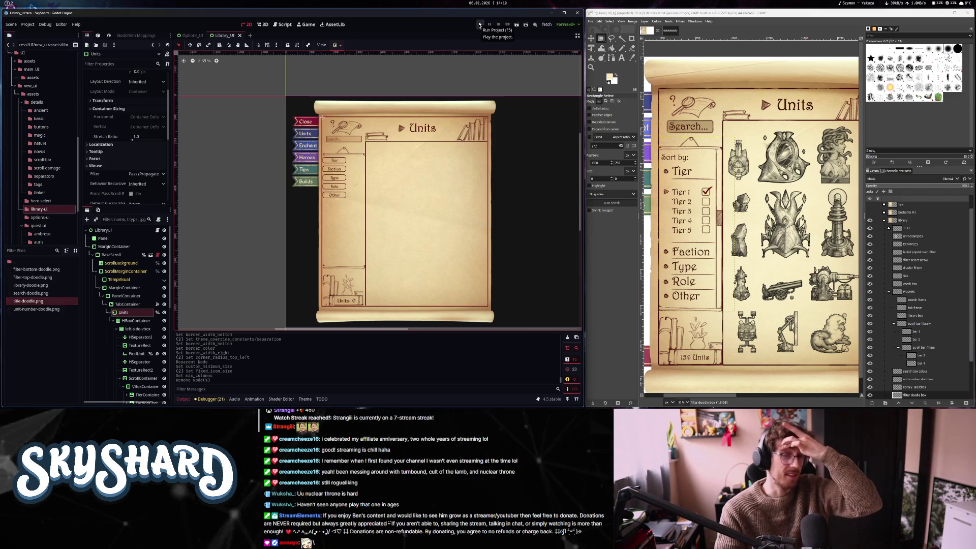
scroll(719, 269, "right", 2)
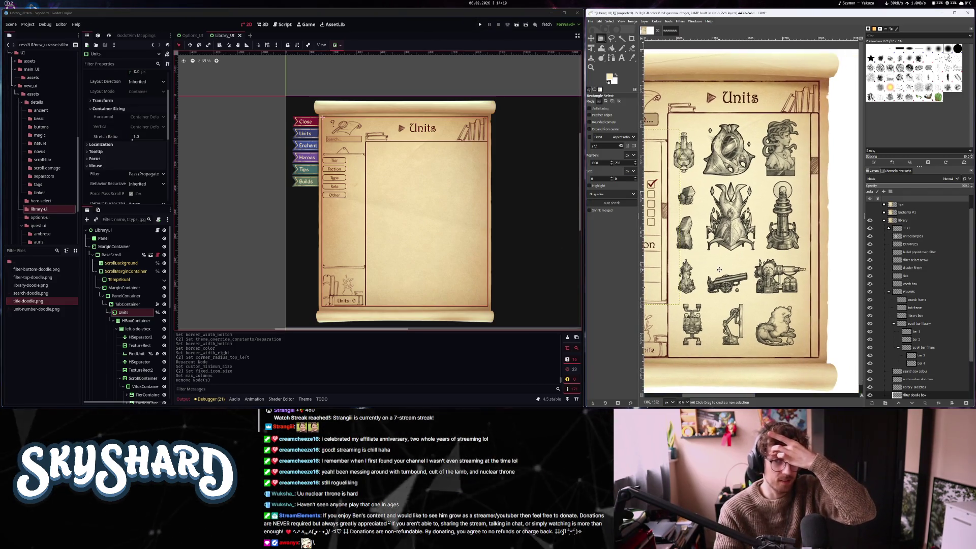
scroll(719, 270, "left", 2)
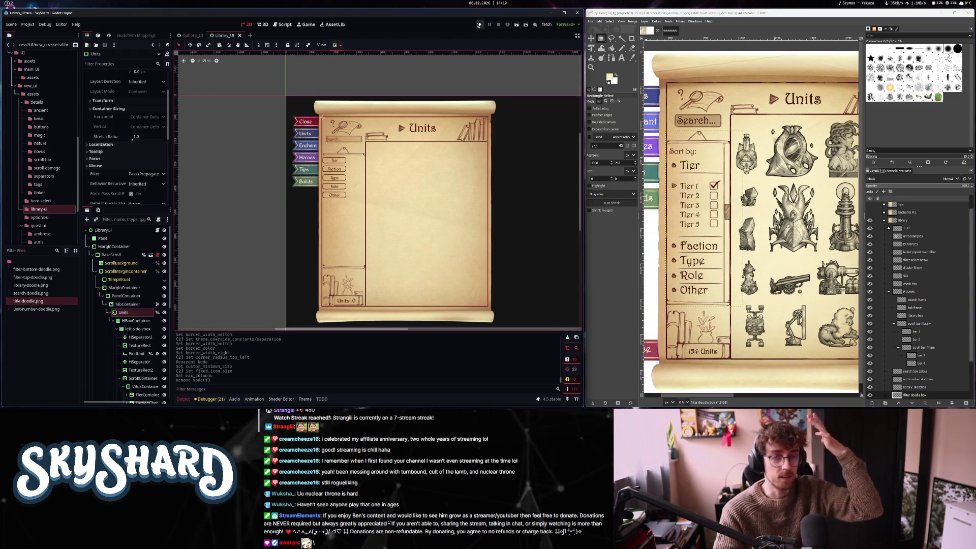
left_click(478, 25)
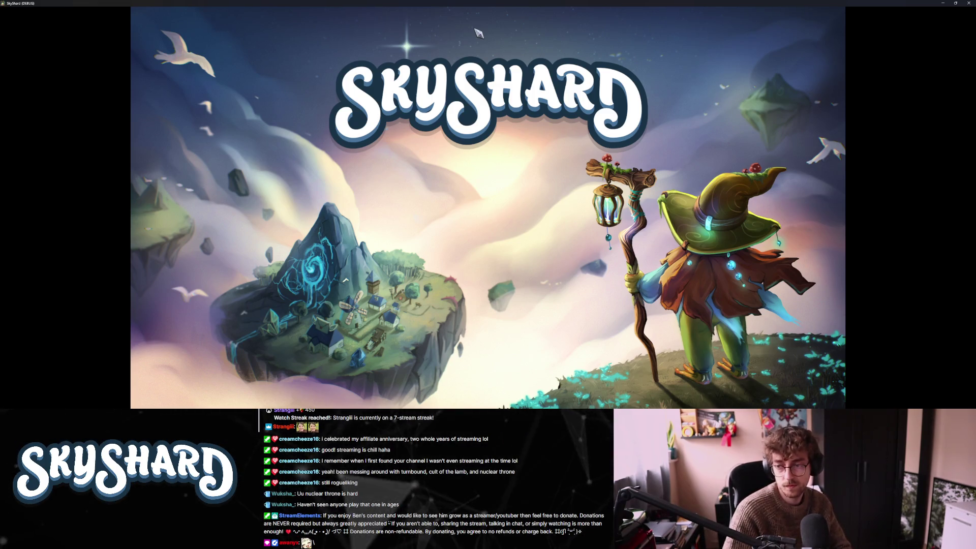
Restart the running game and open its library
key("super+Down")
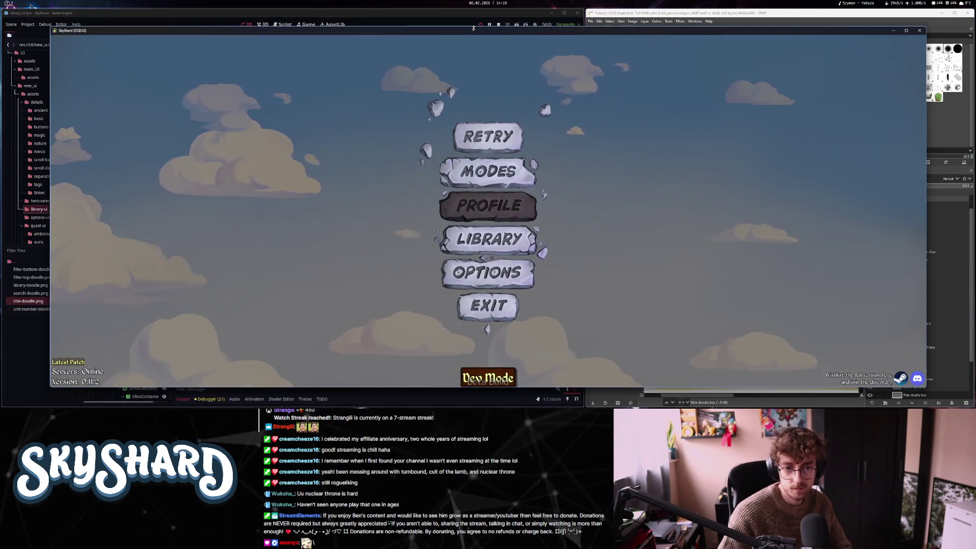
key("alt+F4")
key("F5")
key("super")
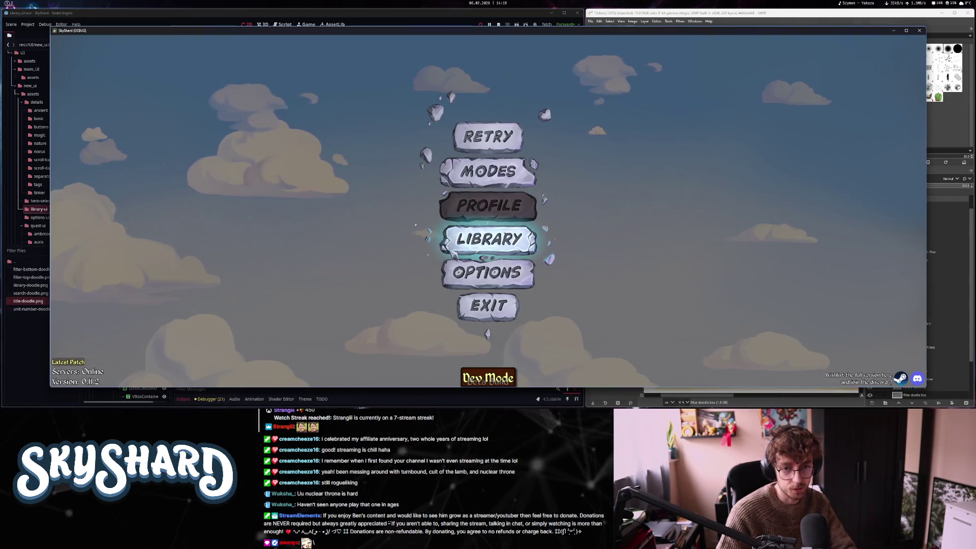
left_click(469, 245)
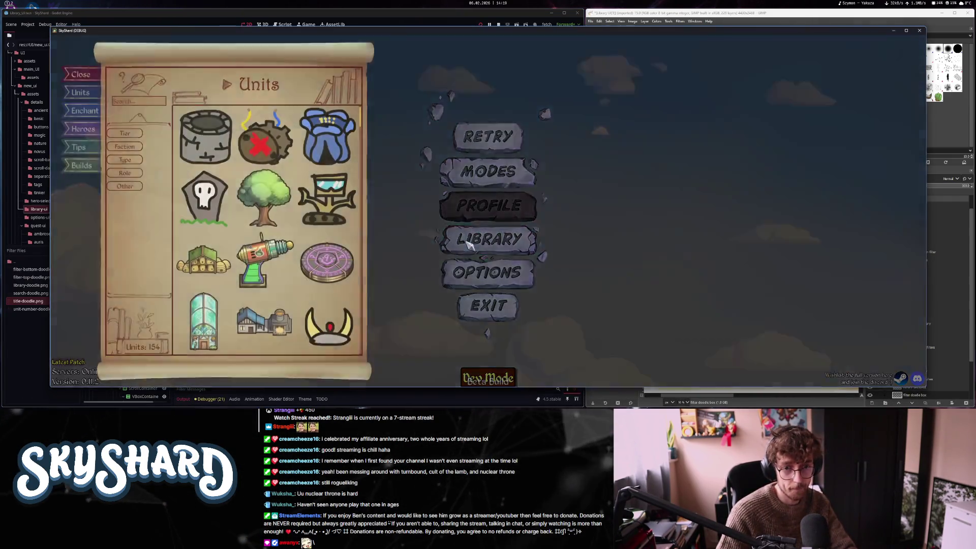
Browse the unit grid, viewing the Magic Missile Mine, Rusty Sentry and Power Plant cards
left_click(330, 263)
scroll(305, 279, "down", 2)
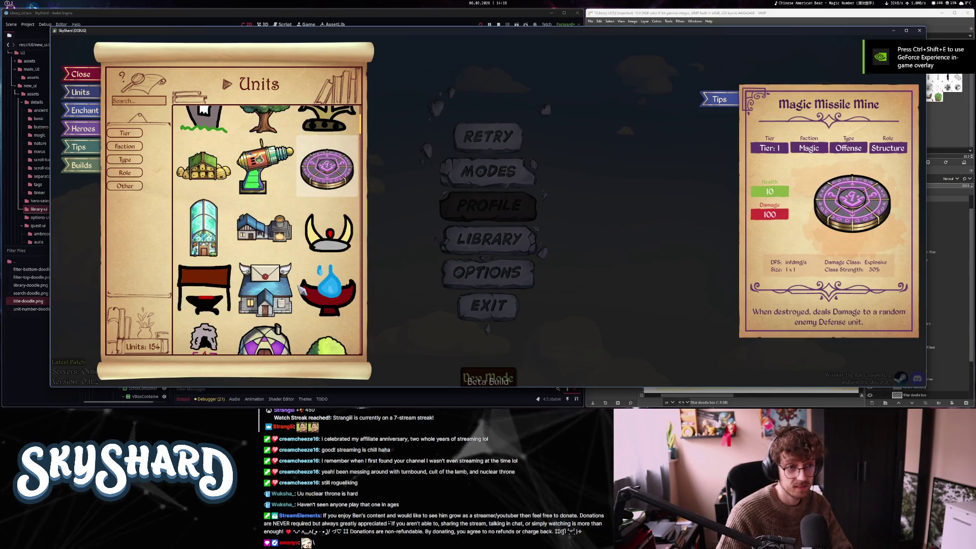
scroll(301, 290, "down", 4)
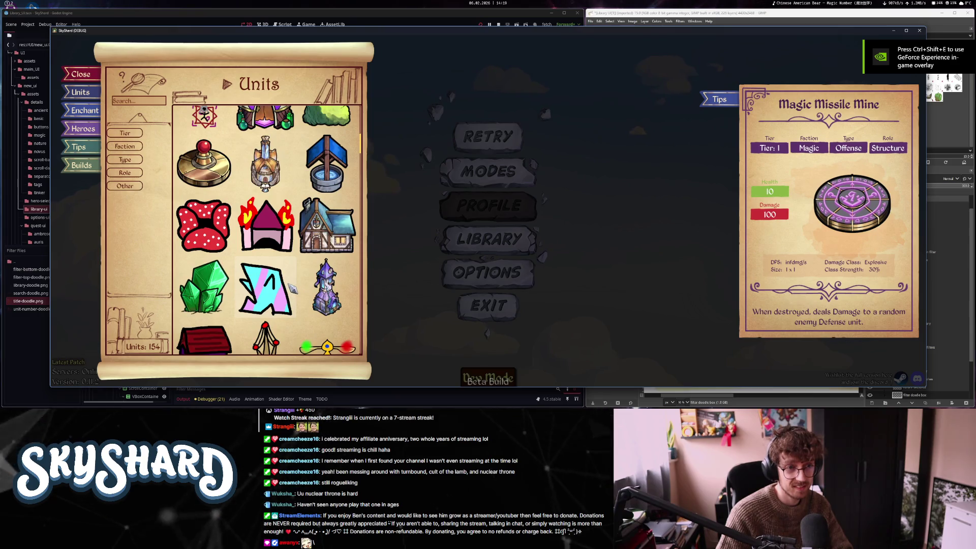
scroll(289, 288, "down", 5)
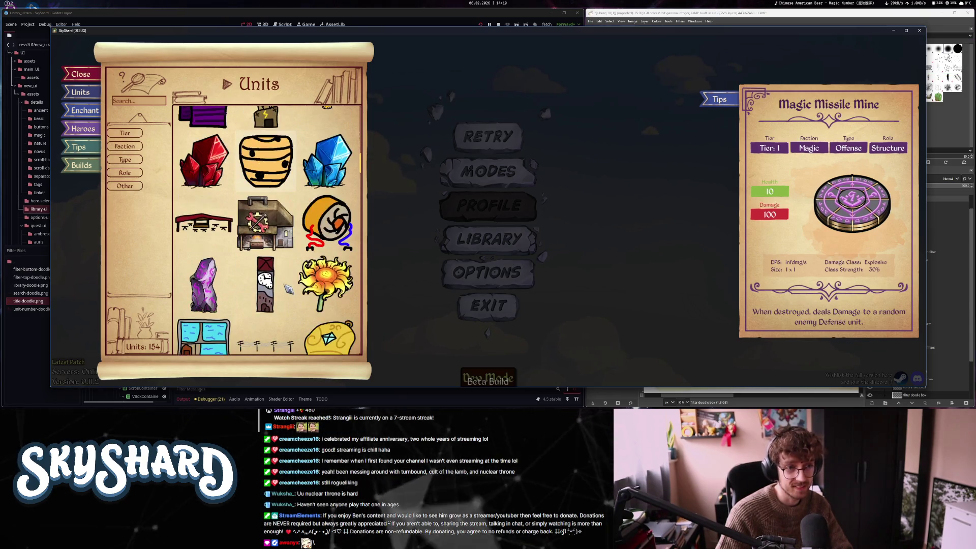
left_click(288, 288)
scroll(285, 290, "down", 5)
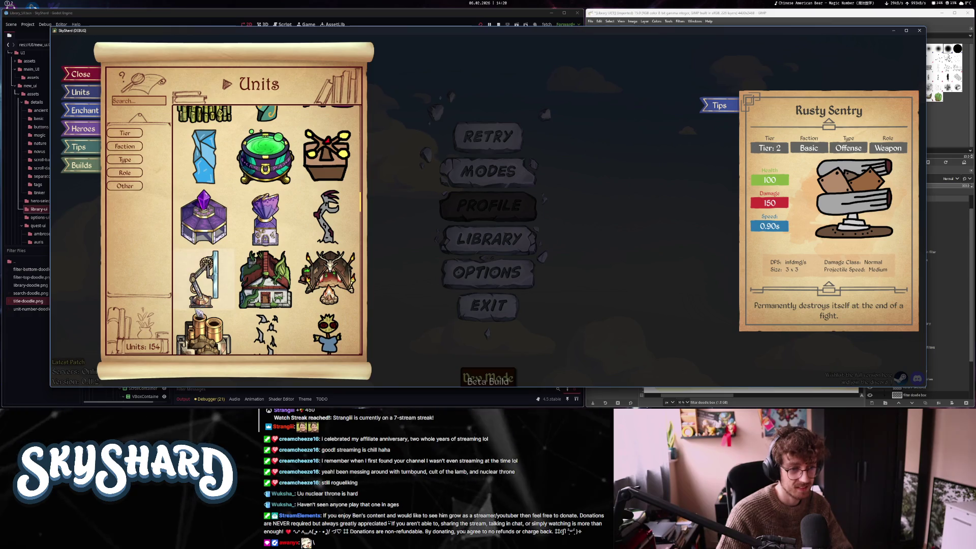
left_click(203, 333)
scroll(214, 315, "down", 3)
scroll(229, 309, "down", 1)
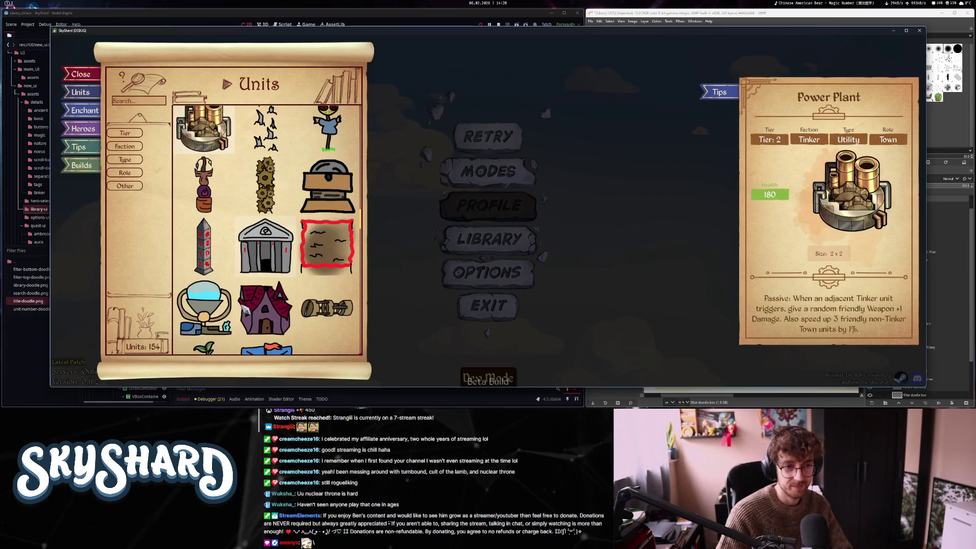
scroll(245, 310, "up", 3)
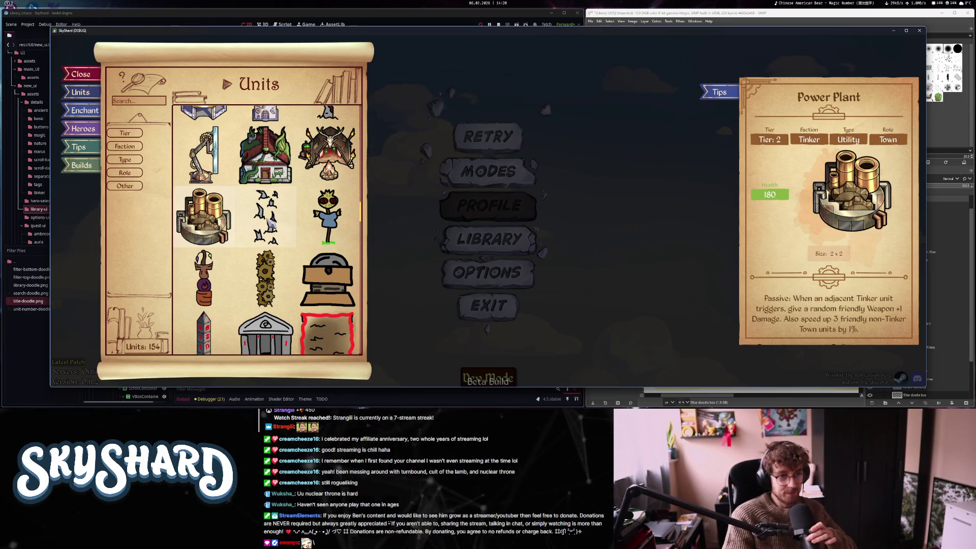
scroll(268, 222, "up", 15)
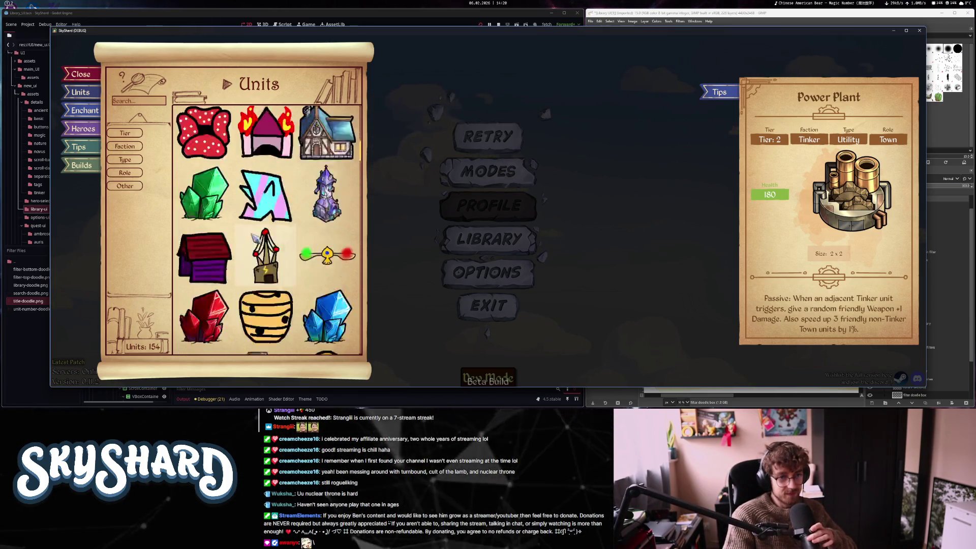
scroll(254, 239, "up", 2)
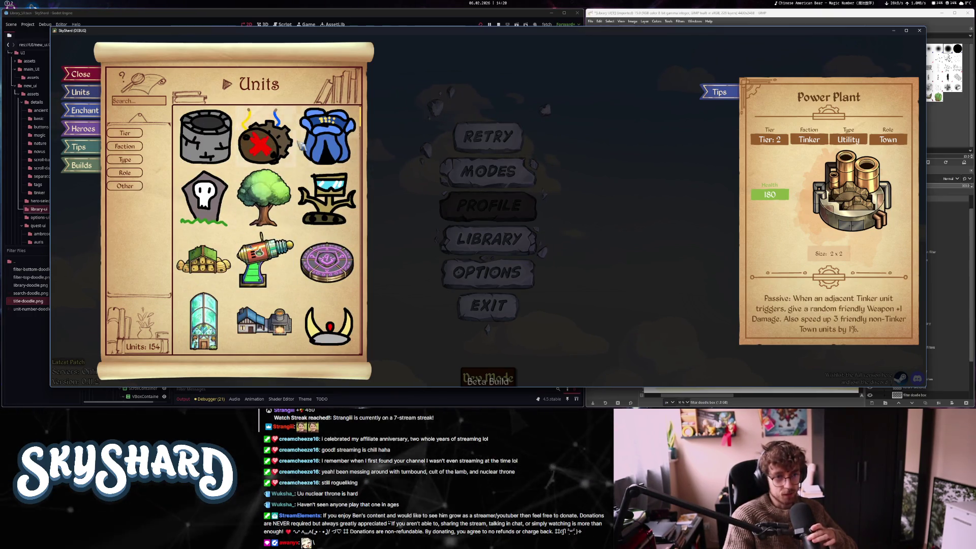
scroll(329, 230, "down", 5)
scroll(330, 229, "down", 10)
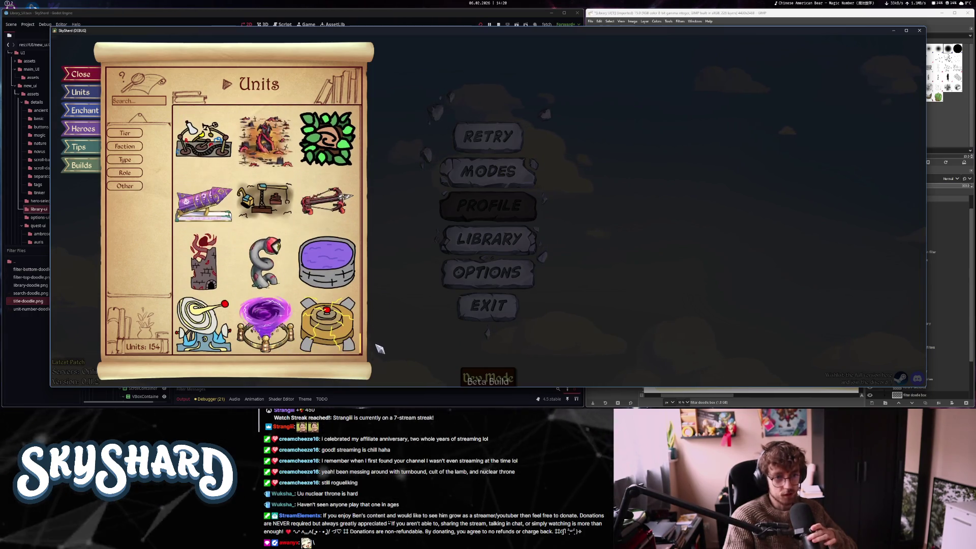
Scroll and drag through the unit grid, then close the Units library popup
mouse_move(327, 228)
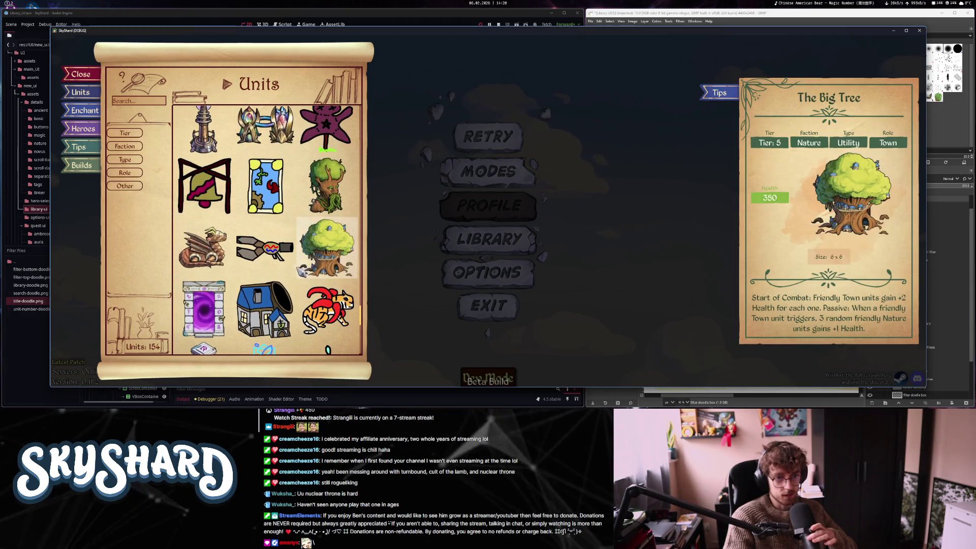
scroll(318, 278, "down", 3)
scroll(317, 279, "up", 5)
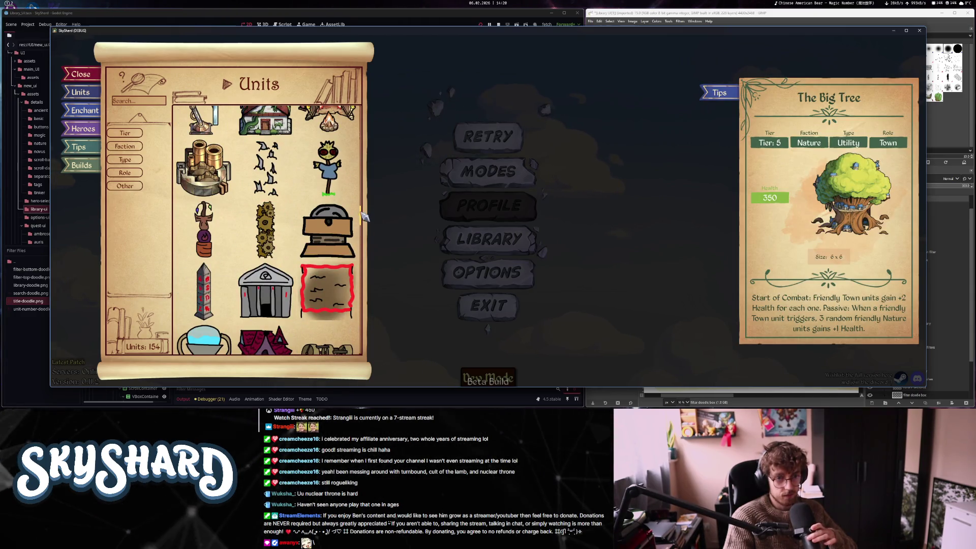
mouse_move(362, 216)
left_mouse_down()
mouse_move(366, 132)
mouse_move(363, 349)
mouse_move(363, 119)
mouse_move(363, 129)
left_mouse_up()
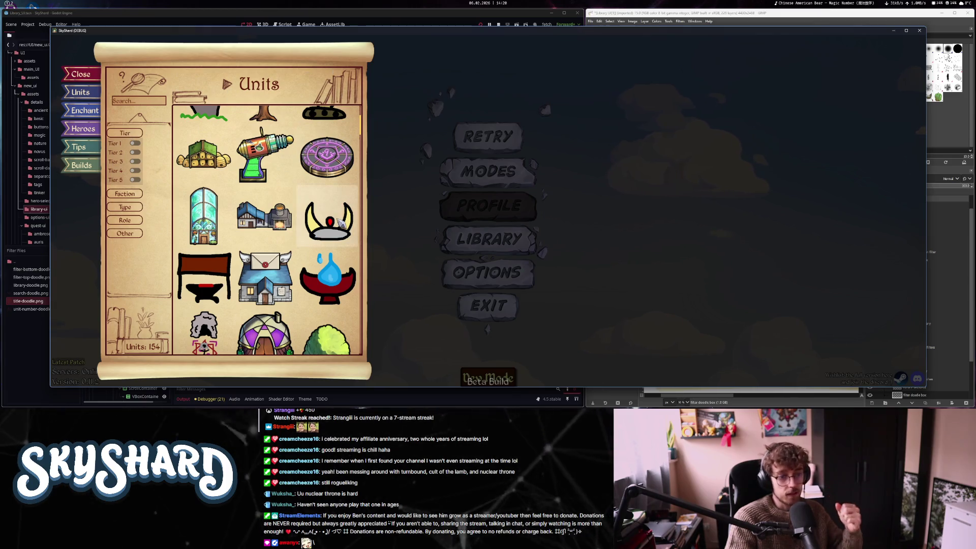
key("Escape")
Quit the running game and select the TierContainer node in the scene tree
left_click(473, 308)
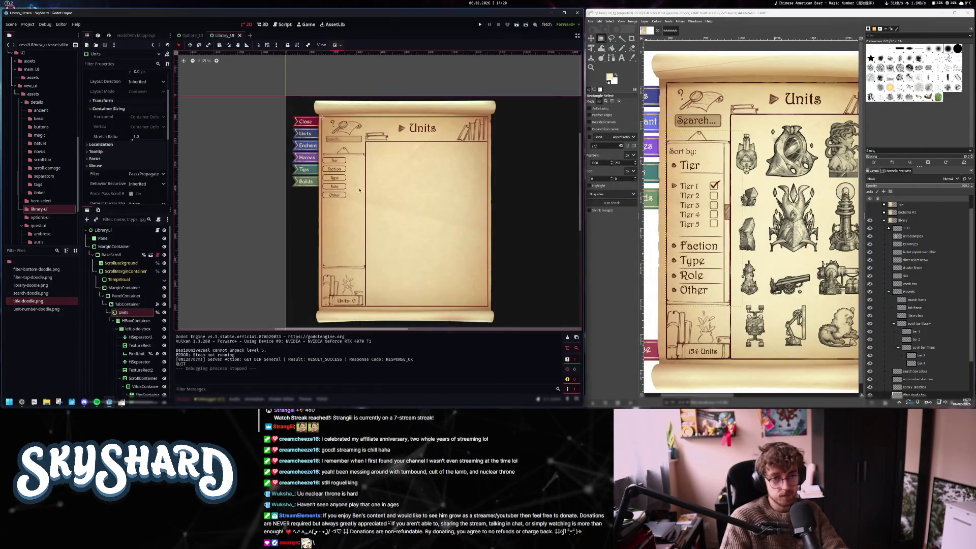
scroll(353, 199, "up", 2)
scroll(321, 159, "up", 2)
left_click(332, 151)
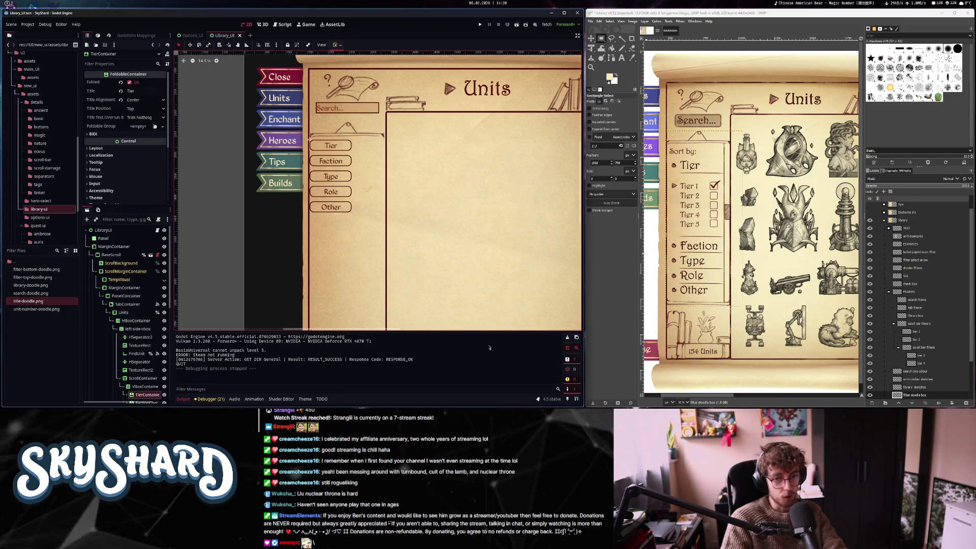
Open scroll_ui.tres in the Theme editor with FoldableContainer as the edited type
left_click(305, 399)
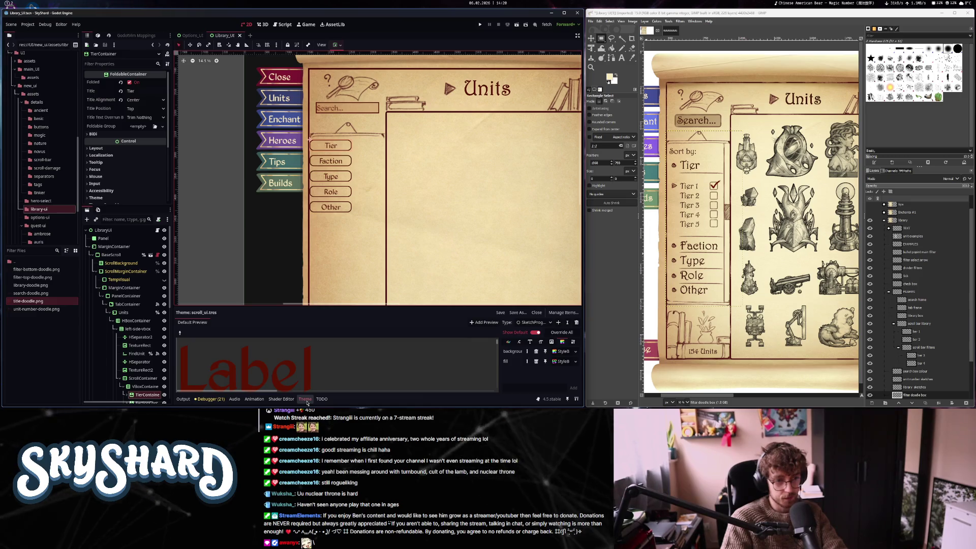
left_click(534, 322)
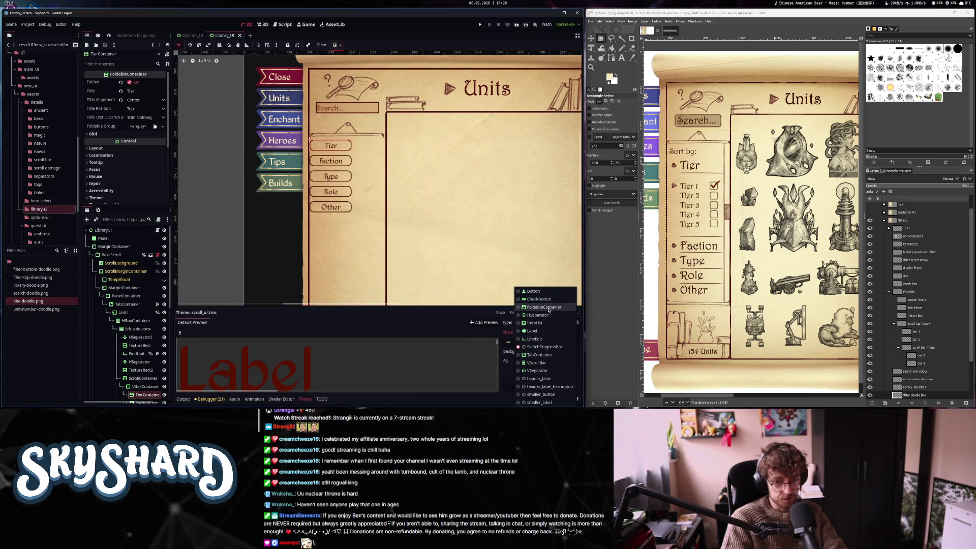
left_click(548, 310)
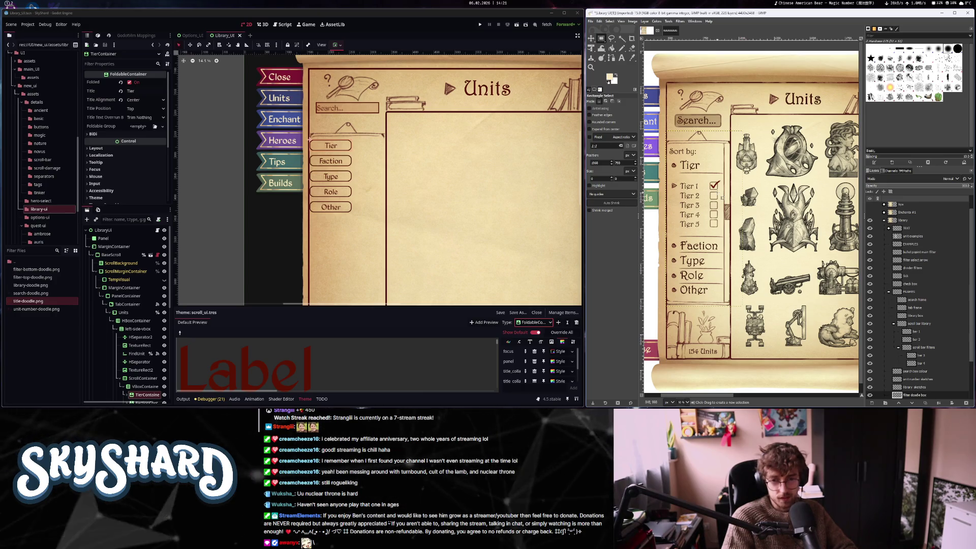
scroll(721, 197, "up", 4)
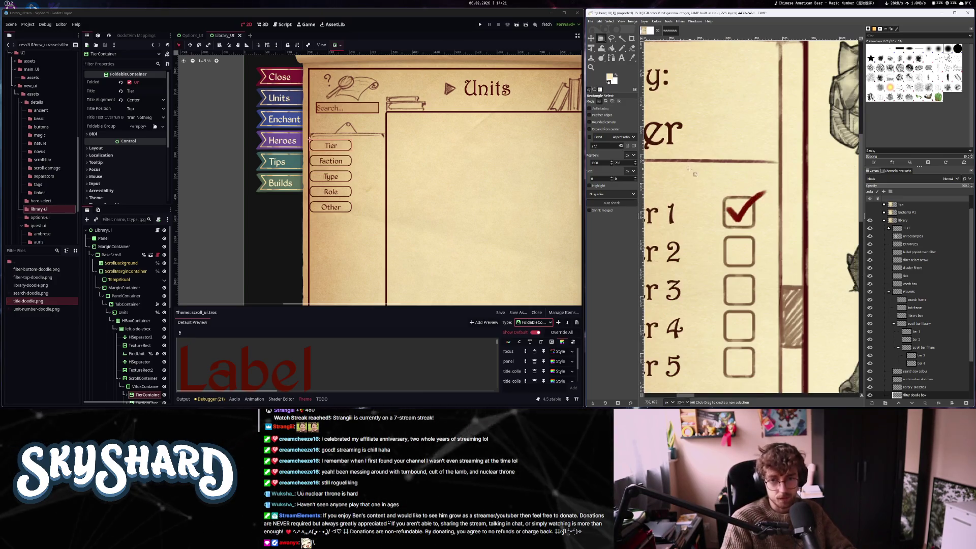
scroll(791, 197, "down", 6)
scroll(756, 229, "up", 1)
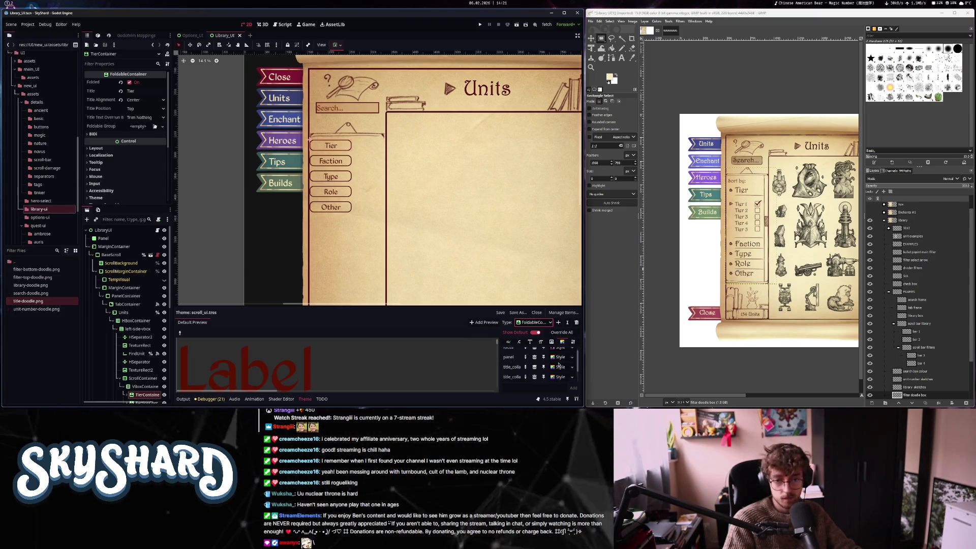
scroll(513, 376, "down", 2)
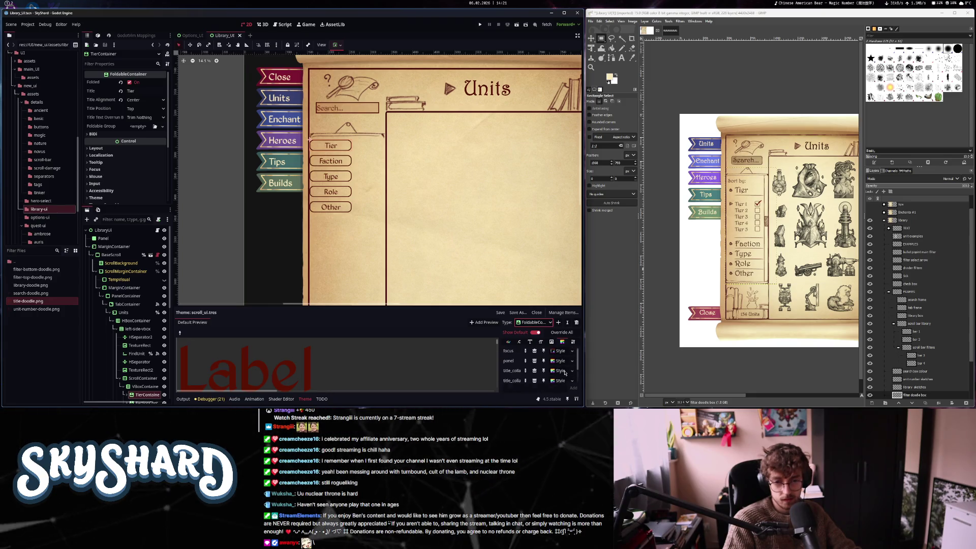
left_click(559, 362)
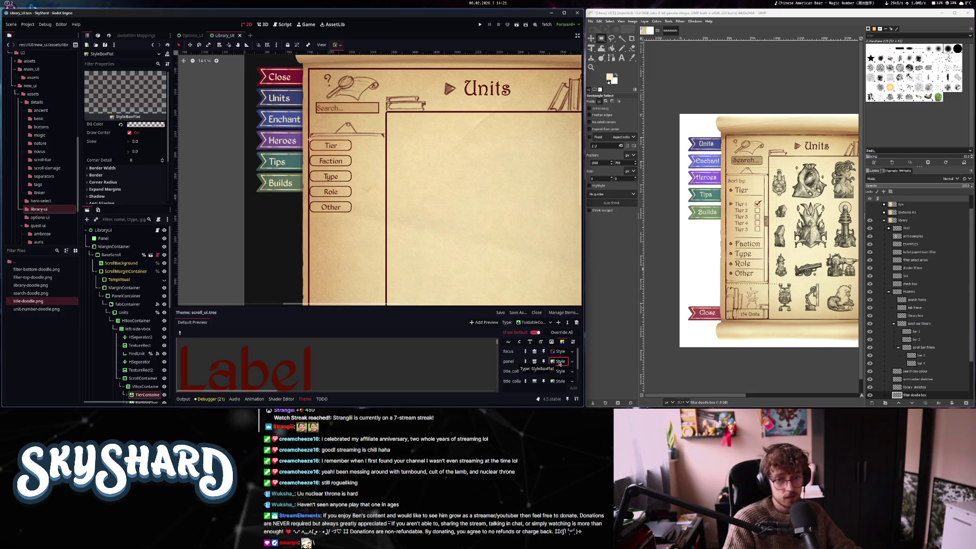
Replace the FoldableContainer panel style with a new StyleBoxEmpty
left_click(121, 172)
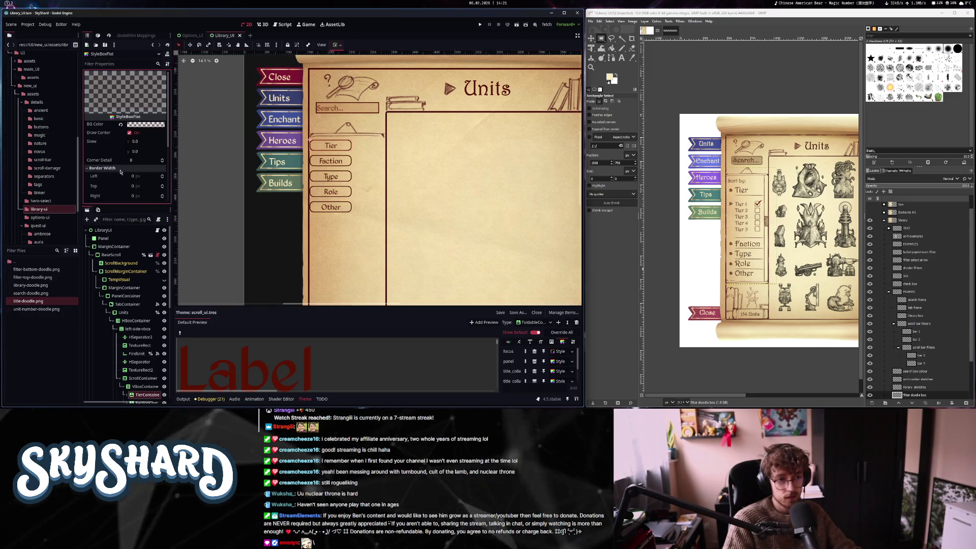
left_click(525, 369)
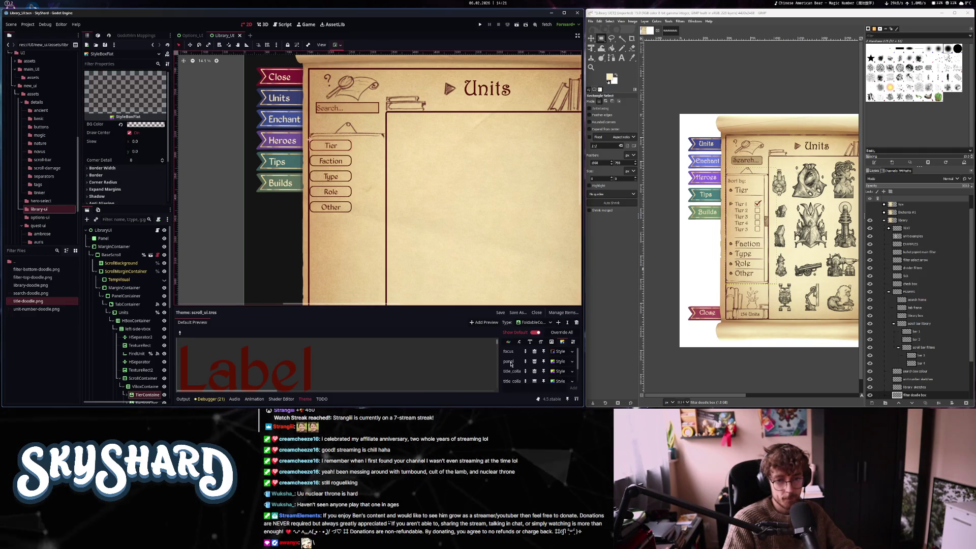
mouse_move(511, 364)
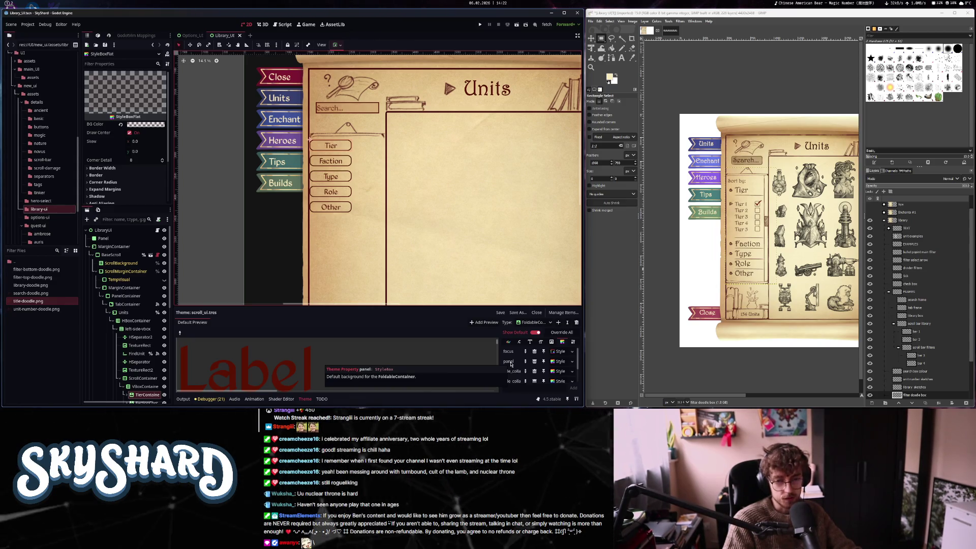
left_click(571, 361)
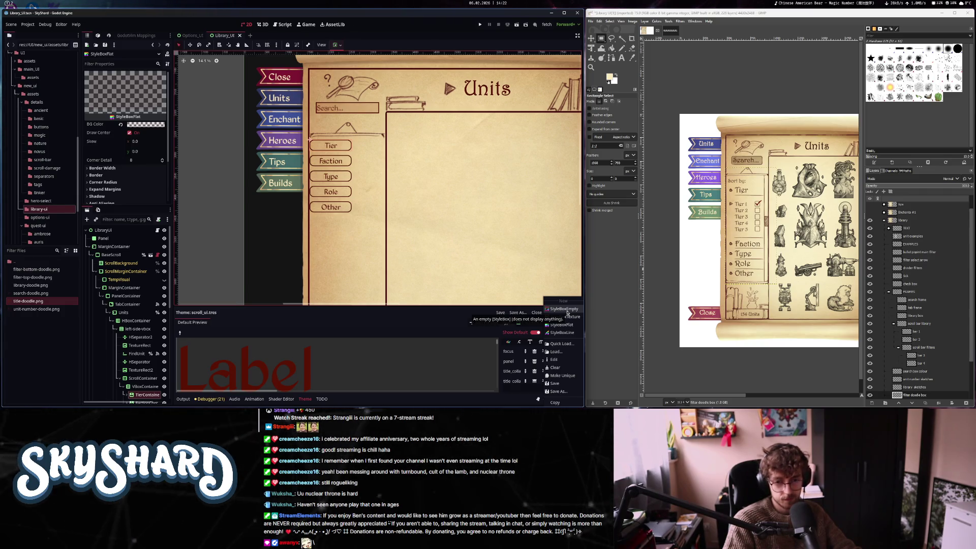
left_click(567, 311)
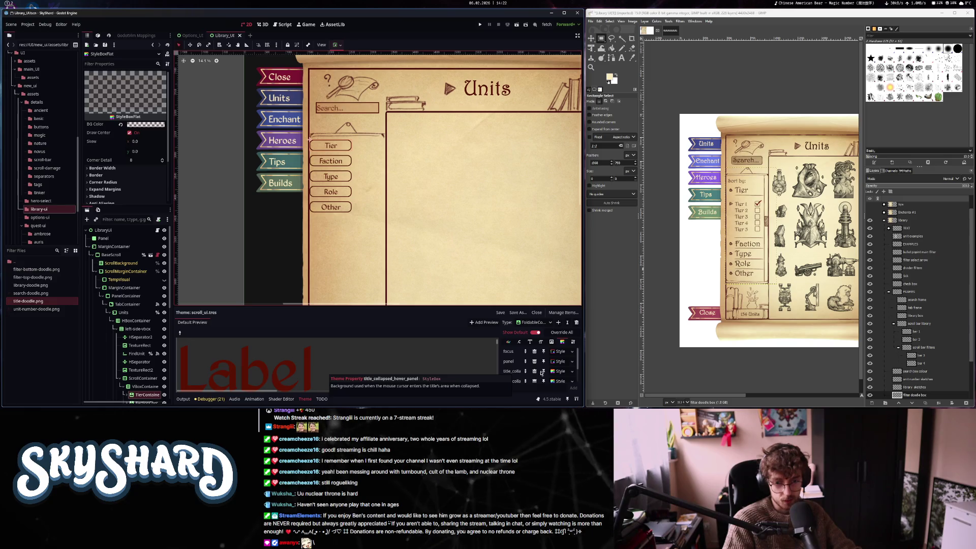
Review the title, title_collapsed and hover styles, confirm panel is empty, then select FactionContainer
left_click(558, 371)
scroll(514, 369, "down", 1)
scroll(557, 376, "down", 1)
left_click(559, 379)
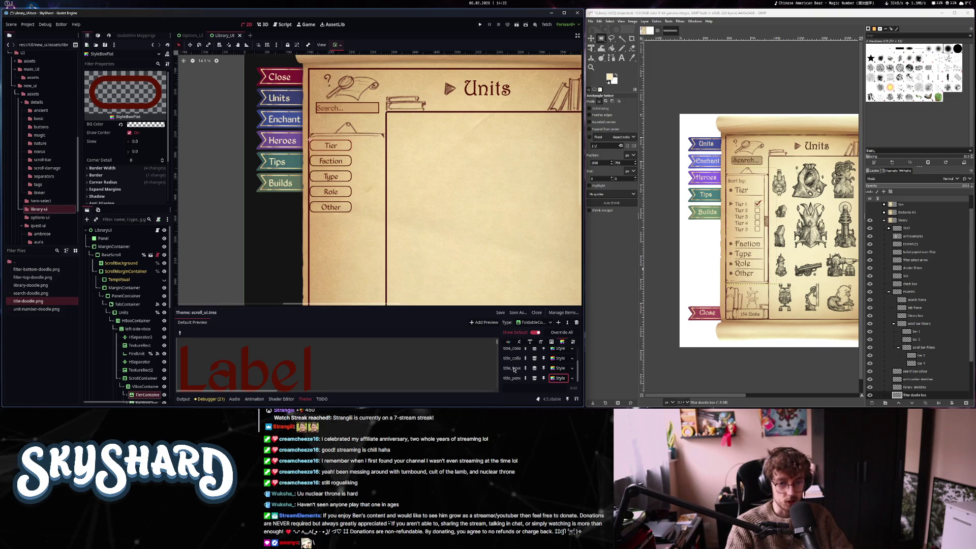
scroll(514, 370, "up", 1)
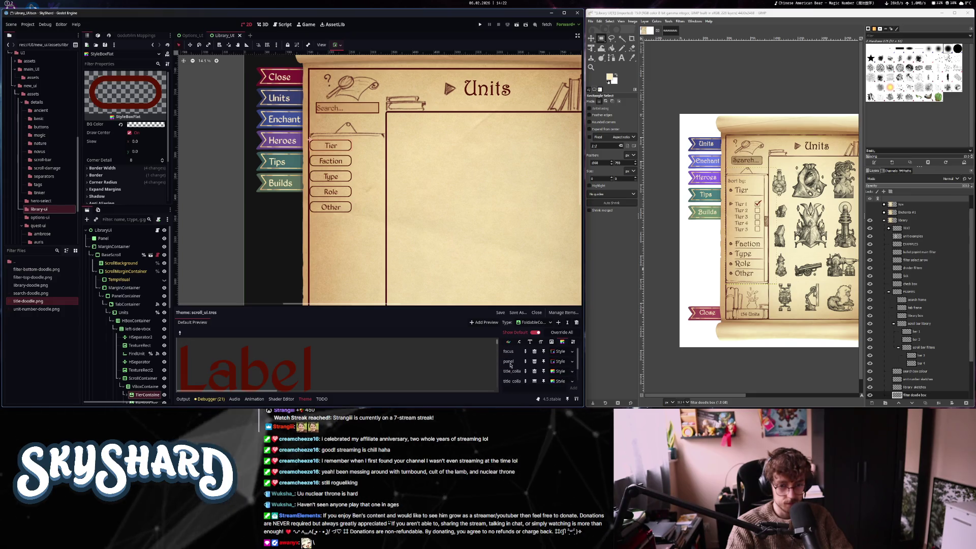
left_click(559, 362)
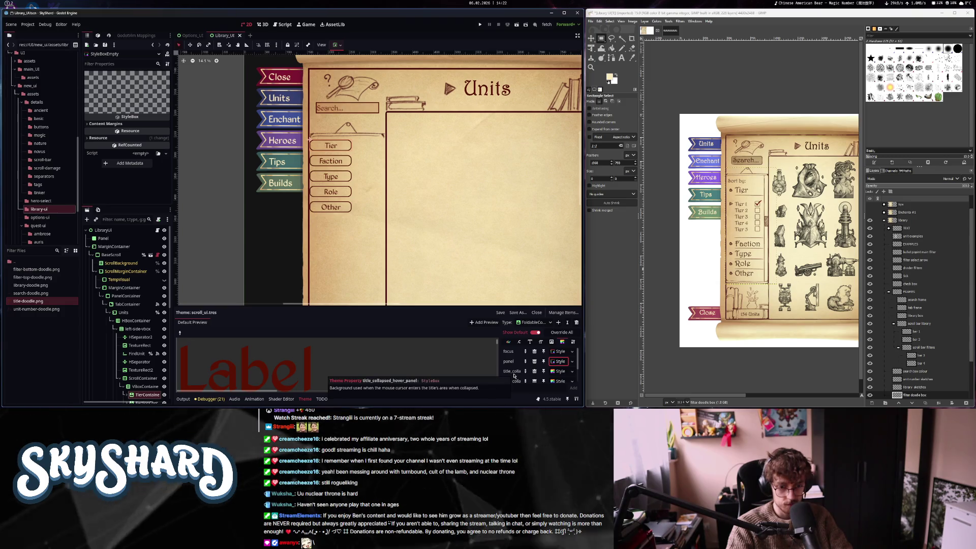
scroll(514, 376, "down", 1)
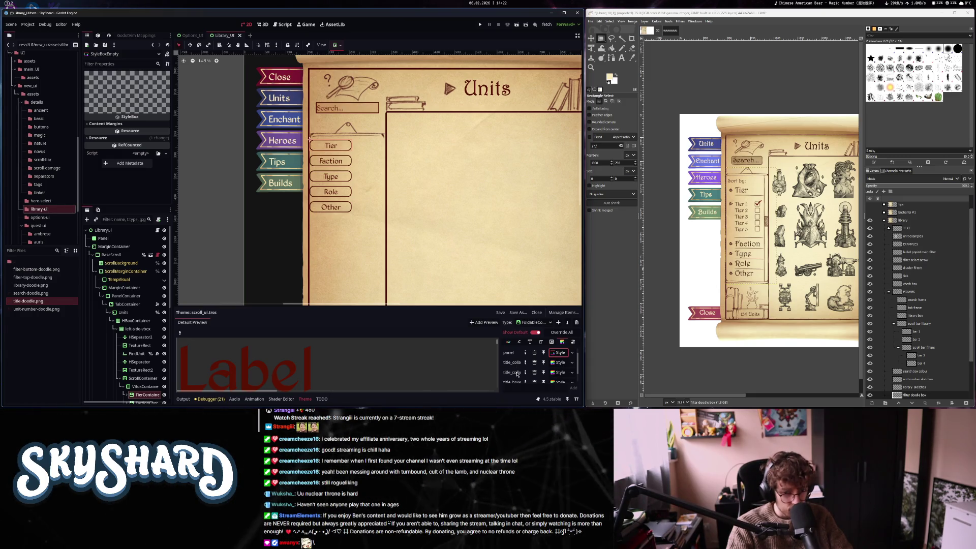
left_click(558, 372)
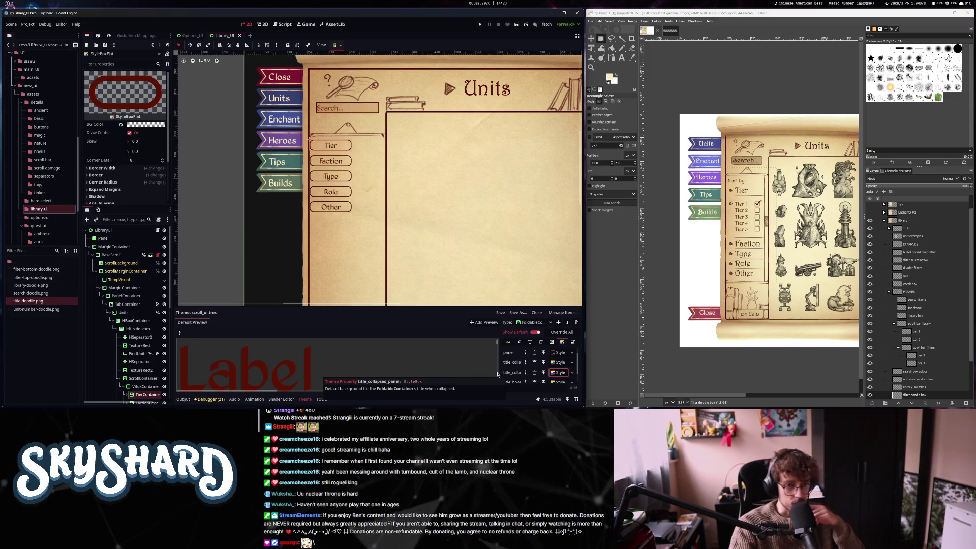
left_click(310, 153)
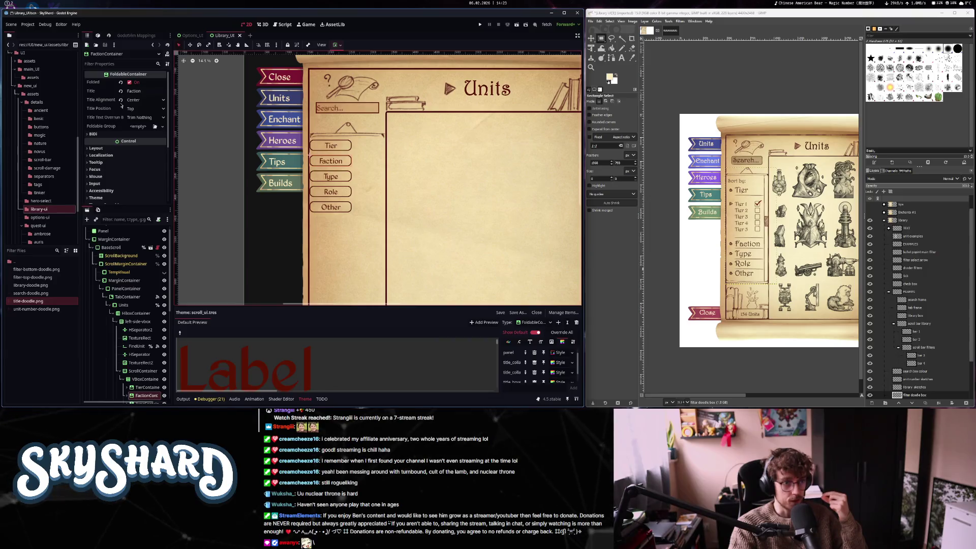
Unfold the Faction section and open TierContainer's title_collapsed style
left_click(130, 83)
left_click(326, 146)
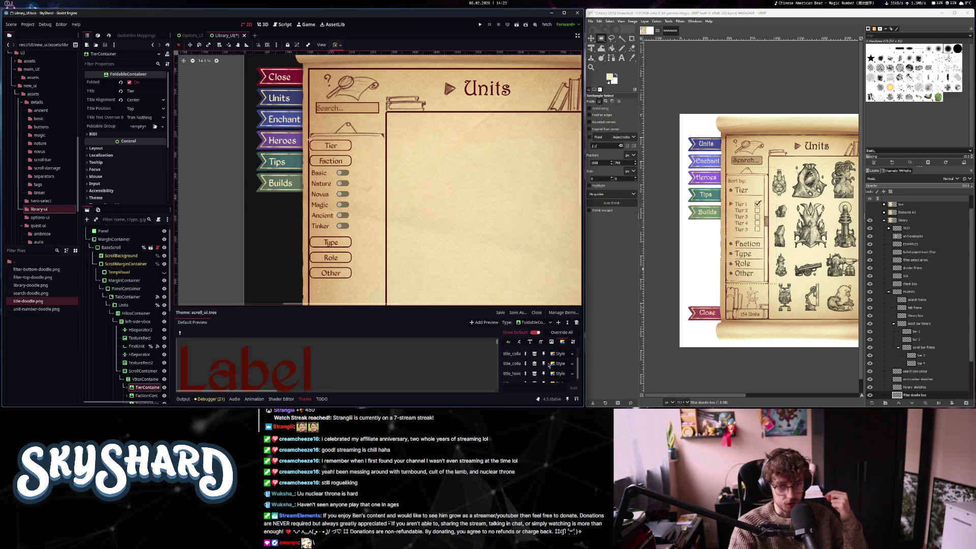
left_click(558, 364)
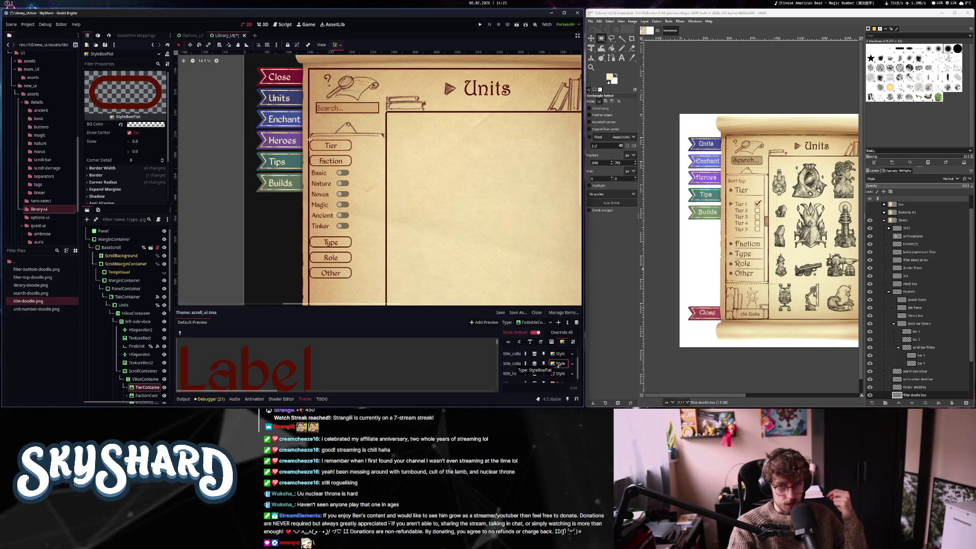
Set title_collapsed border widths left, top and right to 0 and reset bottom
left_click(124, 168)
left_click(124, 175)
left_click(123, 186)
left_click(124, 196)
scroll(123, 197, "down", 2)
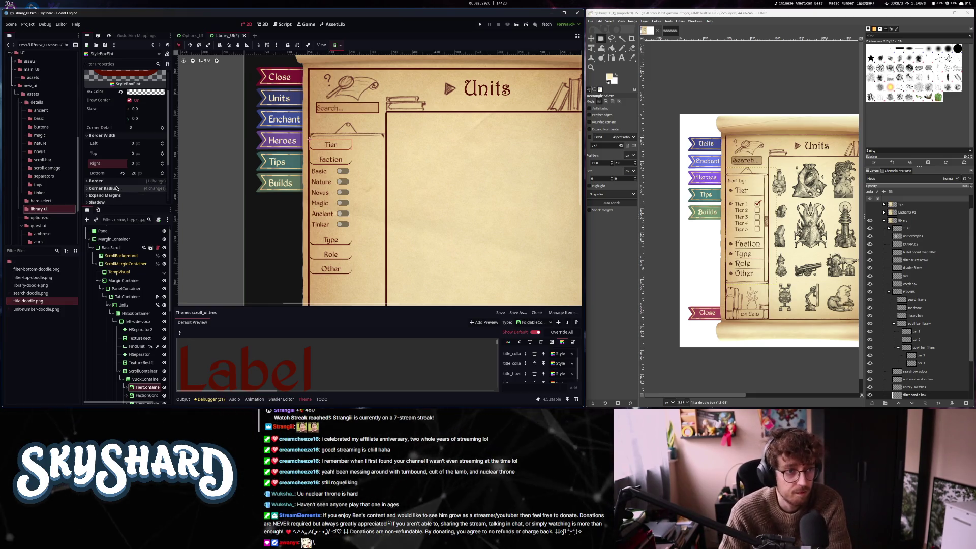
left_click(122, 174)
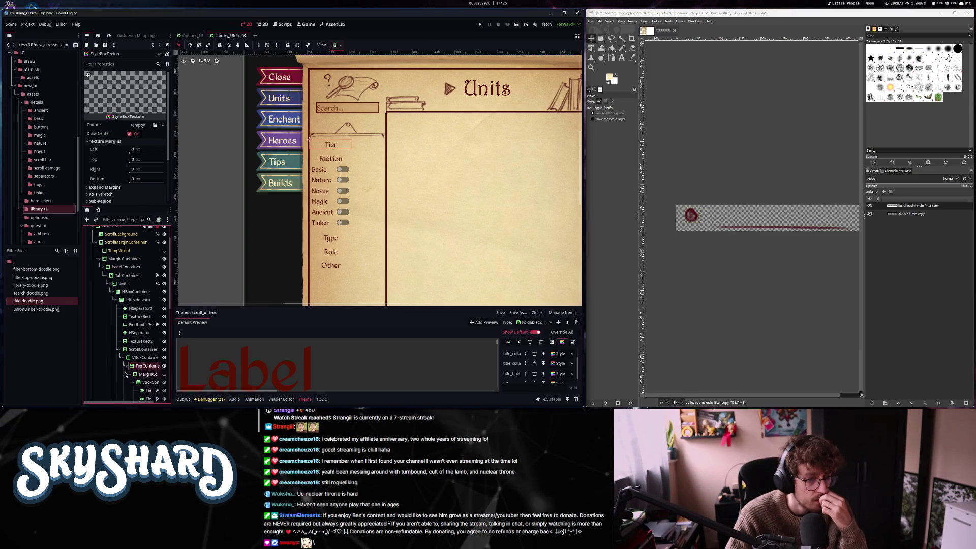
Resize the filter doodle canvas to a height of 100 px
left_click(126, 368)
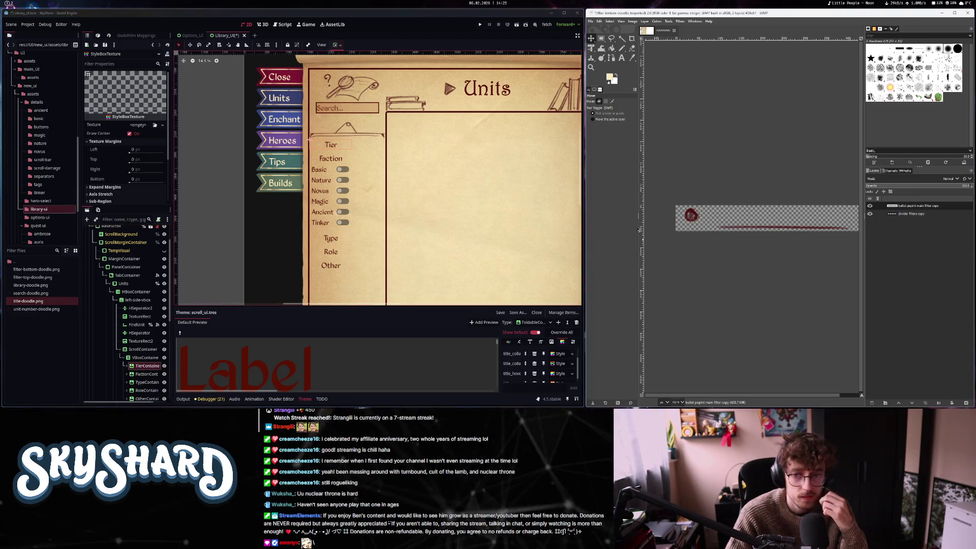
left_click_drag(745, 258, 722, 271)
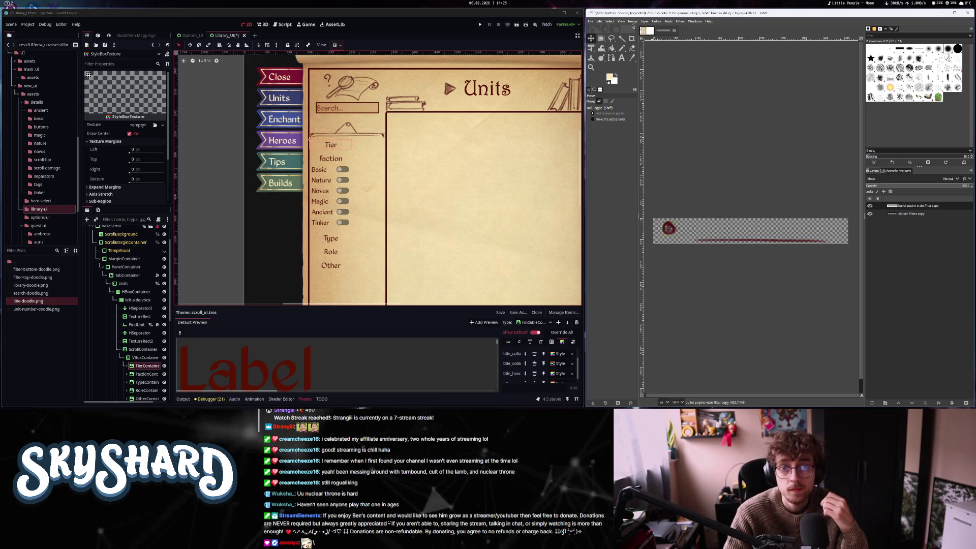
left_click(632, 21)
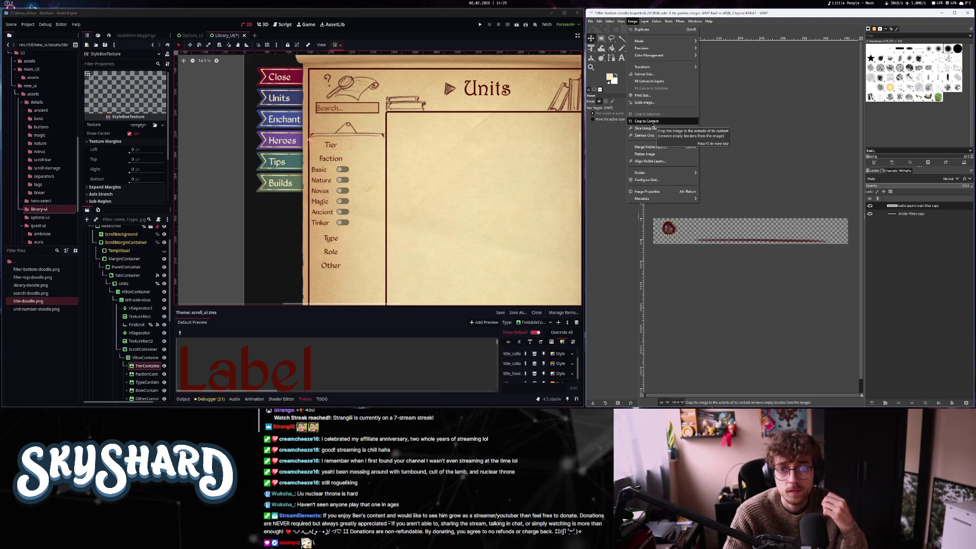
left_click(643, 74)
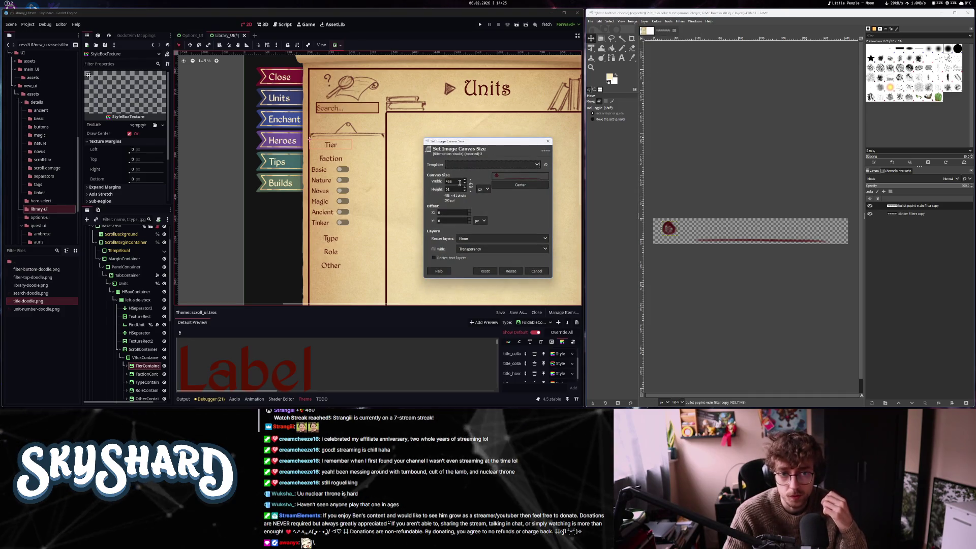
type("00")
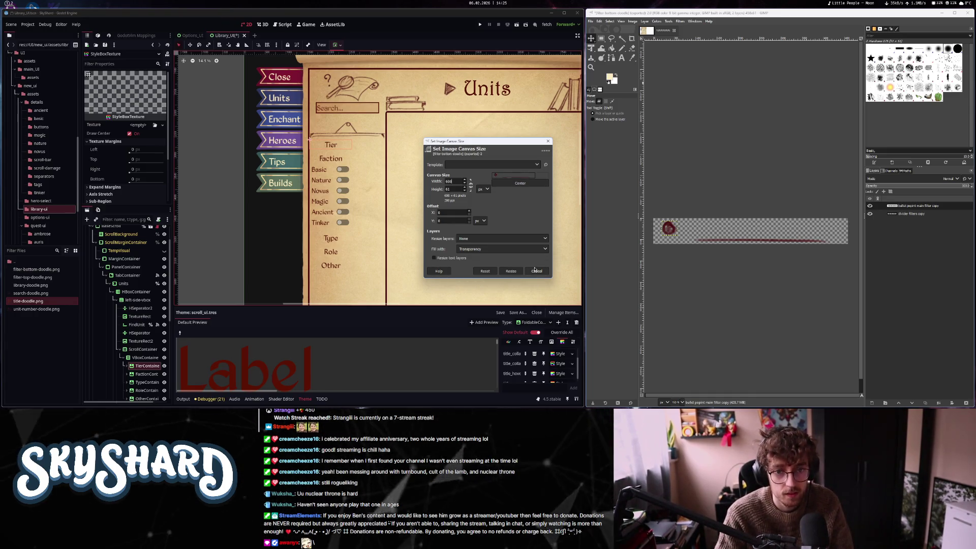
left_click(536, 271)
left_click(632, 21)
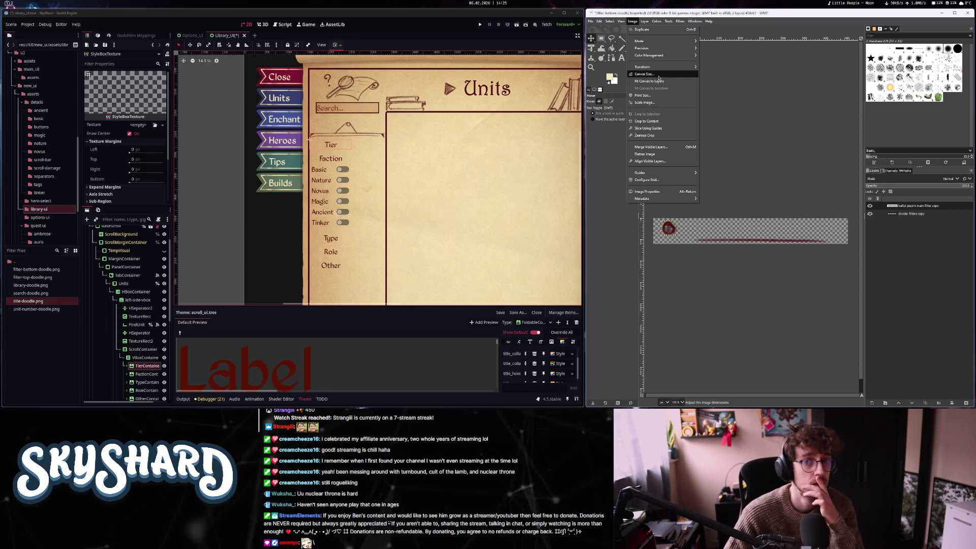
left_click(657, 76)
key("Tab")
type("100")
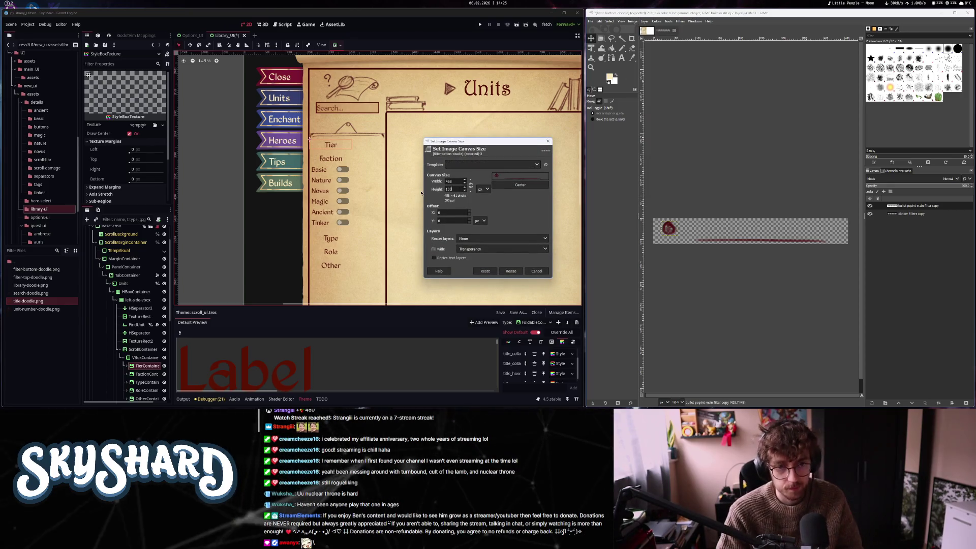
left_click(511, 271)
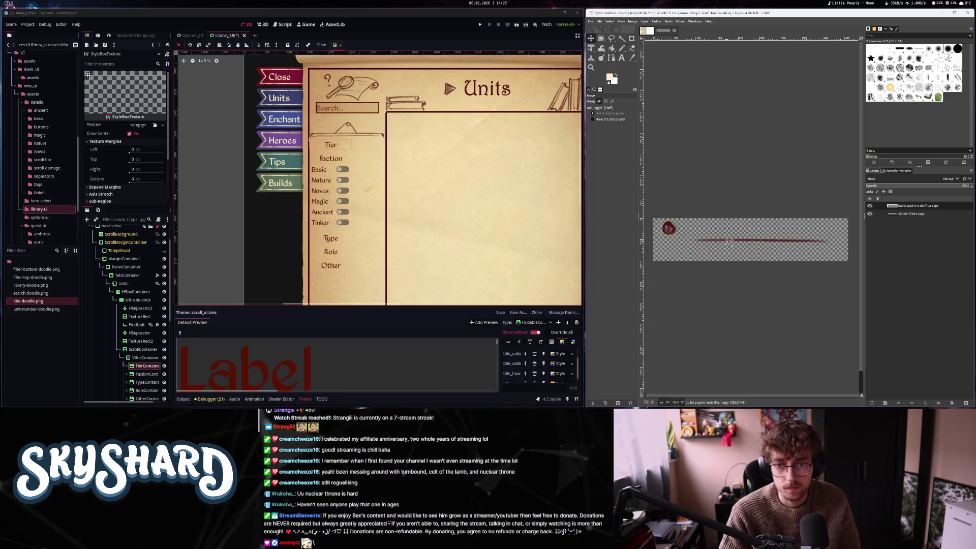
Move the red divider line and the red dot lower on the canvas
left_click_drag(750, 240, 751, 257)
left_click_drag(669, 227, 670, 233)
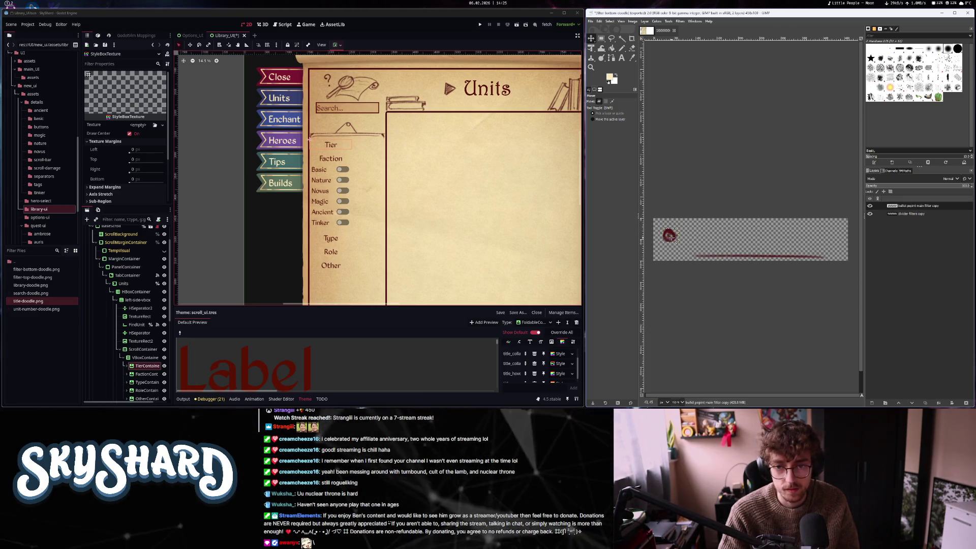
left_click_drag(757, 257, 757, 258)
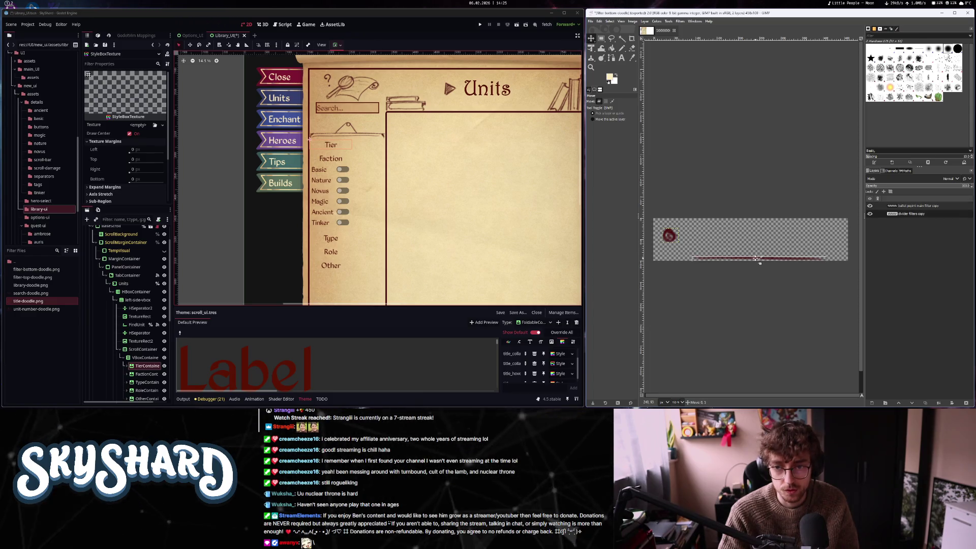
scroll(776, 261, "up", 3)
scroll(778, 262, "down", 5)
scroll(779, 262, "up", 5)
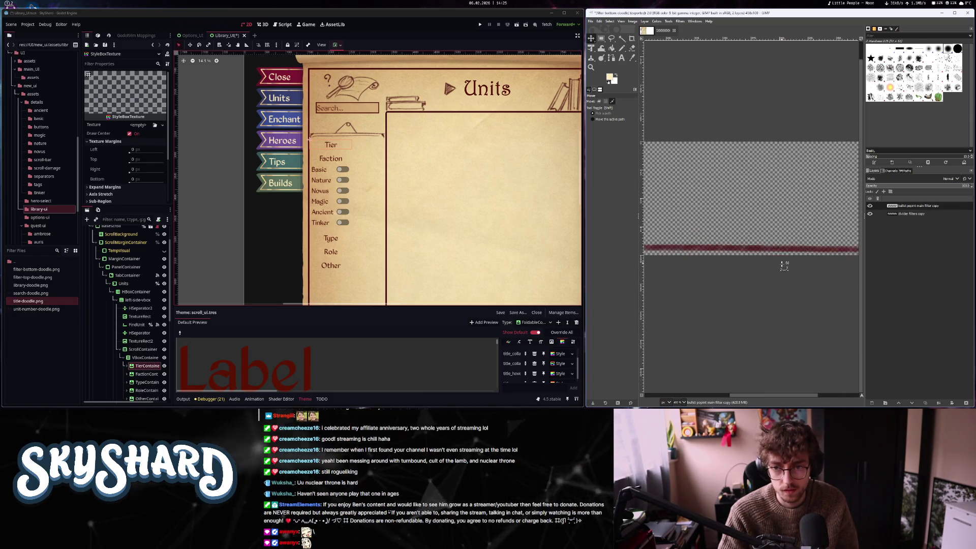
scroll(781, 263, "down", 3)
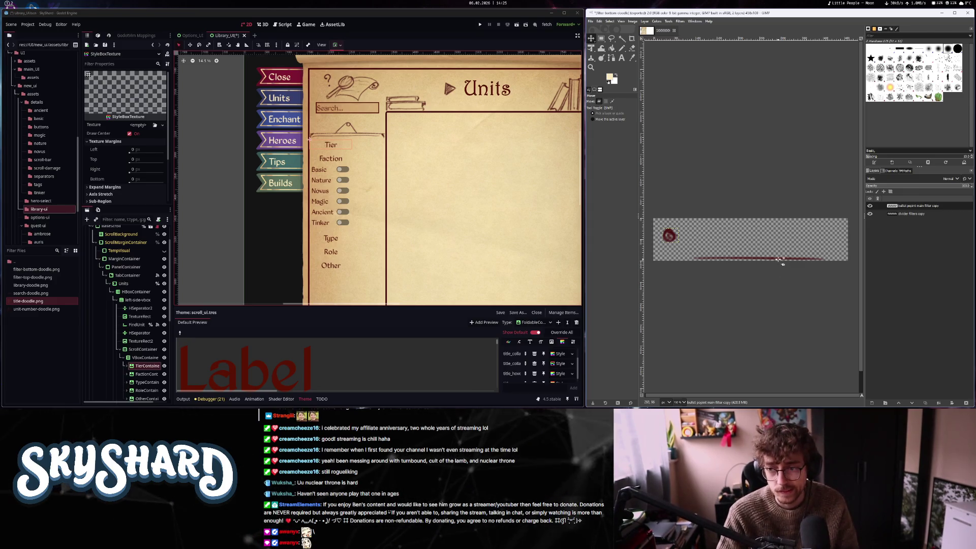
scroll(350, 238, "down", 4)
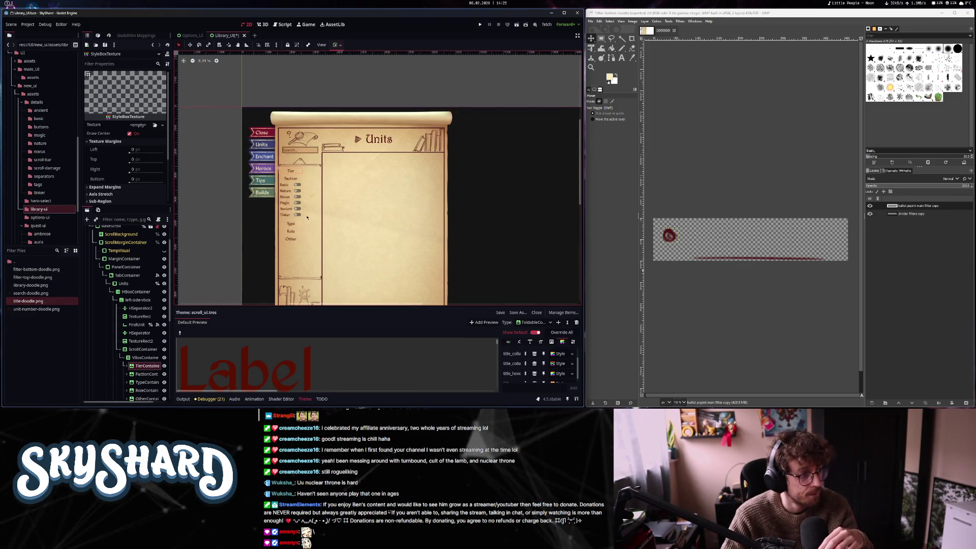
scroll(321, 229, "up", 1)
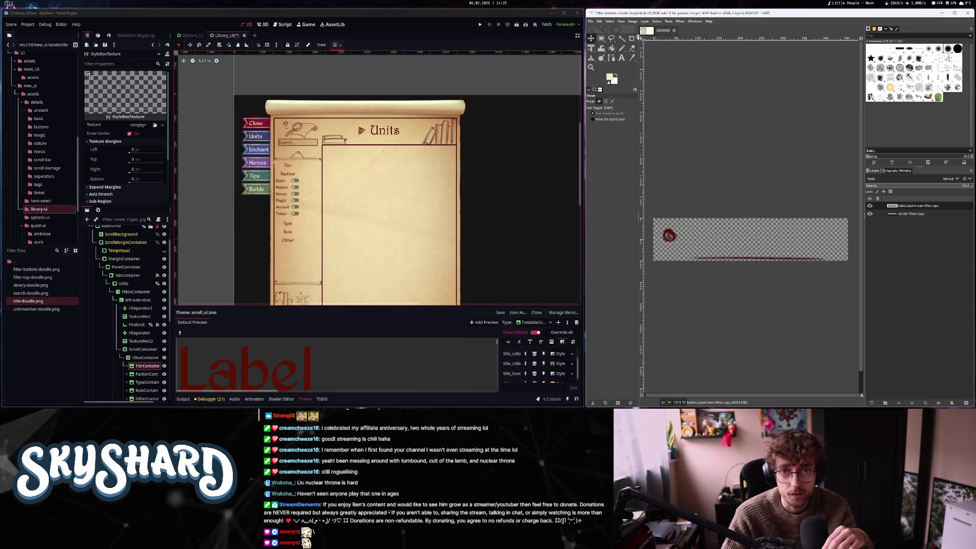
Switch to the Library UI mockup image
left_click(647, 31)
scroll(778, 208, "up", 3)
scroll(778, 208, "left", 3)
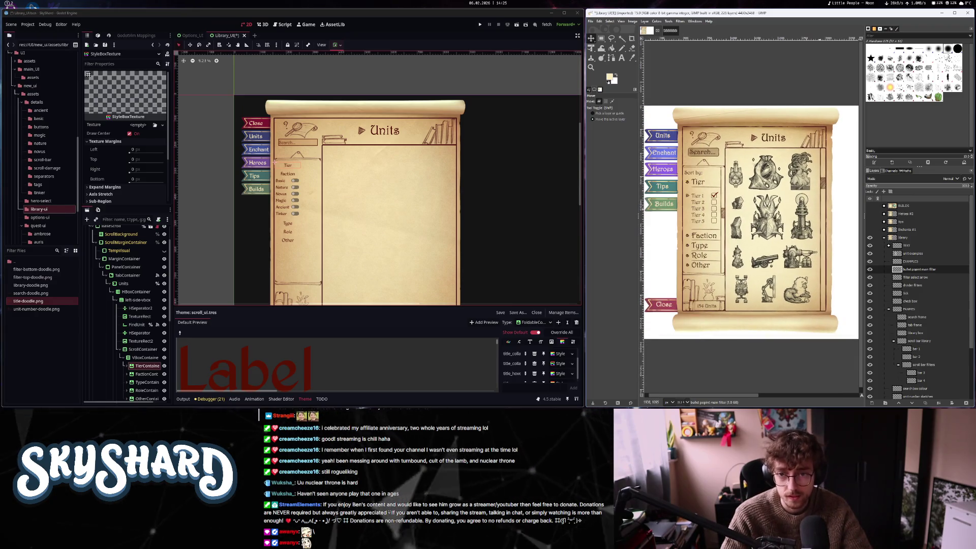
Zoom in on the mockup's unit icons, then switch back to the filter doodle image
scroll(829, 196, "up", 2)
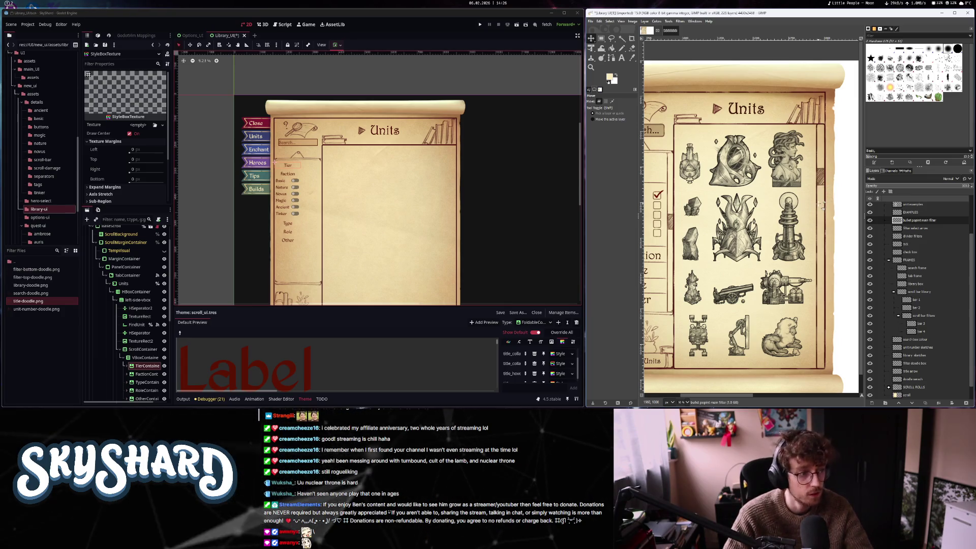
scroll(824, 191, "up", 1)
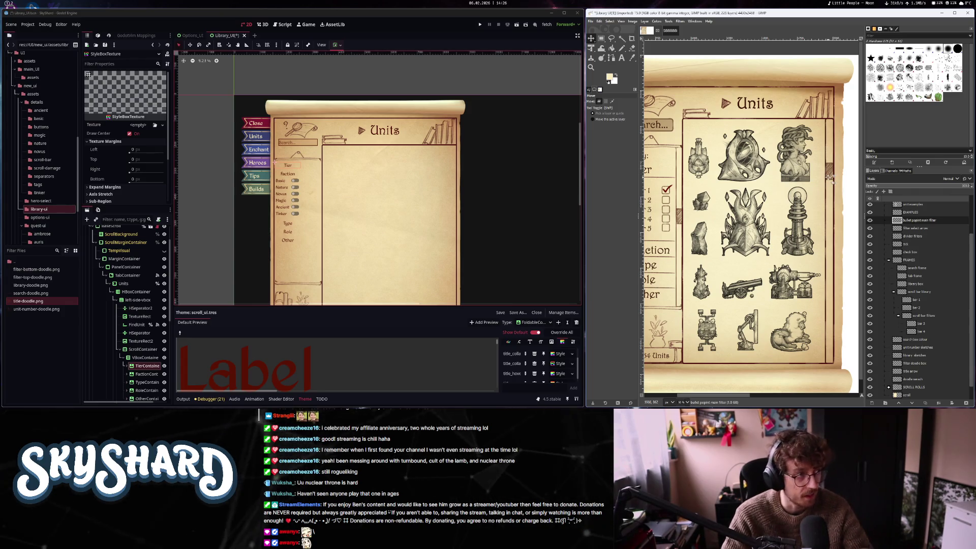
left_click(671, 31)
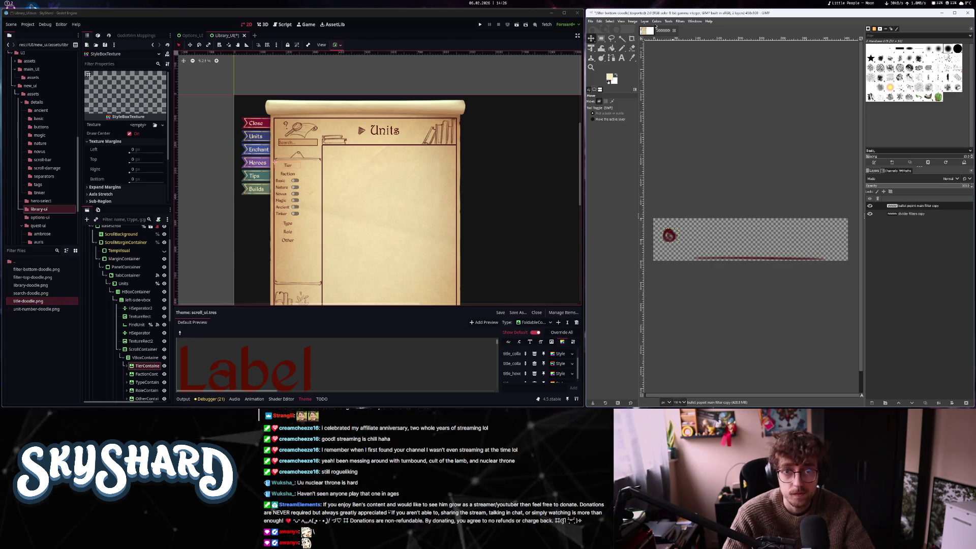
left_click(590, 21)
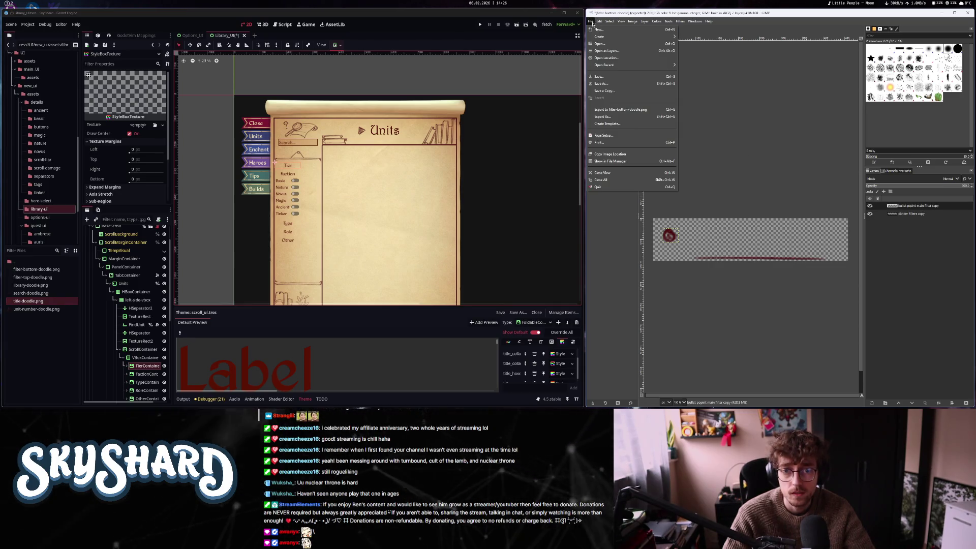
Export the doodle as foldable-main.png and drop it into the StyleBoxTexture's Texture slot
left_click(614, 118)
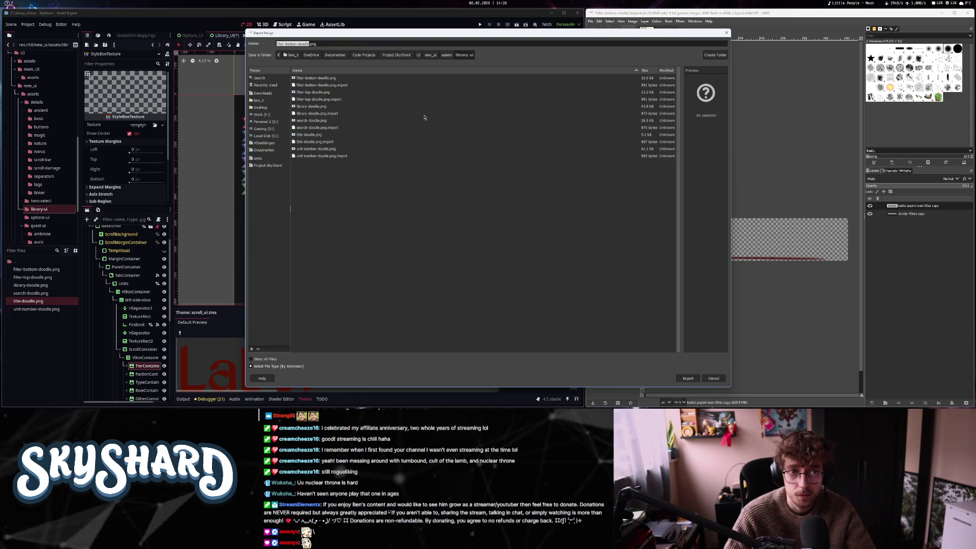
type("foldable_")
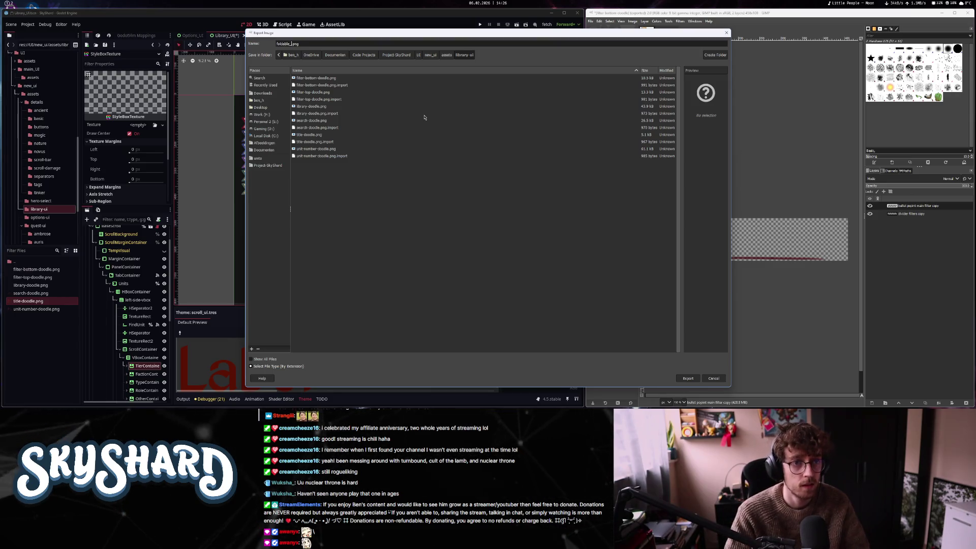
key("BackSpace")
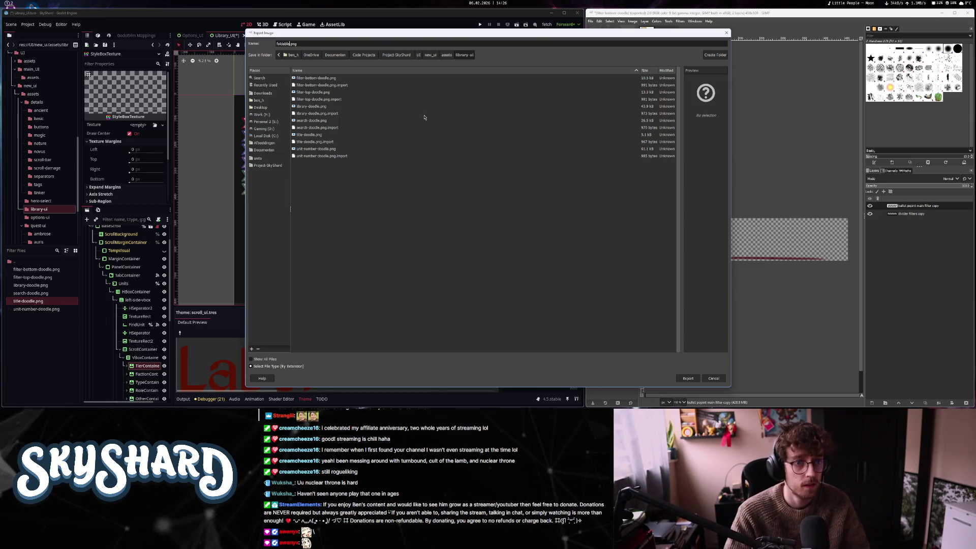
key("Return")
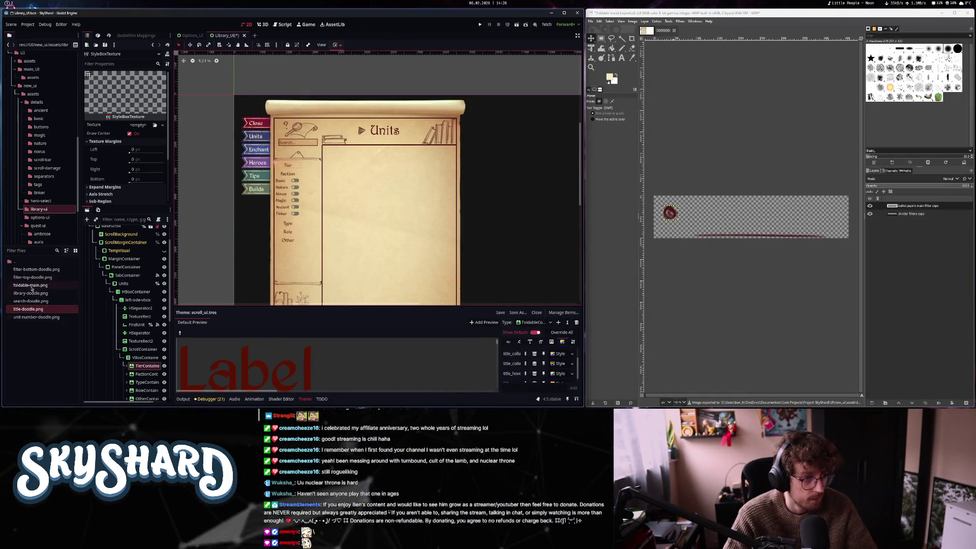
left_click_drag(30, 285, 139, 125)
Set the StyleBoxTexture's horizontal and vertical axis stretch to Stretch
scroll(277, 163, "up", 5)
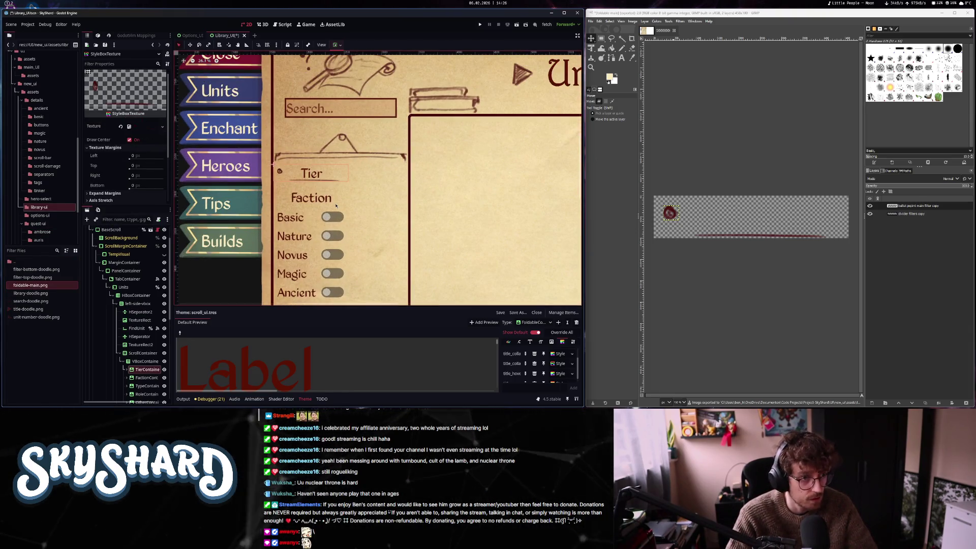
scroll(285, 173, "up", 3)
scroll(122, 153, "down", 2)
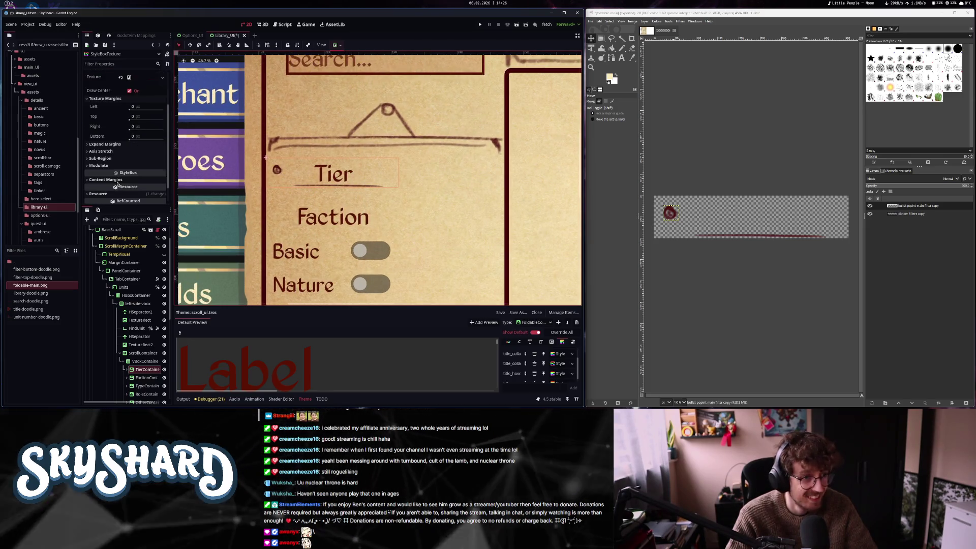
left_click(121, 156)
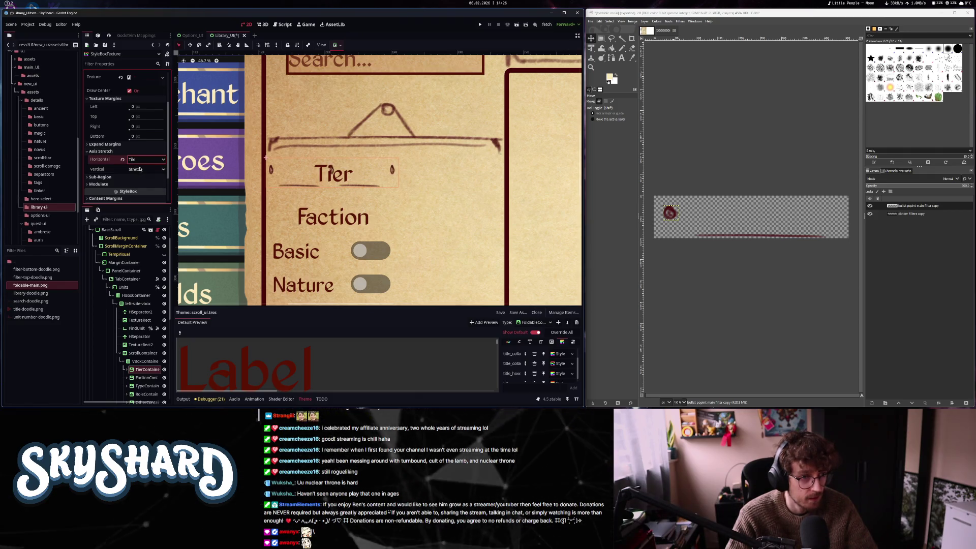
left_click(141, 169)
left_click(144, 169)
left_click(144, 179)
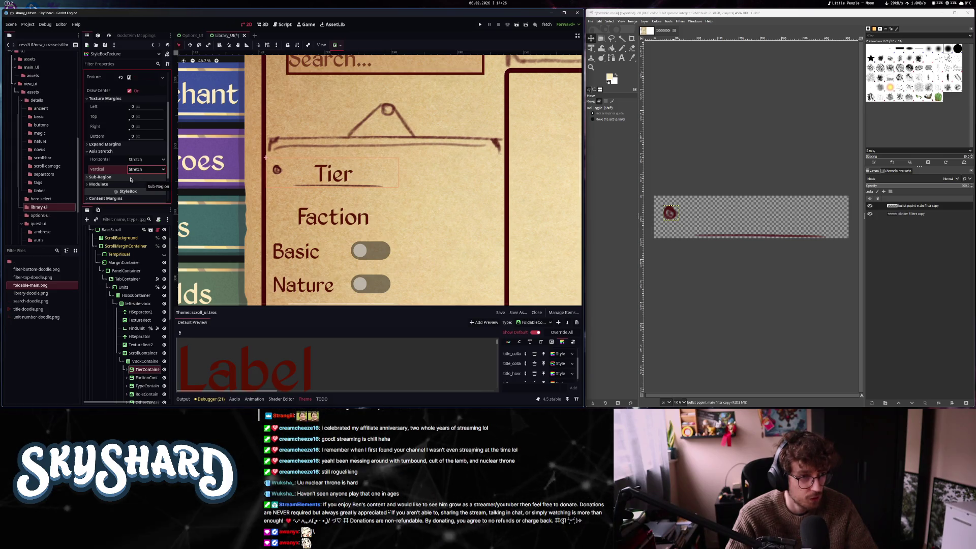
Make TierContainer expand vertically and the filter VBoxContainer expand to fill width
left_click(143, 370)
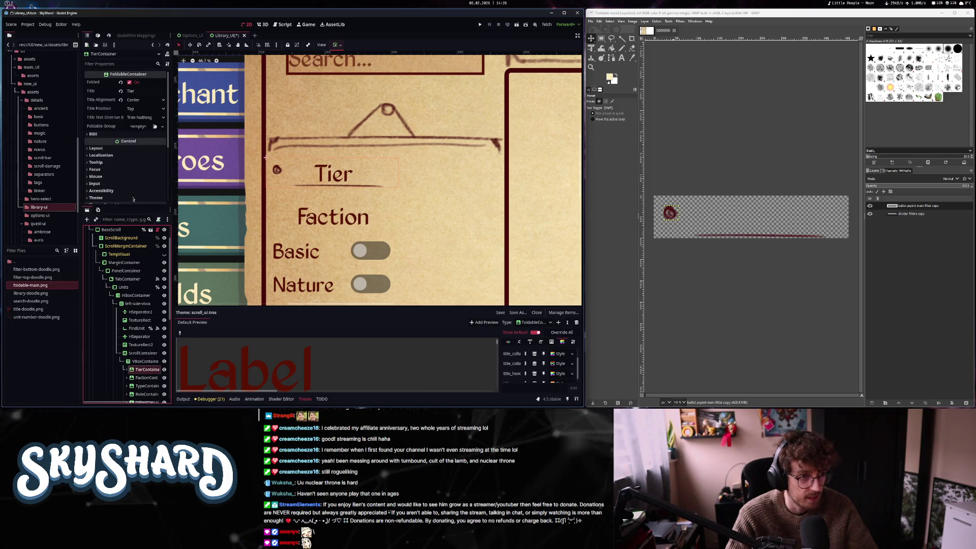
left_click(96, 148)
scroll(124, 153, "down", 3)
left_click(131, 143)
left_click(134, 172)
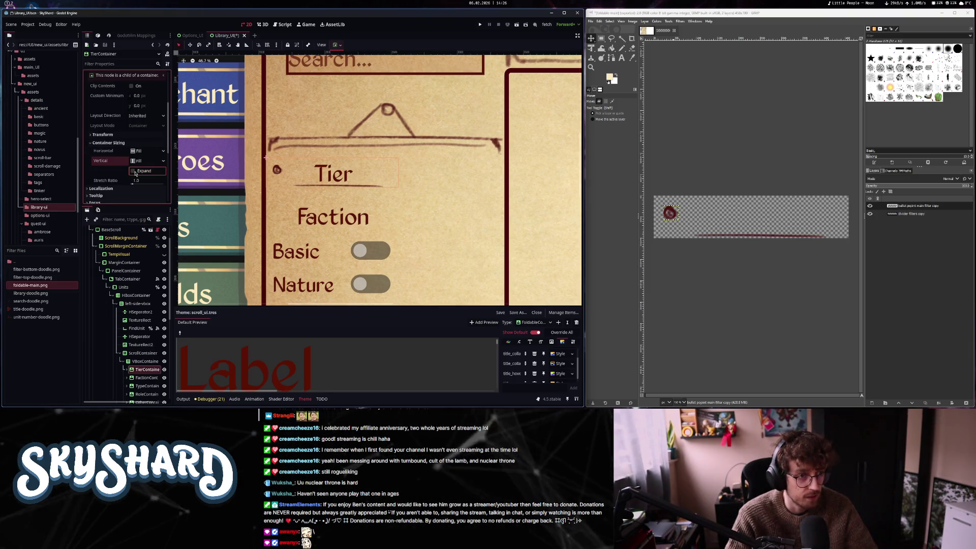
scroll(124, 169, "up", 2)
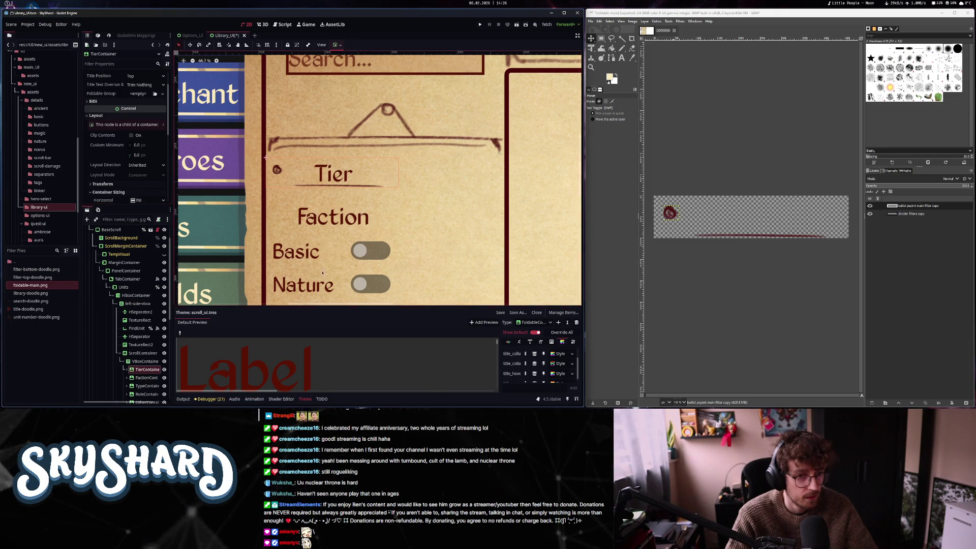
scroll(327, 267, "down", 5)
scroll(327, 267, "down", 1)
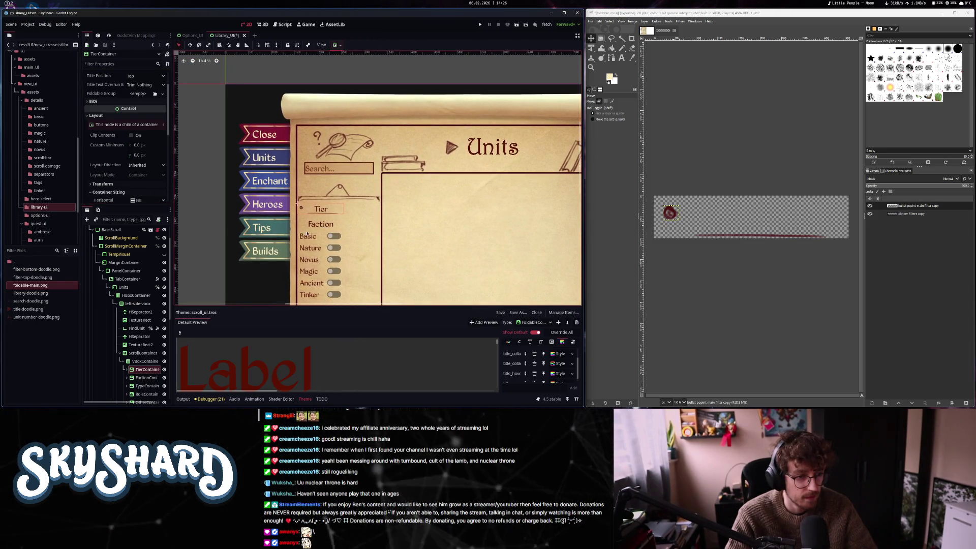
left_click(142, 361)
scroll(129, 190, "down", 3)
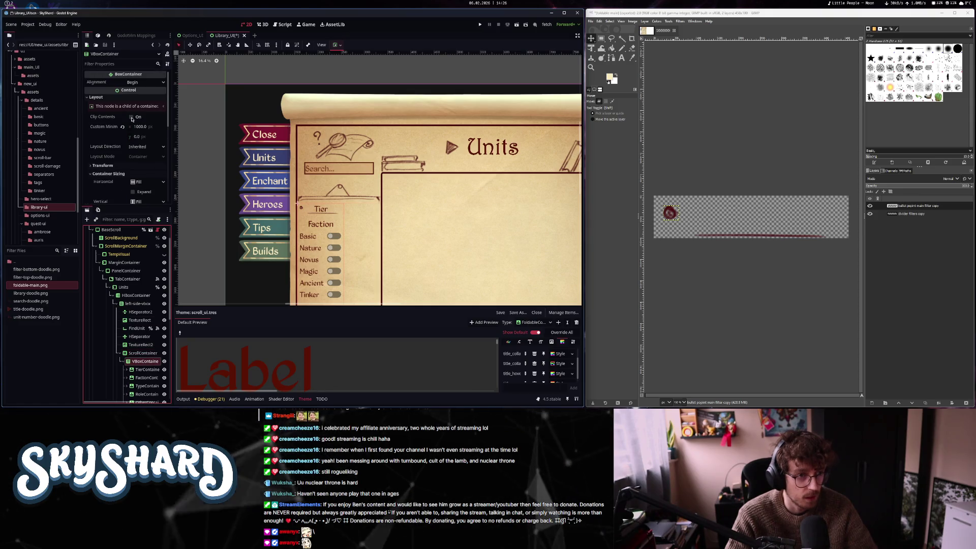
left_click(133, 126)
Reopen TierContainer's title texture style and set both stretch modes back to Stretch
left_click(344, 209)
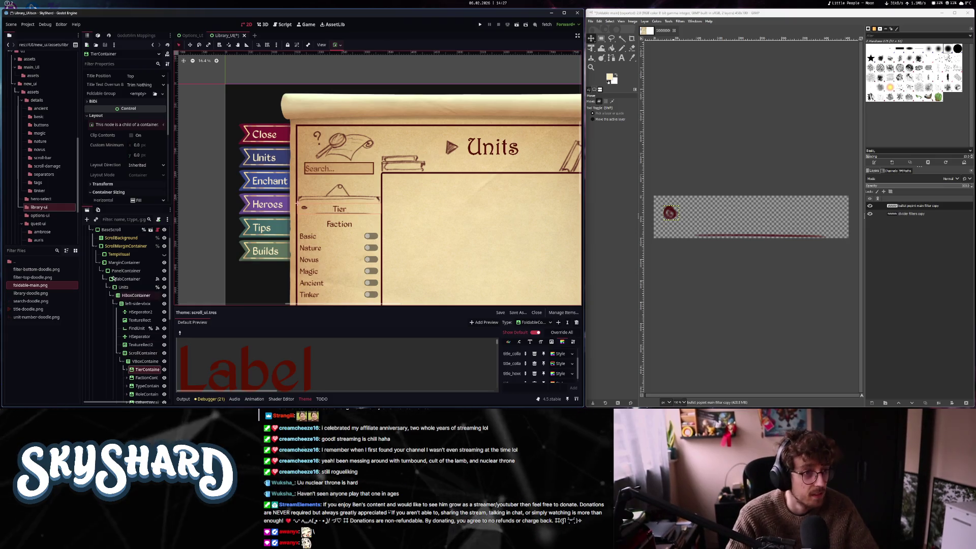
scroll(125, 152, "up", 2)
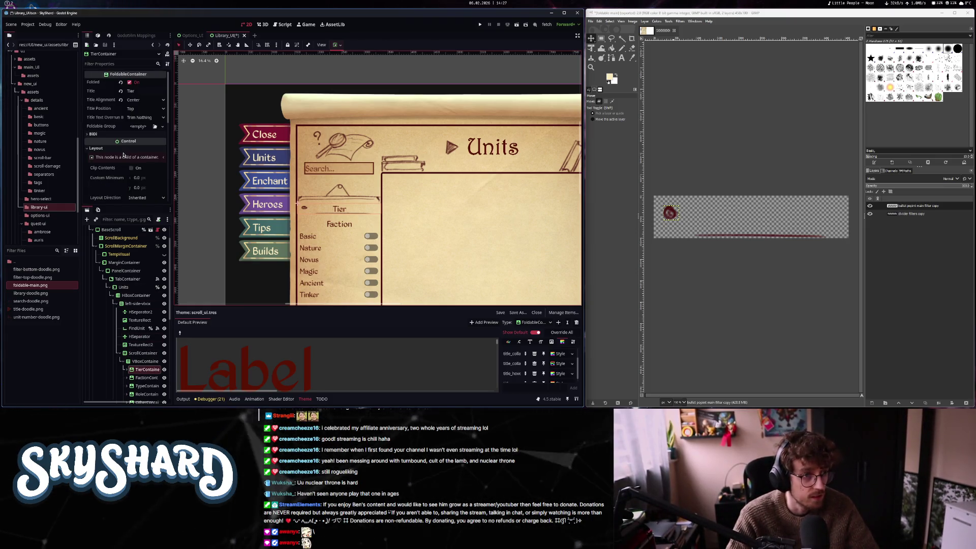
left_click(559, 364)
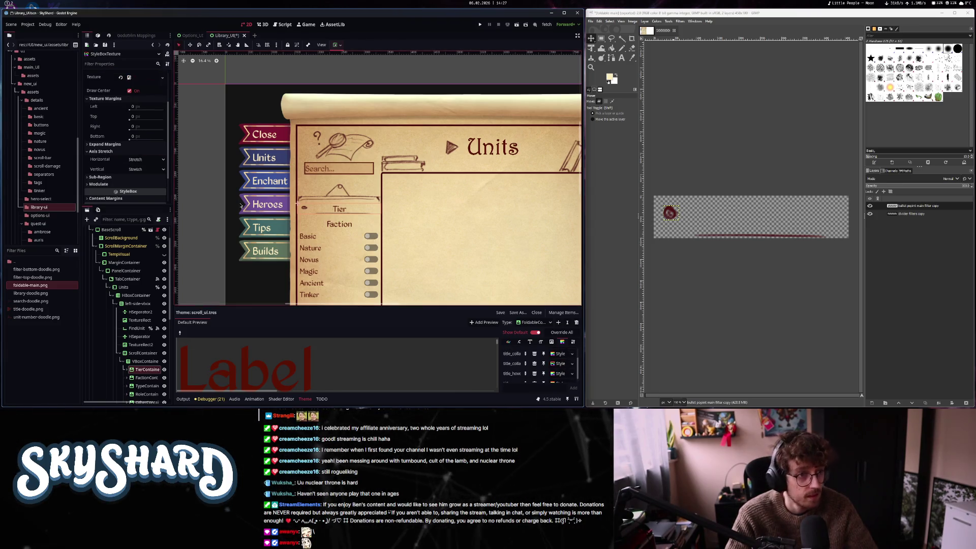
left_click(159, 159)
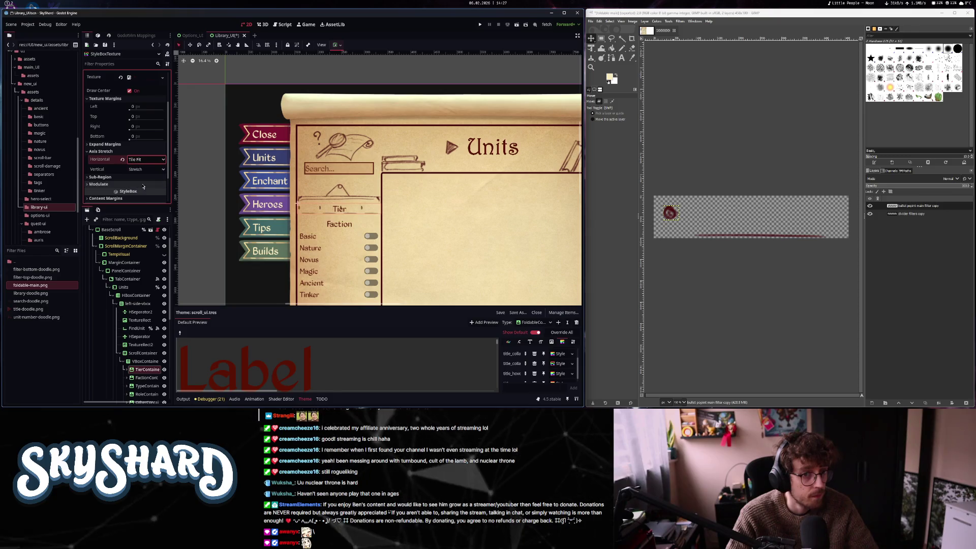
left_click(146, 159)
left_click(141, 169)
left_click(145, 169)
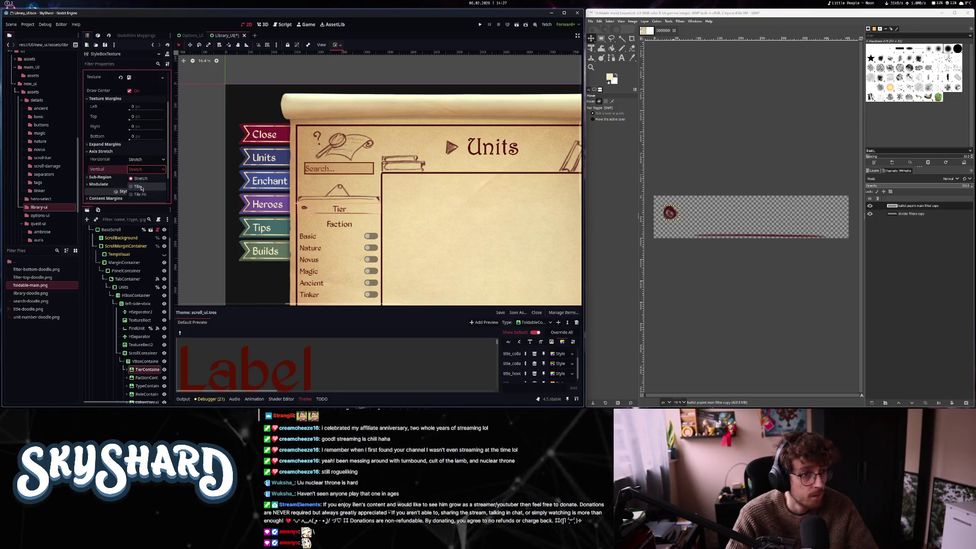
scroll(113, 168, "up", 3)
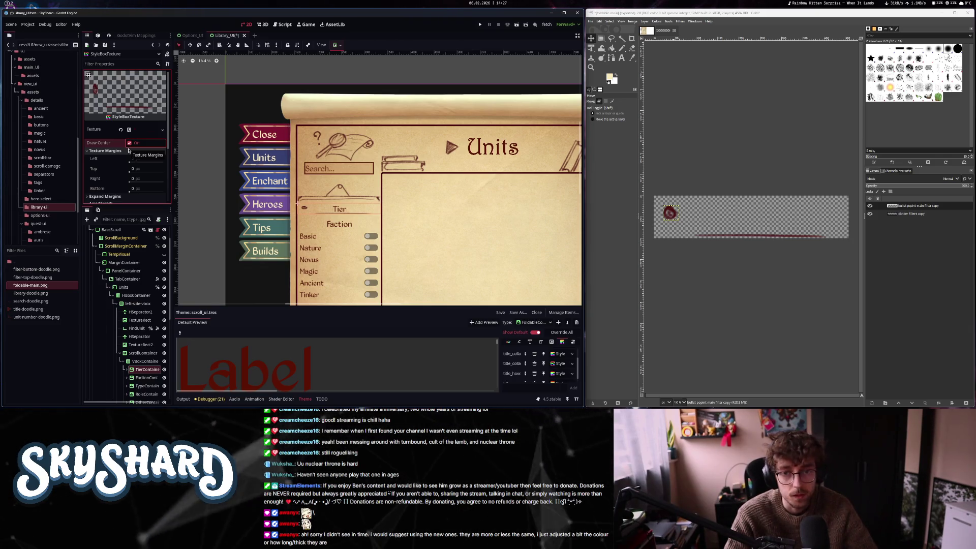
Expand the texture's Expand Margins, edit a margin value, and toggle the Sub-Region settings
scroll(110, 181, "down", 1)
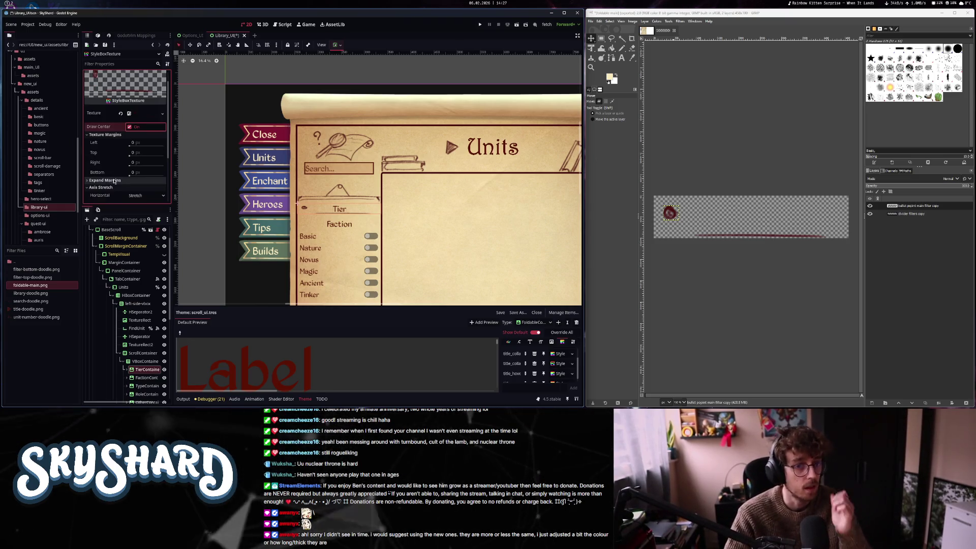
left_click(110, 181)
scroll(110, 180, "down", 2)
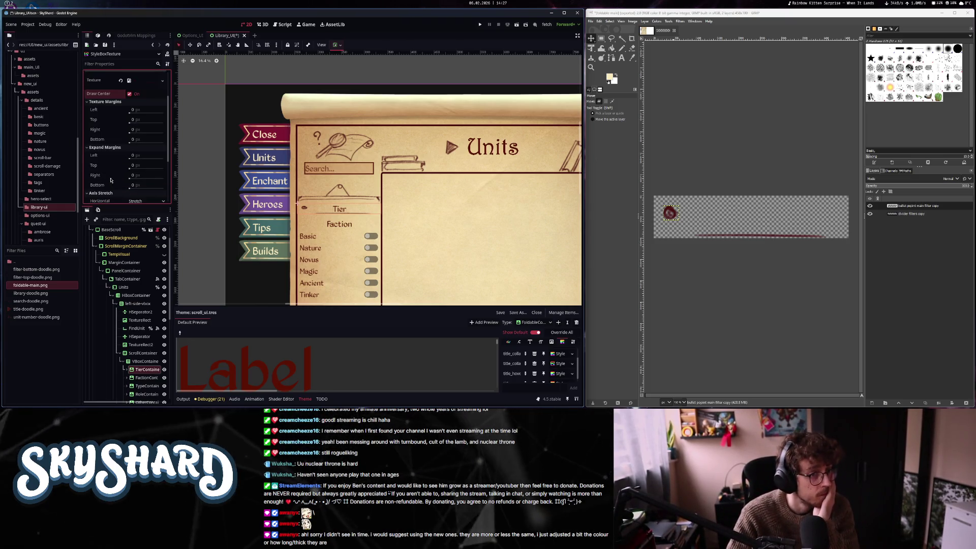
left_click(128, 156)
scroll(119, 158, "down", 4)
left_click(117, 154)
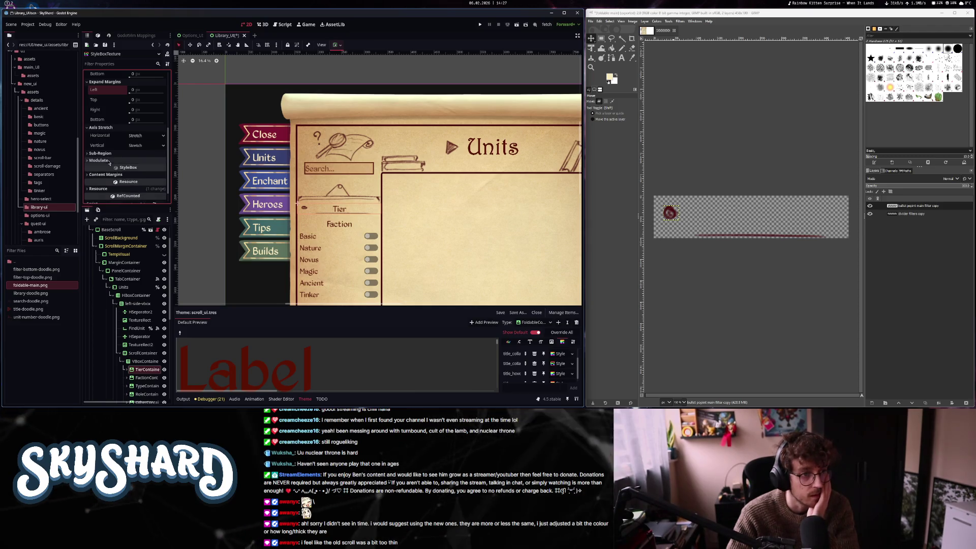
left_click(108, 154)
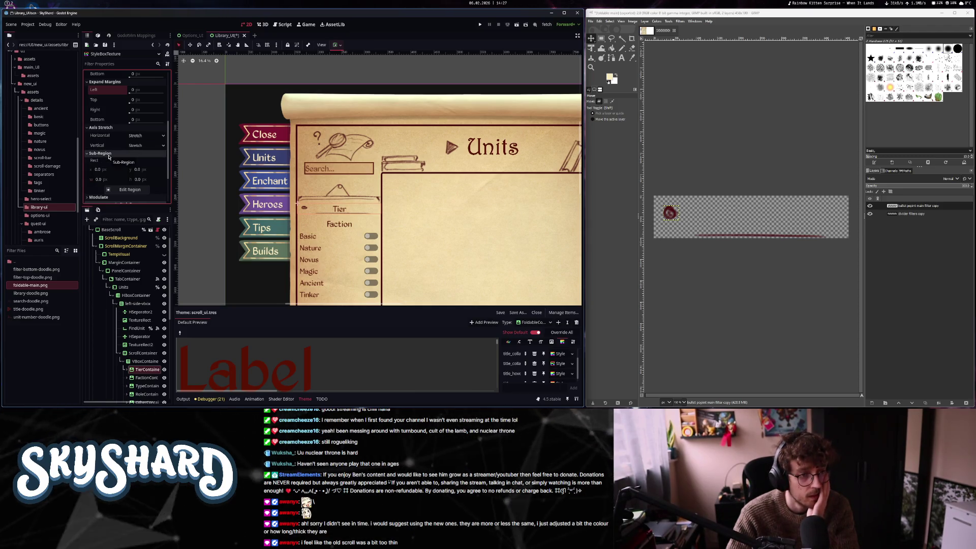
Change horizontal axis stretch from Tile to Stretch, then bring up GIMP's Canvas Size dialog
left_click(105, 153)
left_click(141, 136)
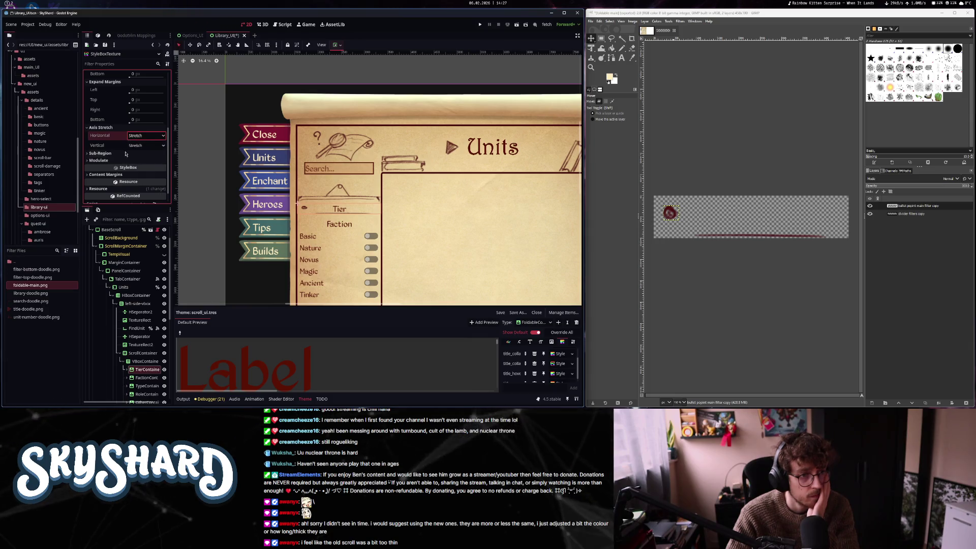
scroll(127, 152, "up", 5)
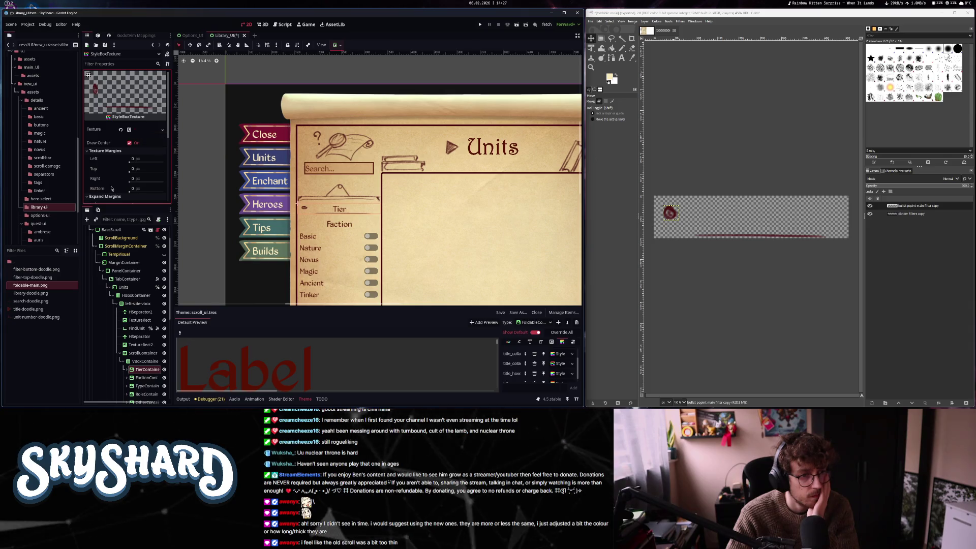
scroll(117, 183, "down", 4)
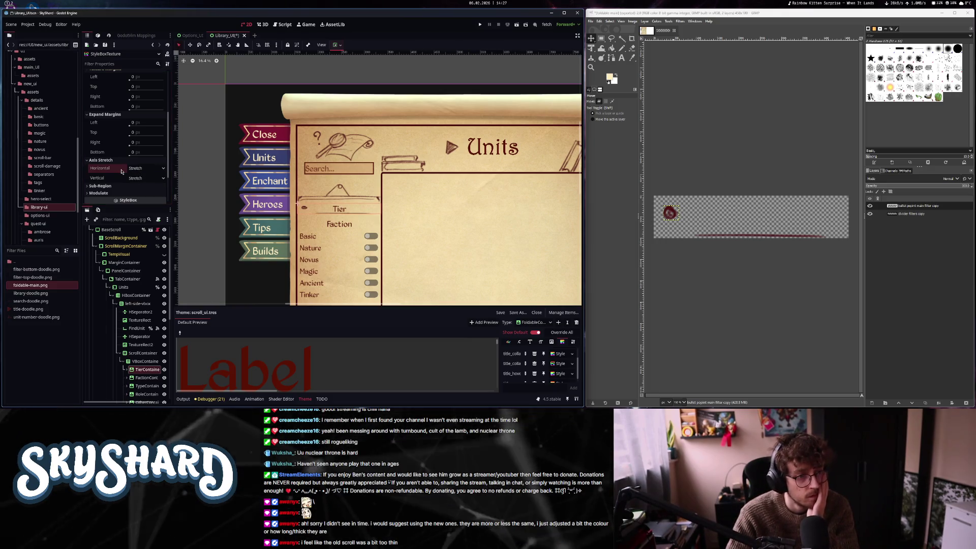
left_click(123, 168)
scroll(346, 214, "up", 5)
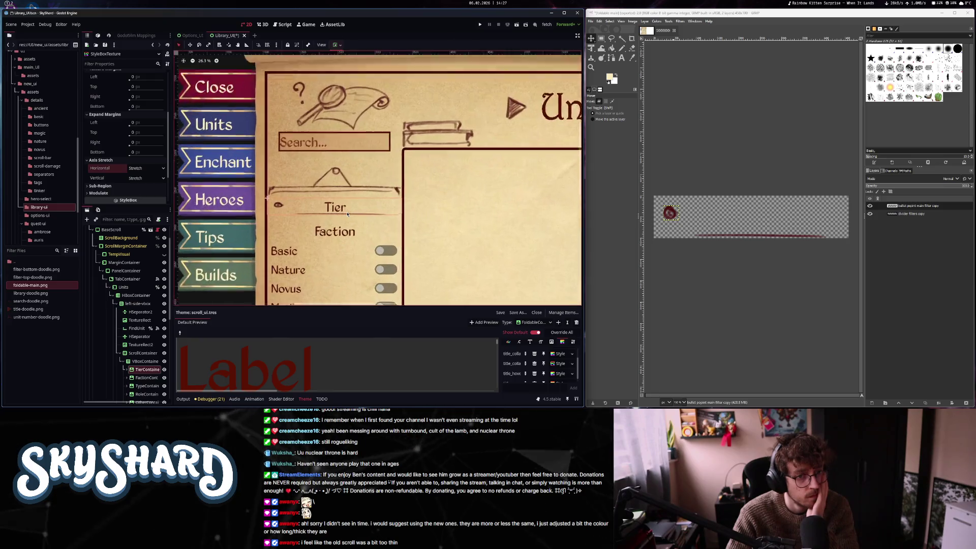
scroll(113, 138, "down", 2)
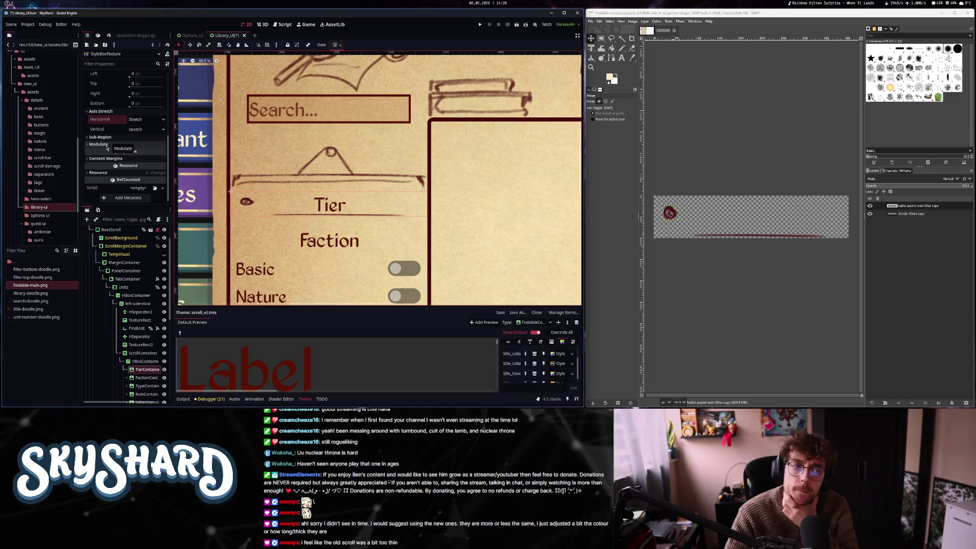
scroll(130, 159, "up", 3)
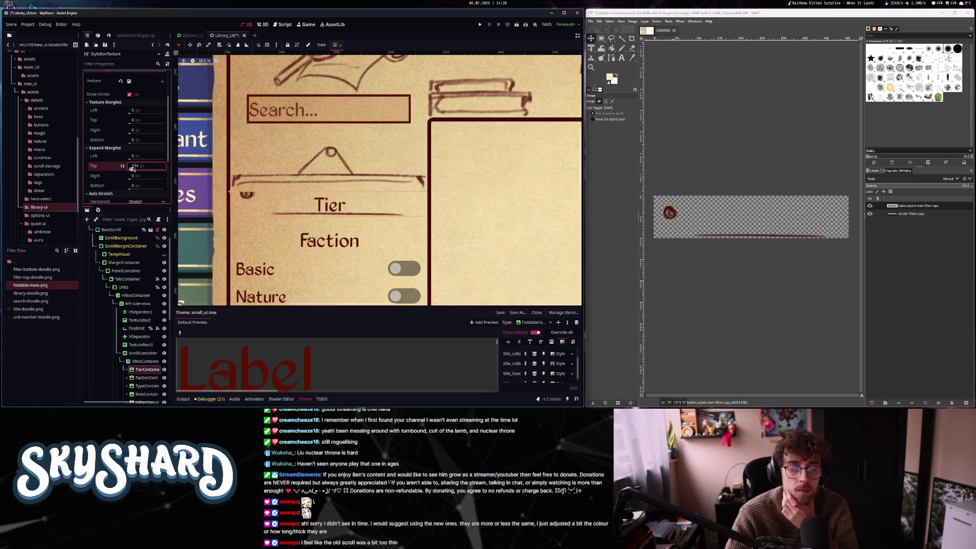
scroll(132, 173, "down", 2)
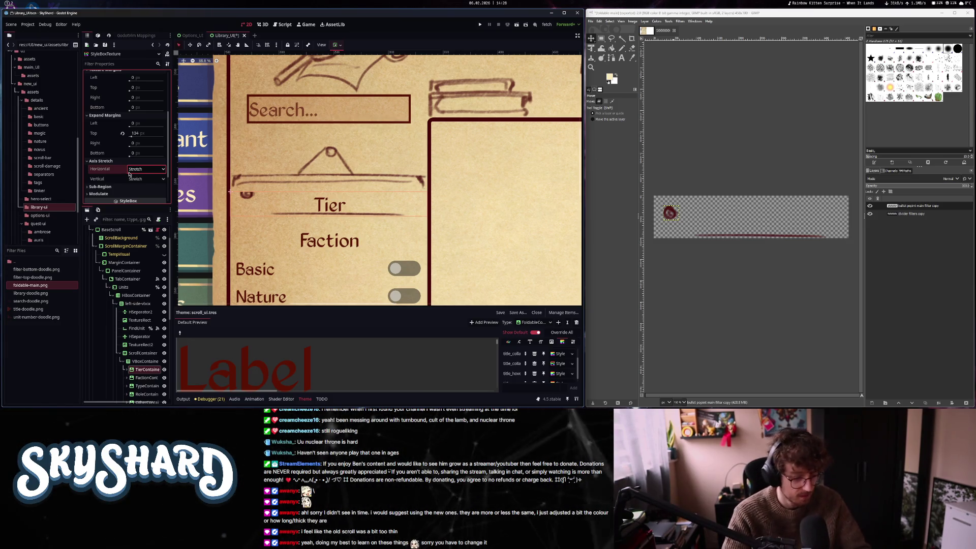
scroll(687, 209, "down", 3, "ctrl")
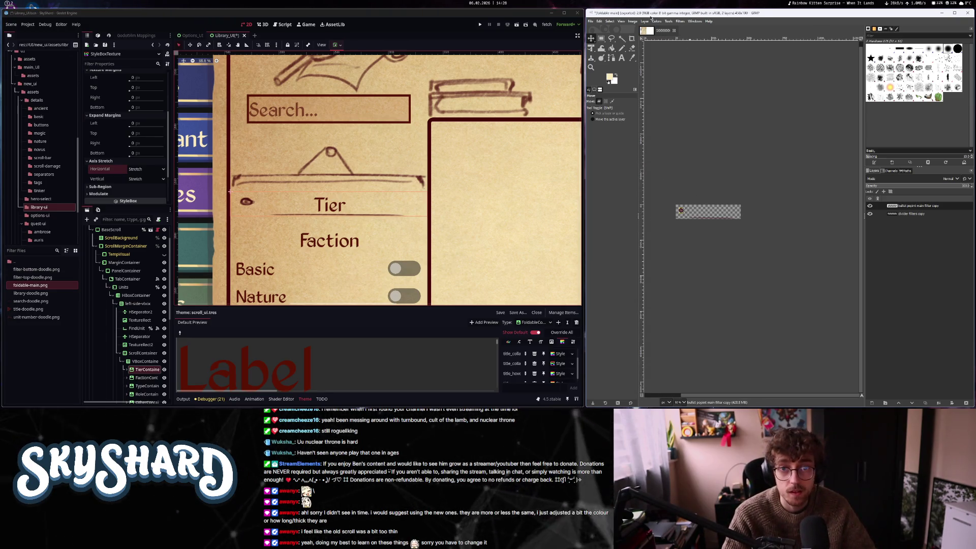
left_click(632, 21)
left_click(658, 77)
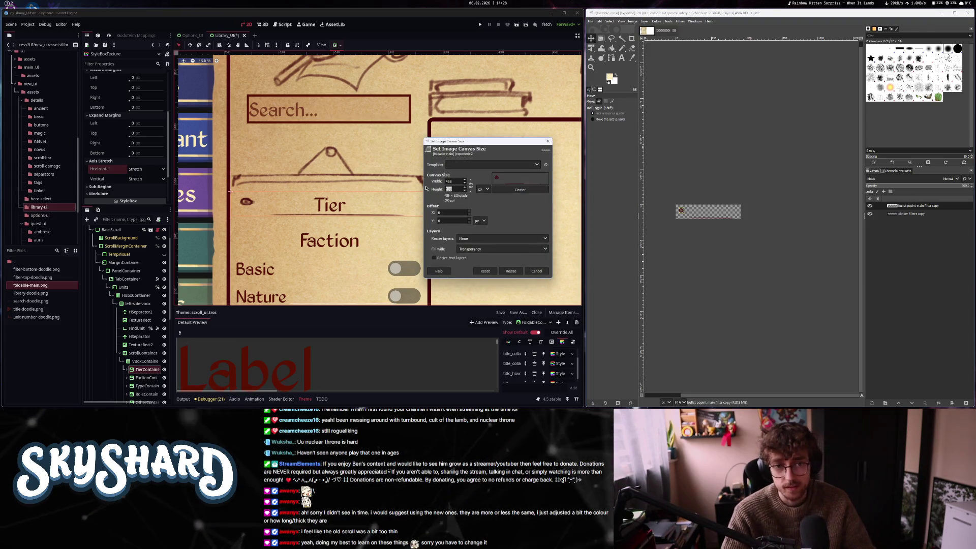
Resize the doodle image canvas to 700 × 100 px with content centred
type("150")
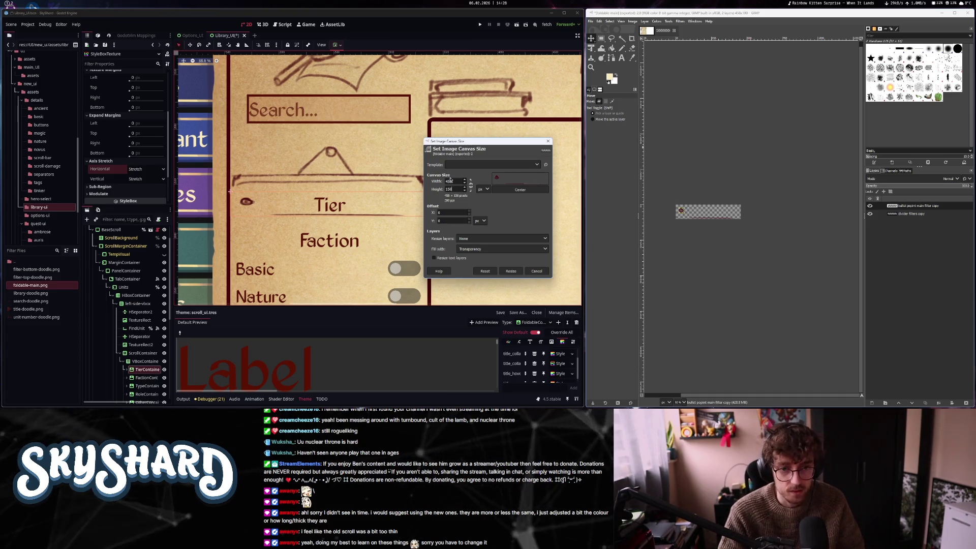
left_click(458, 180)
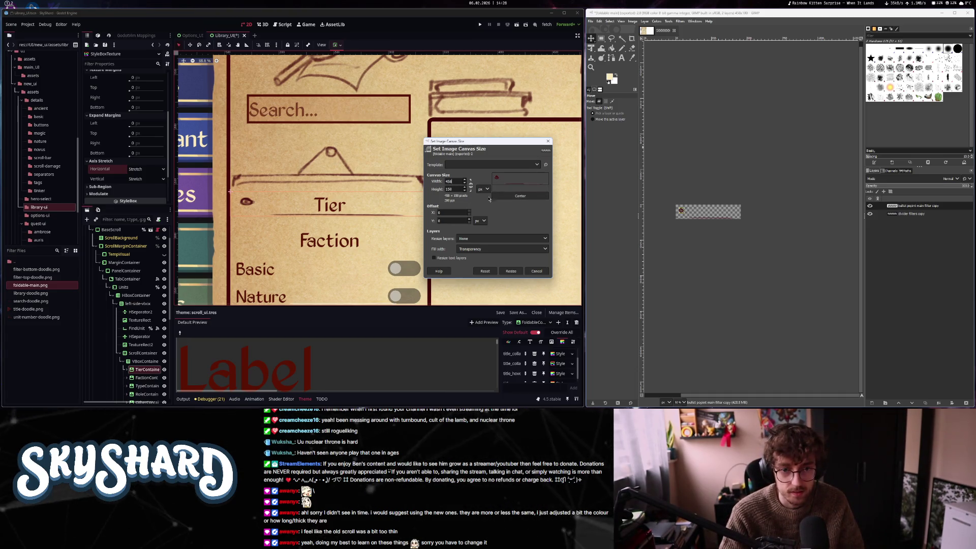
triple_click(450, 188)
type("100")
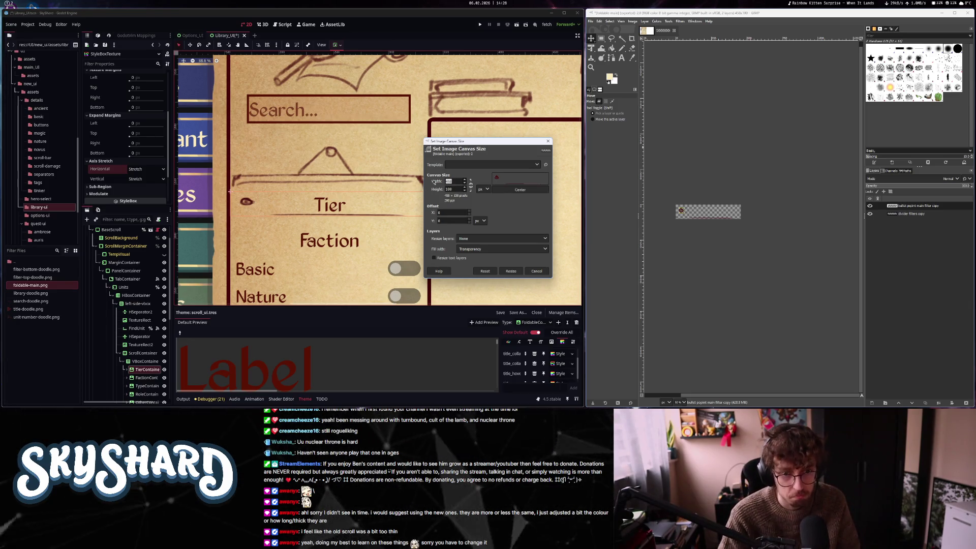
left_click(519, 186)
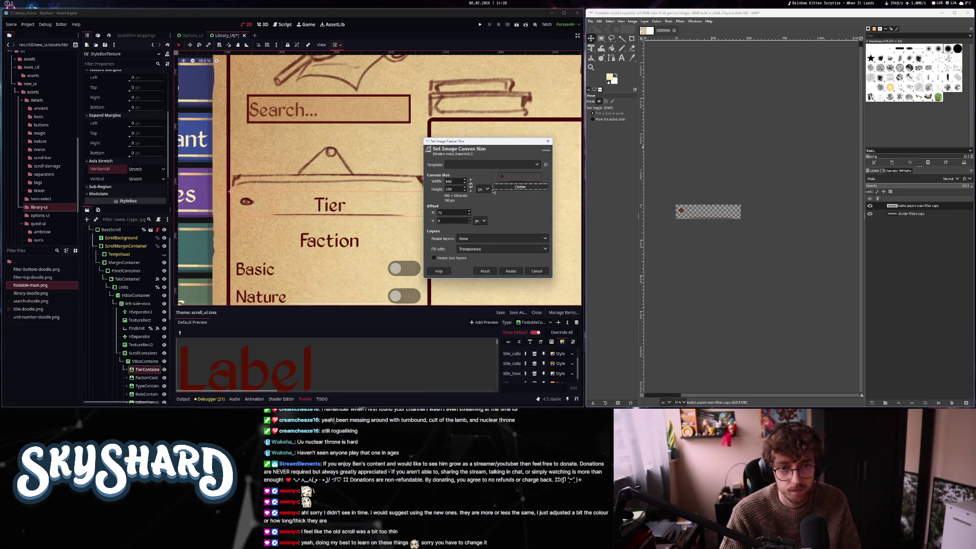
triple_click(449, 182)
type("700")
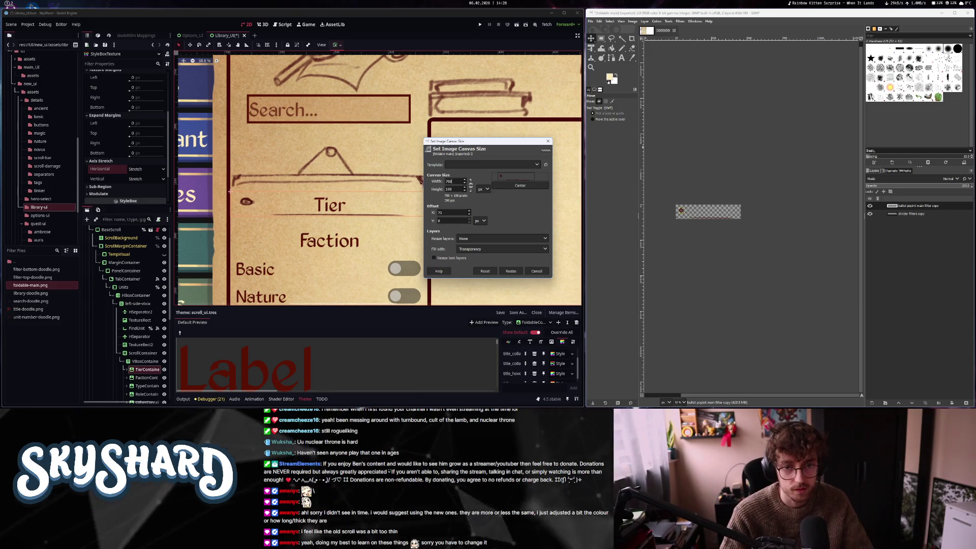
left_click(519, 186)
left_click(510, 271)
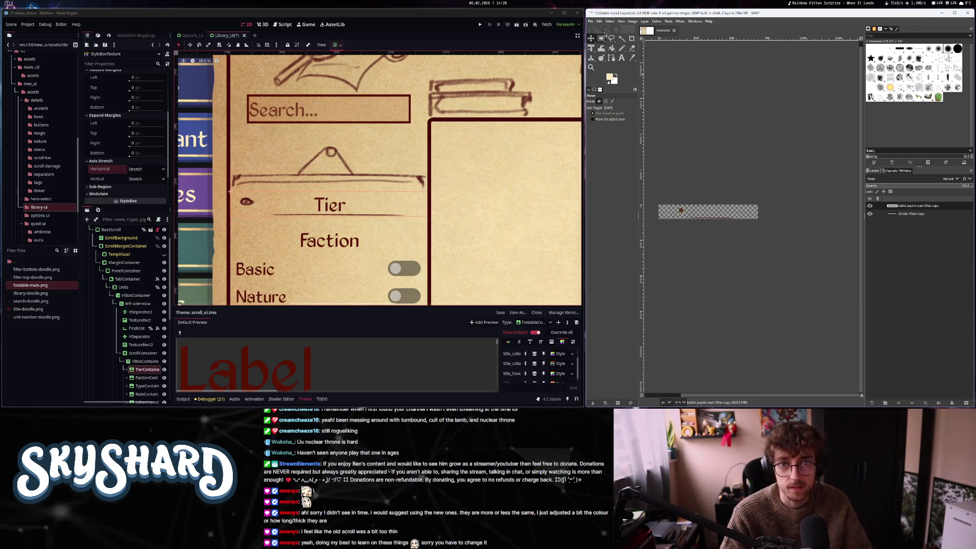
left_click(590, 21)
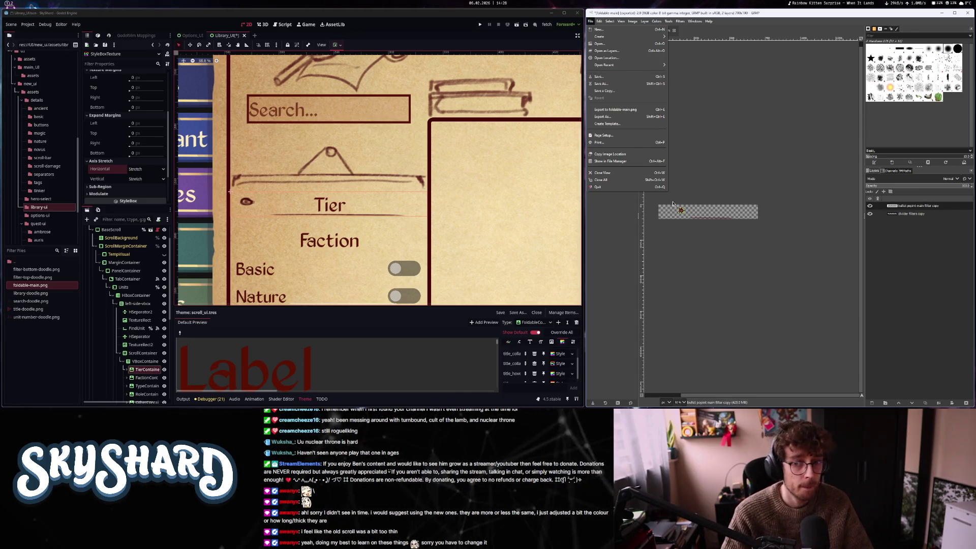
Shift the layer content about 100 px left and compare with the Library UI mockup
left_click(698, 228)
left_click_drag(680, 211, 663, 210)
scroll(701, 213, "up", 3)
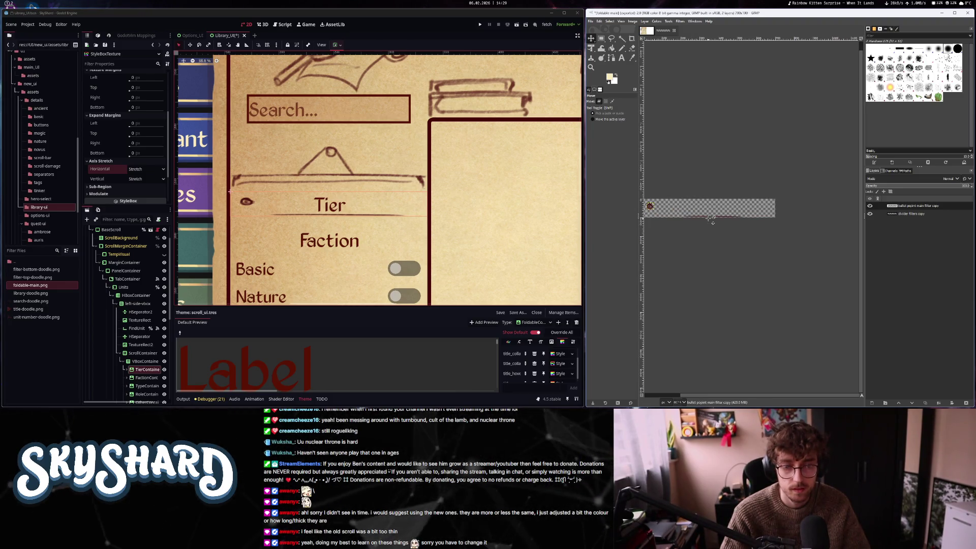
left_click(646, 30)
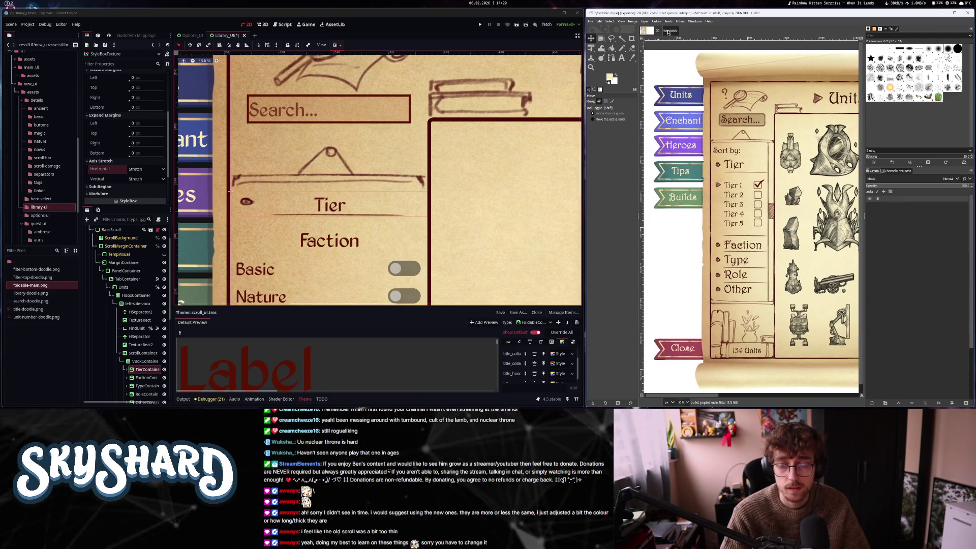
key("ctrl+Tab")
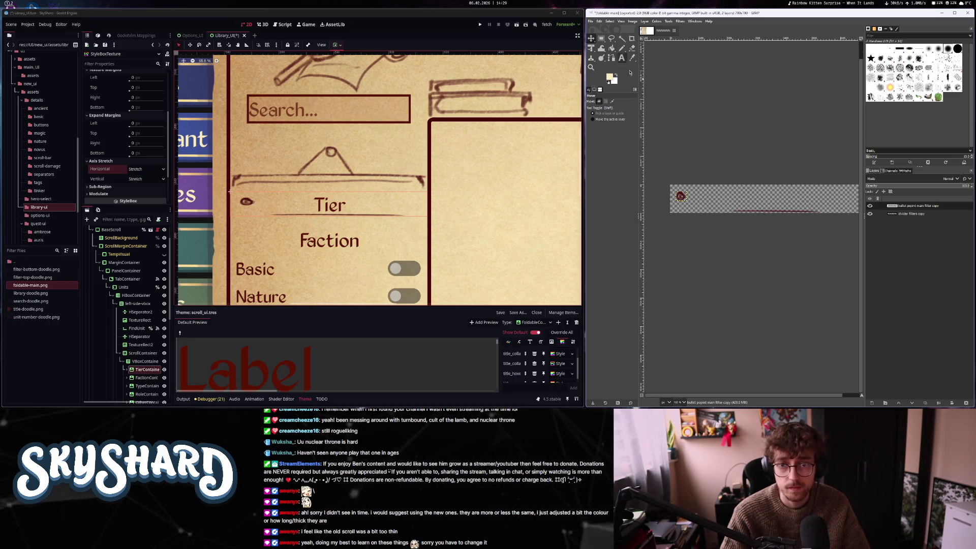
Widen the divider filters copy layer with Unified Transform and export to foldable-main.png
key("shift+t")
left_click(771, 204)
left_click(883, 215)
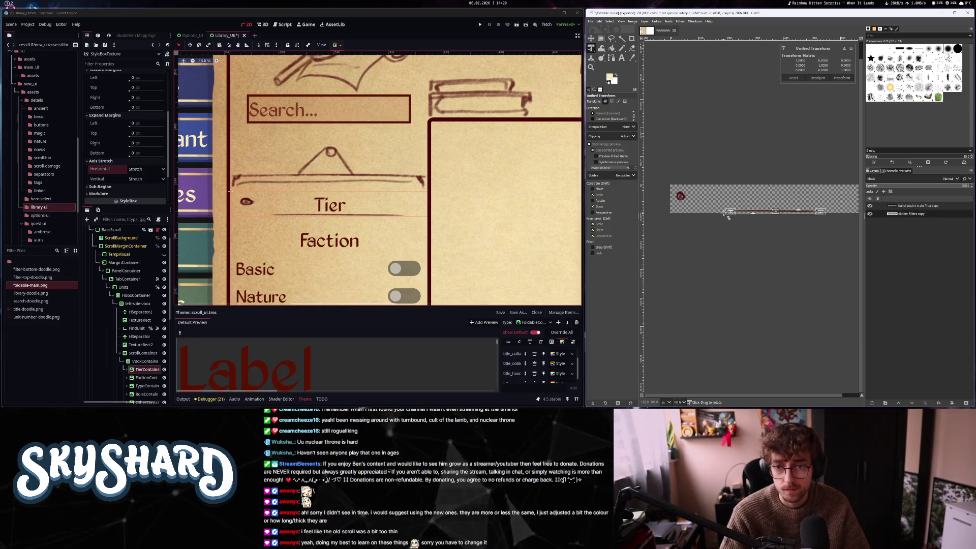
left_click(731, 212)
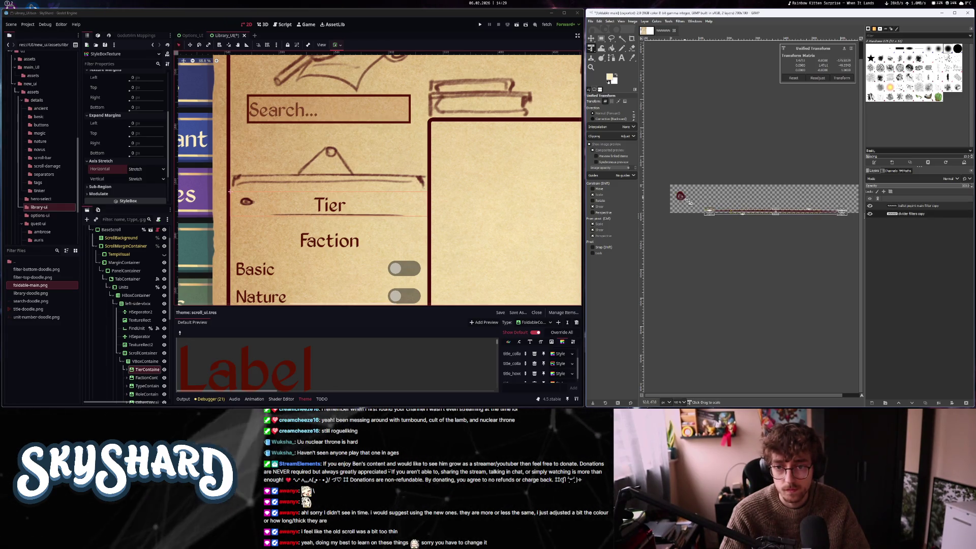
left_click(842, 77)
scroll(782, 218, "down", 1)
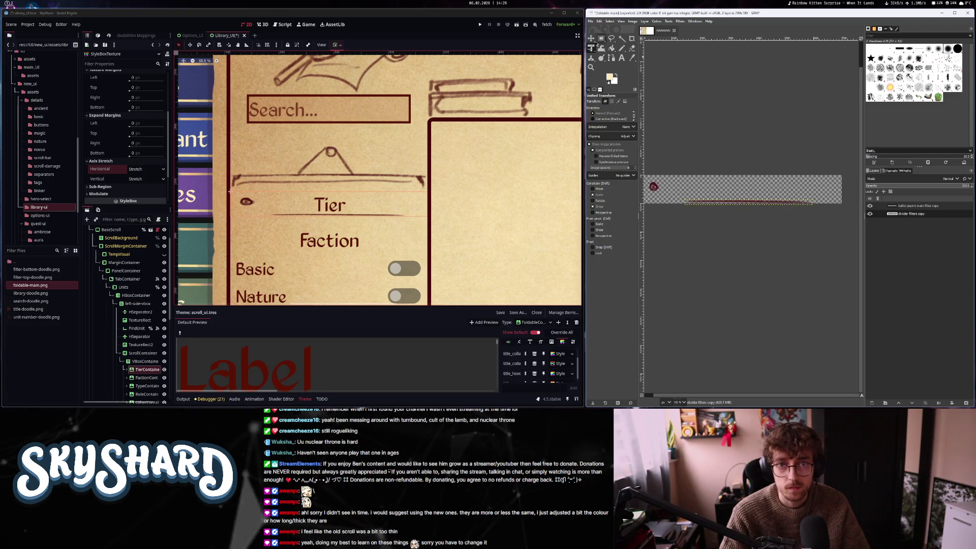
left_click(591, 39)
scroll(728, 188, "up", 4)
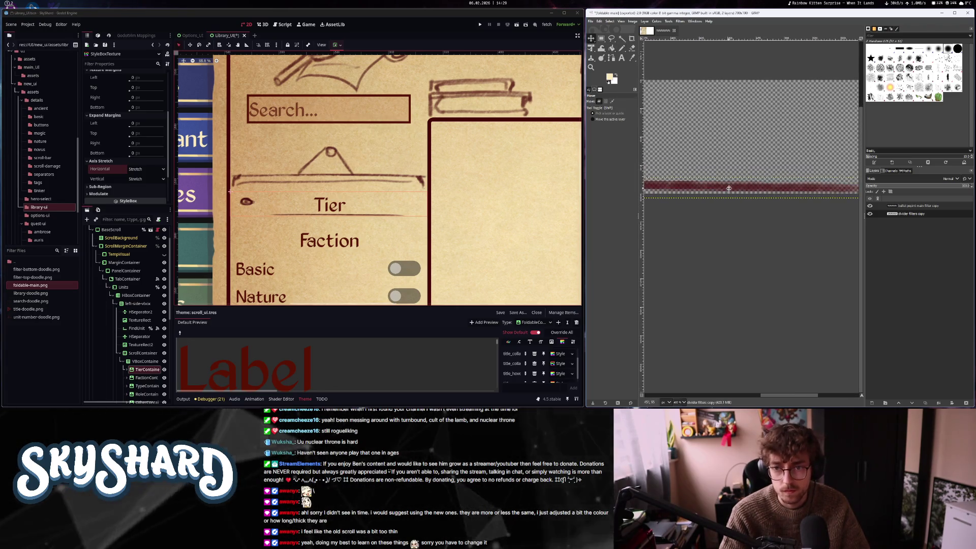
scroll(728, 188, "down", 3)
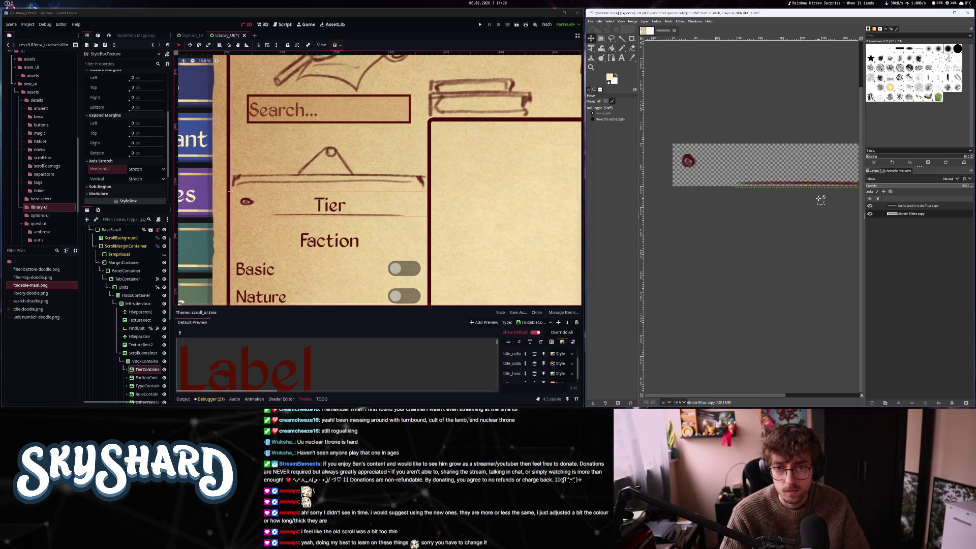
scroll(820, 200, "down", 1)
left_click(590, 21)
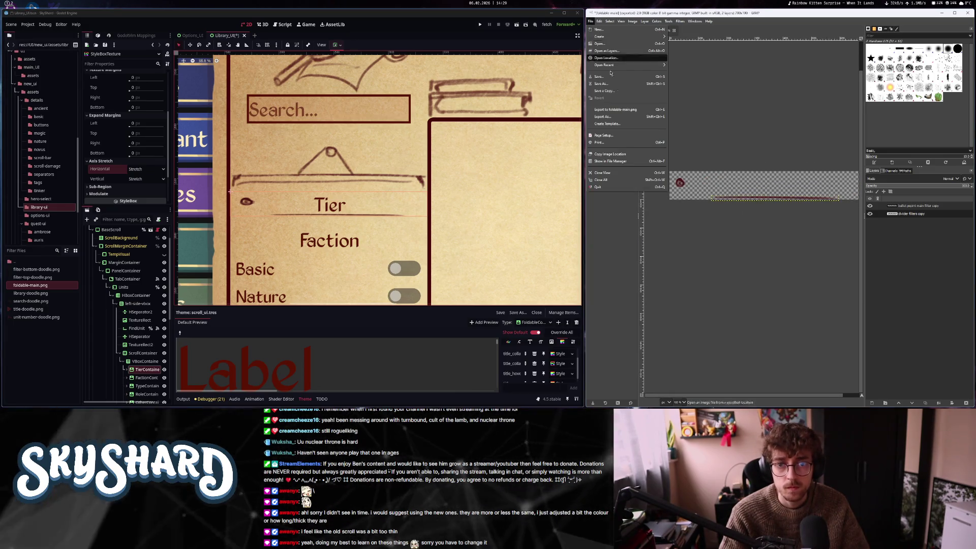
left_click(619, 111)
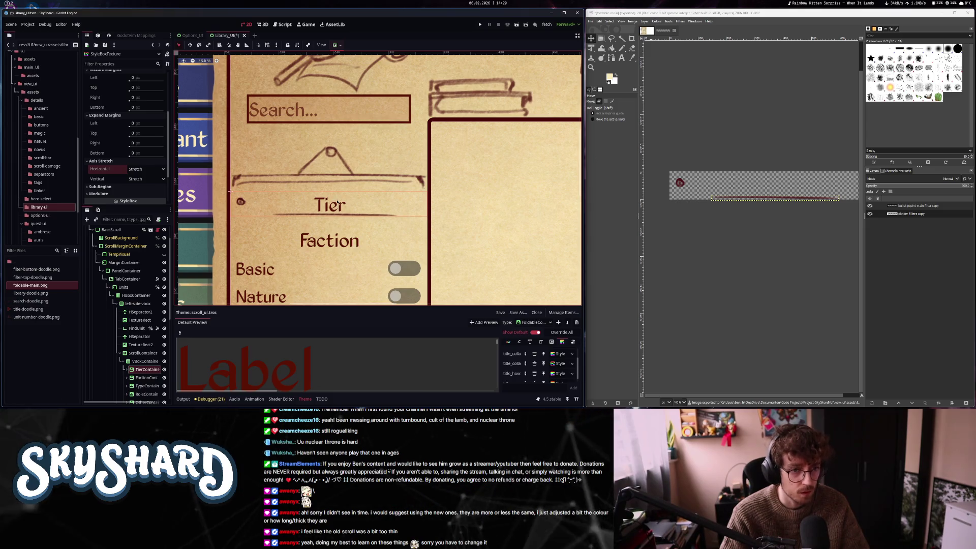
Select TierContainer and set its Title Alignment to Left
scroll(111, 163, "up", 3)
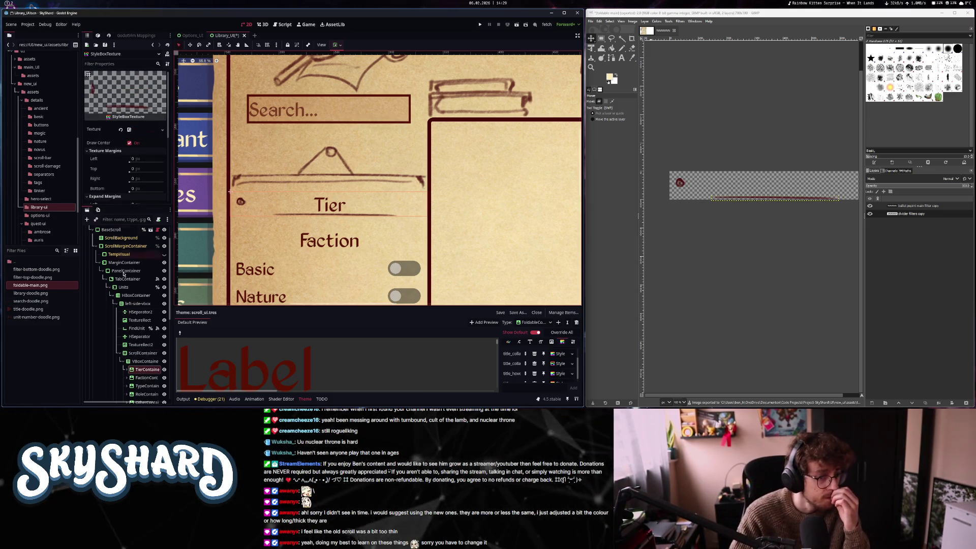
left_click(145, 371)
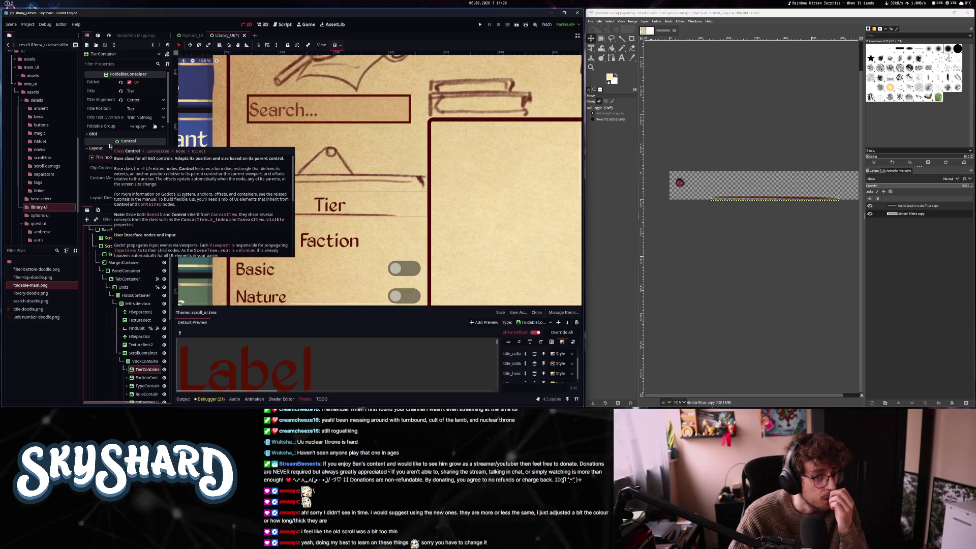
scroll(363, 186, "down", 4)
scroll(363, 186, "up", 2)
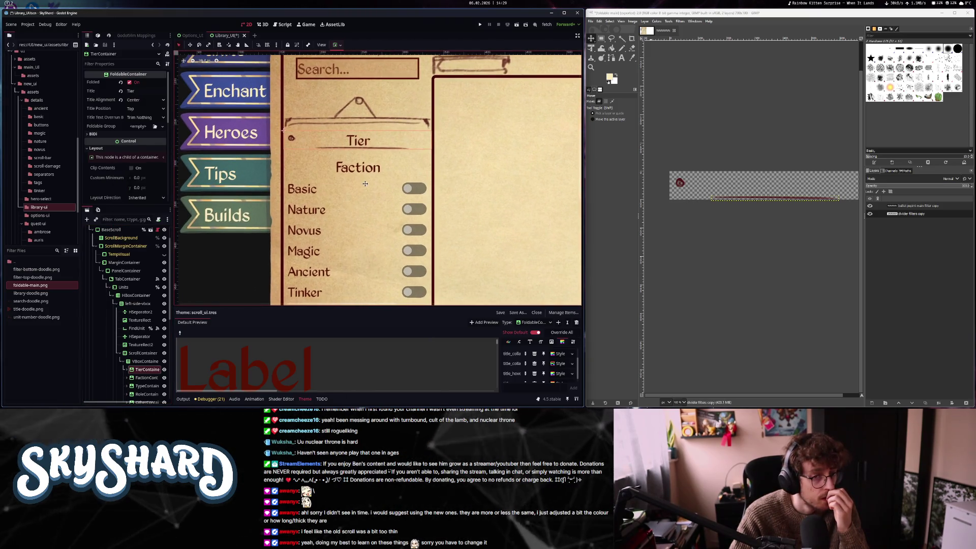
scroll(367, 205, "down", 2)
left_click(362, 179)
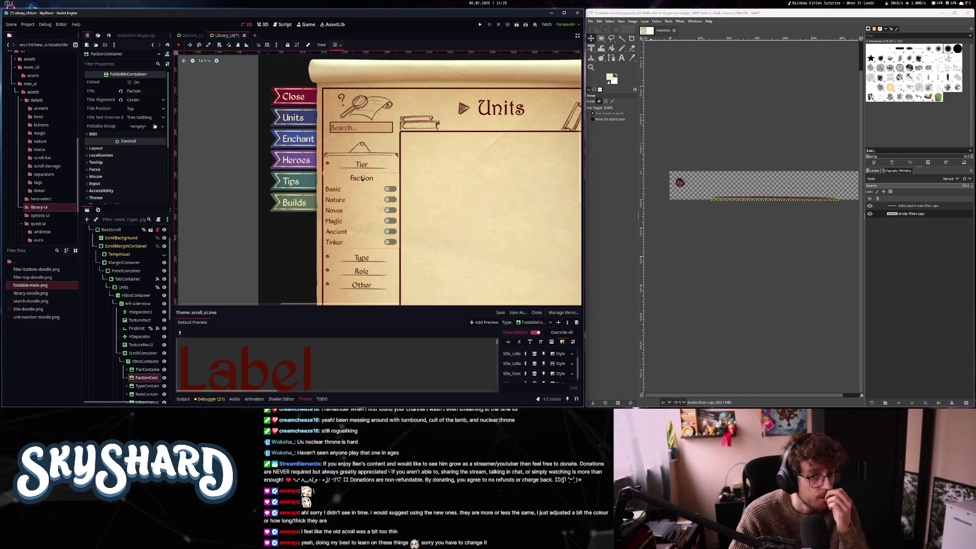
left_click(362, 170)
scroll(351, 169, "up", 2)
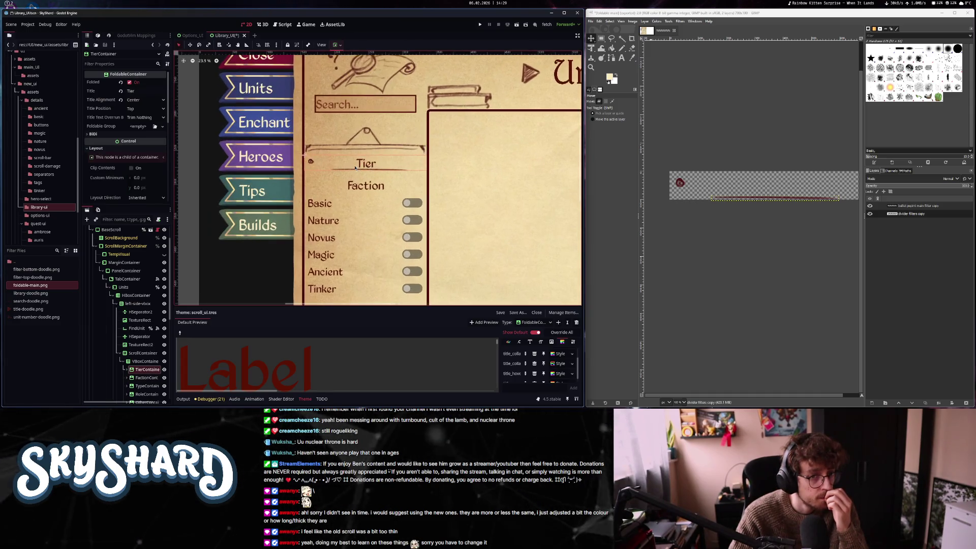
left_click(142, 100)
left_click(138, 109)
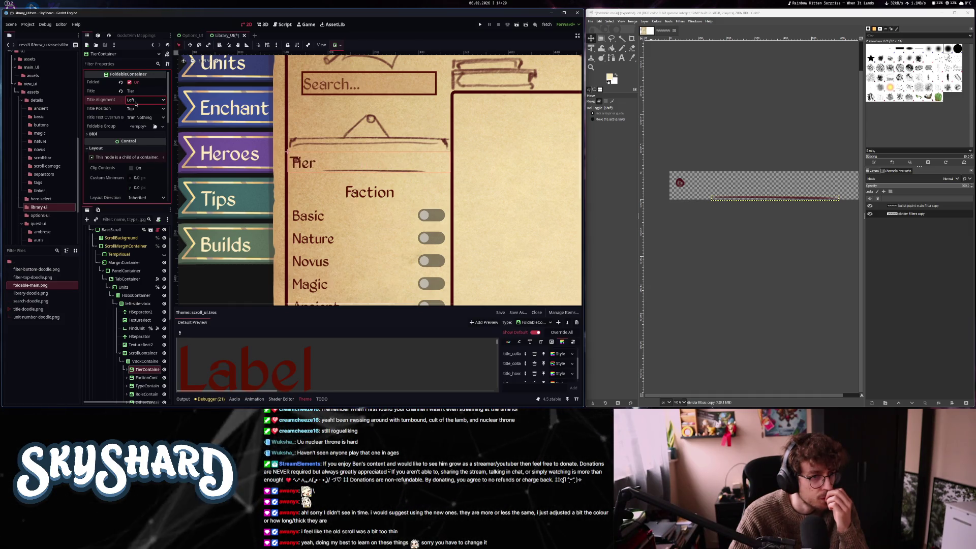
Edit the Tier section's title text and compare it against the full library mockup image
left_click(159, 92)
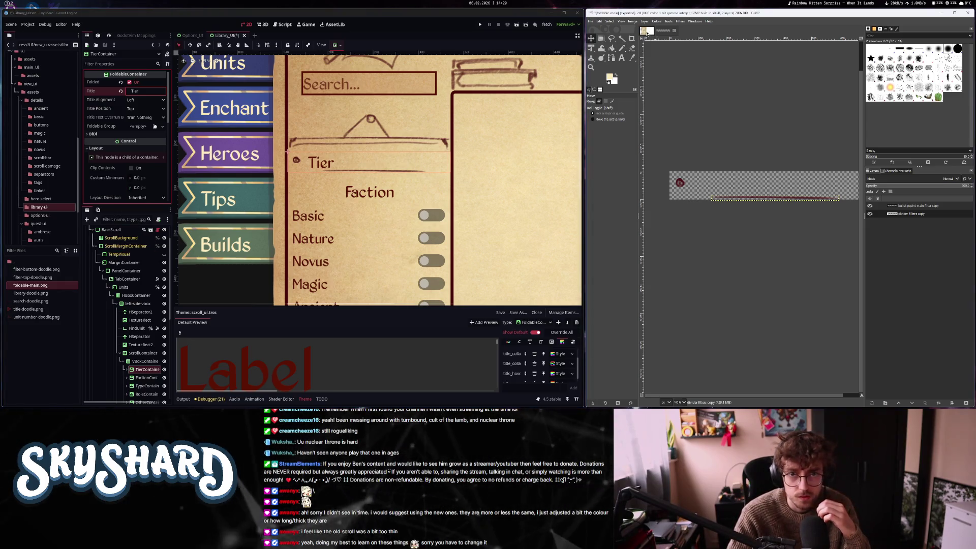
left_click(645, 31)
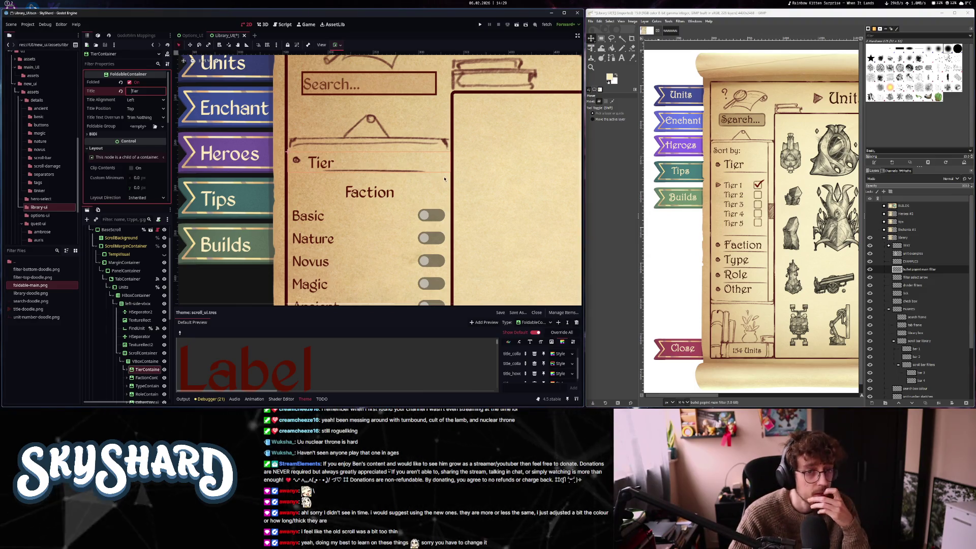
scroll(122, 145, "down", 10)
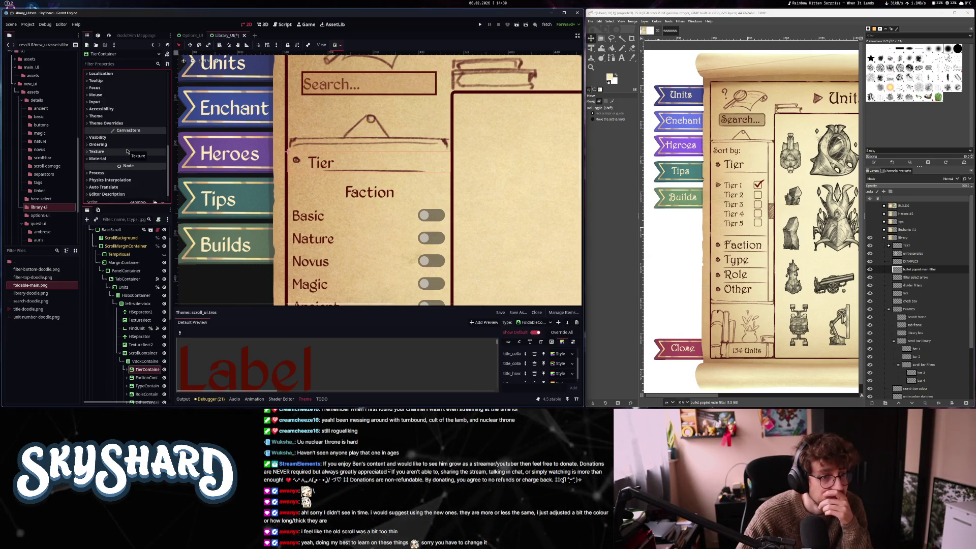
scroll(127, 148, "up", 10)
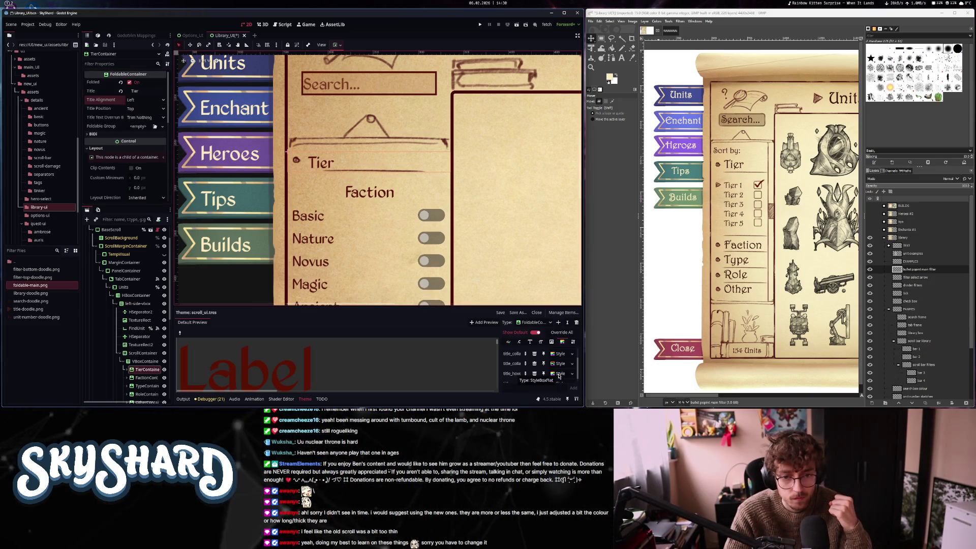
Replace the Kingthings Exeter theme font with another font file via Quick Load
left_click(530, 342)
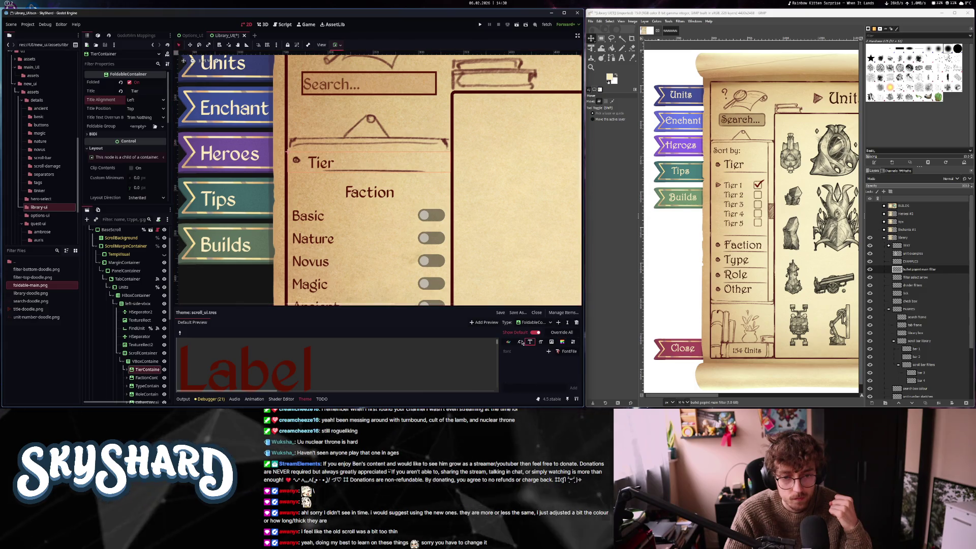
right_click(562, 354)
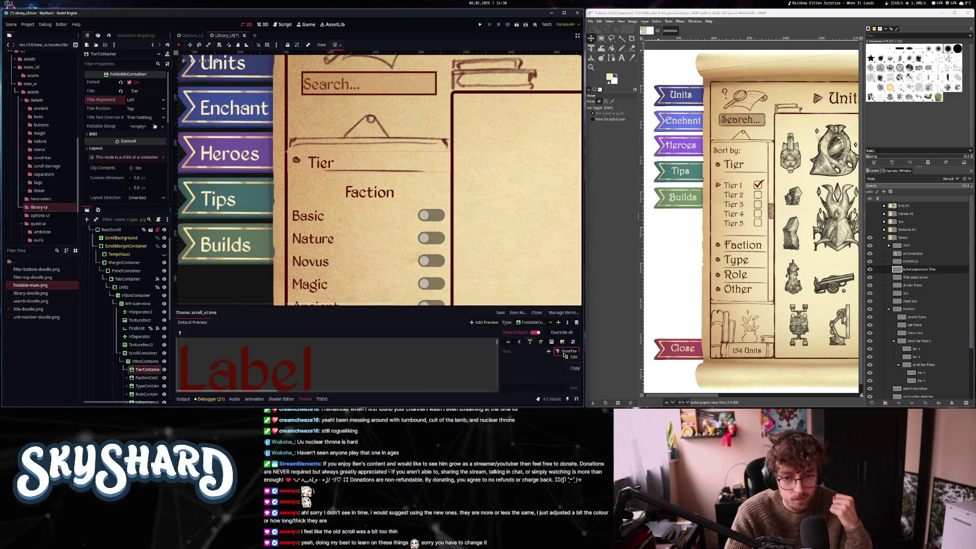
left_click(568, 351)
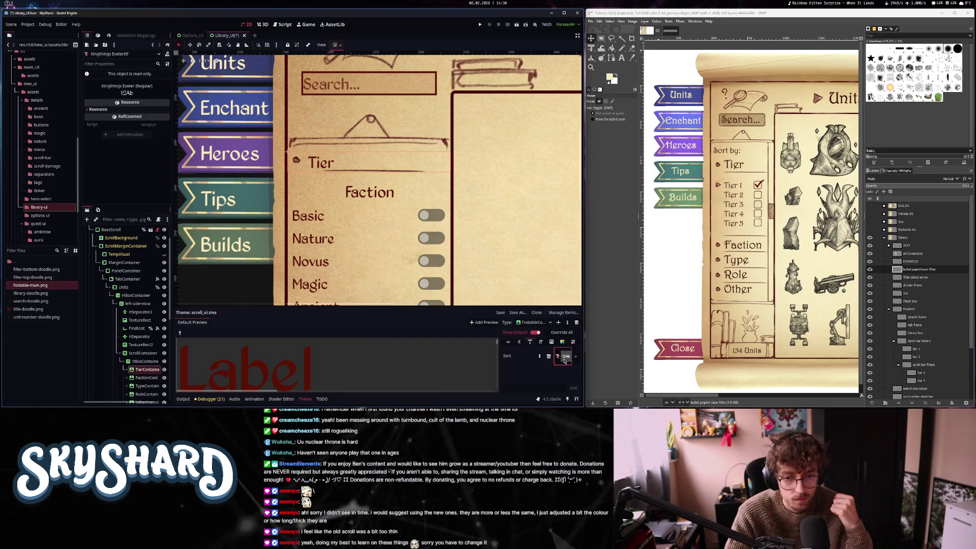
right_click(564, 356)
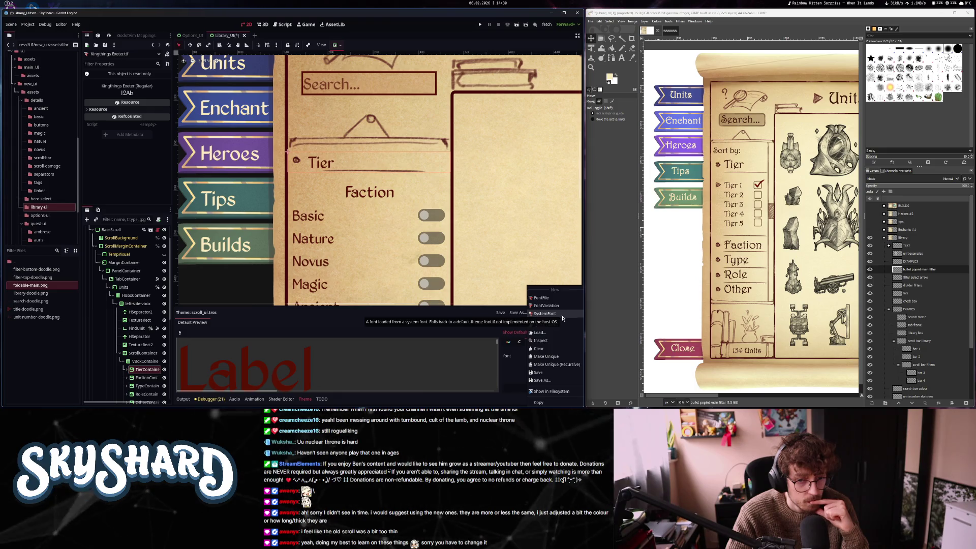
left_click(556, 325)
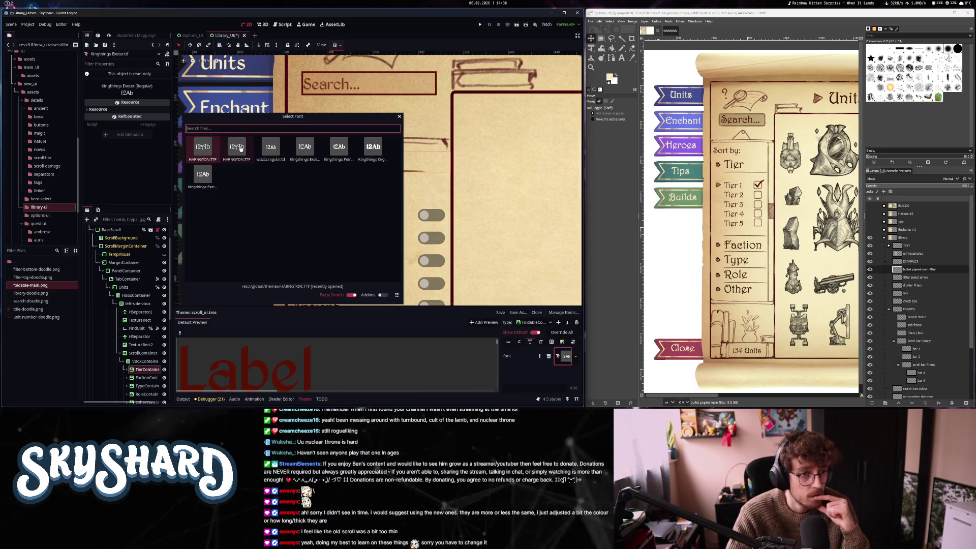
left_click(322, 162)
scroll(338, 184, "up", 2)
scroll(332, 196, "down", 4)
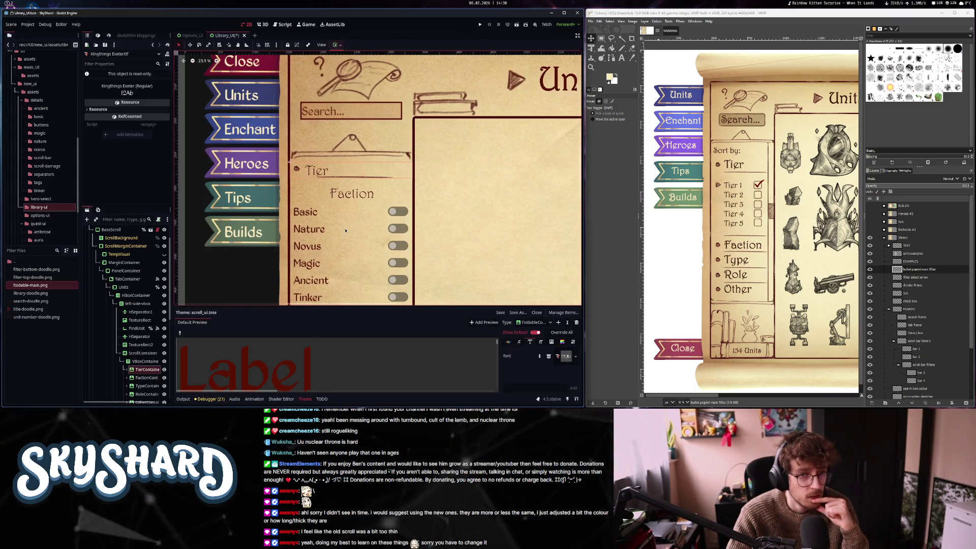
scroll(345, 230, "down", 4)
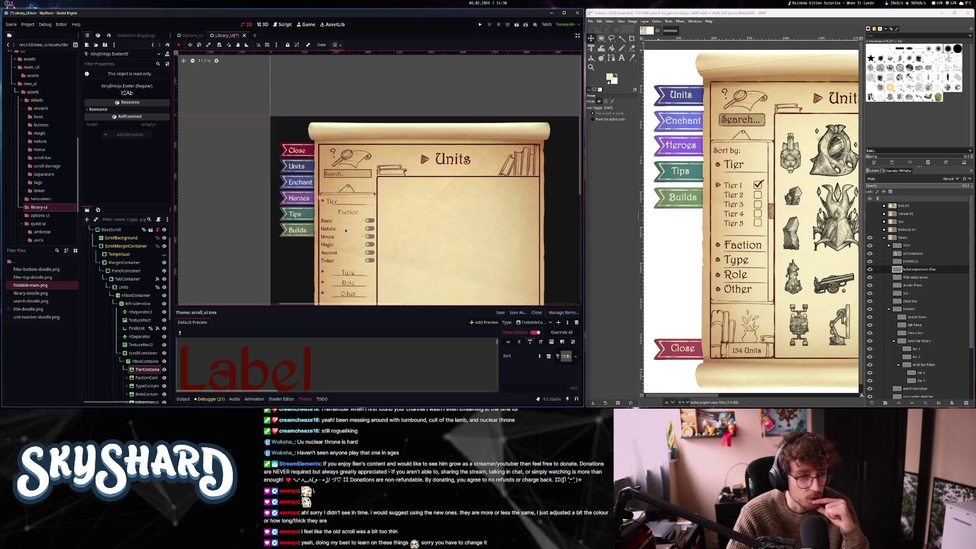
scroll(345, 230, "up", 2)
scroll(345, 231, "up", 4)
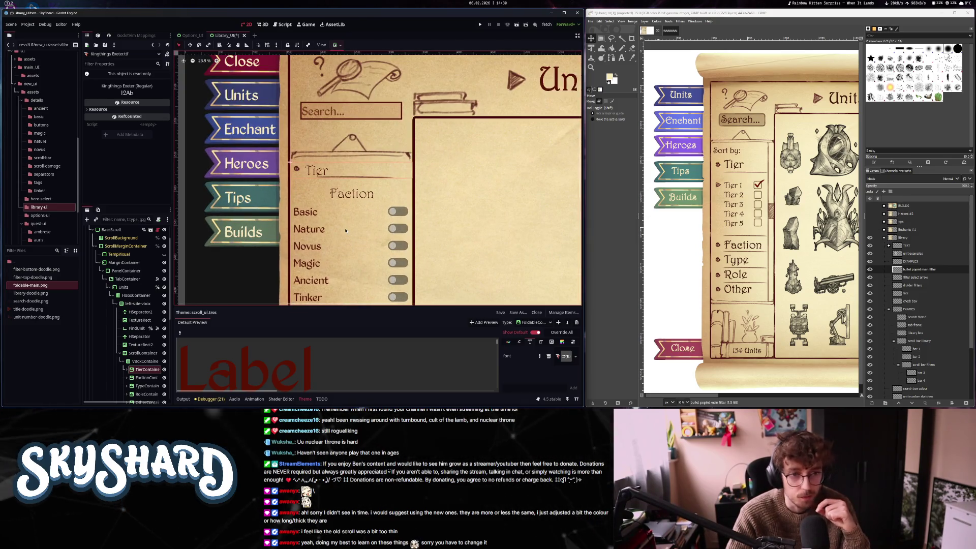
left_click(519, 341)
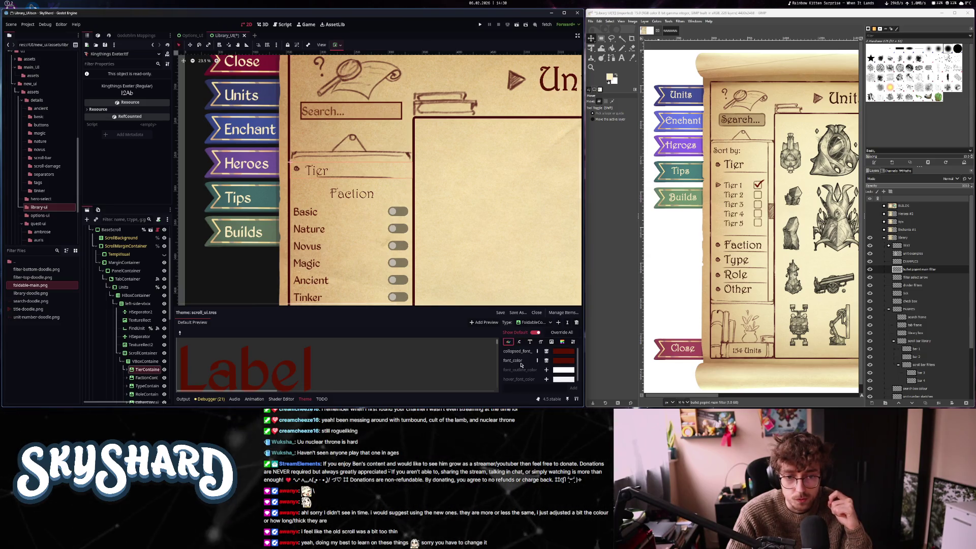
Override the FoldableContainer font outline colour and set the outline size to 10
left_click(547, 369)
left_click(564, 359)
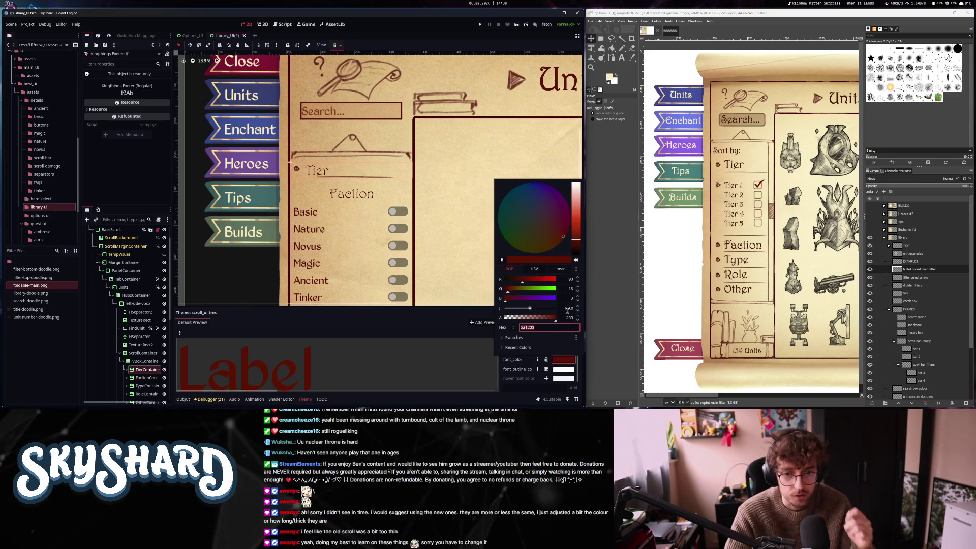
left_click(563, 368)
left_click(563, 369)
left_click(563, 375)
left_click(518, 341)
left_click(548, 360)
left_click(563, 362)
type("10")
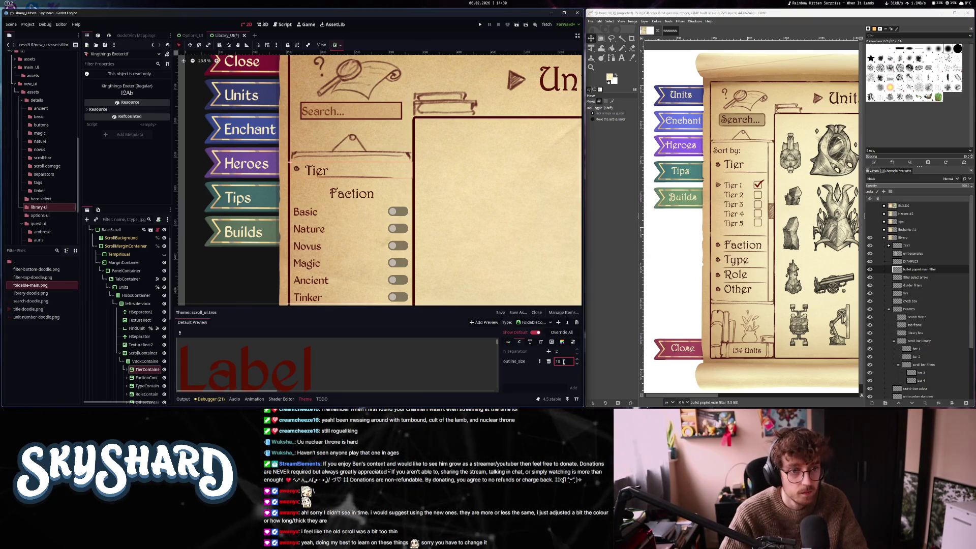
scroll(356, 204, "up", 3)
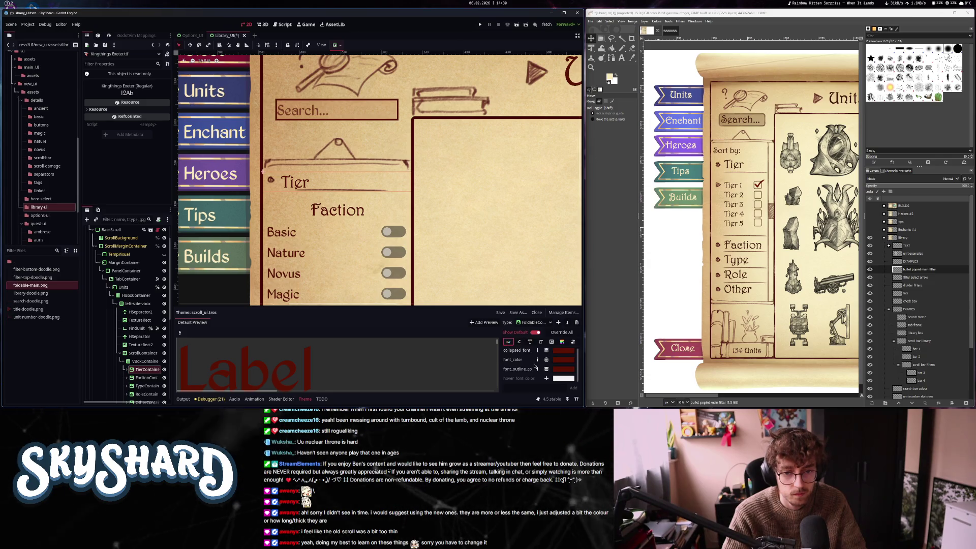
Override the FoldableContainer font size to 300
left_click(518, 342)
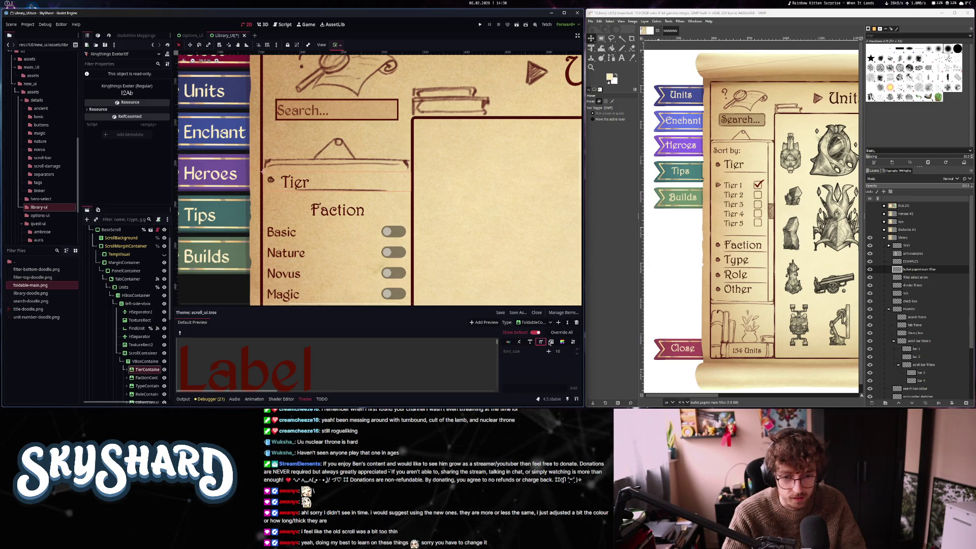
left_click(549, 352)
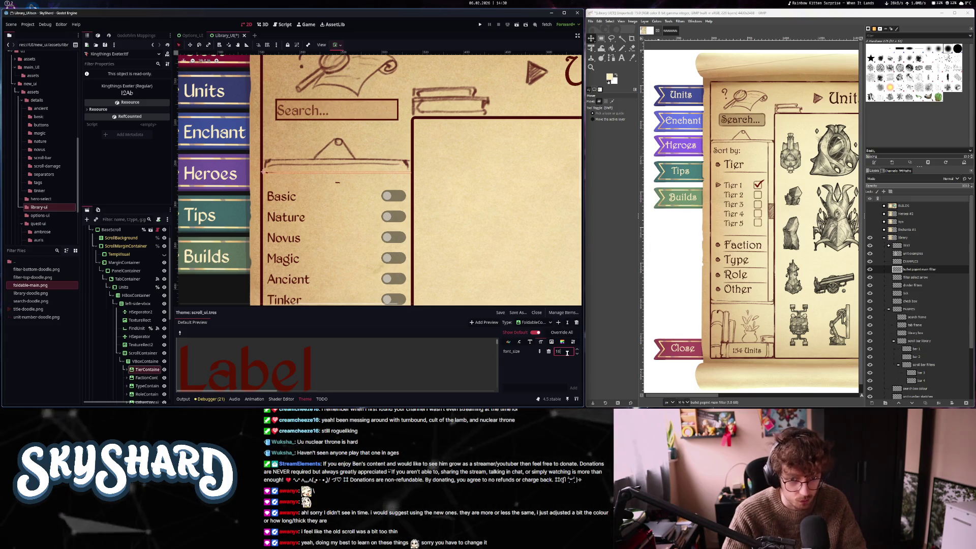
type("300")
key("Return")
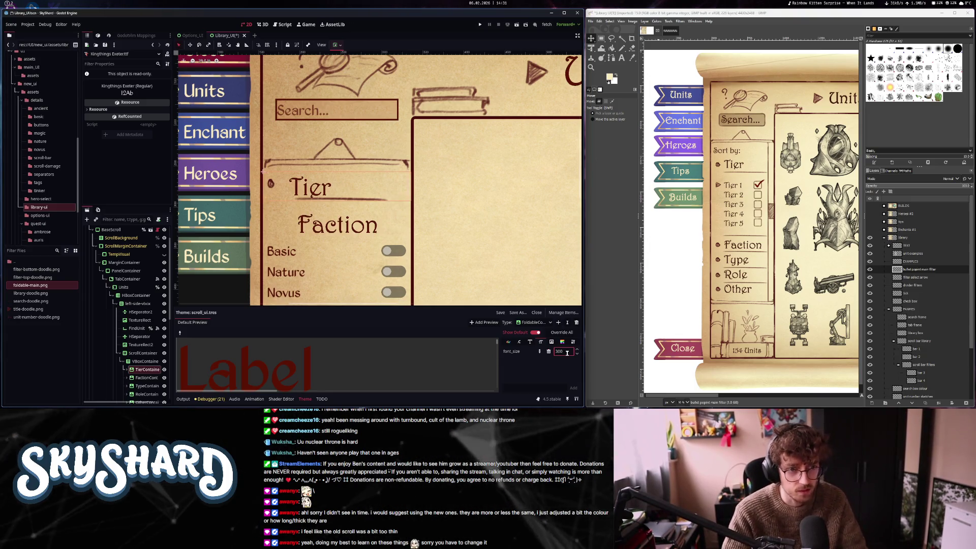
scroll(348, 278, "down", 4)
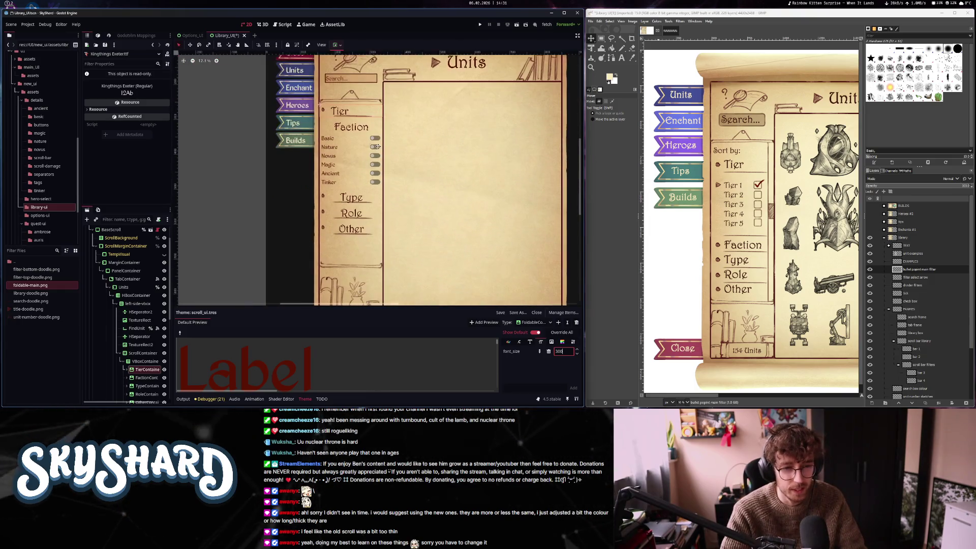
scroll(378, 151, "up", 3)
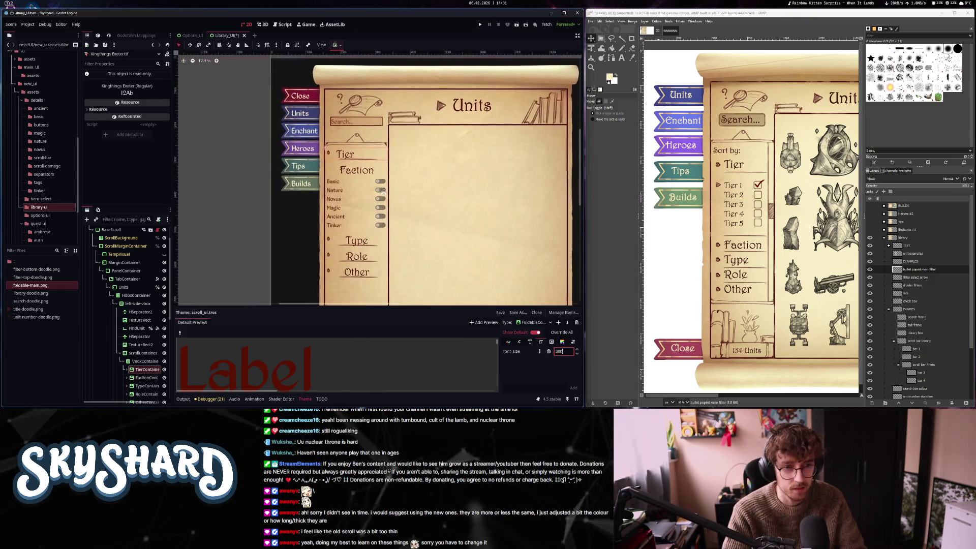
Keep the TierContainer's Title Position set to Top
left_click(364, 180)
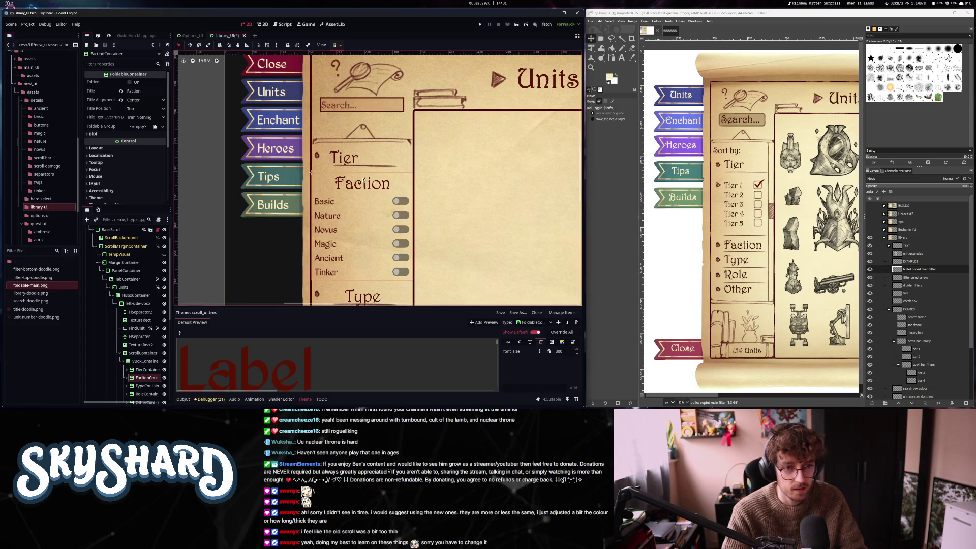
left_click(143, 109)
left_click(141, 118)
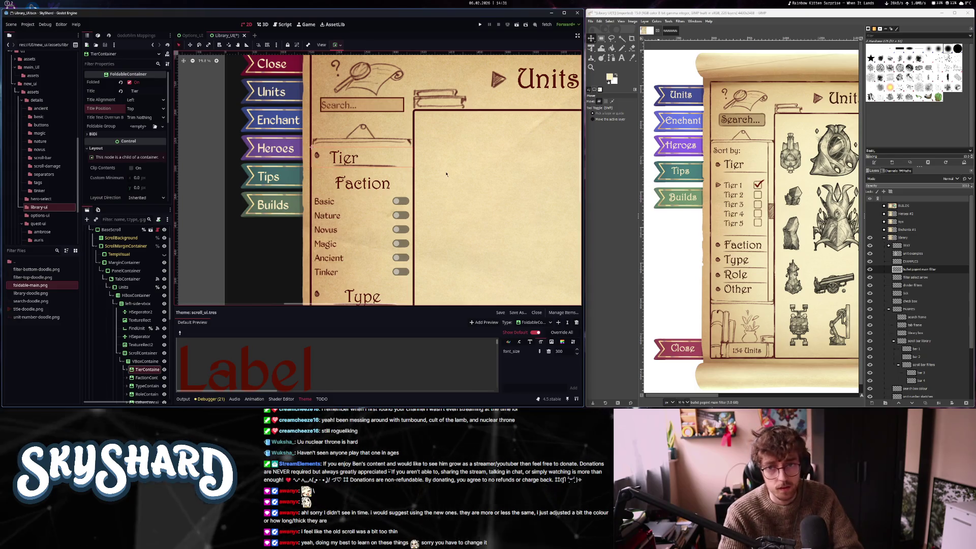
scroll(317, 157, "up", 2)
scroll(316, 157, "up", 1)
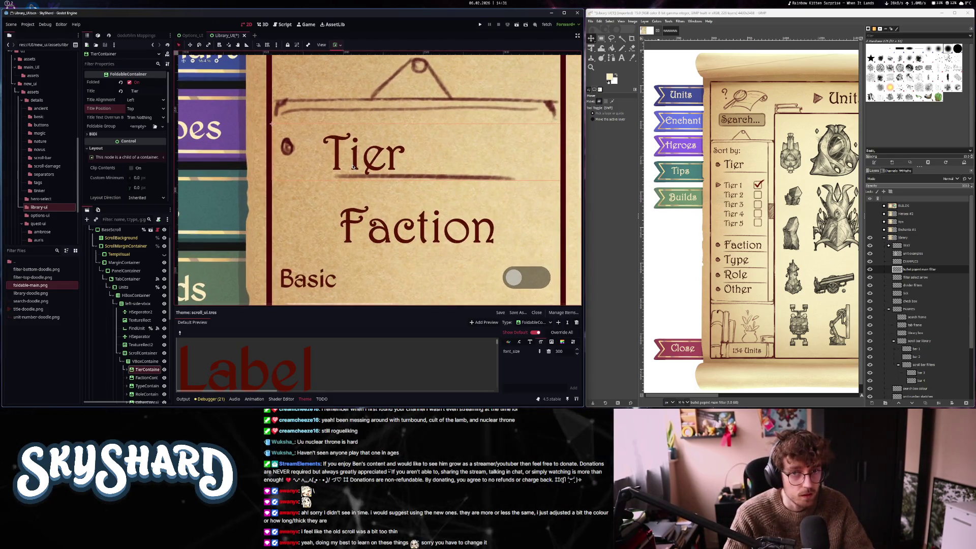
left_click(671, 32)
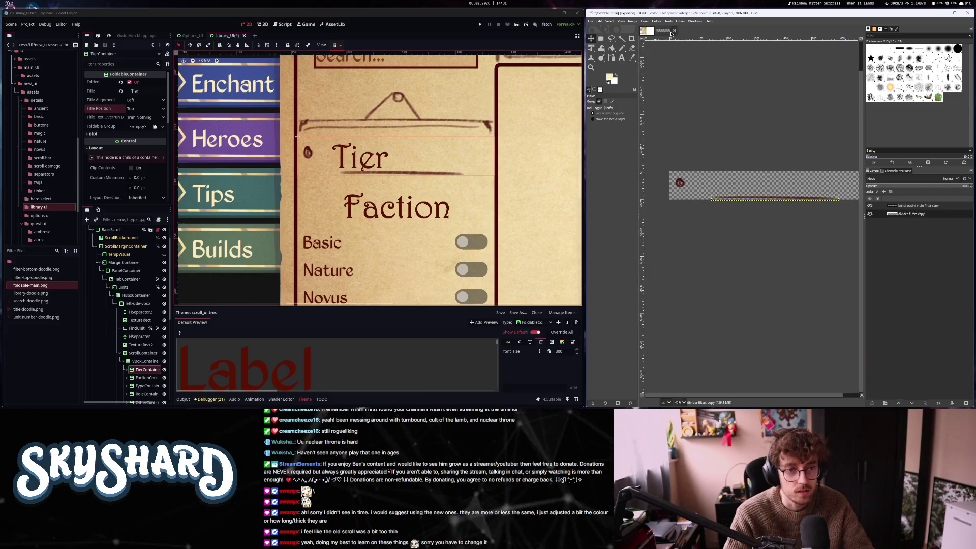
Shrink the foldable-main canvas width, shift the divider line left, and export to foldable-main.png
left_click_drag(774, 173, 761, 175)
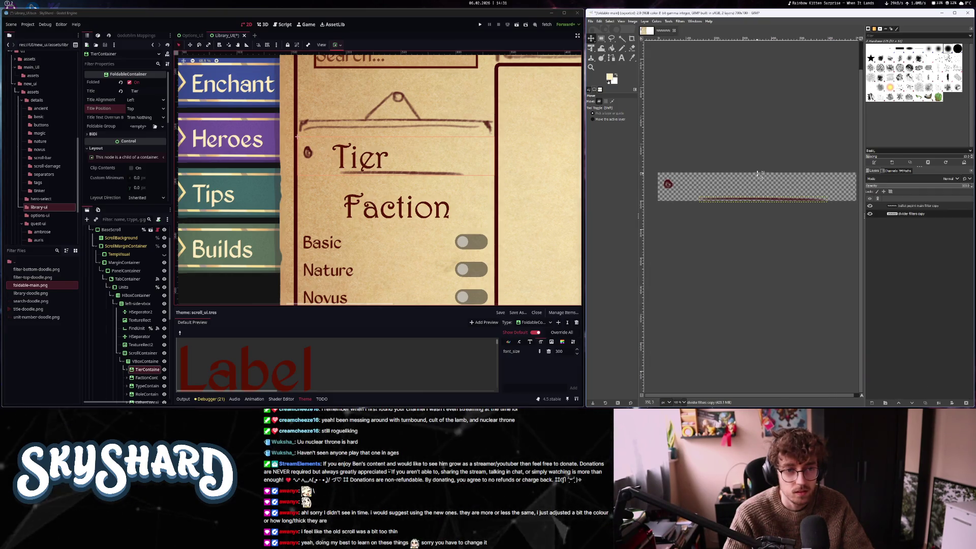
left_click_drag(749, 202, 748, 203)
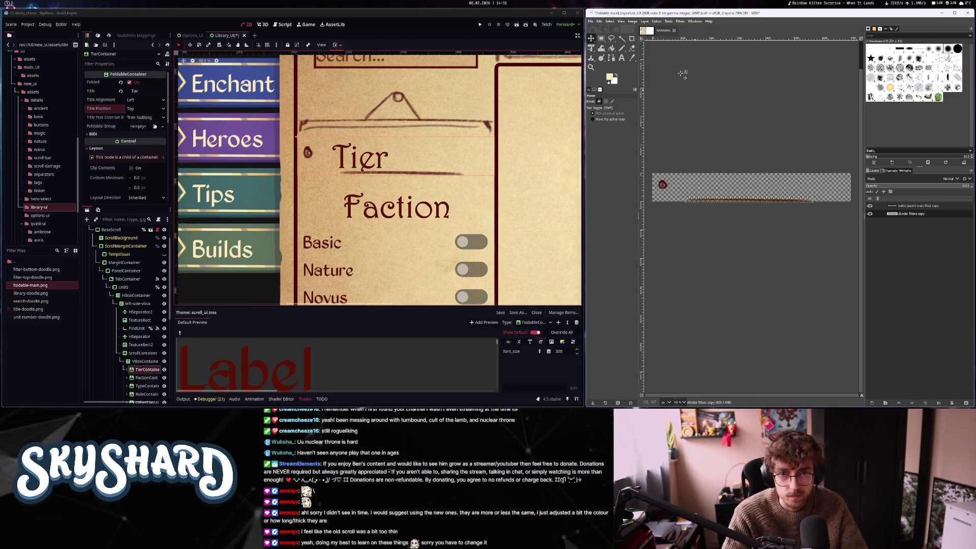
left_click(632, 21)
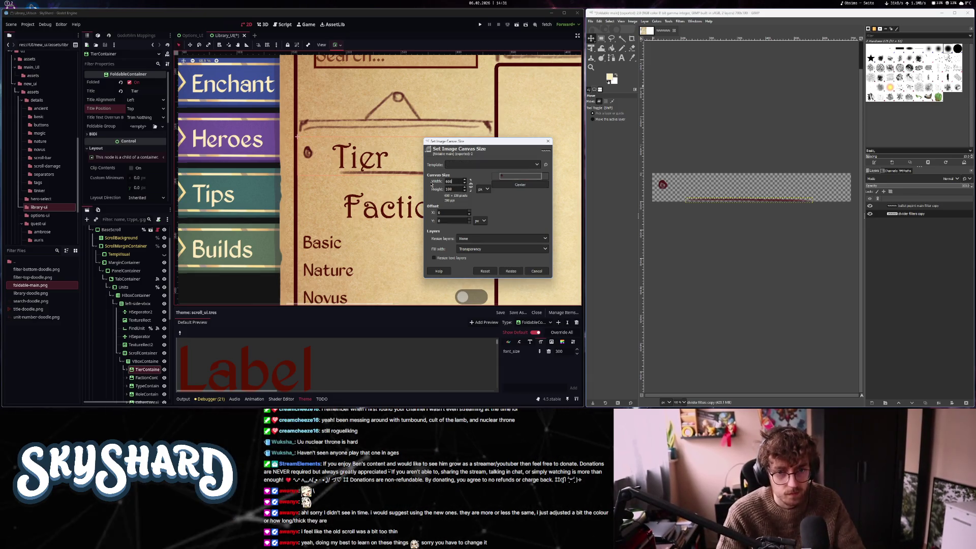
left_click(511, 270)
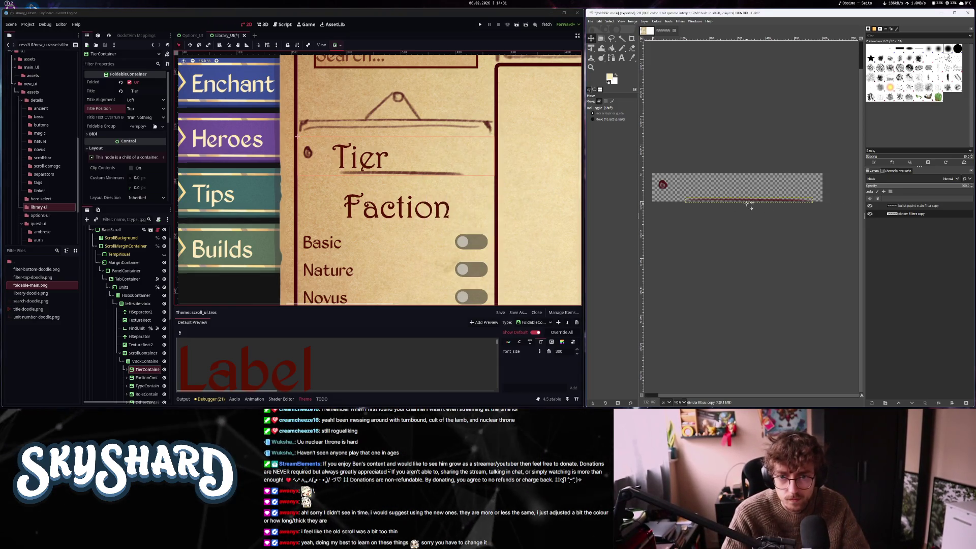
left_click_drag(748, 203, 742, 203)
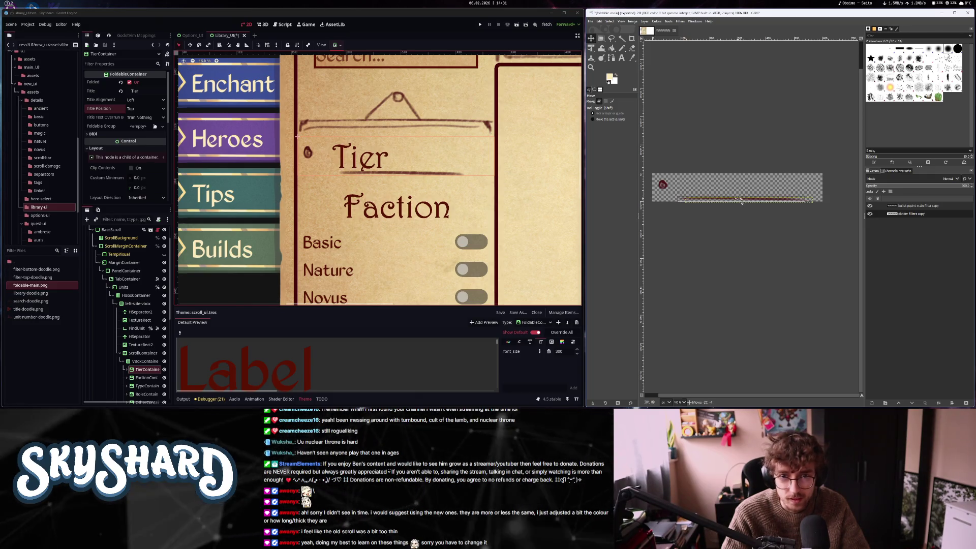
left_click(590, 21)
left_click(610, 110)
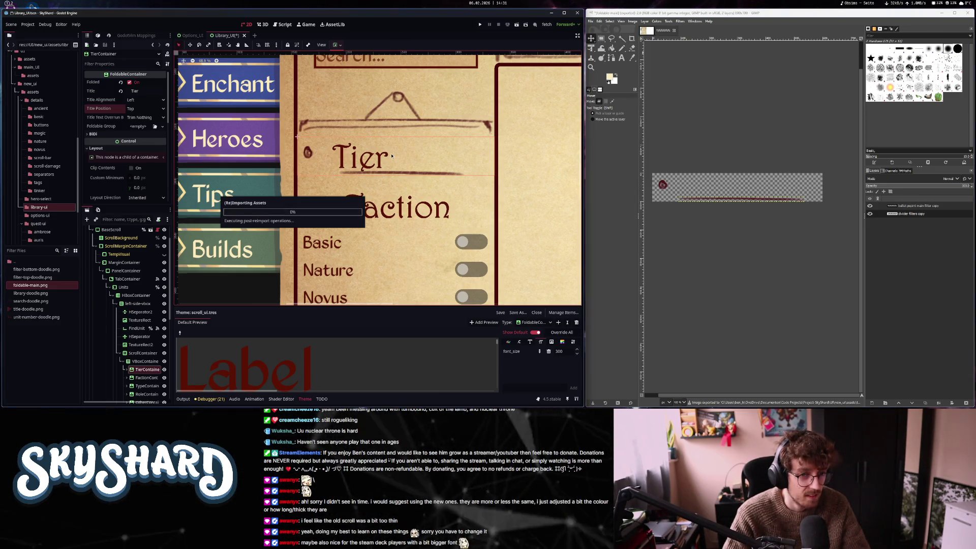
scroll(394, 192, "down", 3)
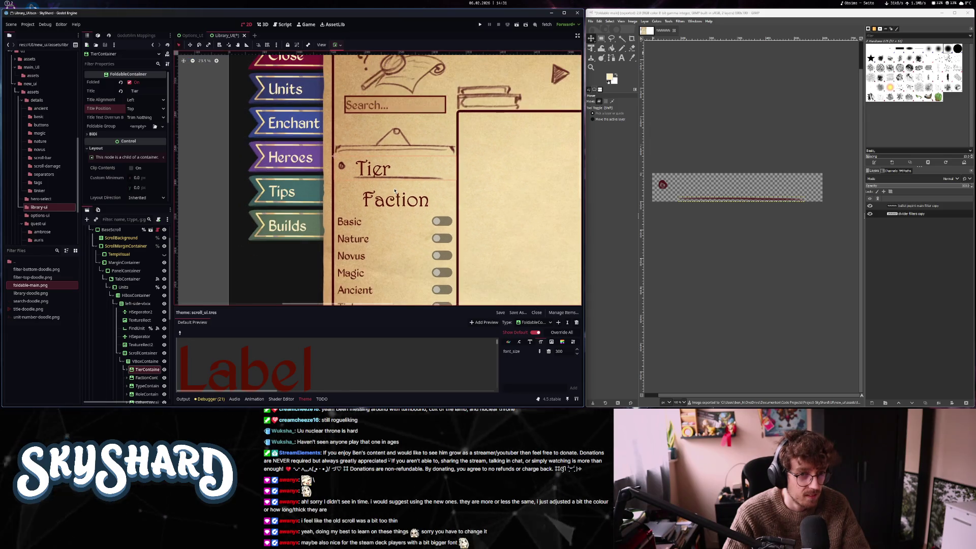
scroll(394, 191, "down", 2)
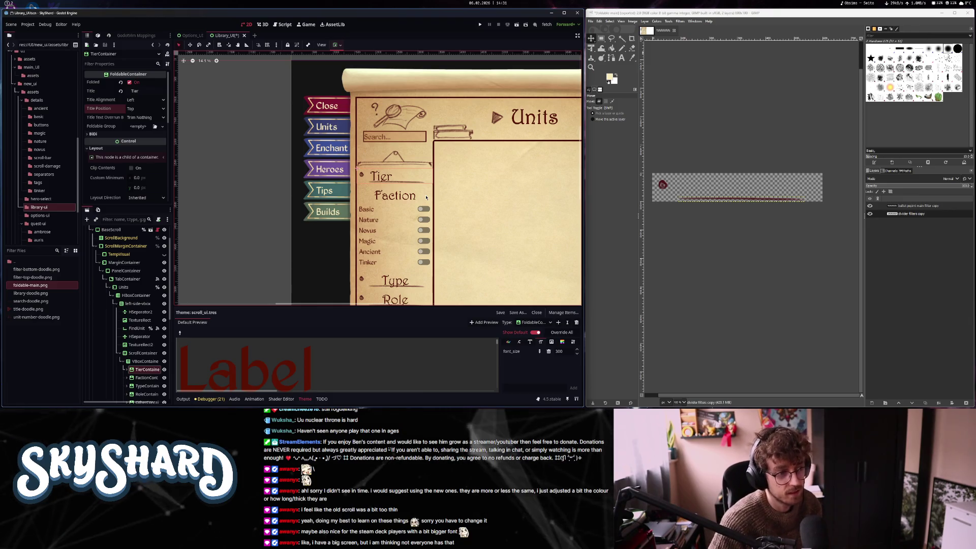
scroll(413, 195, "down", 2)
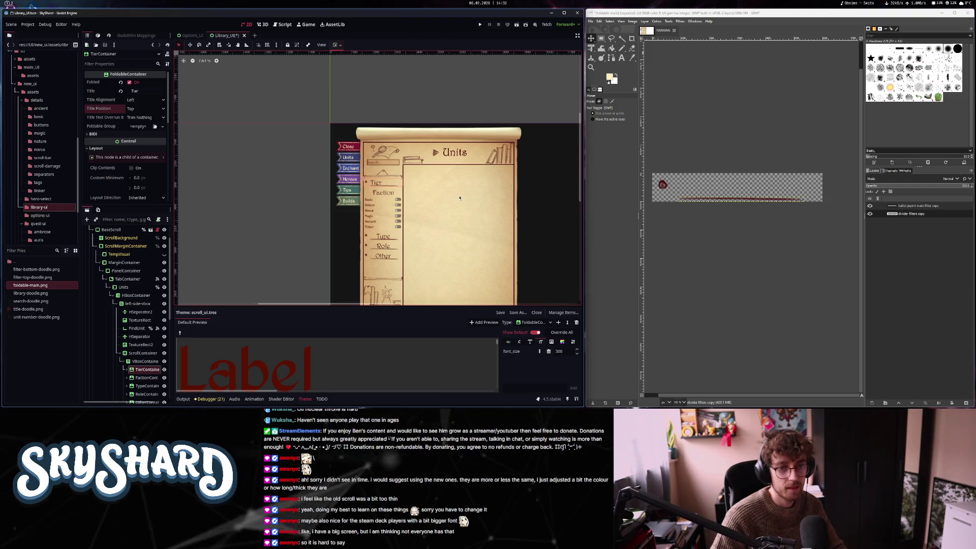
scroll(396, 188, "up", 2)
scroll(331, 175, "down", 3)
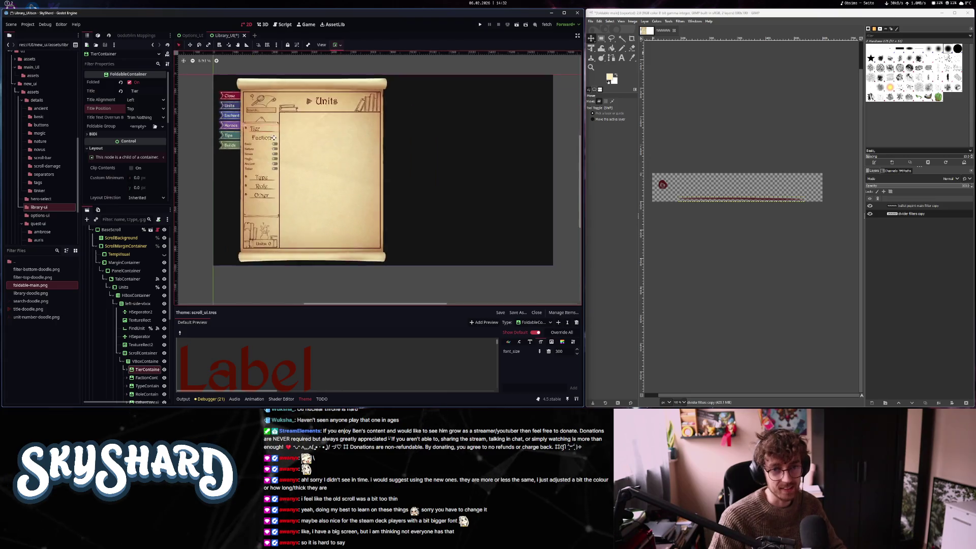
scroll(273, 137, "up", 2)
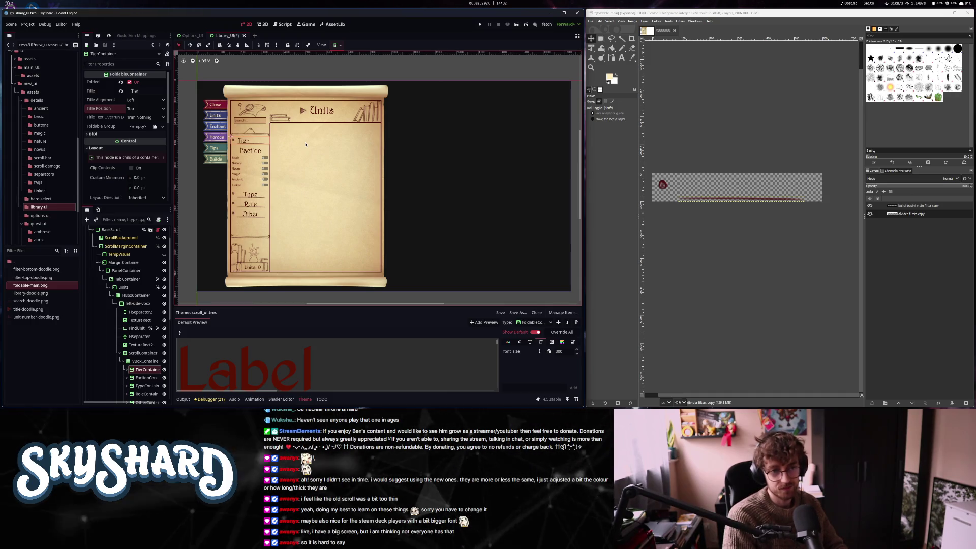
scroll(305, 145, "up", 4)
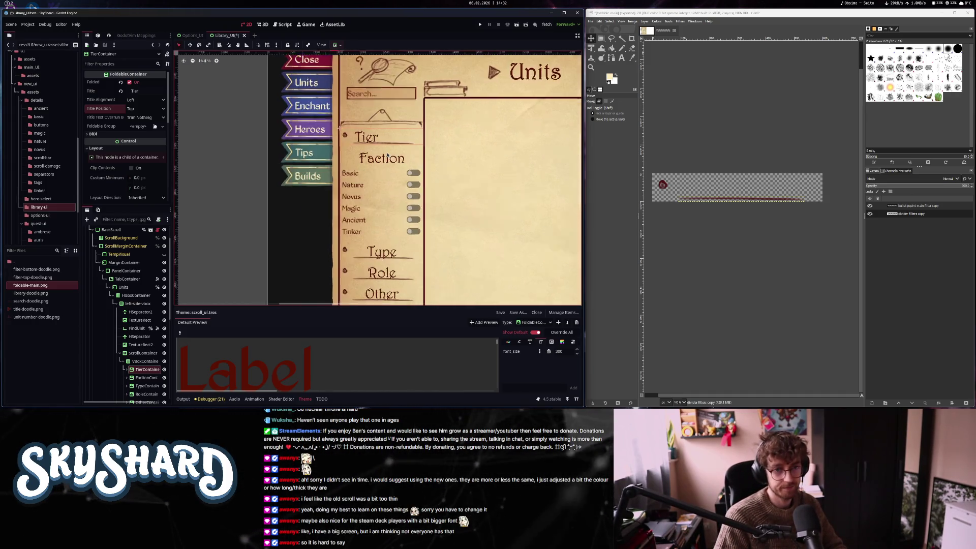
scroll(313, 152, "down", 2)
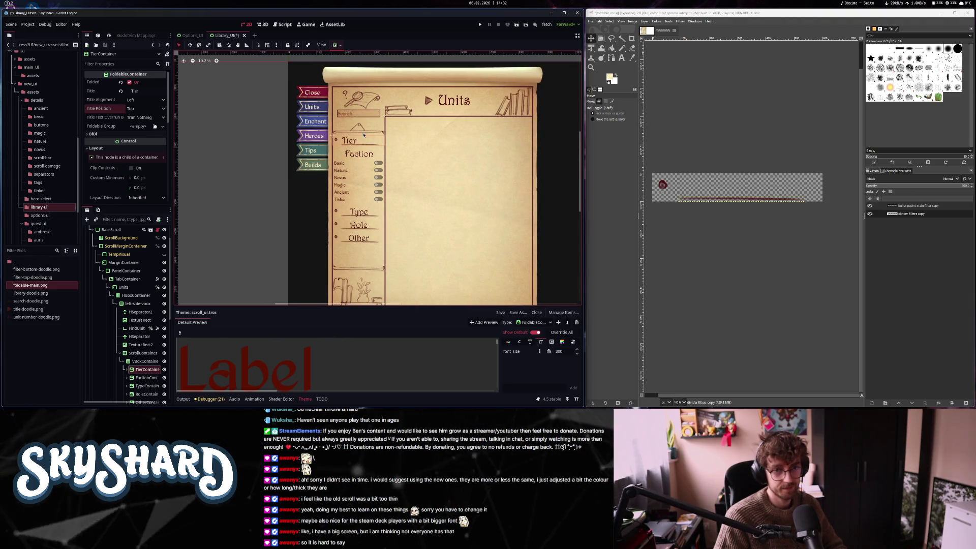
scroll(313, 152, "up", 4)
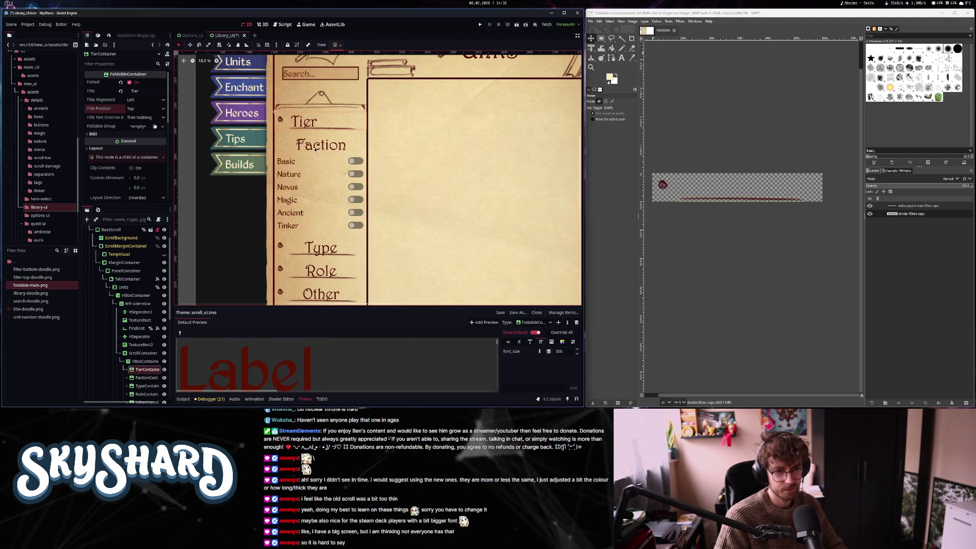
Assign a new StyleBoxTexture to the FoldableContainer panel style slot
left_click(534, 322)
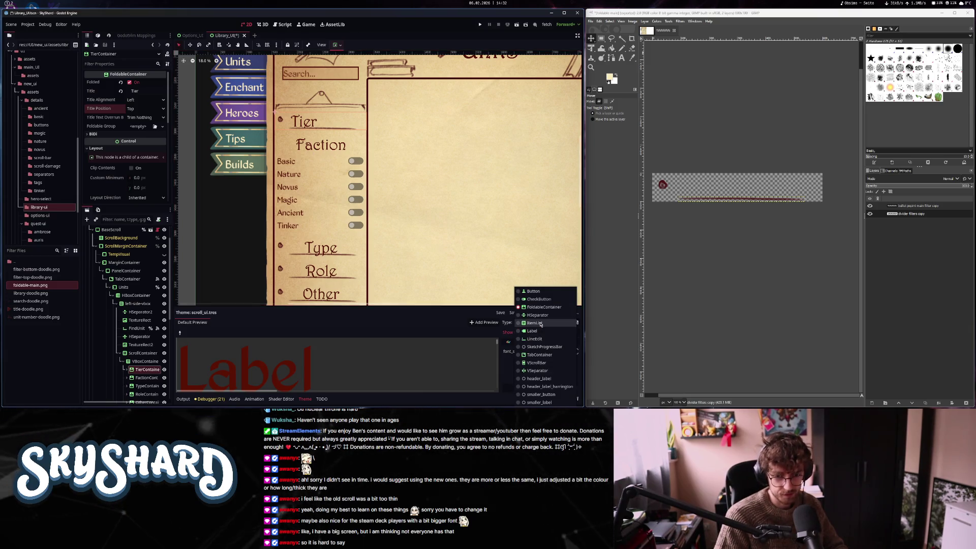
left_click(504, 381)
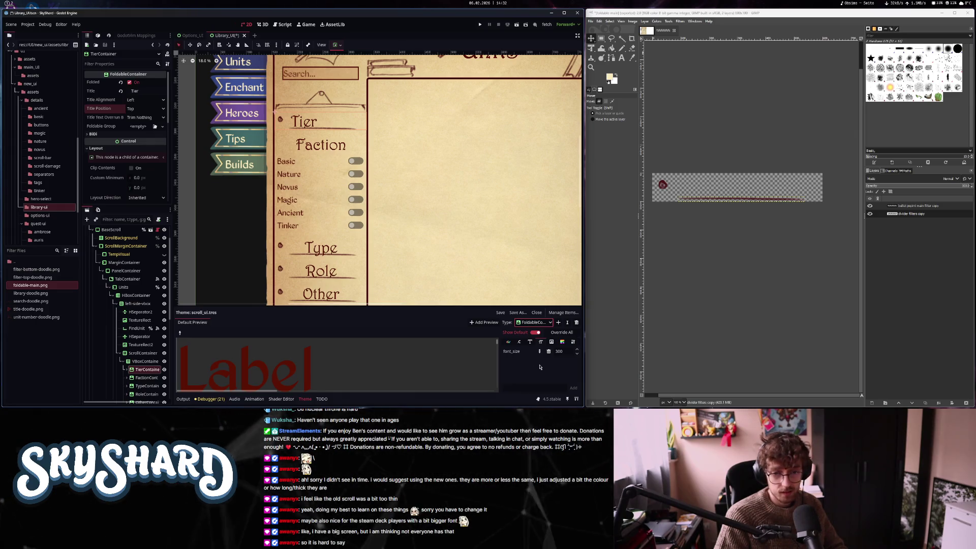
left_click(562, 341)
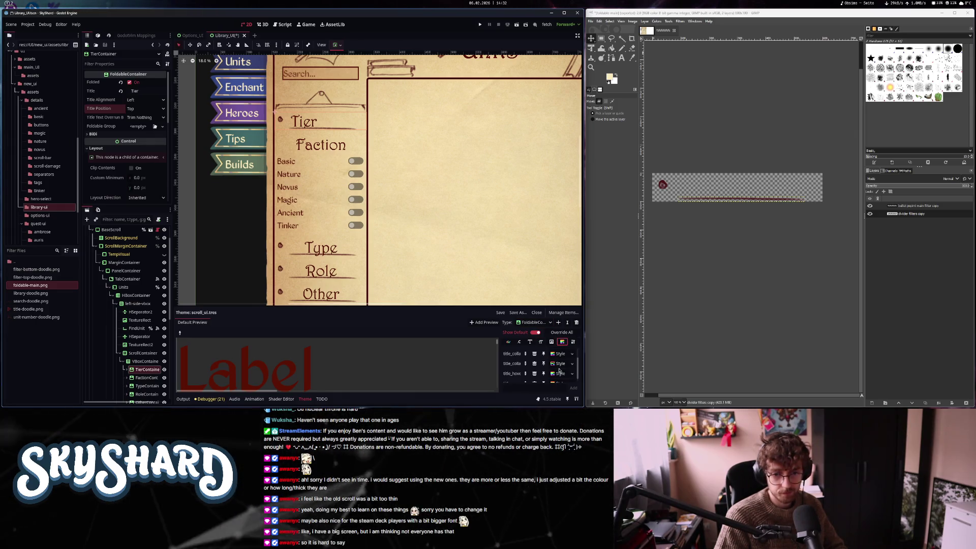
left_click(558, 364)
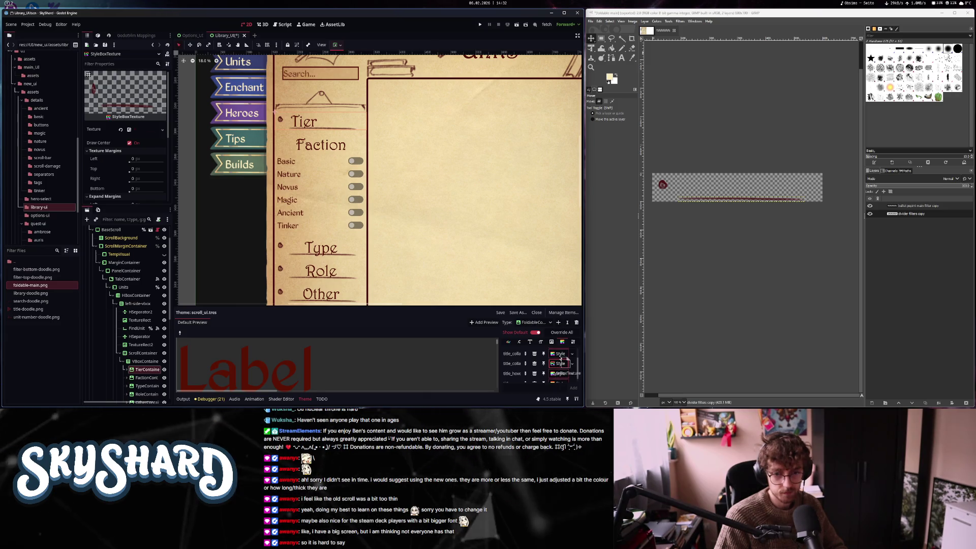
scroll(560, 363, "down", 1)
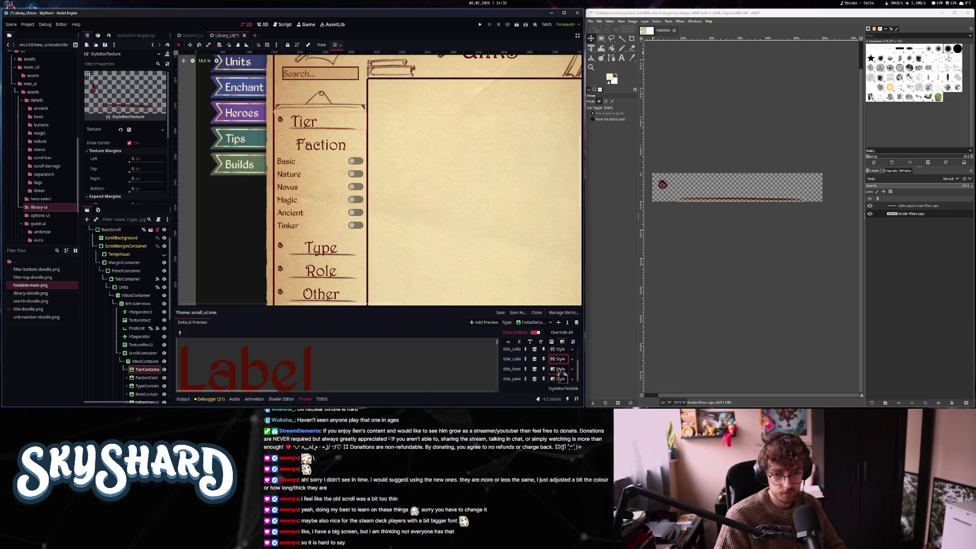
scroll(559, 377, "down", 2)
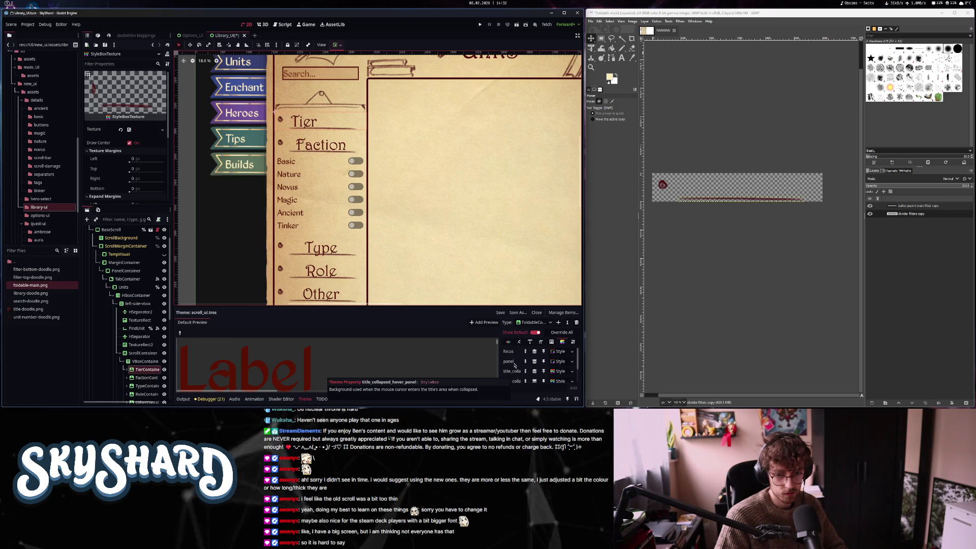
left_click(559, 362)
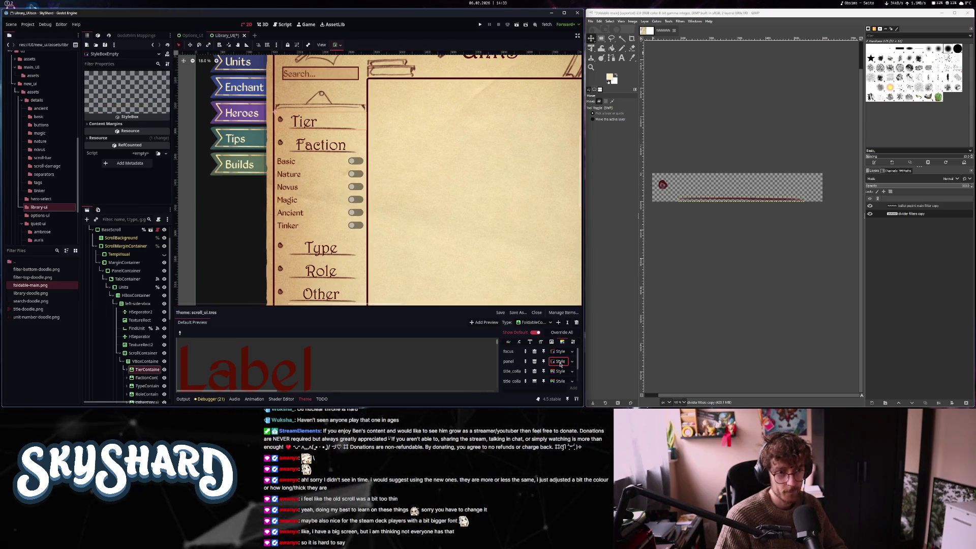
right_click(560, 364)
key("Escape")
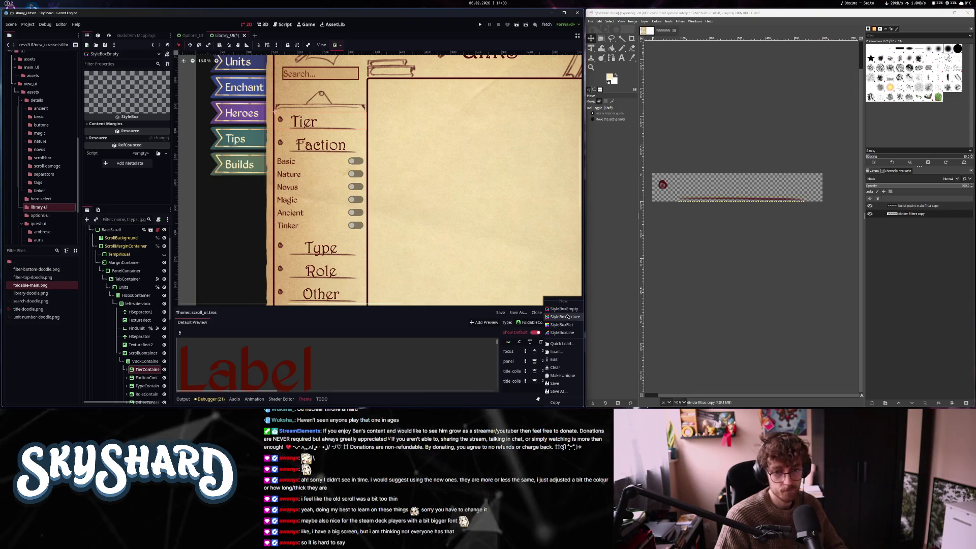
left_click(561, 364)
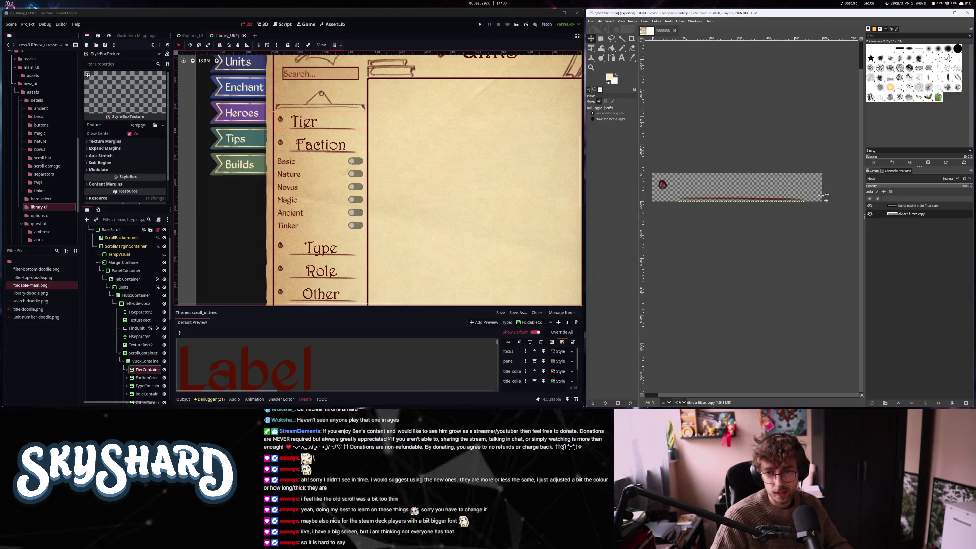
Hide the red bullet layer and crop the image to the divider strip
left_click(870, 205)
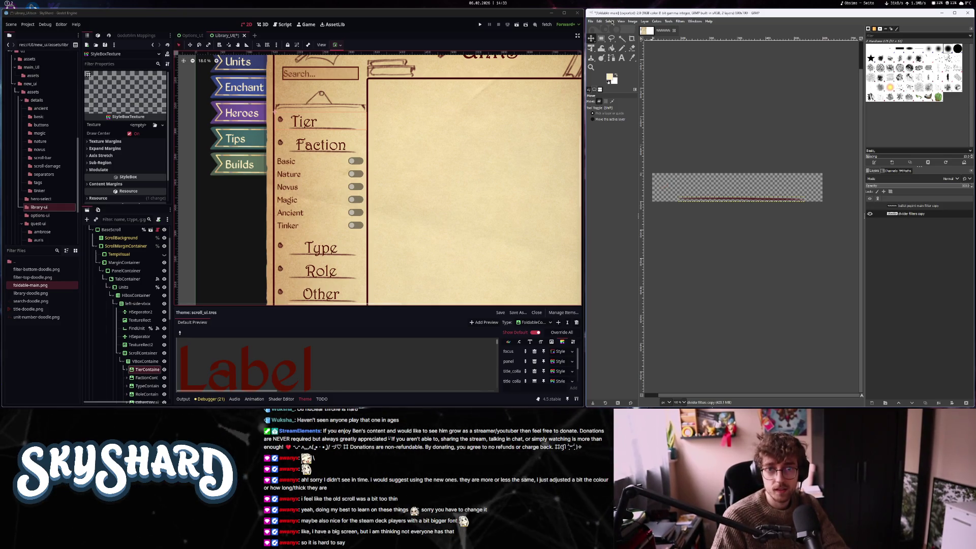
left_click(633, 21)
left_click(648, 121)
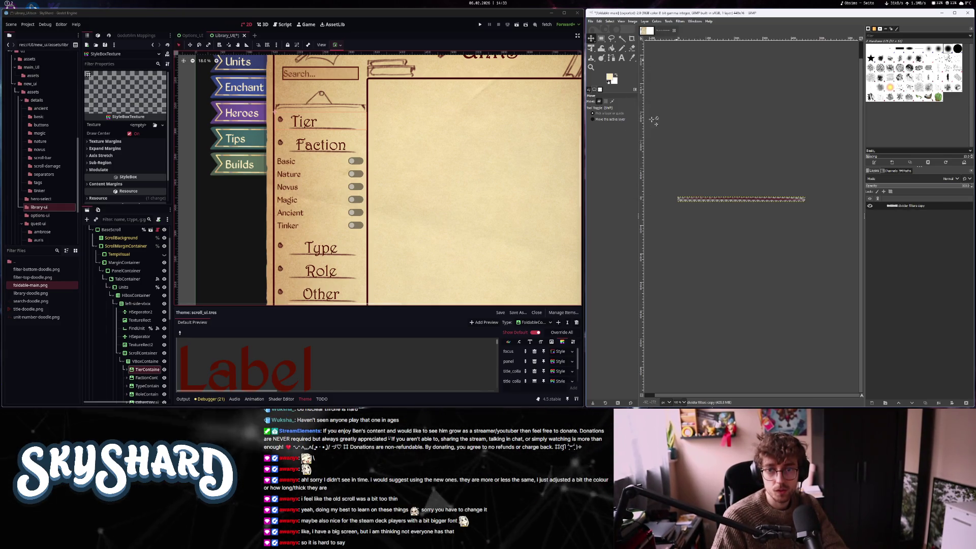
left_click(591, 21)
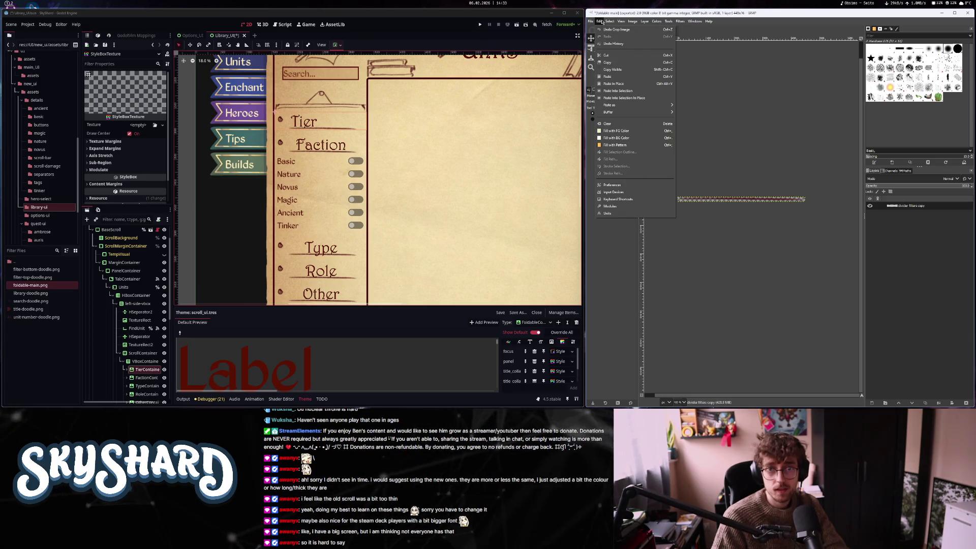
left_click(600, 21)
Export the strip as foldable-separator.png into the library-ui folder
left_click(589, 21)
left_click(612, 119)
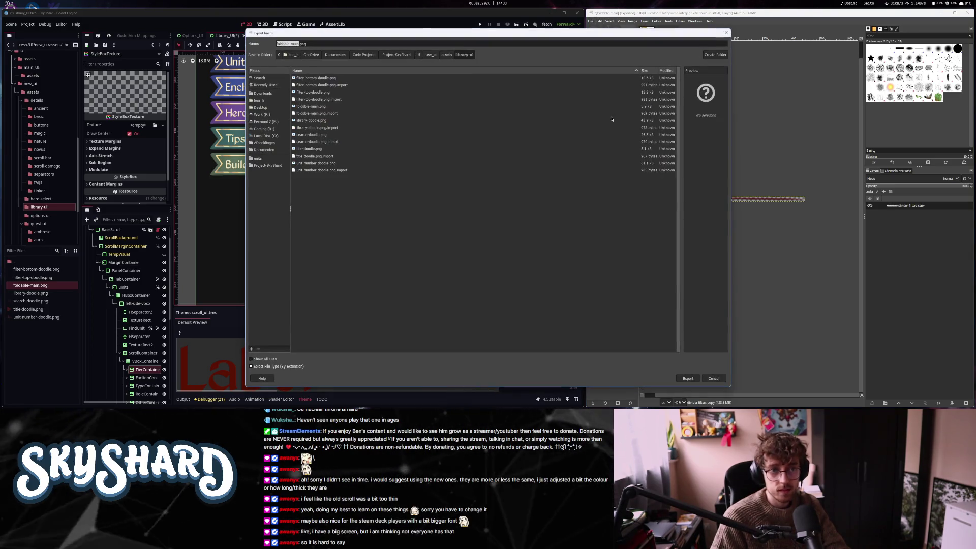
type("foldable")
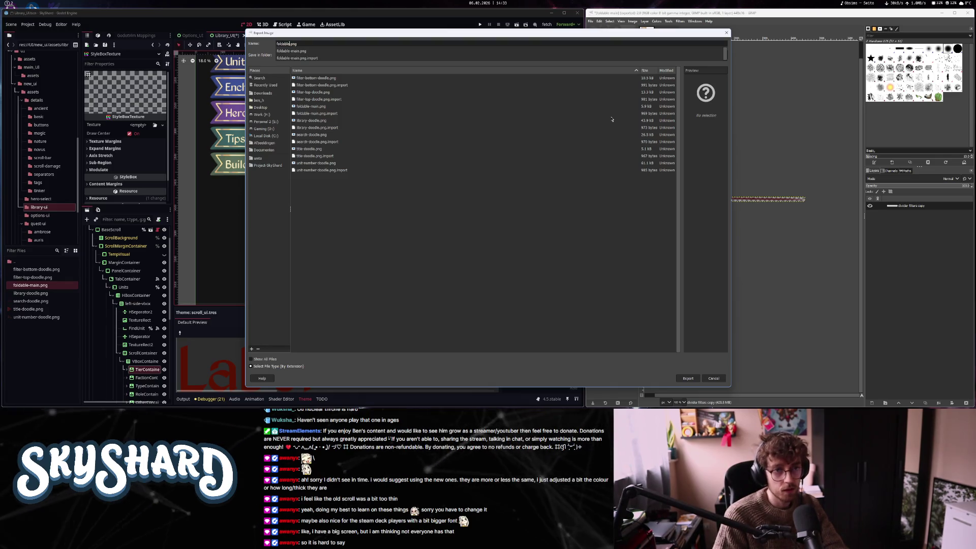
key("Return")
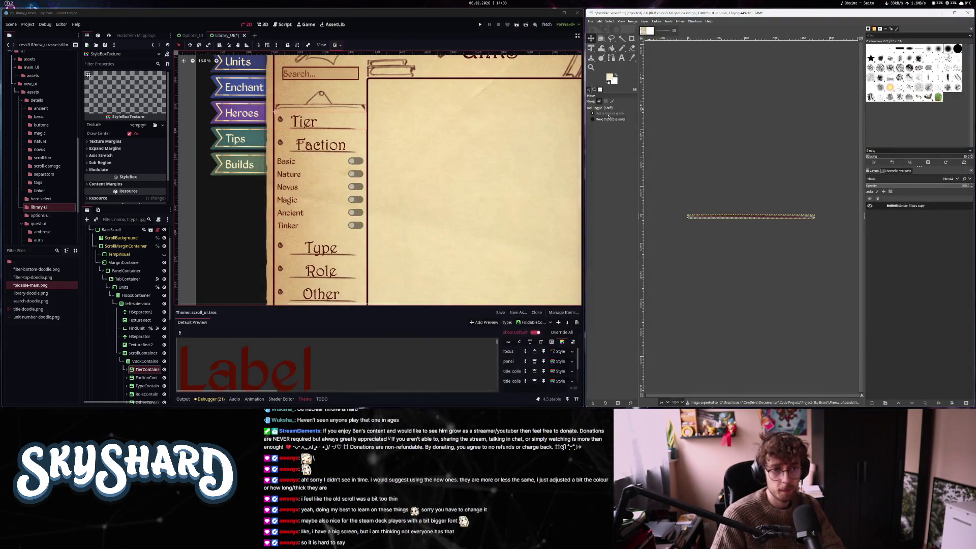
left_click(297, 188)
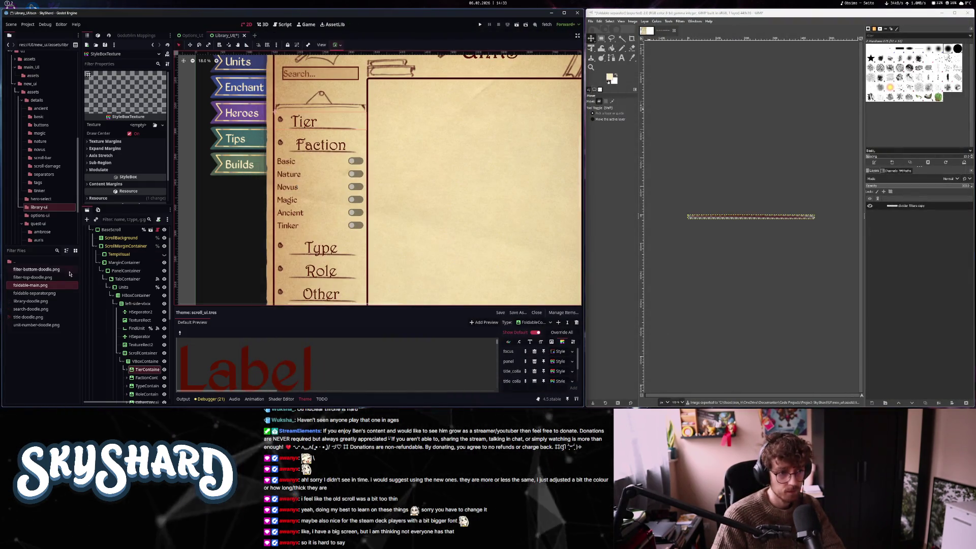
Set foldable-separator.png as the style's texture and reset the sub-region y offset to 0
mouse_move(34, 293)
left_mouse_down()
mouse_move(117, 130)
mouse_move(139, 126)
left_mouse_up()
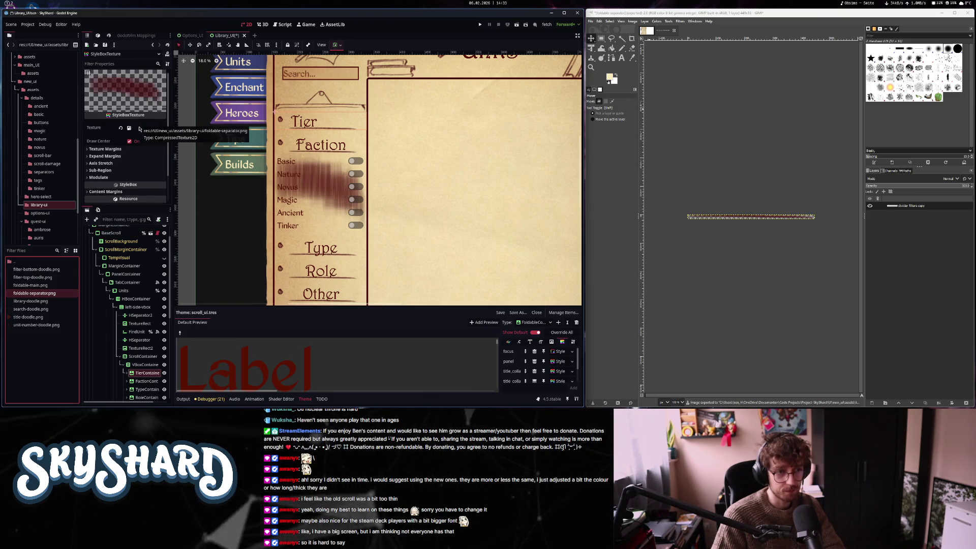
left_click(104, 149)
left_click(105, 195)
scroll(116, 172, "down", 3)
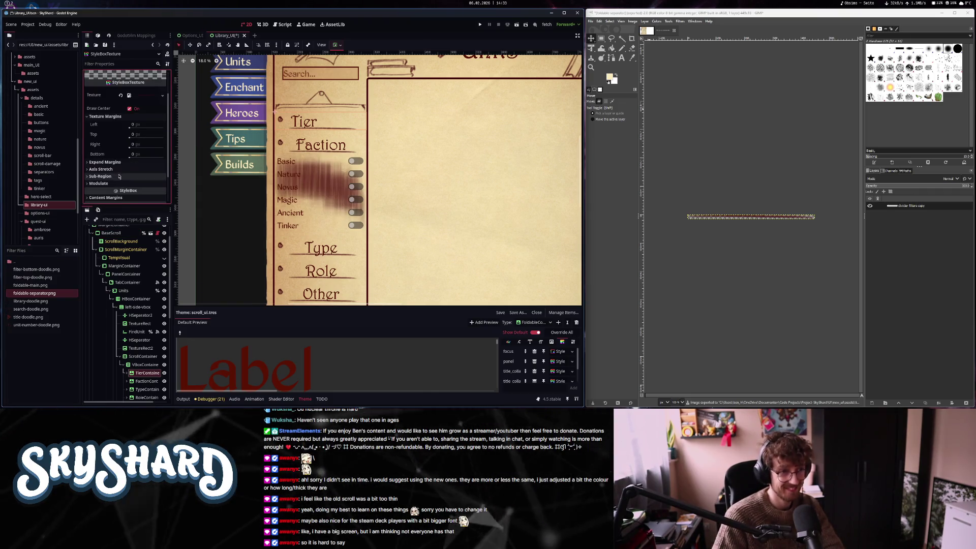
scroll(115, 165, "up", 2)
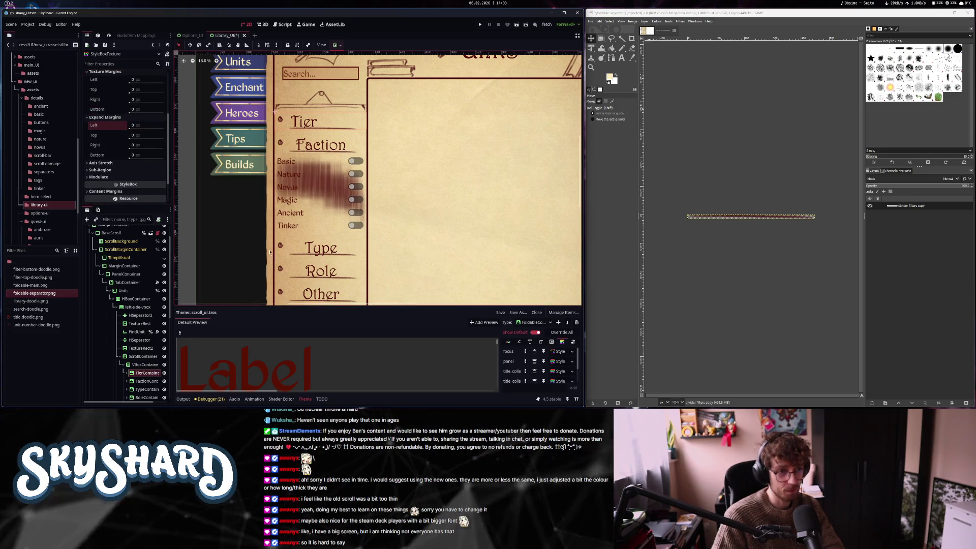
left_click(108, 170)
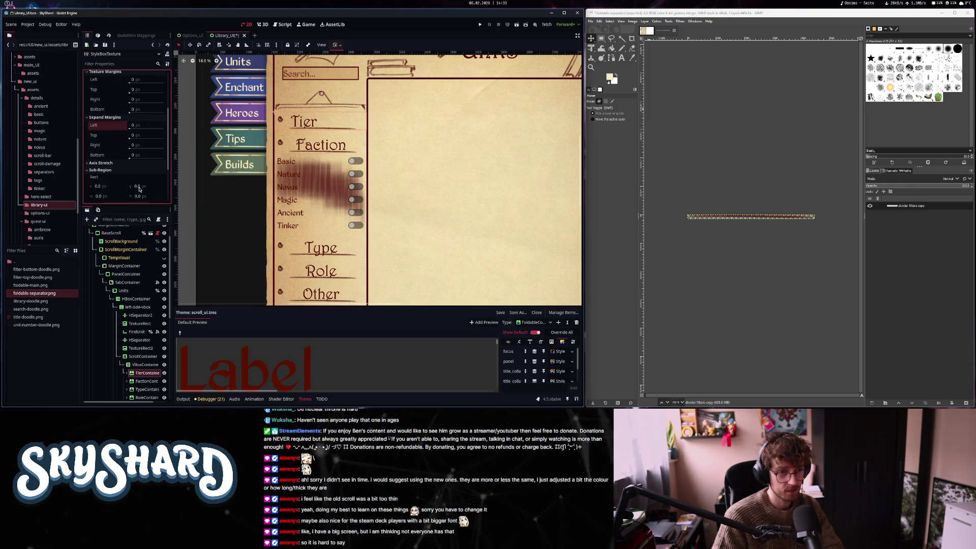
left_click_drag(139, 188, 142, 188)
scroll(166, 181, "down", 3)
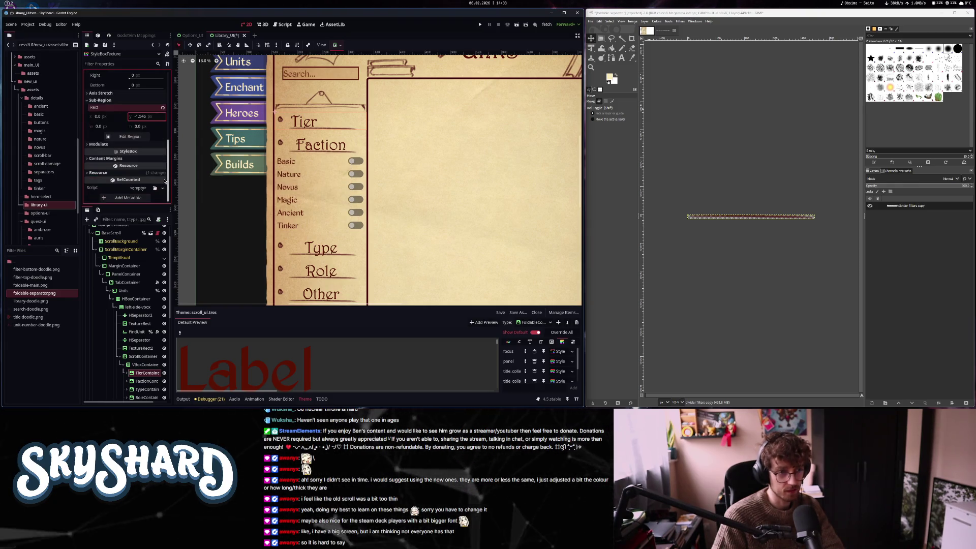
left_click(163, 107)
Adjust the left content margin and reset the bottom texture margin to 0
left_click(106, 158)
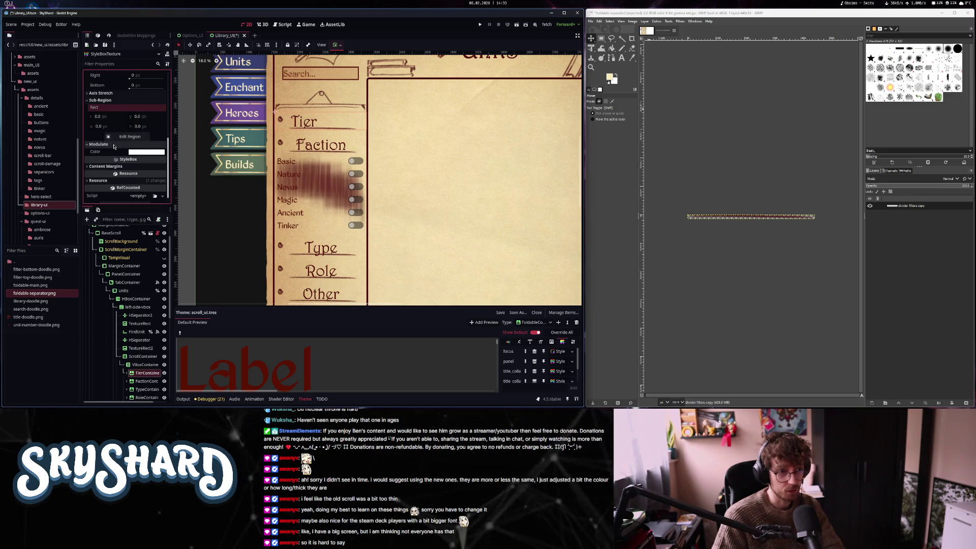
mouse_move(130, 170)
left_mouse_down()
mouse_move(158, 174)
mouse_move(81, 173)
left_mouse_up()
left_click(122, 167)
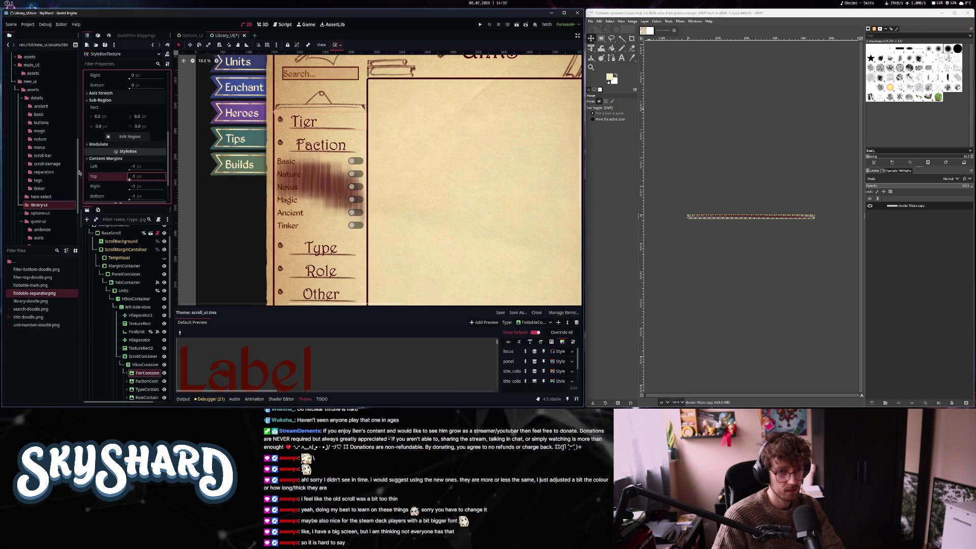
left_click(128, 188)
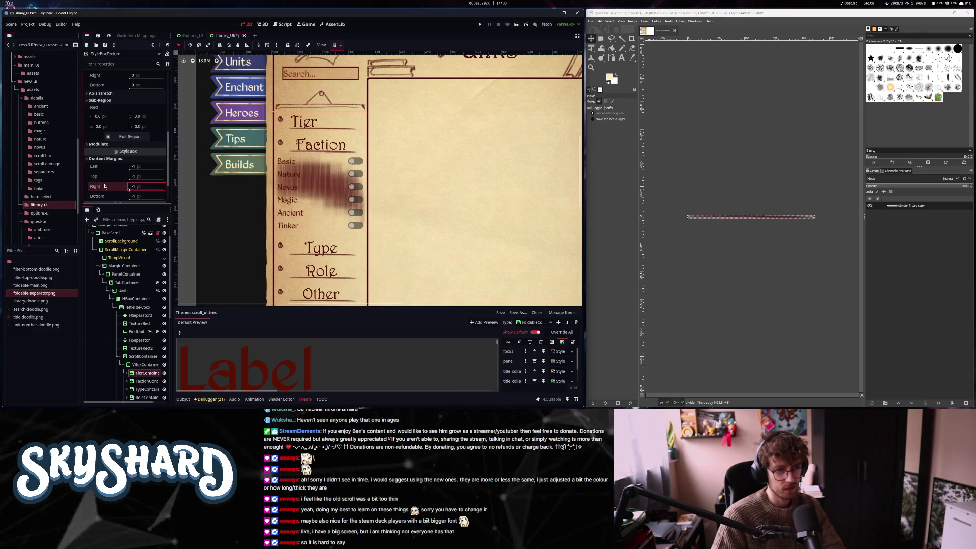
left_click(104, 158)
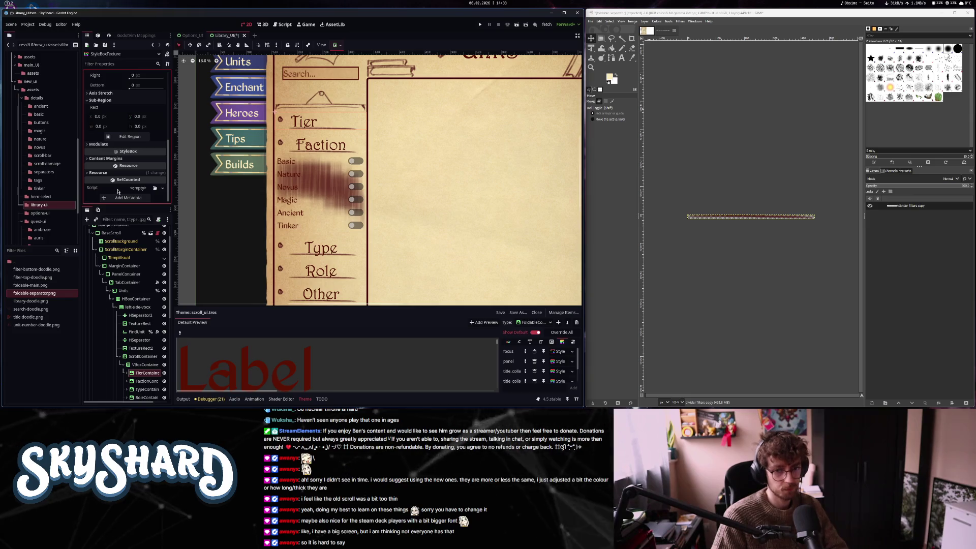
scroll(118, 191, "up", 3)
scroll(119, 193, "up", 2)
left_click_drag(131, 138, 132, 141)
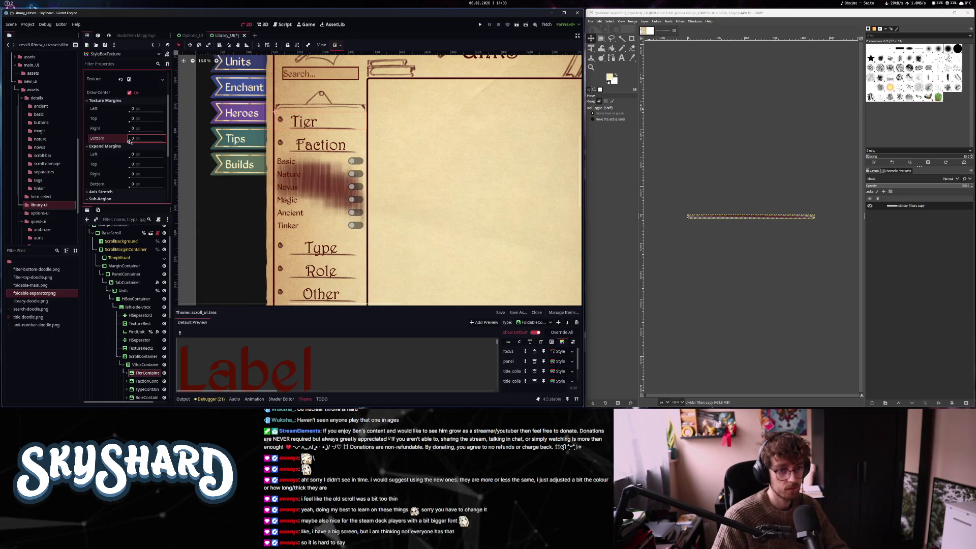
left_click(122, 139)
left_click_drag(131, 117, 131, 116)
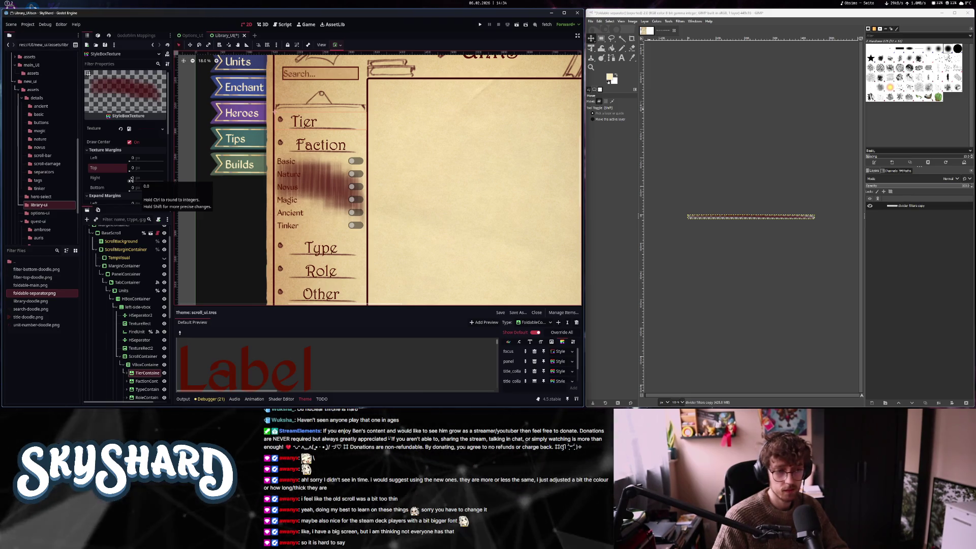
Set the axis stretch to tile vertically, leaving horizontal stretching at default
scroll(133, 180, "down", 2)
scroll(118, 191, "down", 2)
left_click(117, 145)
left_click(145, 168)
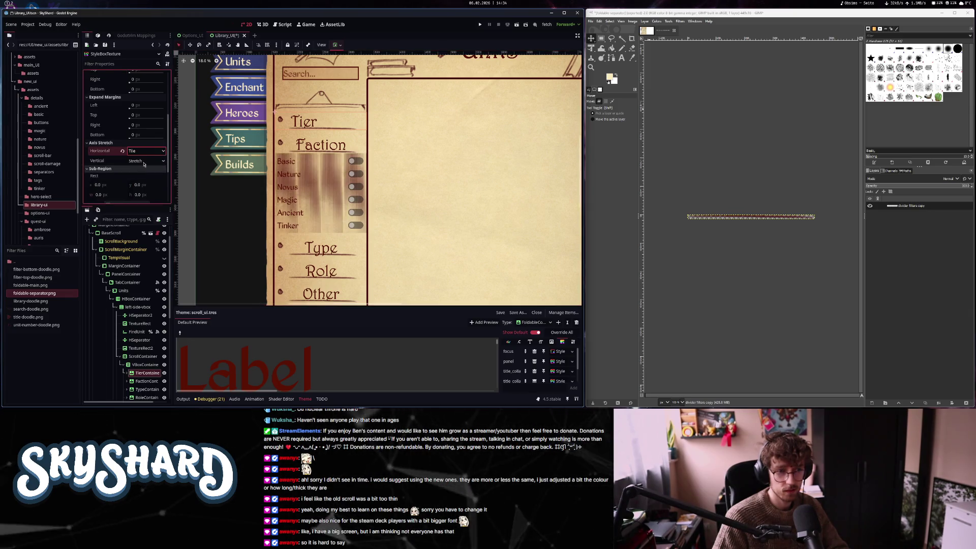
left_click(144, 163)
left_click(144, 180)
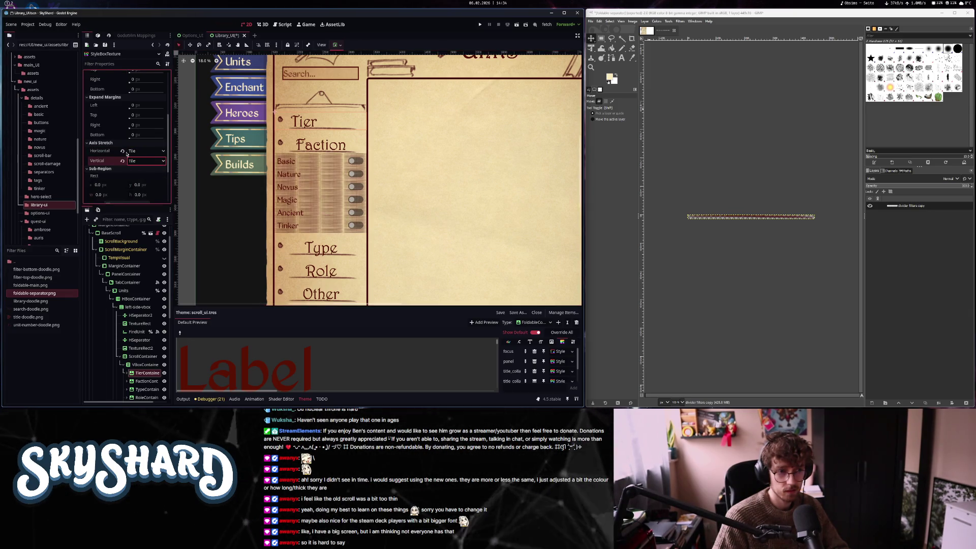
left_click(122, 151)
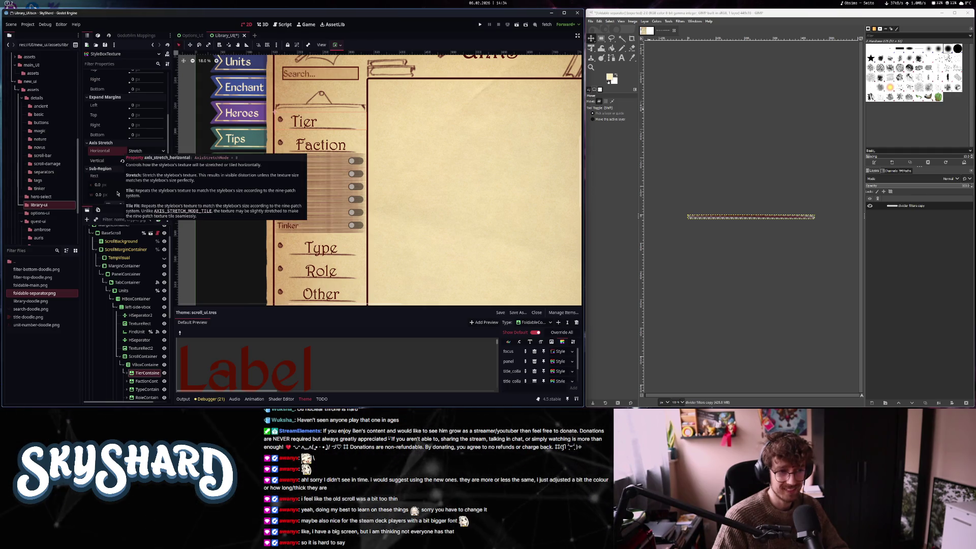
Tweak the top texture margin and disable Draw Center on the StyleBoxTexture
scroll(130, 130, "up", 2)
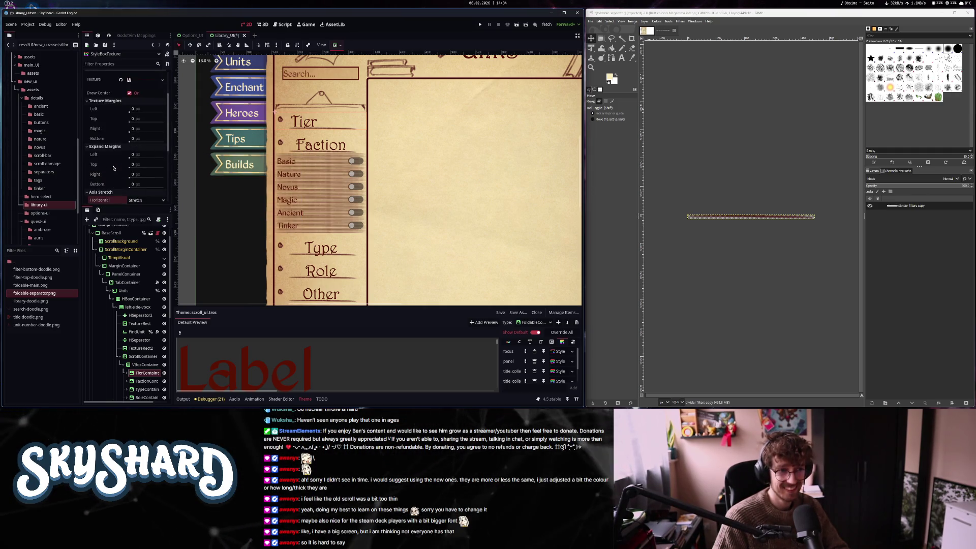
left_click_drag(130, 119, 129, 121)
scroll(111, 175, "up", 2)
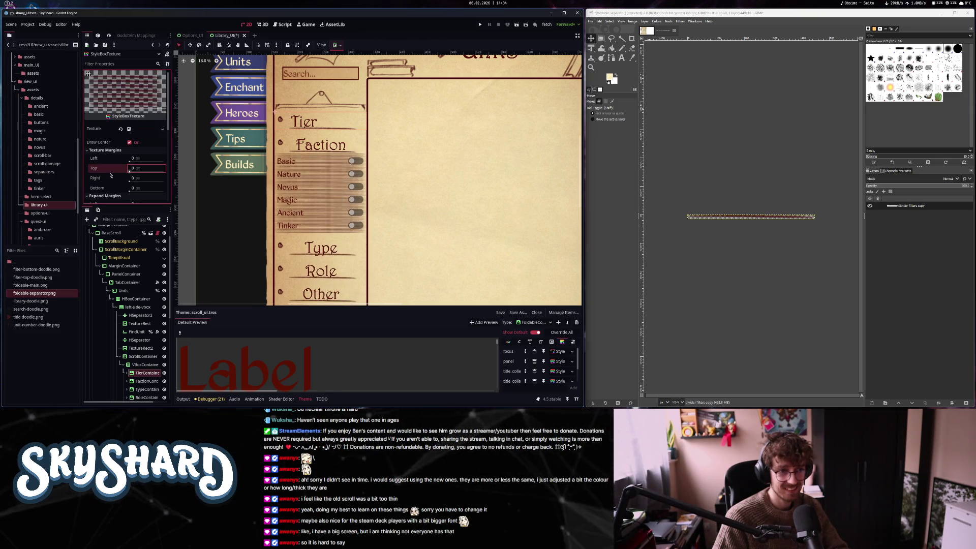
left_click(133, 143)
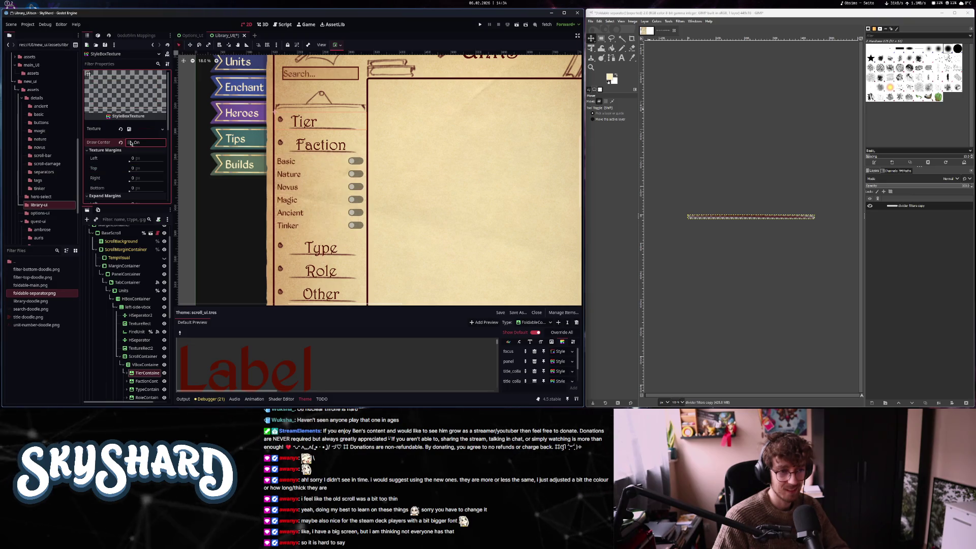
left_click(561, 363)
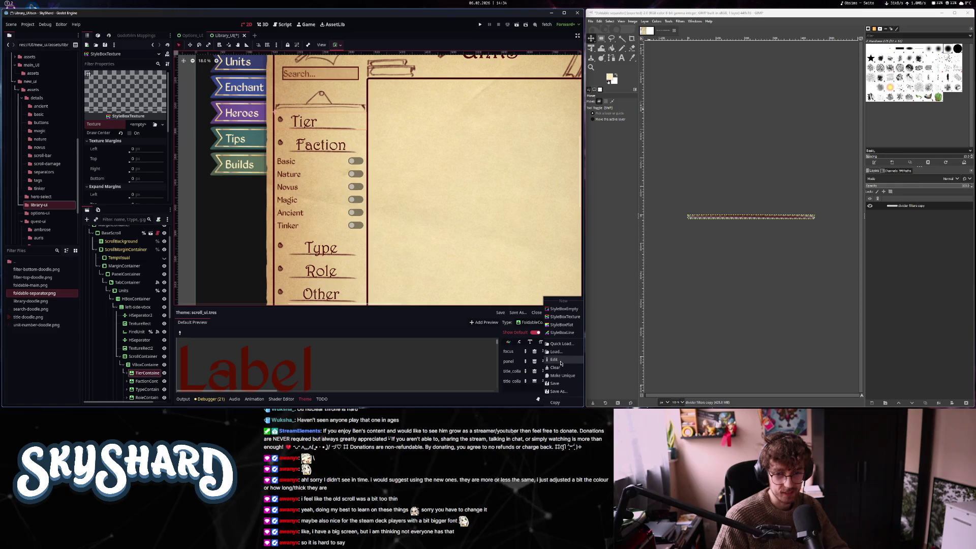
Make the panel style a 30 px StyleBoxLine with start grow -300 and a shortened end
left_click(576, 333)
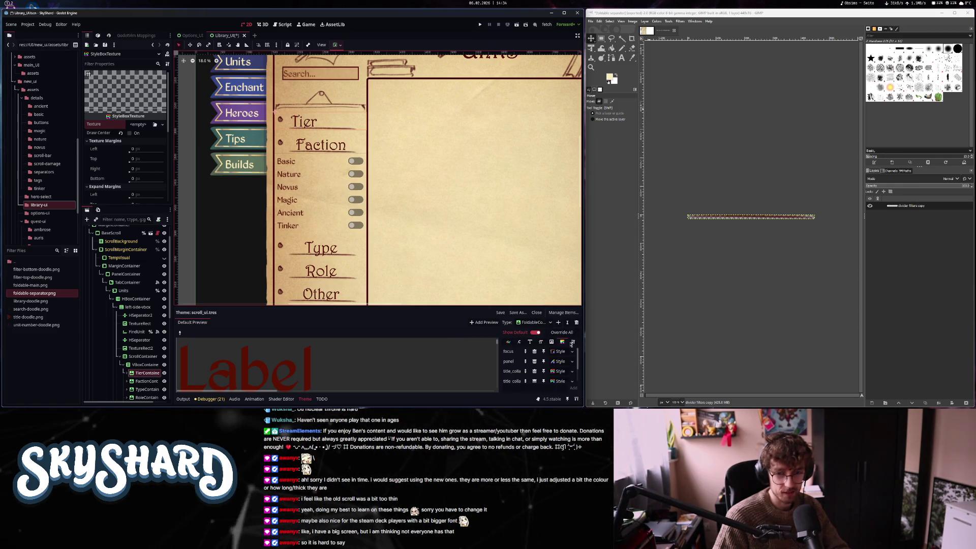
left_click(559, 362)
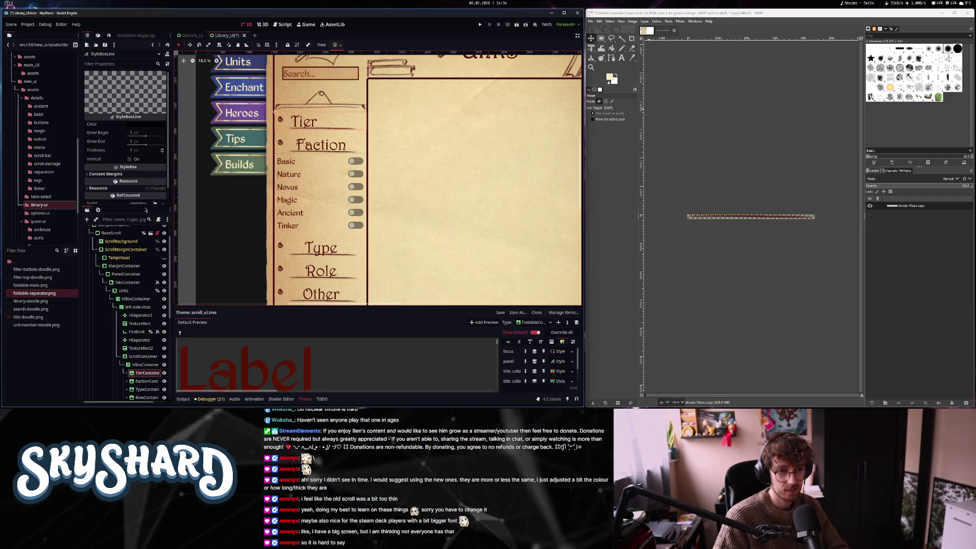
scroll(296, 169, "up", 4)
scroll(295, 169, "down", 2)
scroll(296, 169, "down", 2)
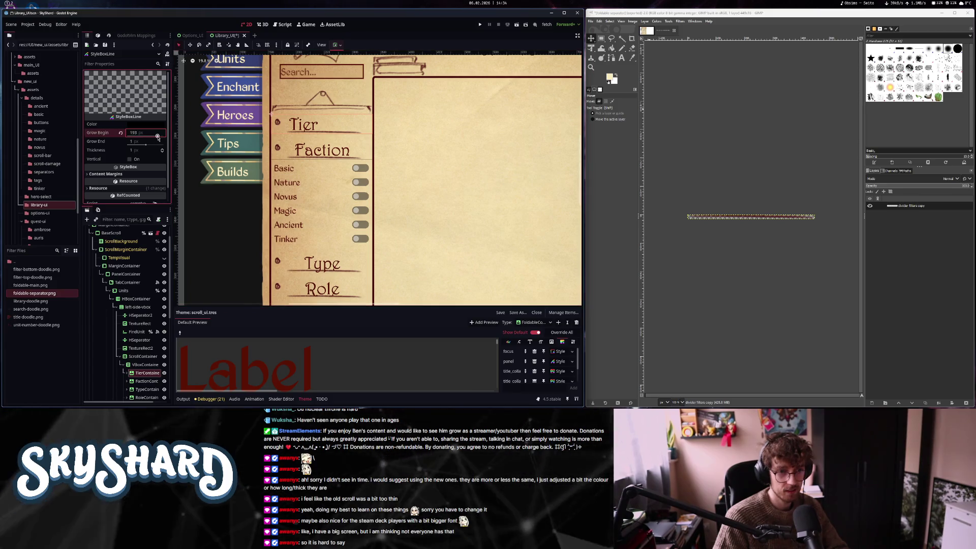
left_click_drag(145, 132, 141, 136)
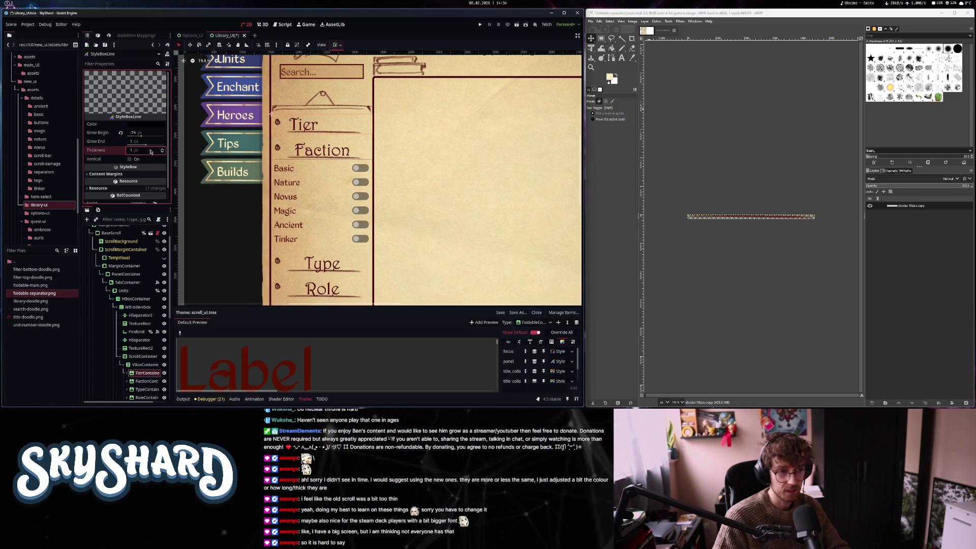
type("30")
key("Return")
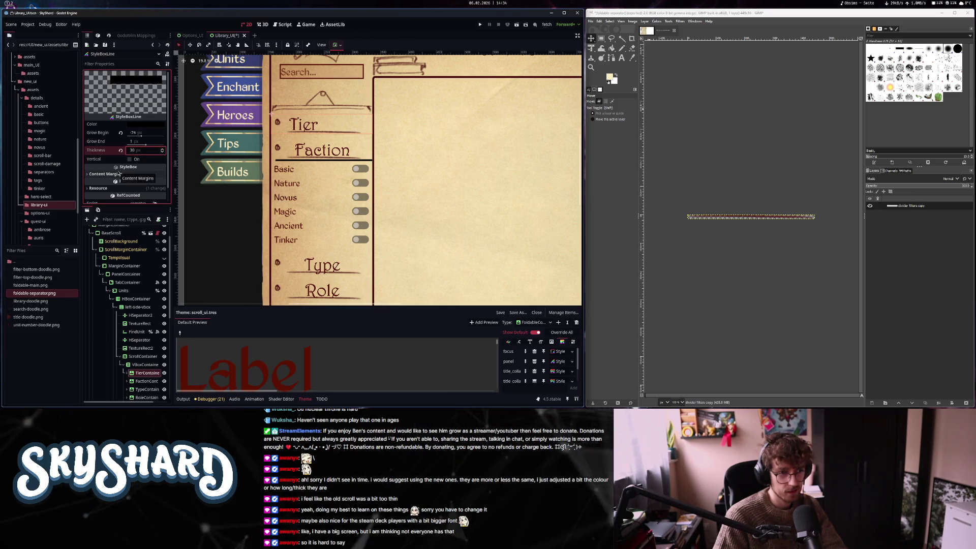
left_click_drag(137, 141, 128, 144)
left_click(137, 132)
type("-300")
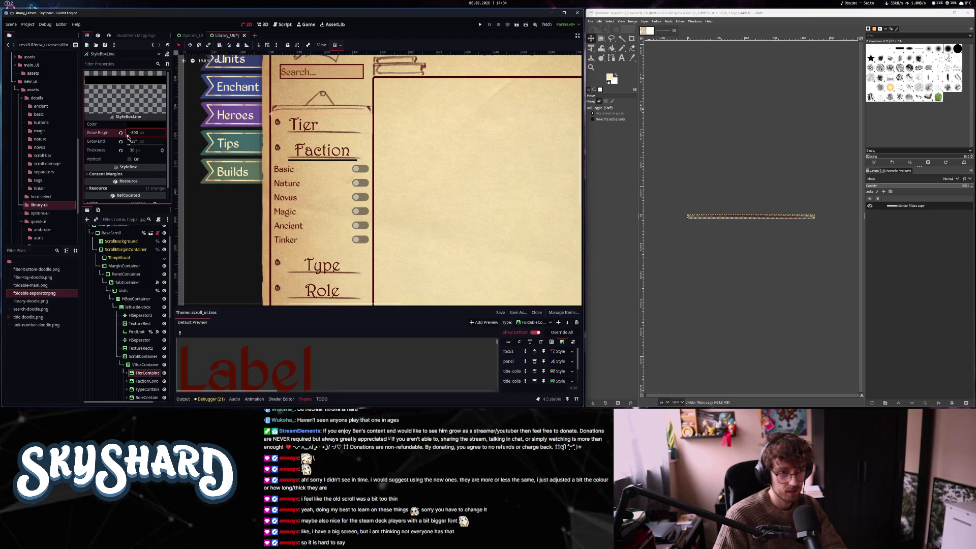
Set the line's left content margin to -49
left_click(106, 174)
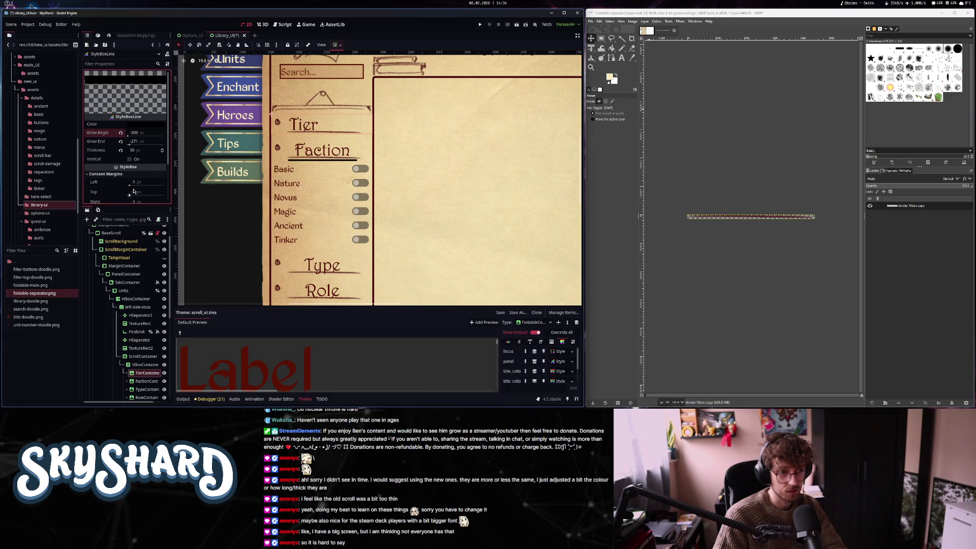
left_click(139, 182)
left_click_drag(140, 181, 129, 185)
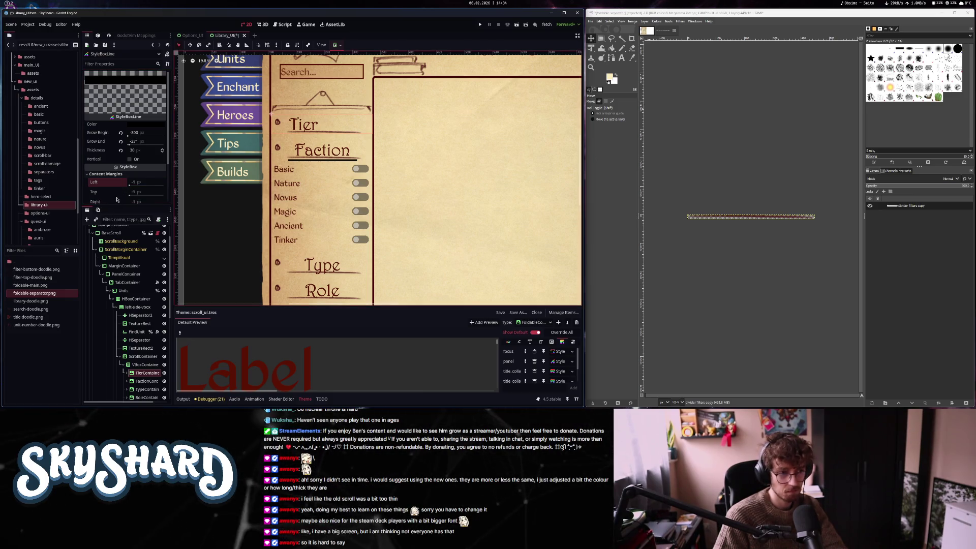
scroll(116, 199, "down", 3)
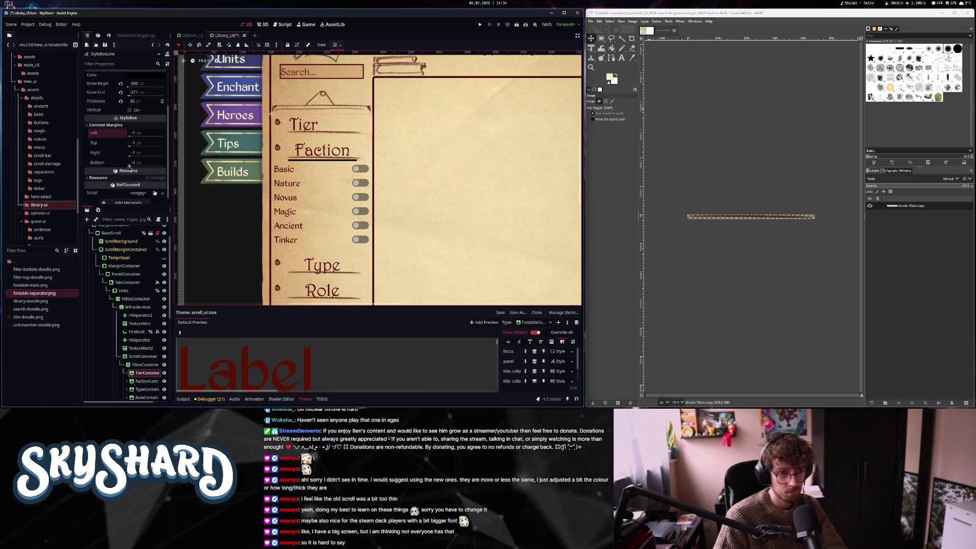
left_click(121, 164)
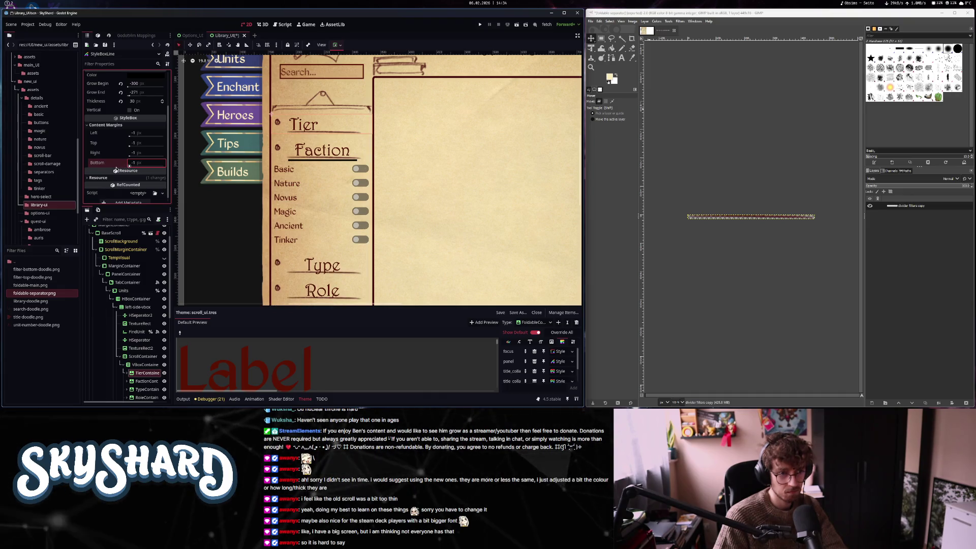
left_click(572, 361)
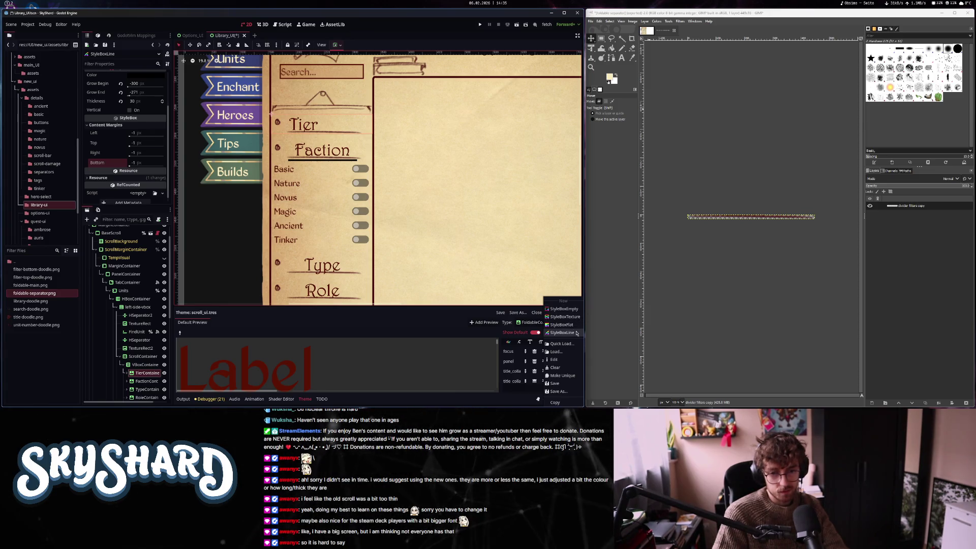
Create a new StyleBoxFlat for the panel and set its background alpha to 0
left_click(574, 327)
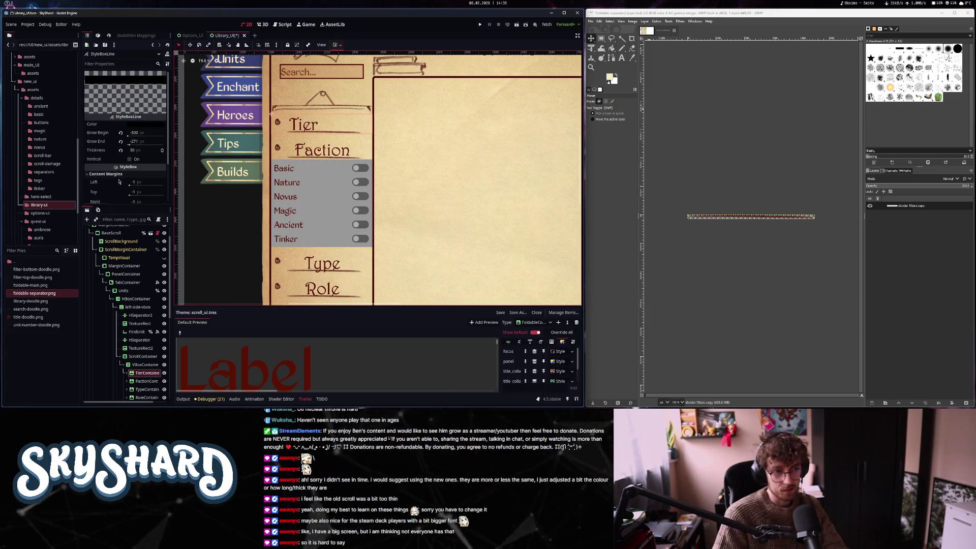
left_click(560, 361)
left_click(146, 124)
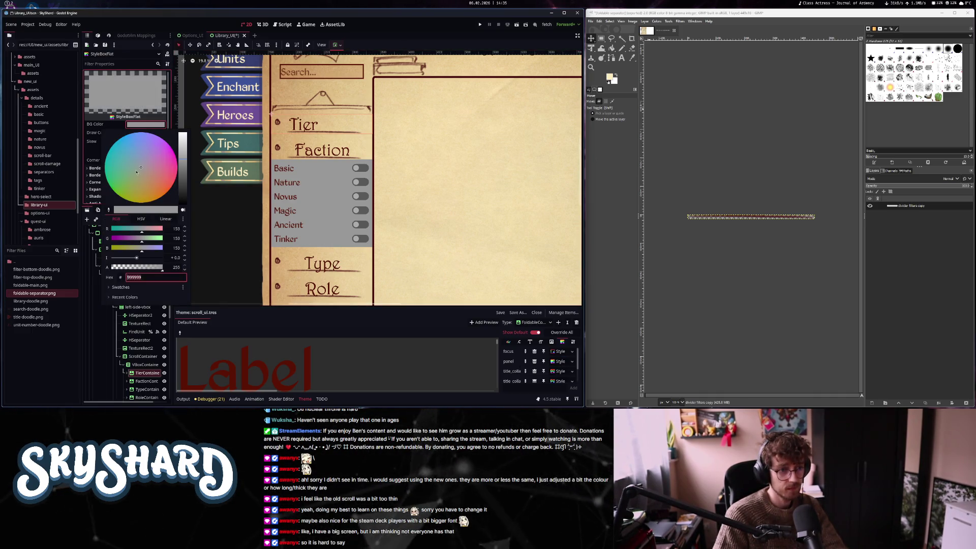
left_click_drag(128, 271, 110, 269)
left_click(95, 125)
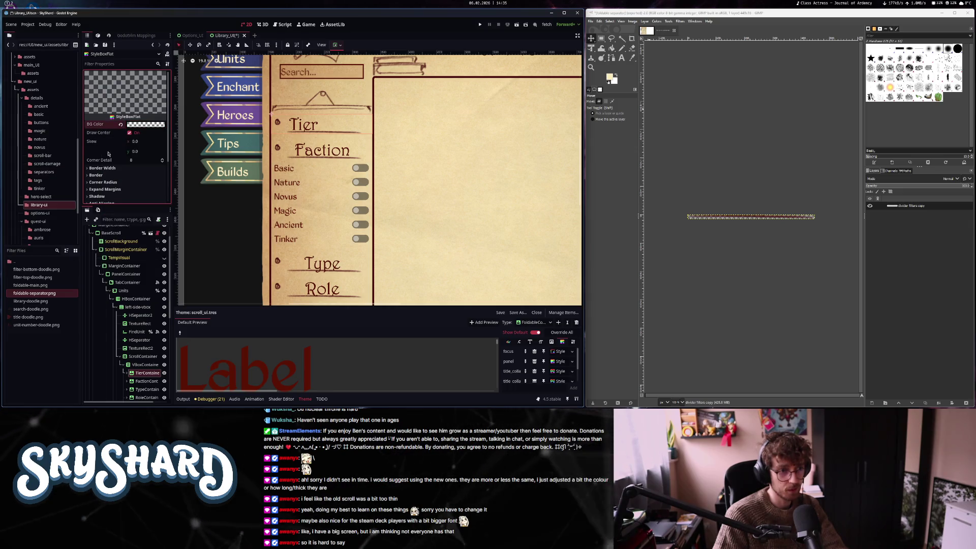
Set the stylebox's bottom border width to 20 px
left_click(110, 168)
scroll(127, 153, "down", 2)
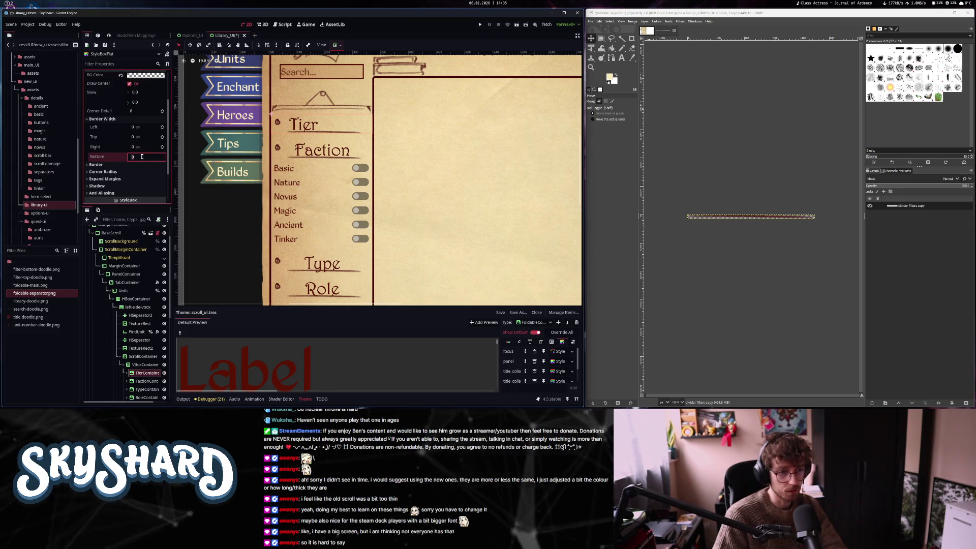
left_click(142, 157)
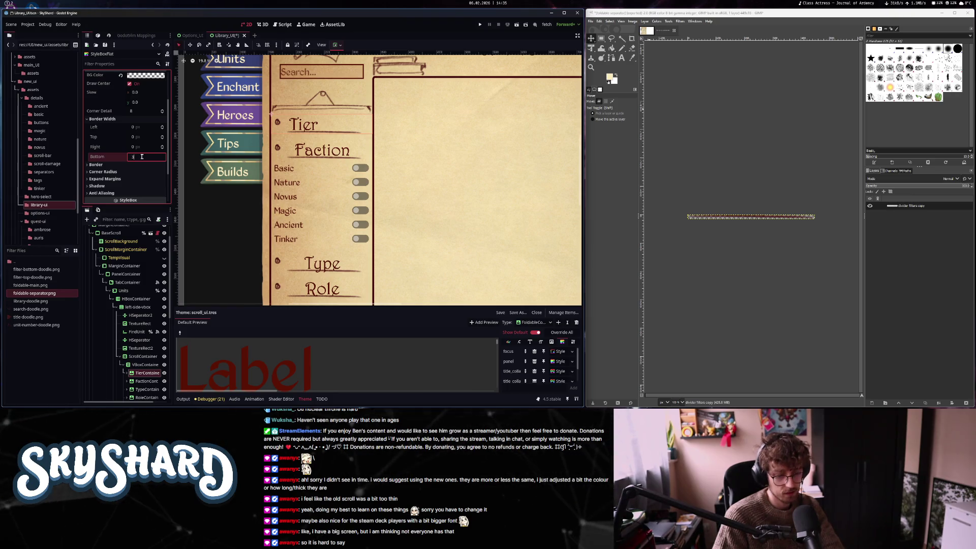
type("5")
key("Return")
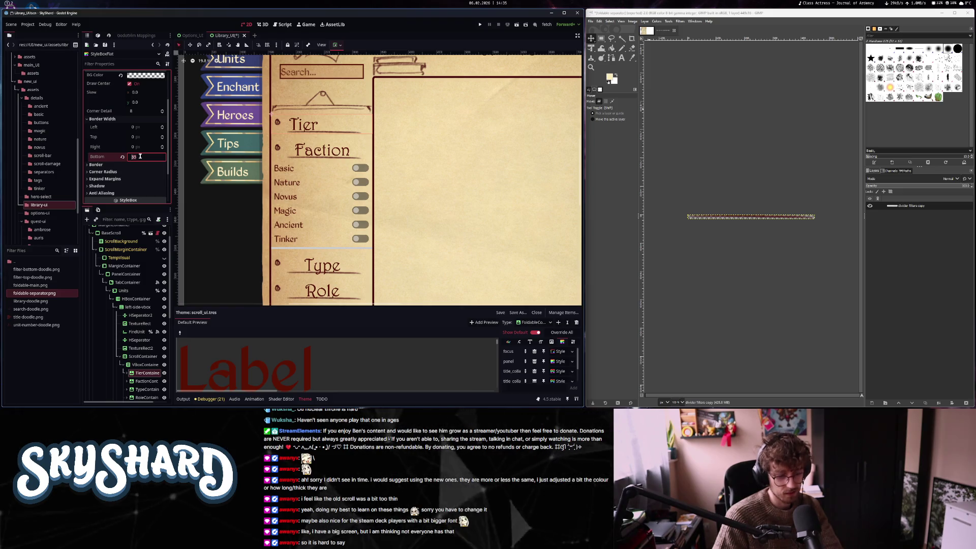
type("20")
key("Return")
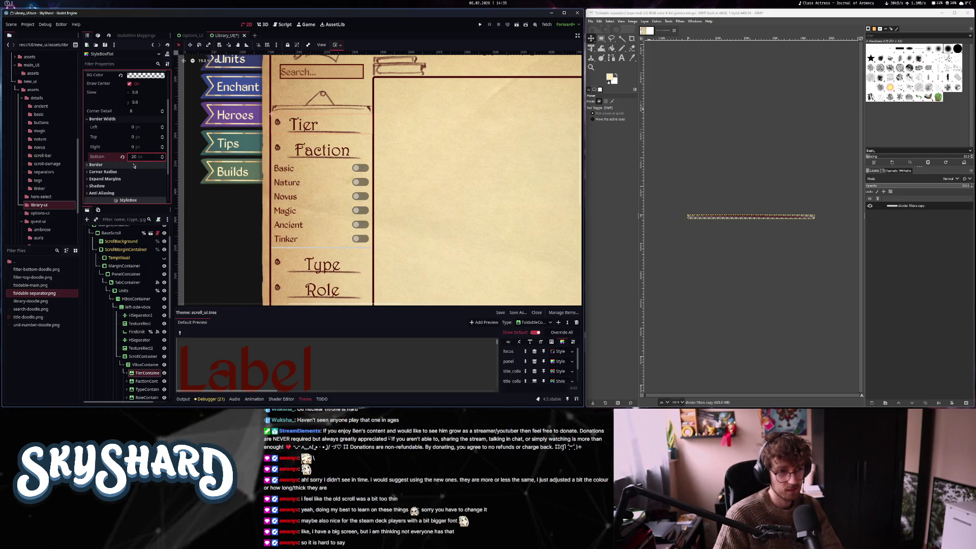
Set the border colour to 6e382c, sampled from the Faction underline
left_click(96, 164)
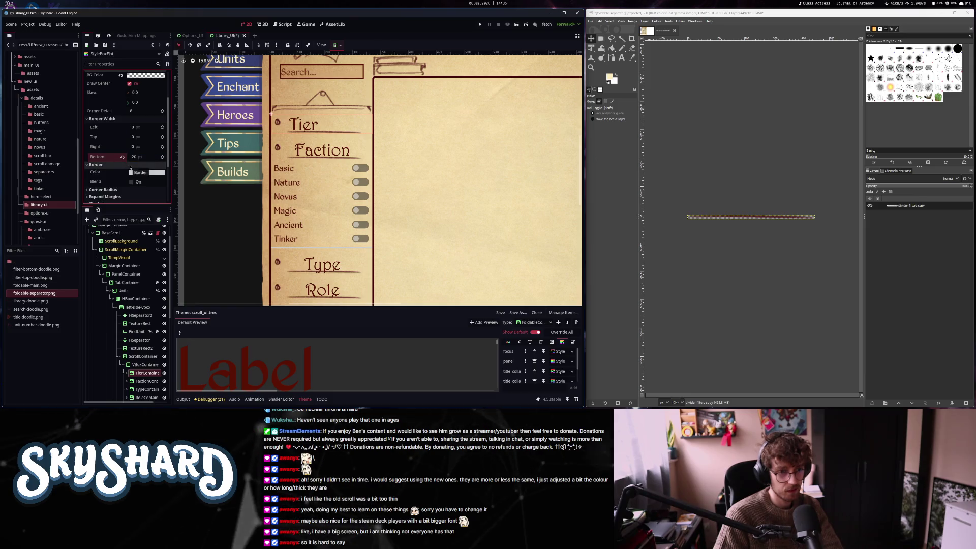
scroll(319, 157, "up", 1)
scroll(319, 157, "up", 4)
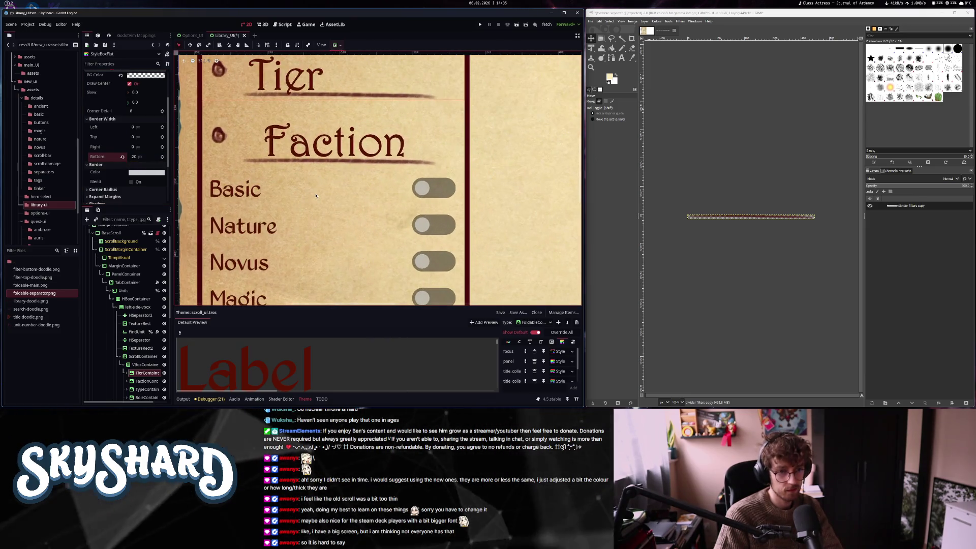
key("super+shift+c")
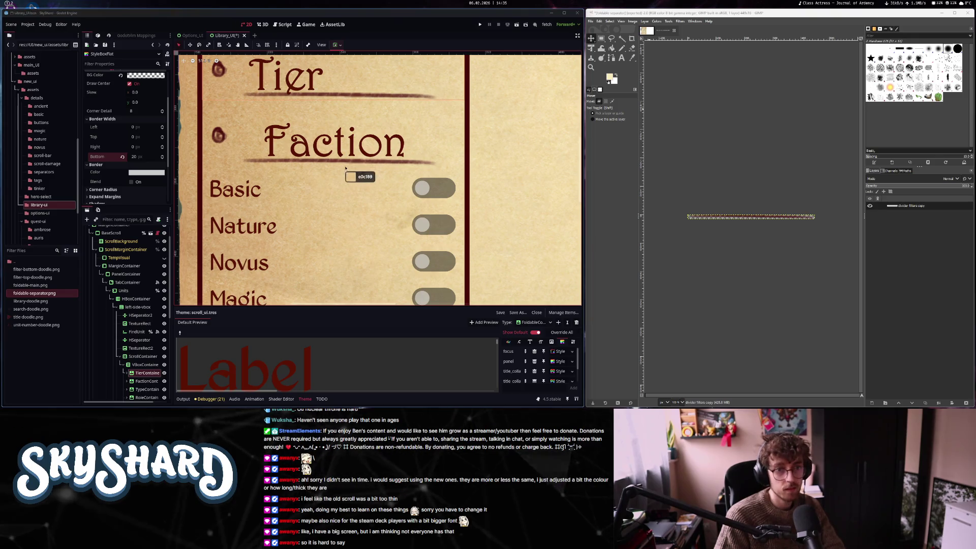
left_click(354, 163)
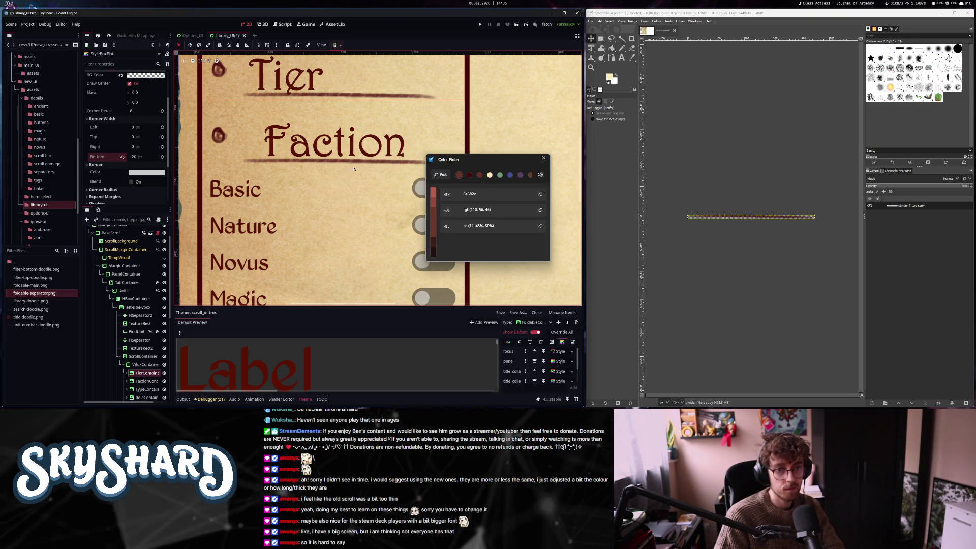
left_click(543, 159)
left_click(133, 172)
key("ctrl+v")
key("Return")
scroll(357, 100, "down", 3)
scroll(356, 100, "up", 2)
scroll(357, 100, "down", 2)
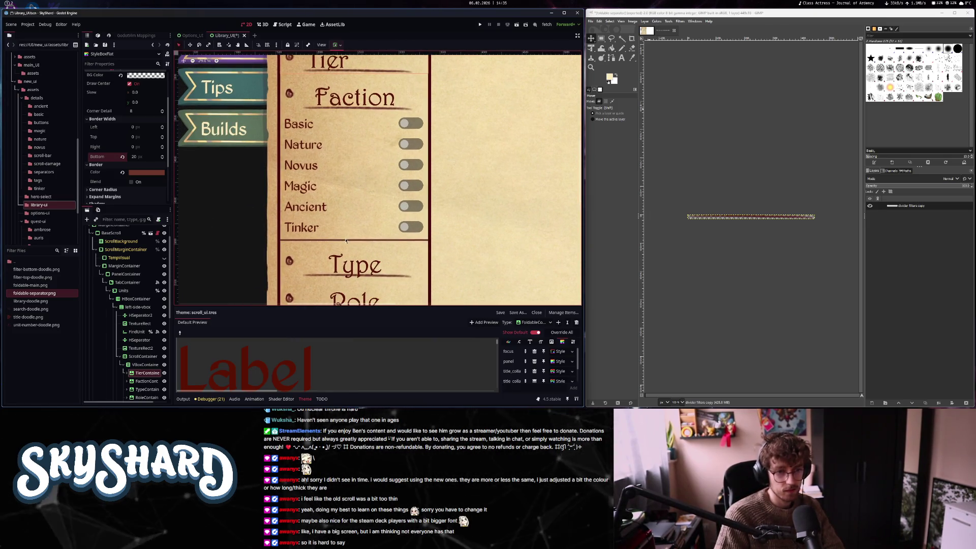
scroll(346, 244, "down", 3)
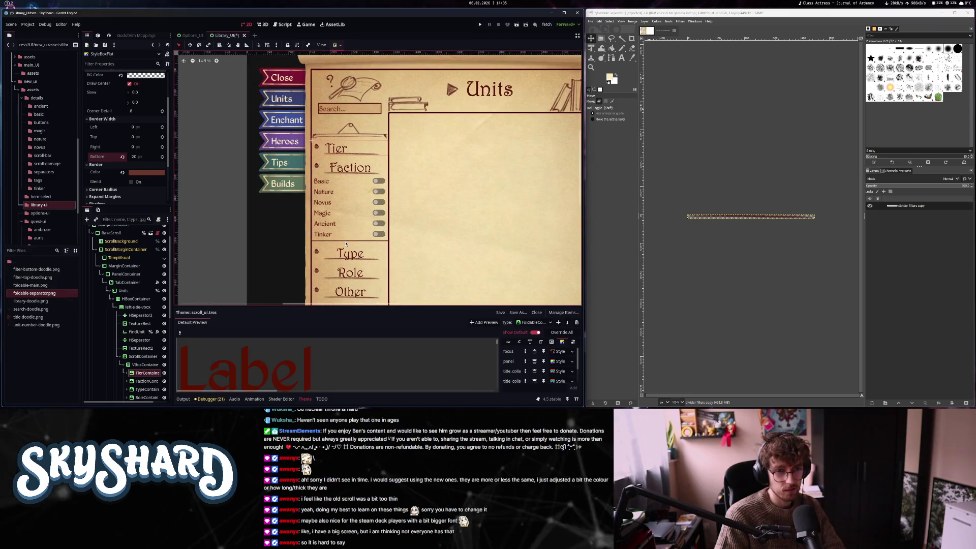
Select FactionContainer and a MarginContainer, then show the Library_UI mockup in GIMP for comparison
left_click(347, 242)
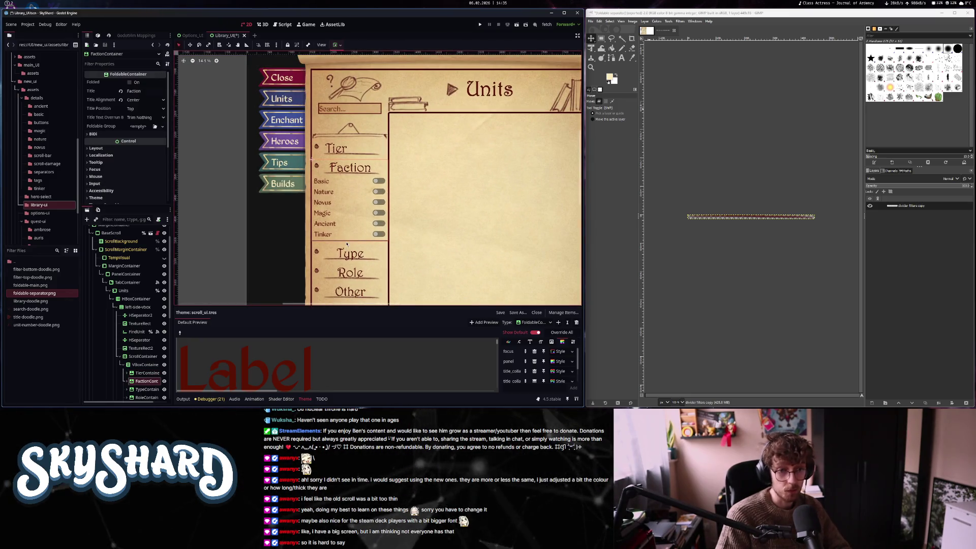
left_click(424, 223)
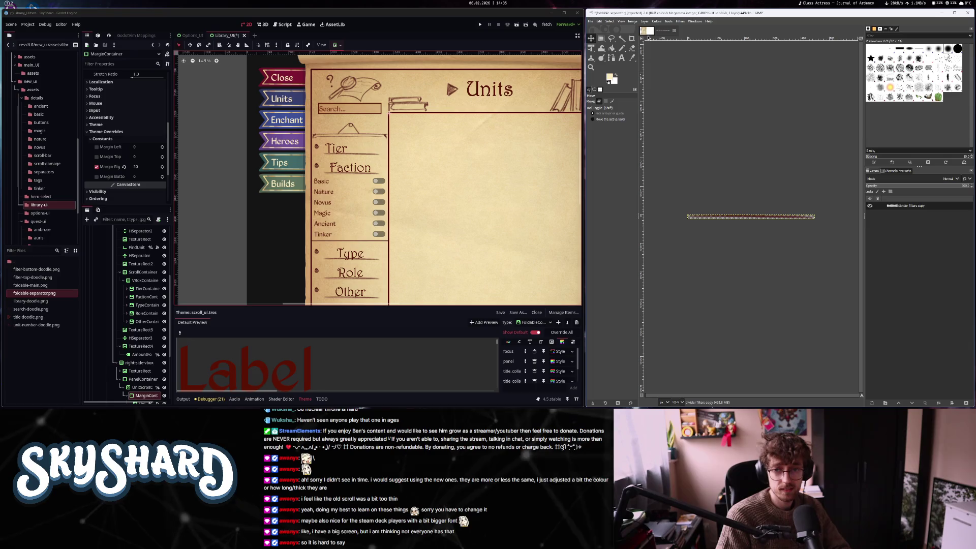
left_click(646, 31)
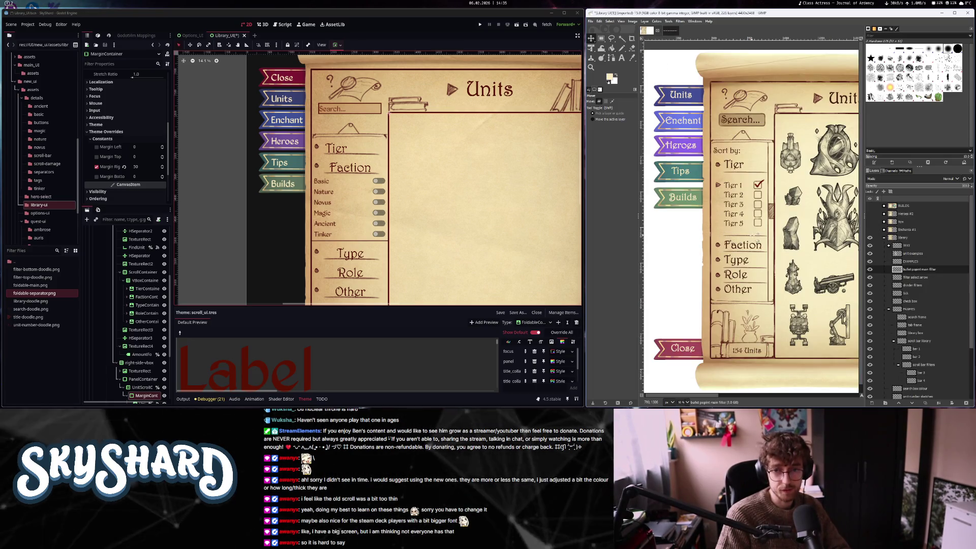
left_click(251, 240)
scroll(373, 244, "down", 2)
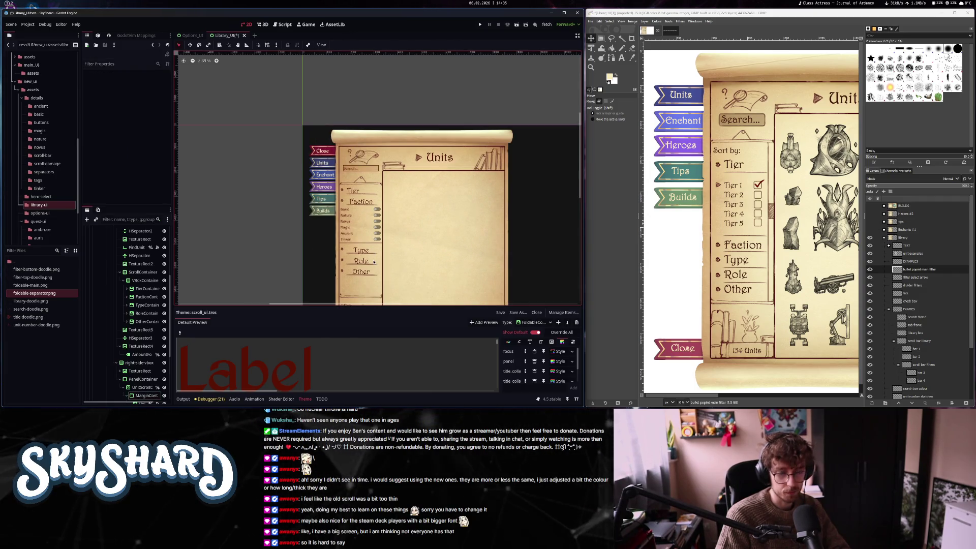
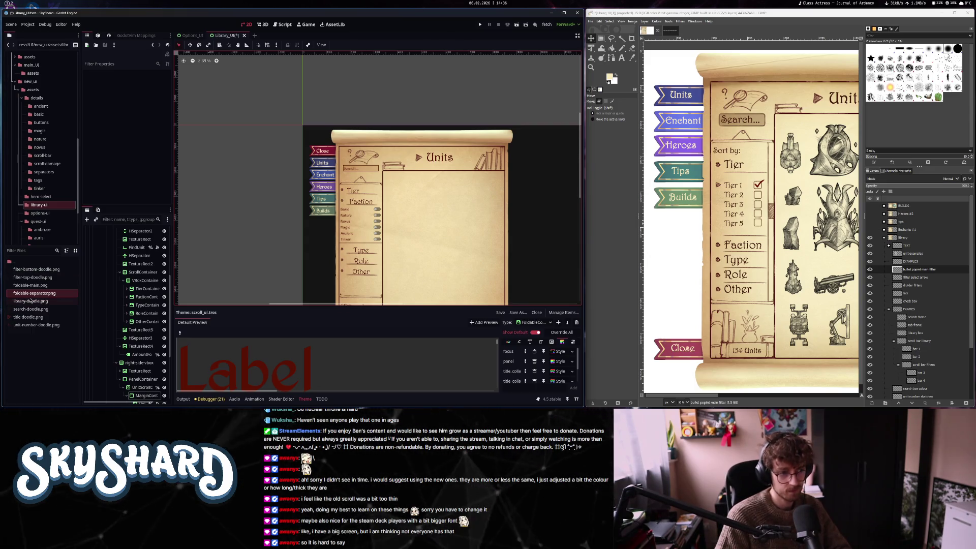
Check the panel's Style type choices without changing them, then save the library scene with Ctrl+S
mouse_move(31, 298)
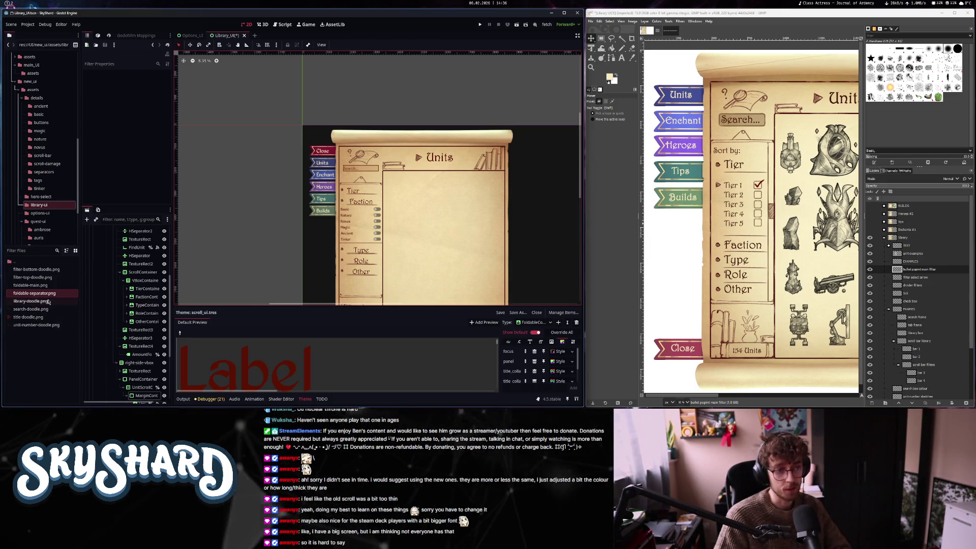
left_click(559, 363)
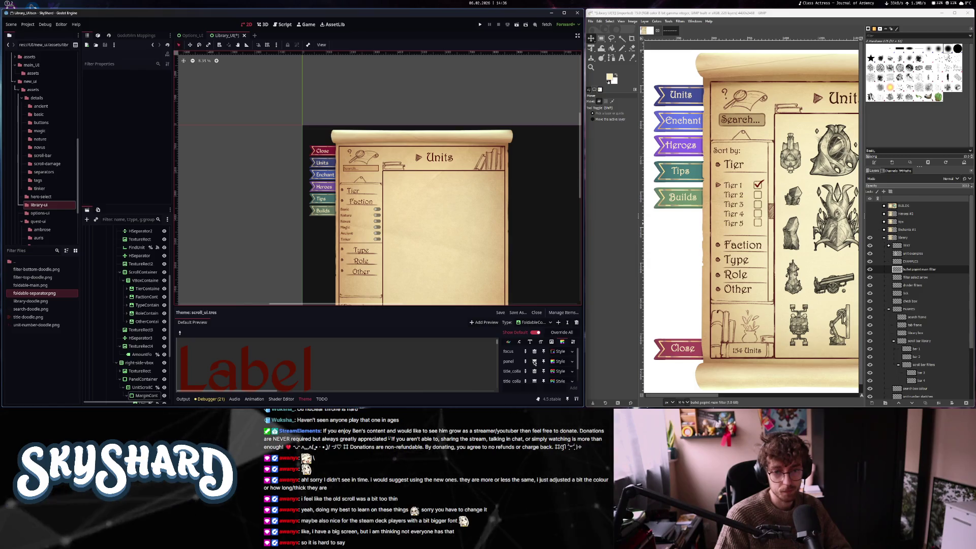
left_click(559, 361)
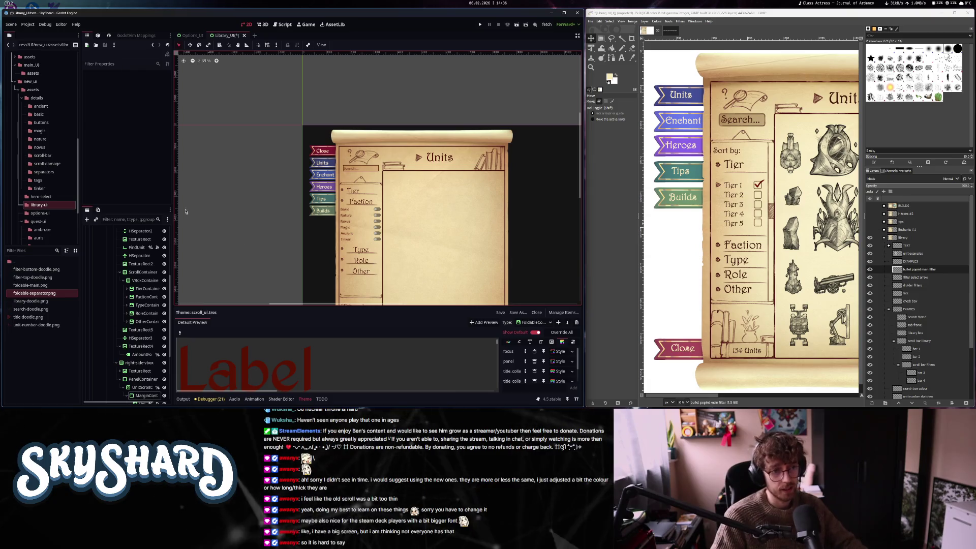
scroll(356, 250, "up", 2)
key("ctrl+s")
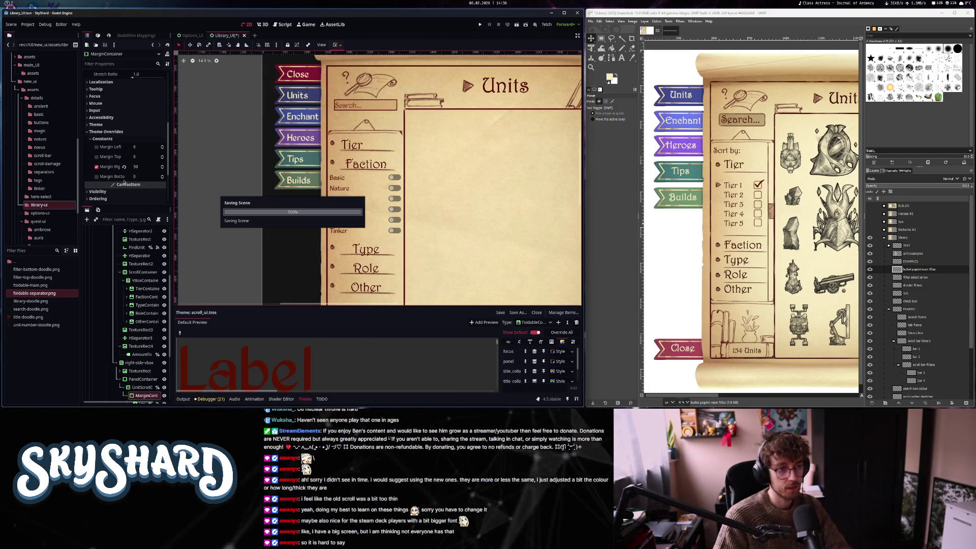
Select FactionContainer, widen the side docks, and expand it to select its inner VBoxContainer
left_click(365, 164)
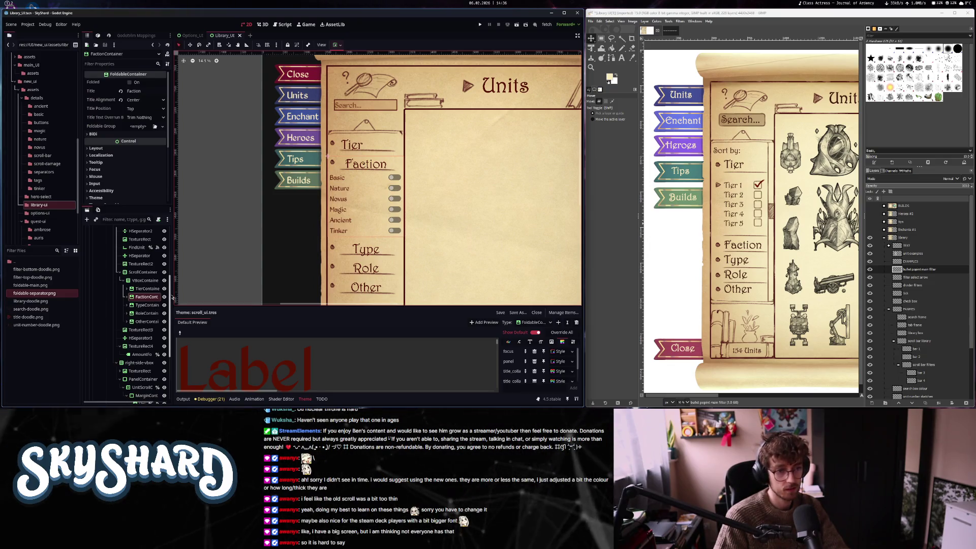
mouse_move(172, 297)
left_mouse_down()
mouse_move(207, 292)
mouse_move(176, 293)
mouse_move(192, 293)
left_mouse_up()
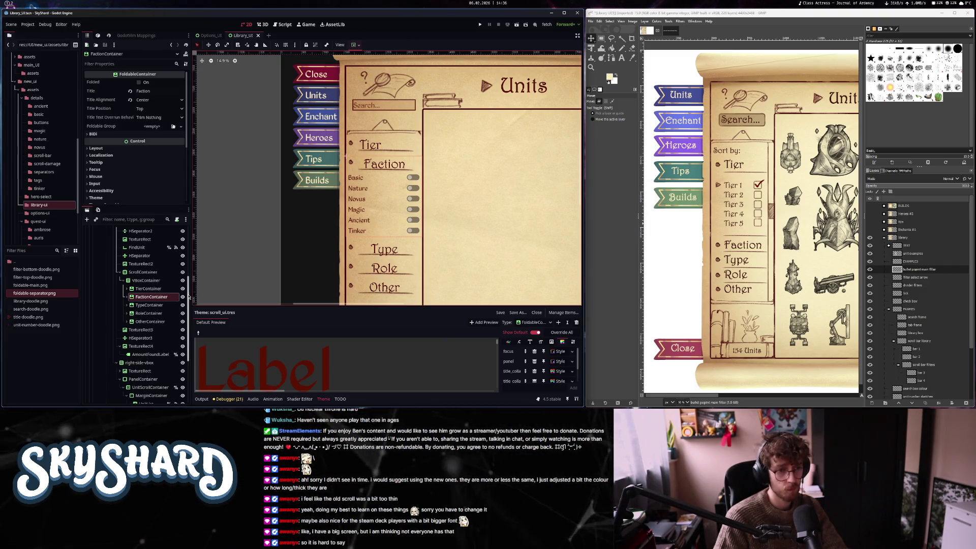
left_click(127, 297)
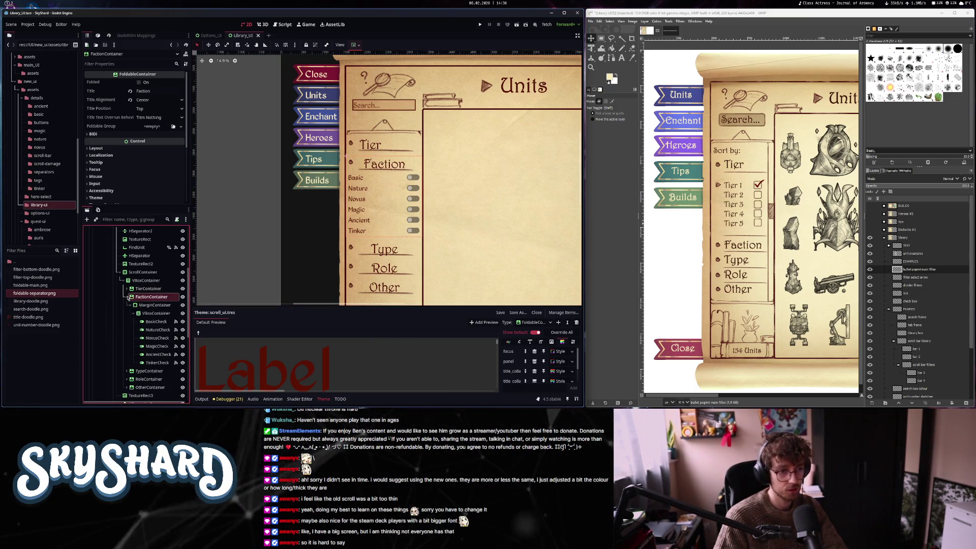
left_click(156, 313)
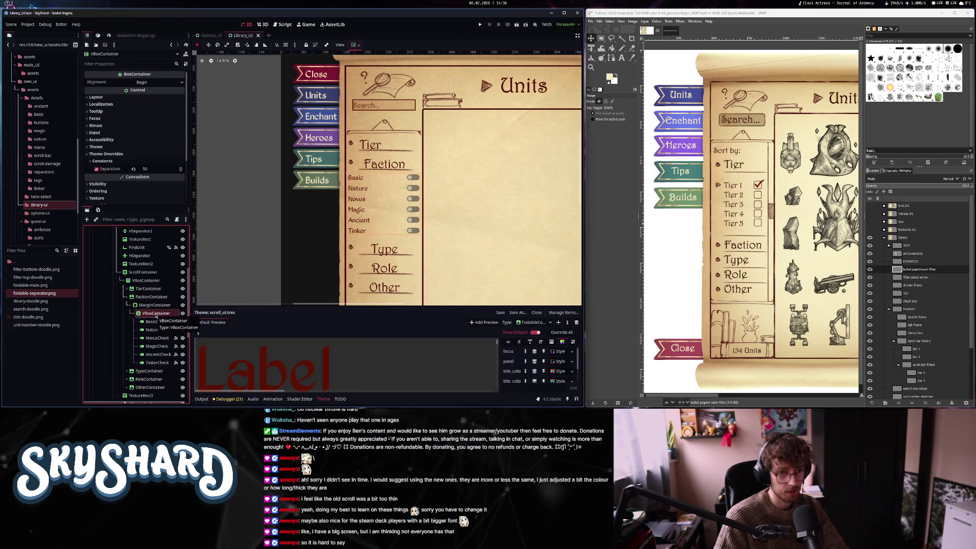
Add a TextureRect child under the faction checkbox VBoxContainer
key("ctrl+a")
type("panel")
key("BackSpace")
key("BackSpace")
key("BackSpace")
type("texture")
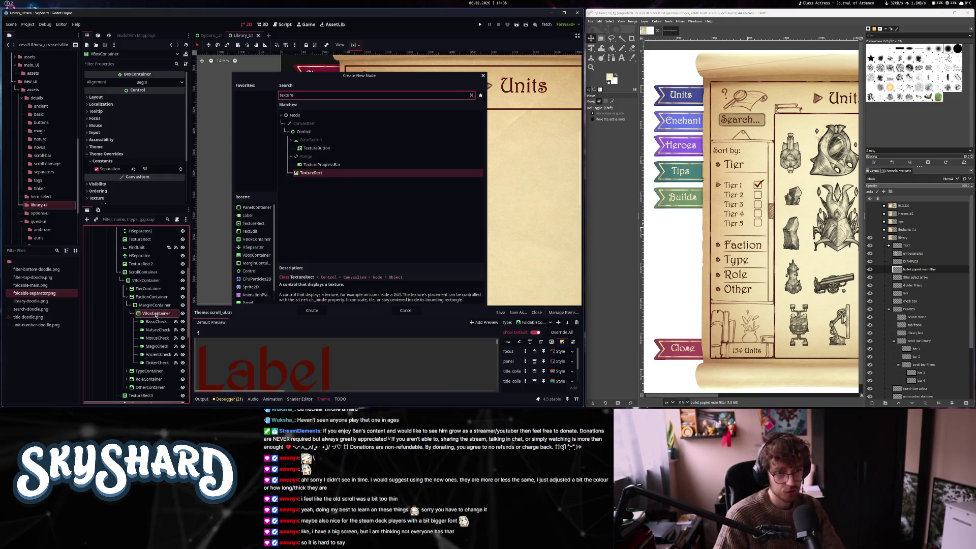
key("Return")
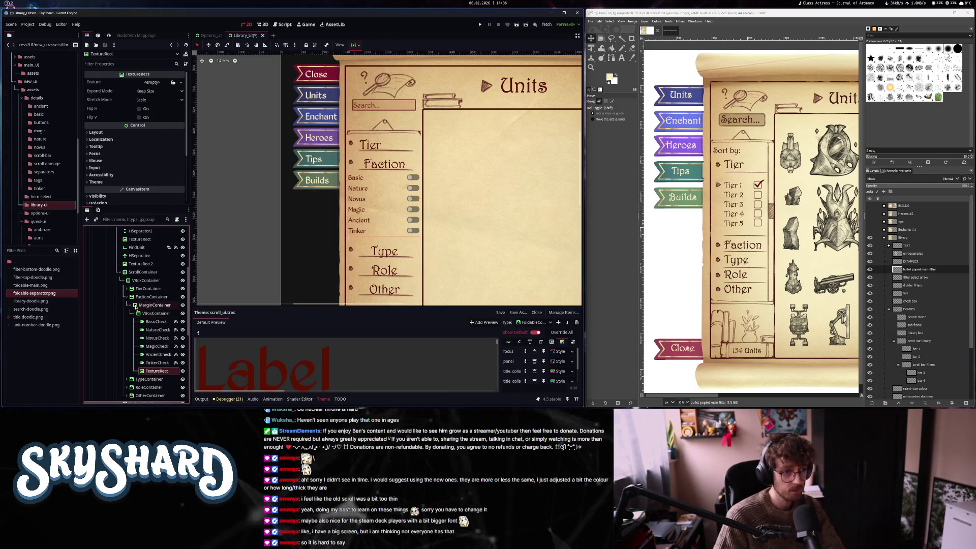
Give the TextureRect the foldable-separator.png texture with Fit Height Proportional expand mode
left_click_drag(39, 294, 155, 83)
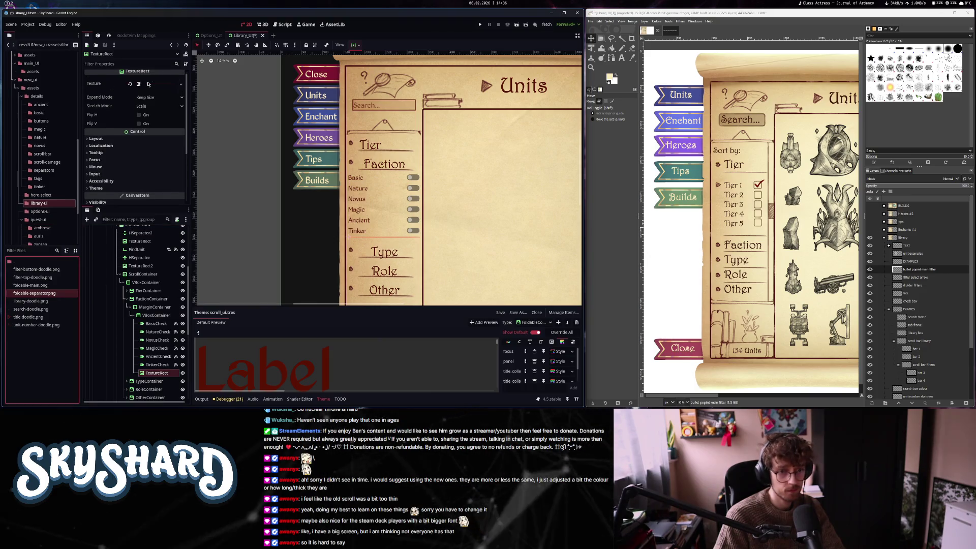
left_click(155, 98)
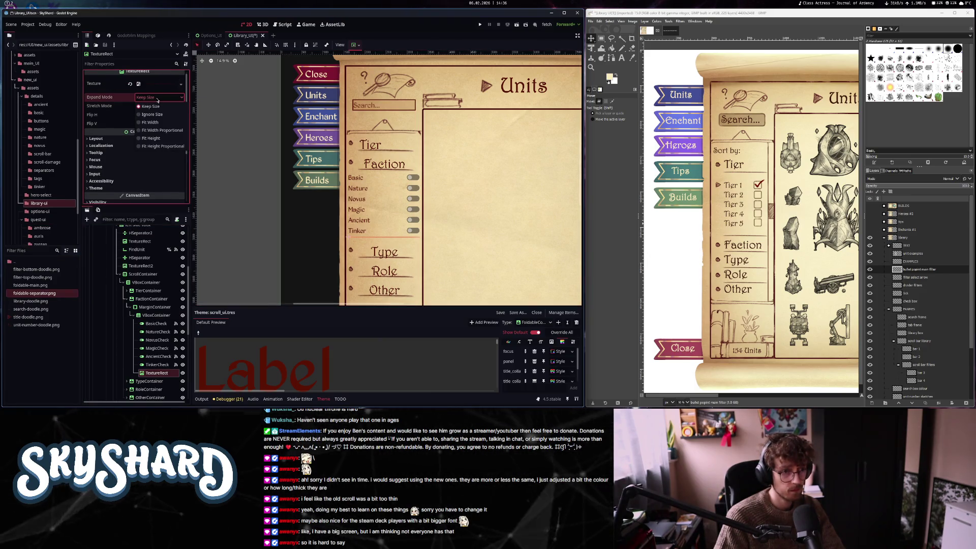
left_click(173, 147)
left_click(452, 251)
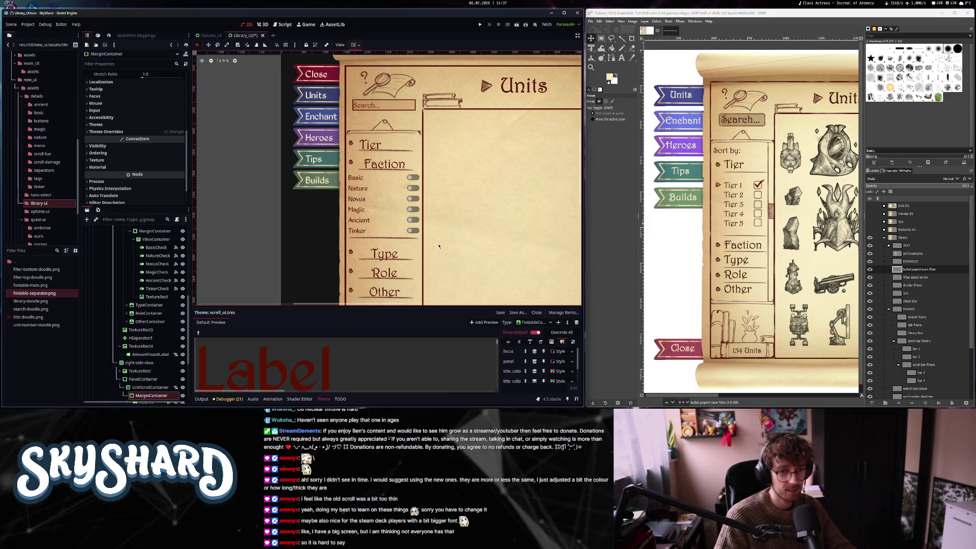
Select BuildTab, then BasicCheck, then the parent VBoxContainer holding the faction toggles in the Scene dock
scroll(438, 246, "down", 3)
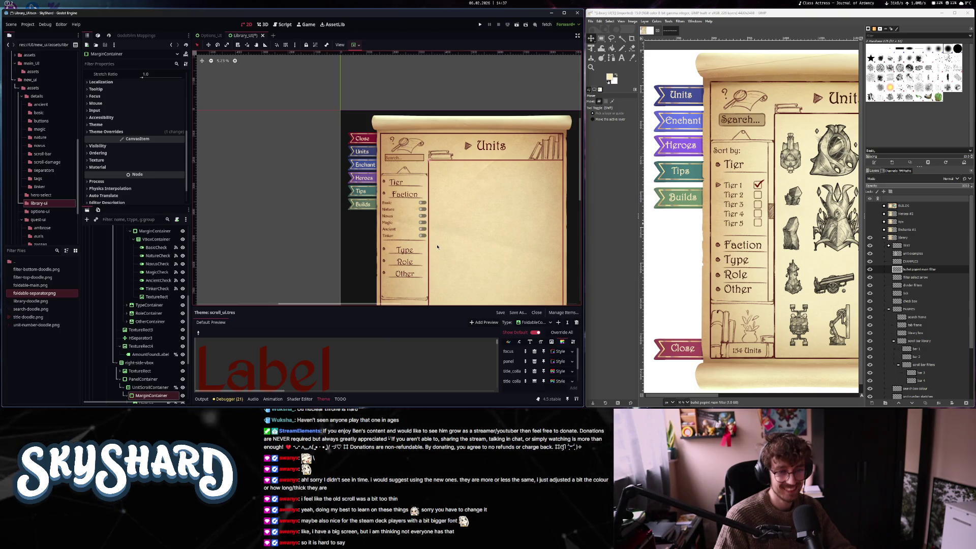
scroll(437, 247, "up", 3)
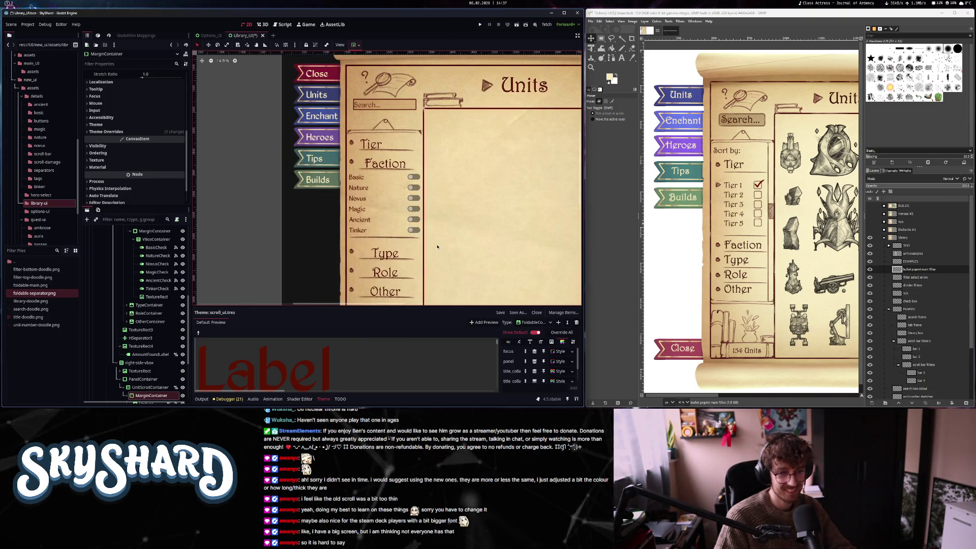
scroll(437, 247, "up", 3)
scroll(393, 240, "down", 3)
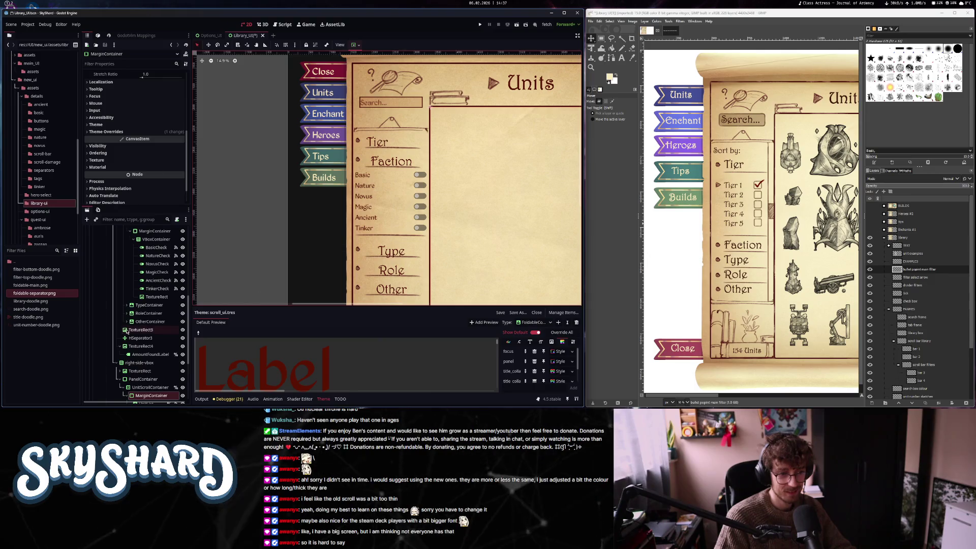
scroll(124, 333, "down", 3)
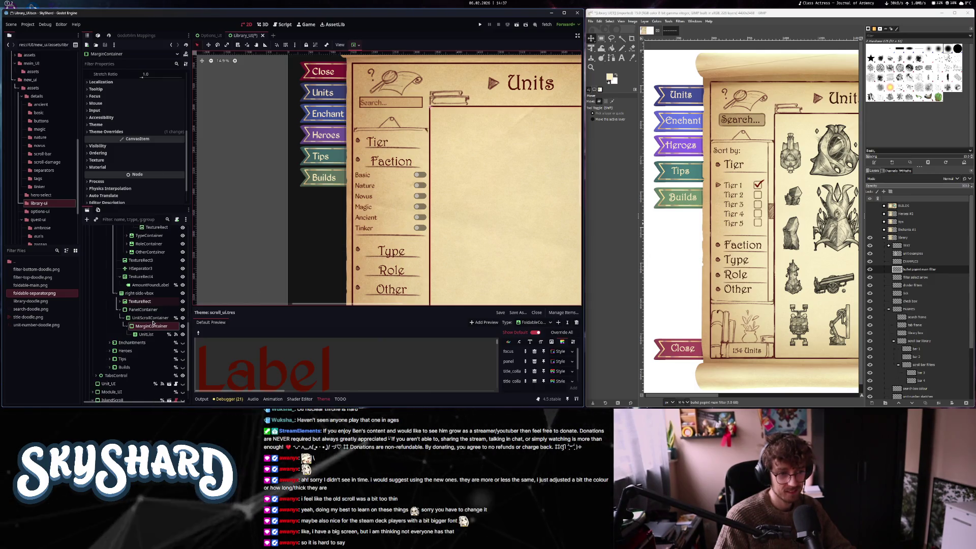
scroll(152, 322, "up", 2)
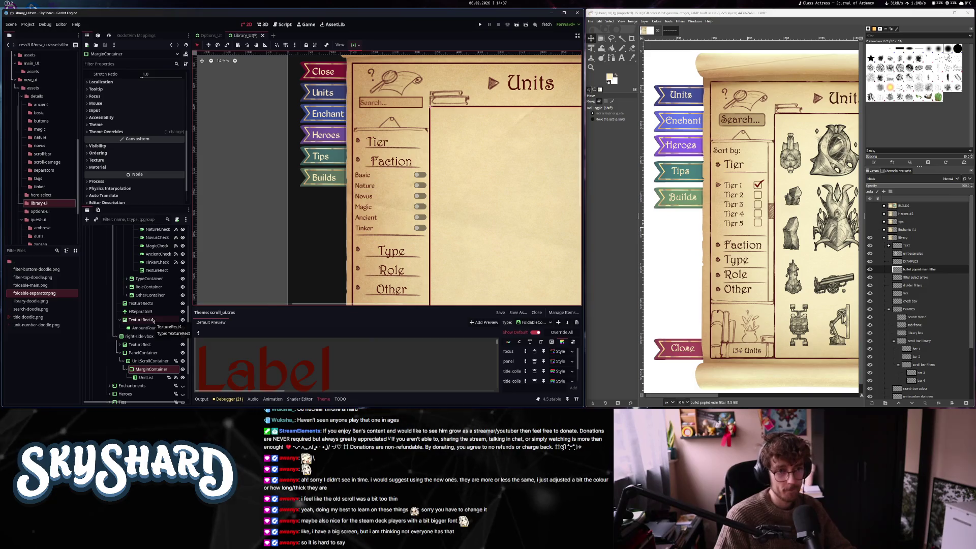
left_click(323, 177)
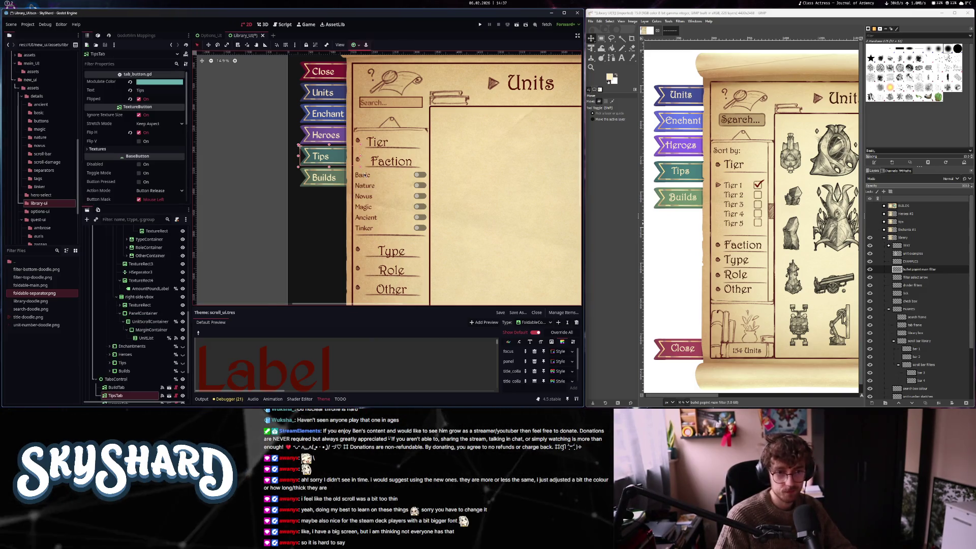
left_click(302, 217)
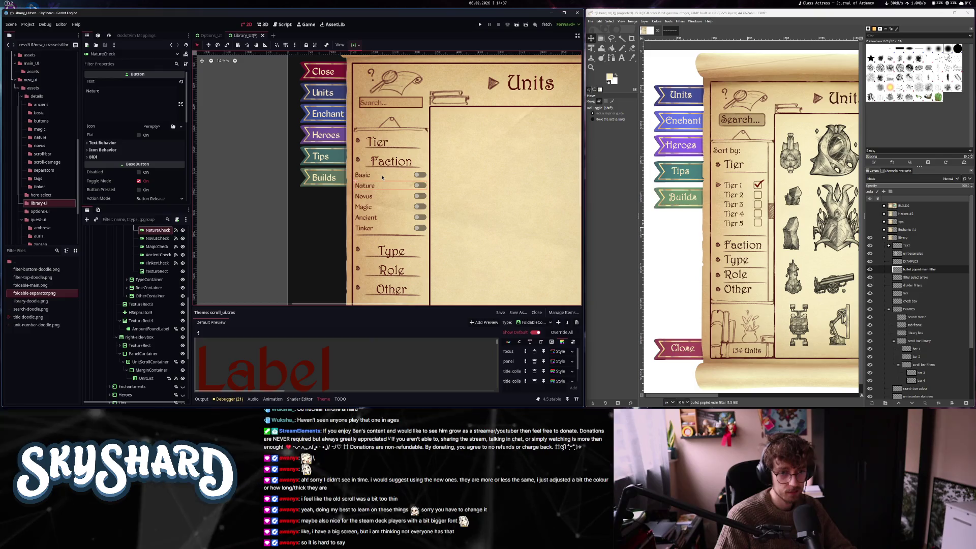
scroll(149, 311, "up", 5)
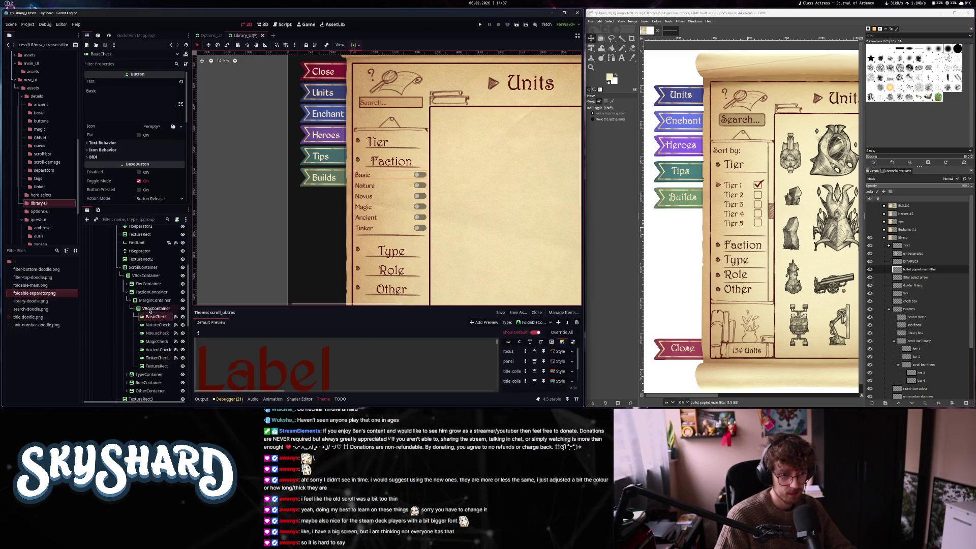
left_click(148, 309)
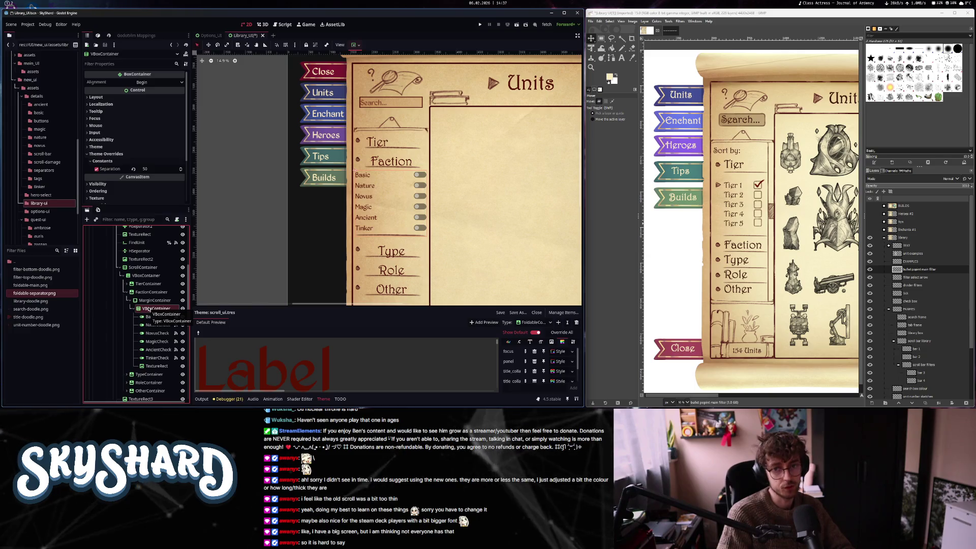
scroll(433, 179, "up", 1)
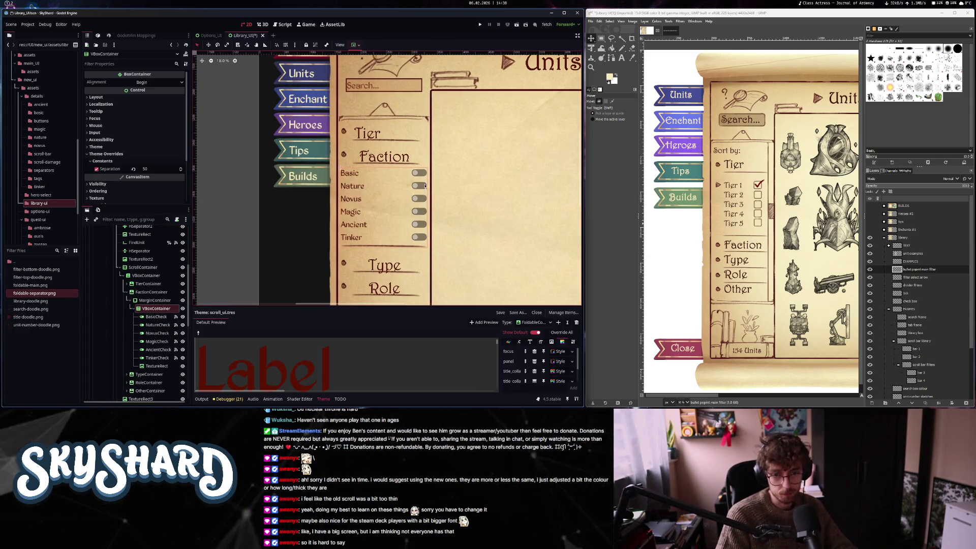
Select BasicCheck and switch the scroll_ui.tres theme editor to the CheckButton type
left_click(156, 317)
left_click(509, 341)
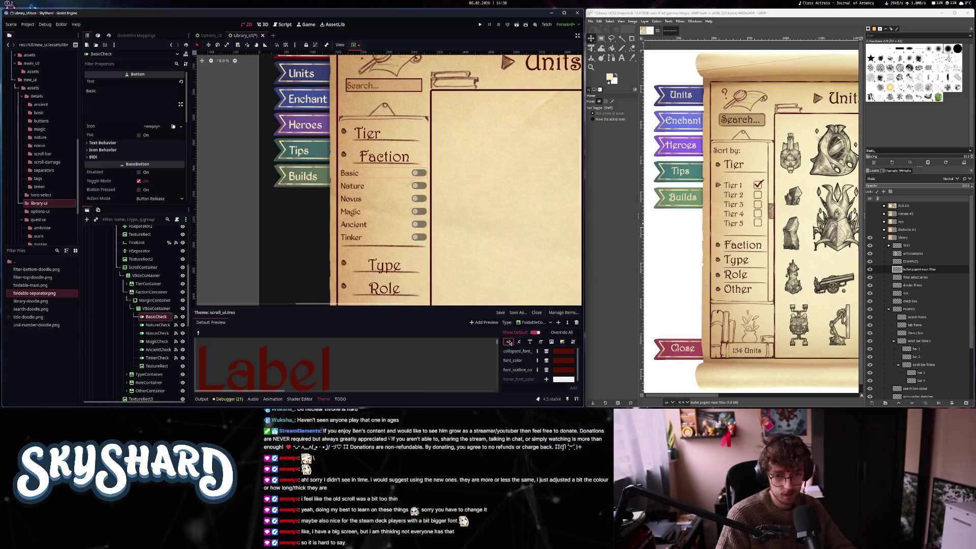
left_click(534, 322)
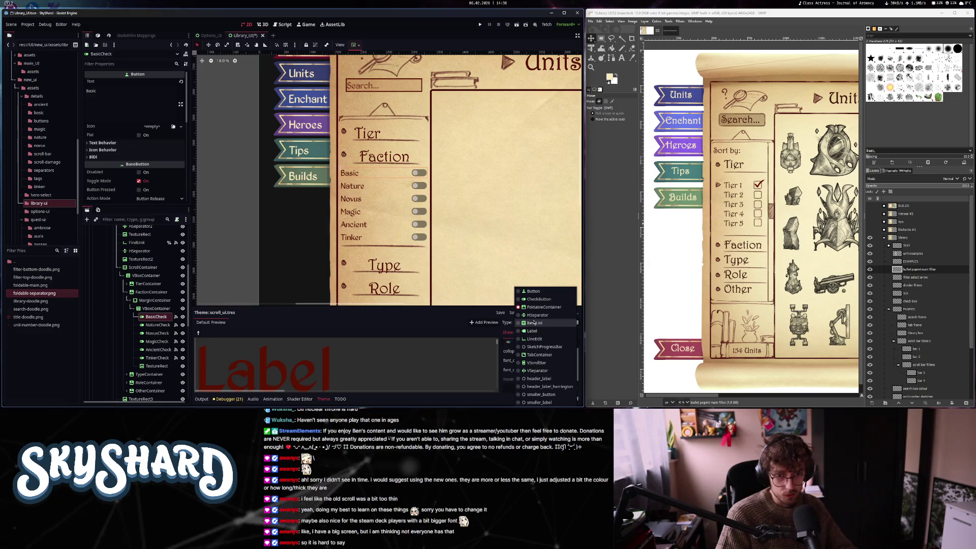
left_click(539, 300)
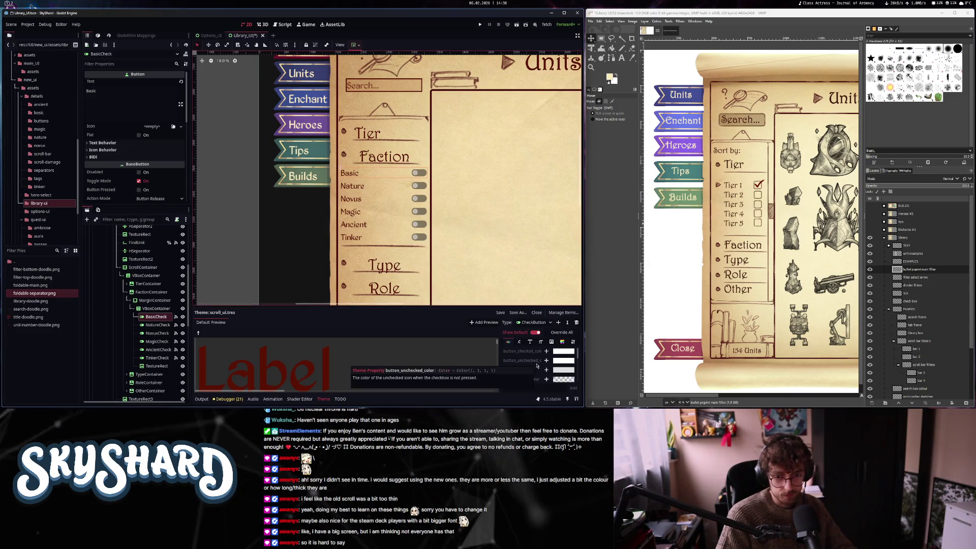
Browse the CheckButton style boxes, constants and checked/unchecked toggle icons
scroll(529, 373, "down", 3)
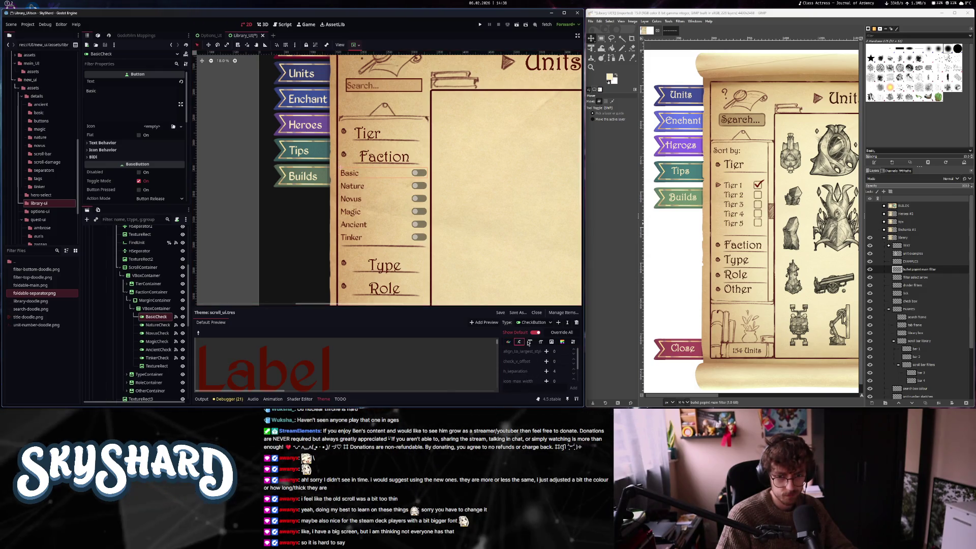
left_click(561, 341)
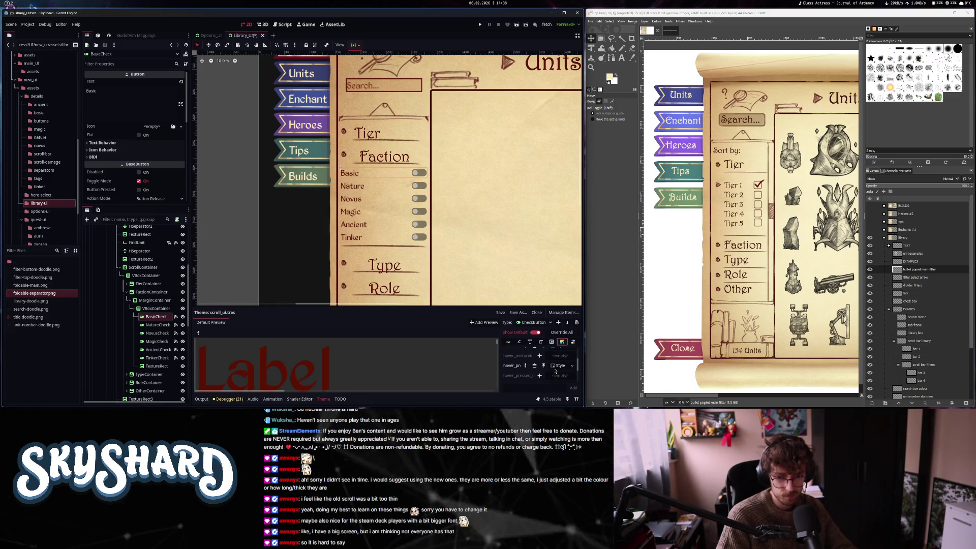
left_click(519, 343)
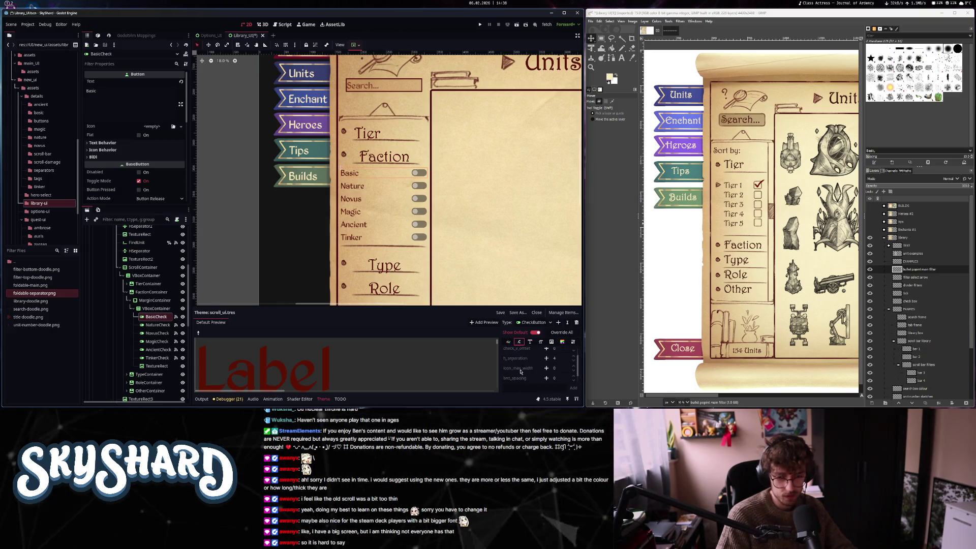
scroll(529, 360, "up", 5)
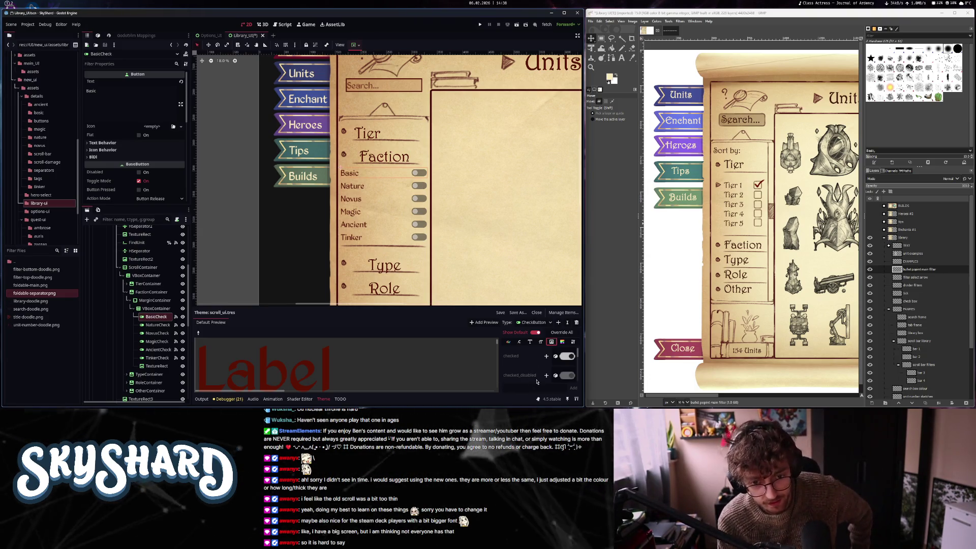
scroll(541, 371, "down", 2)
scroll(545, 362, "down", 2)
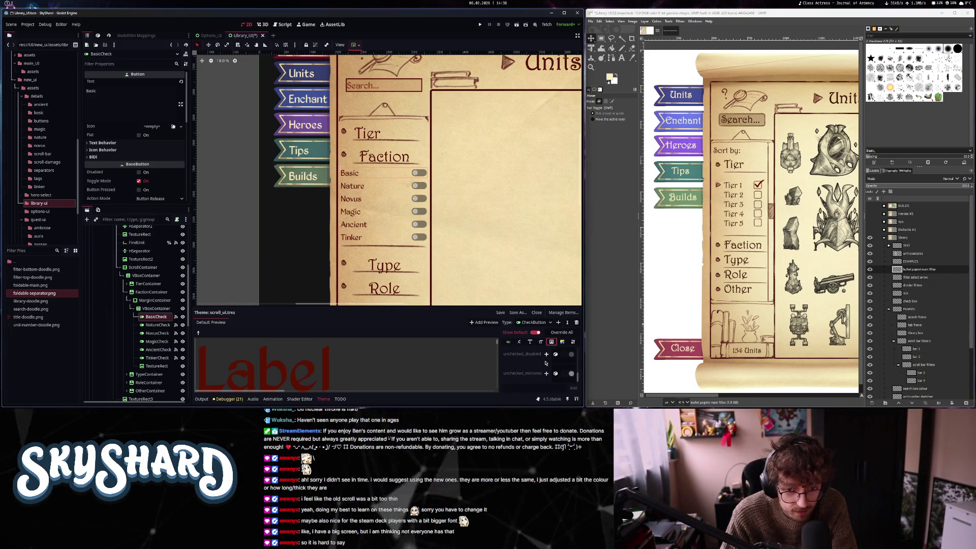
scroll(544, 358, "up", 3)
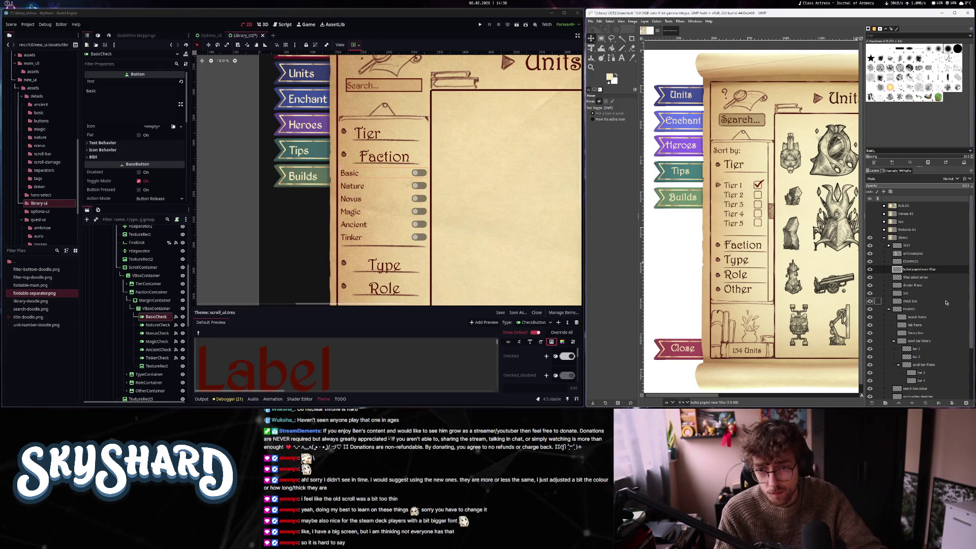
Delete the divider filters copy layer from the foldable-separator image
left_click(918, 301)
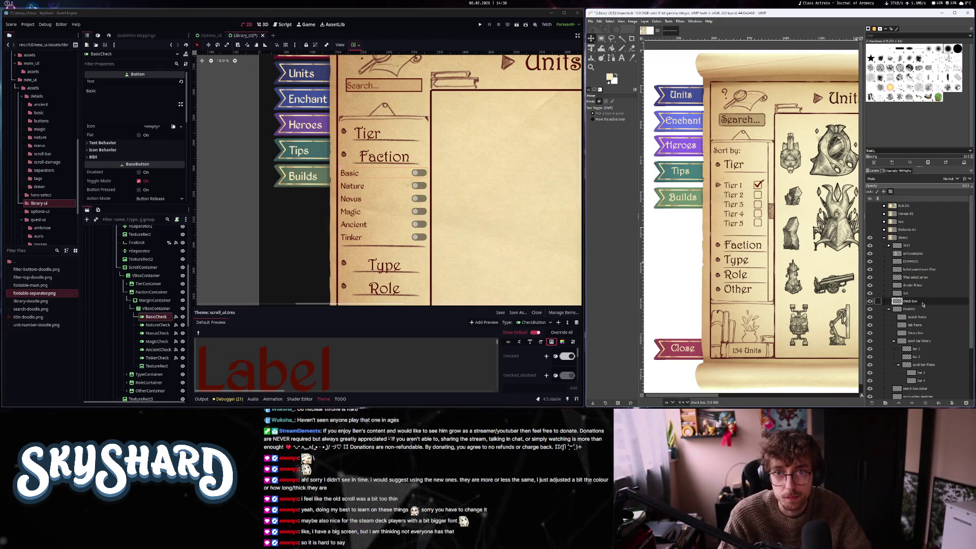
left_click(672, 30)
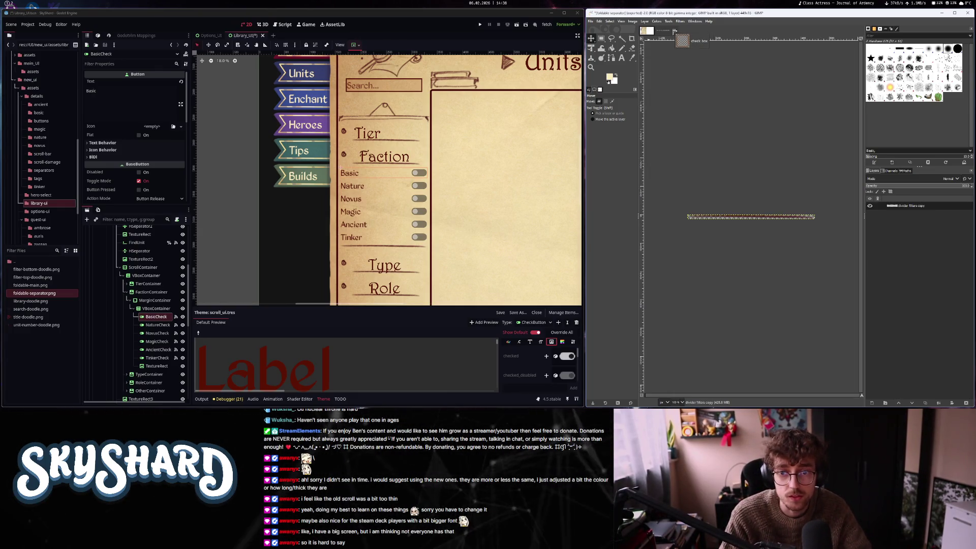
right_click(930, 220)
left_click(901, 87)
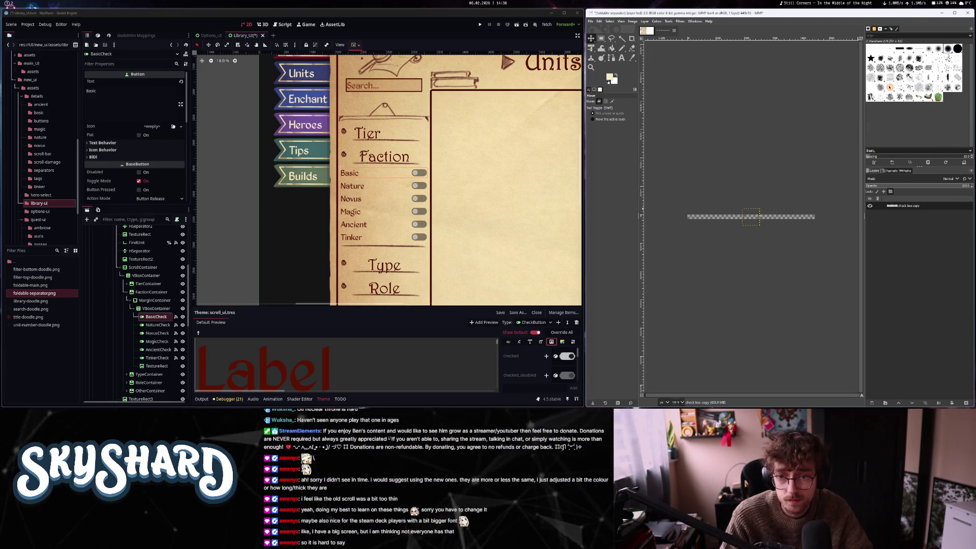
Copy the tick layer from the library mockup into the separator image
left_click(646, 31)
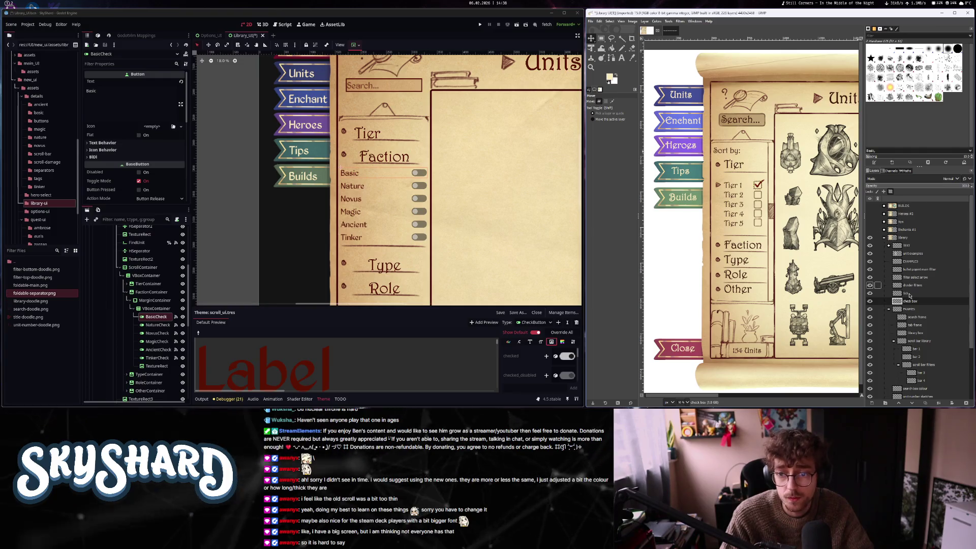
left_click(917, 294)
left_click_drag(668, 30, 740, 198)
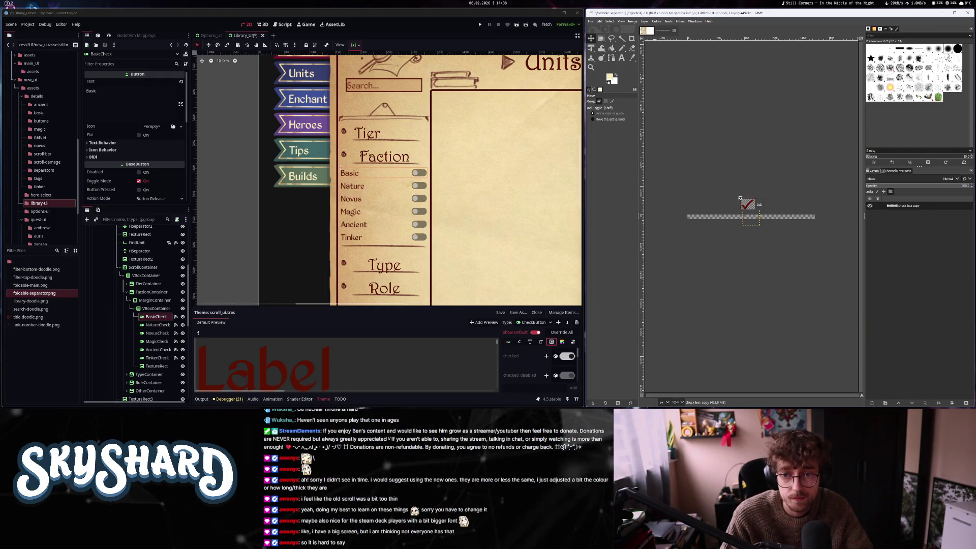